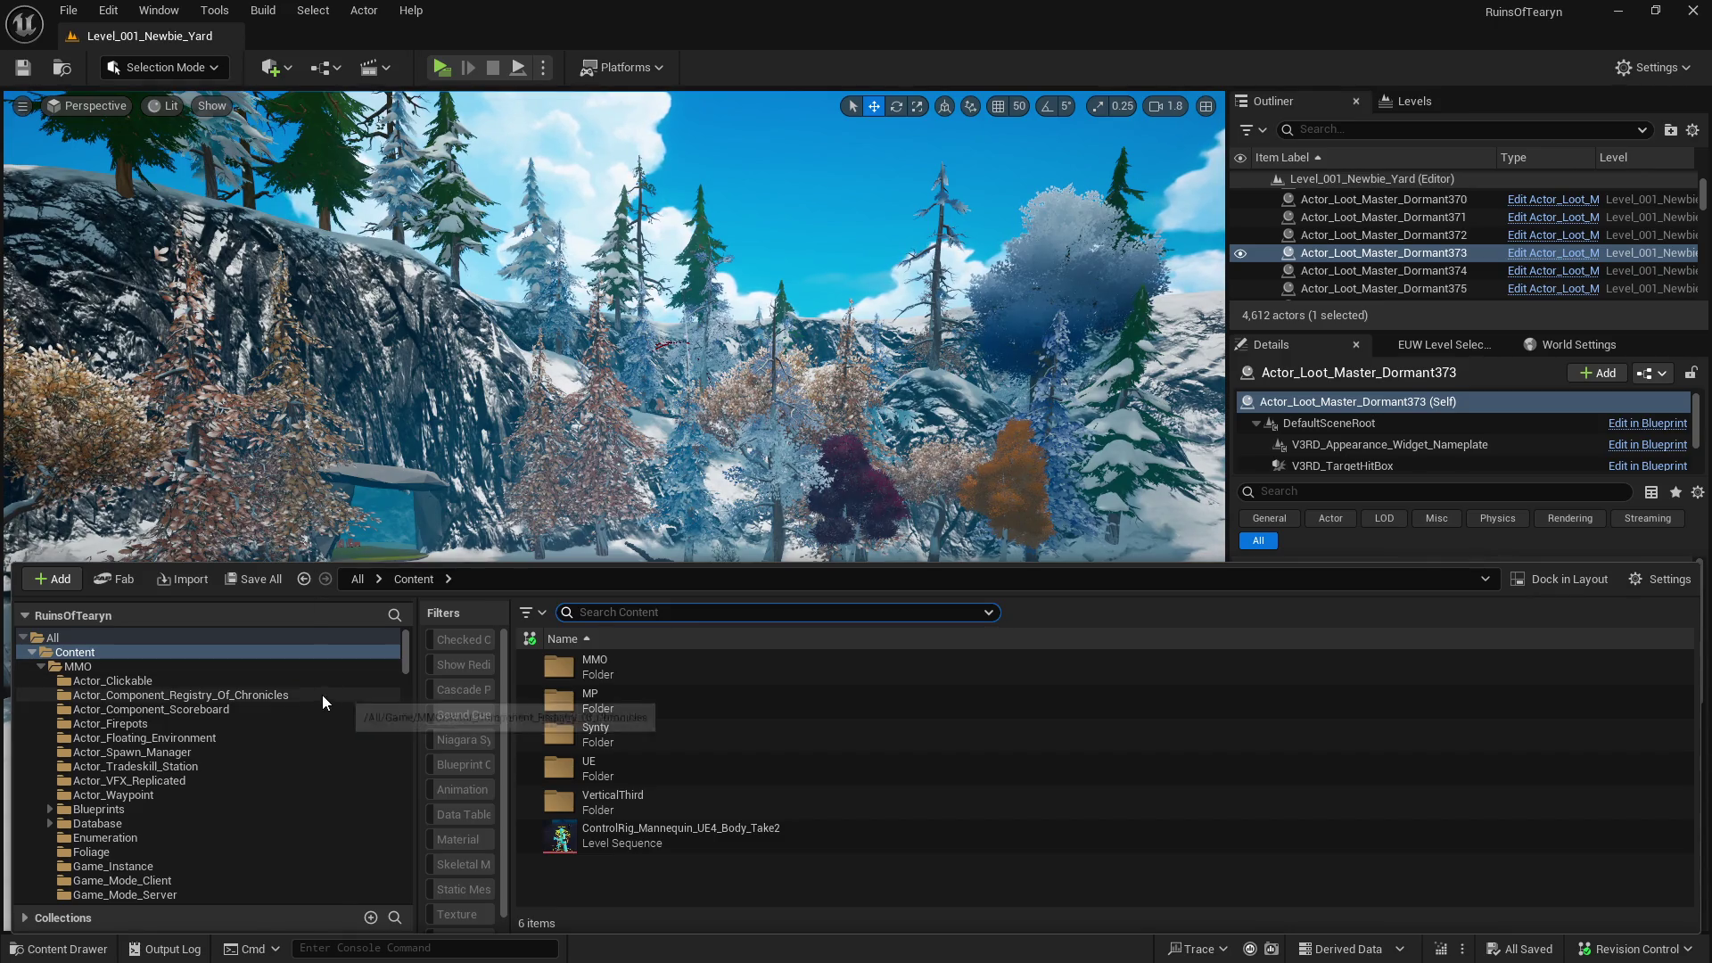
- Delete the Actor_PlayerStart_Override pillar from Level_001_Newbie_Yard and save the map
scroll(254, 755, "down", 2)
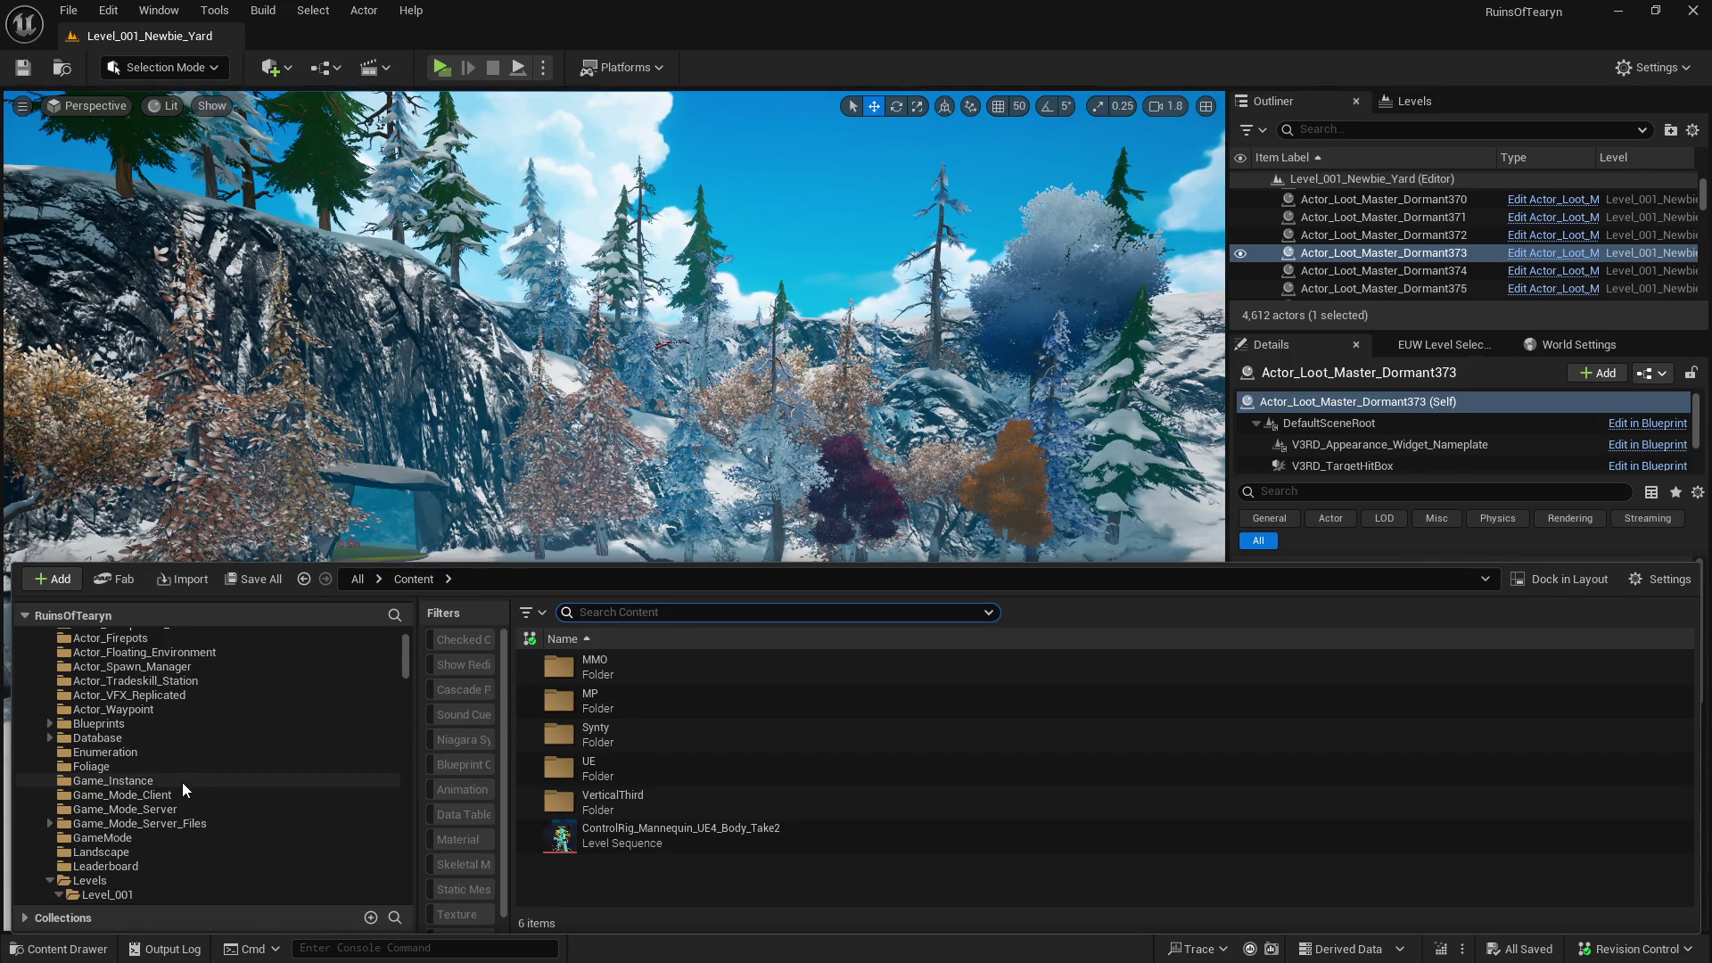
left_click(188, 557)
key("f")
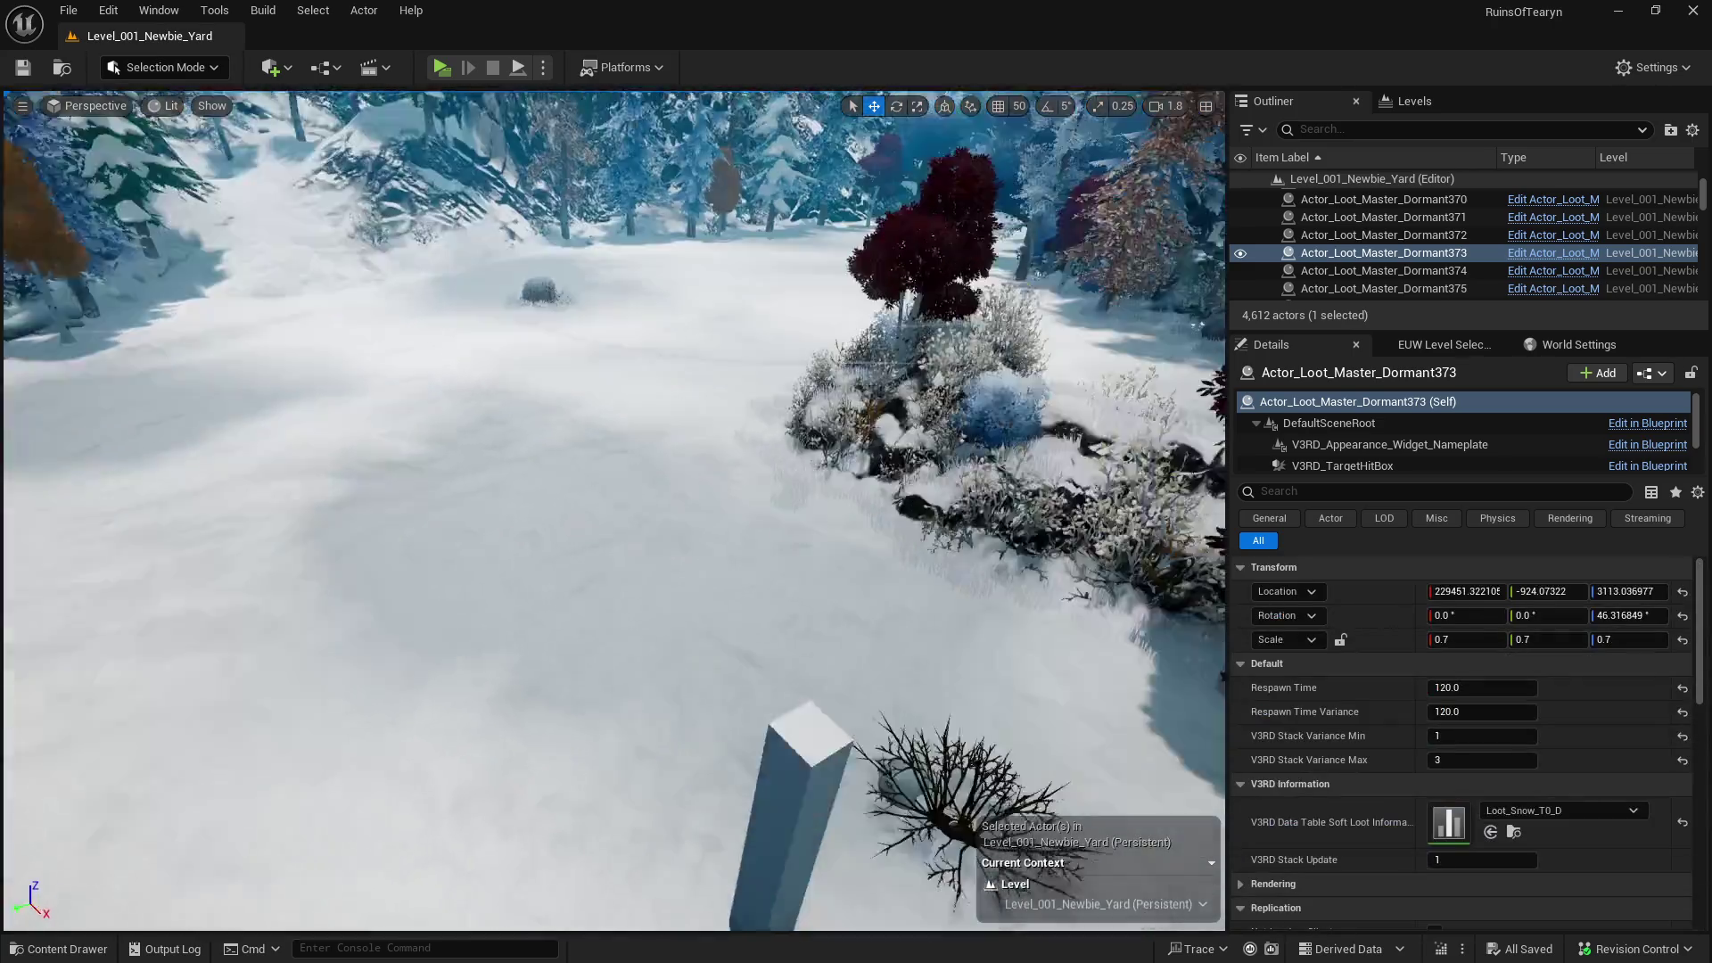
left_click(642, 558)
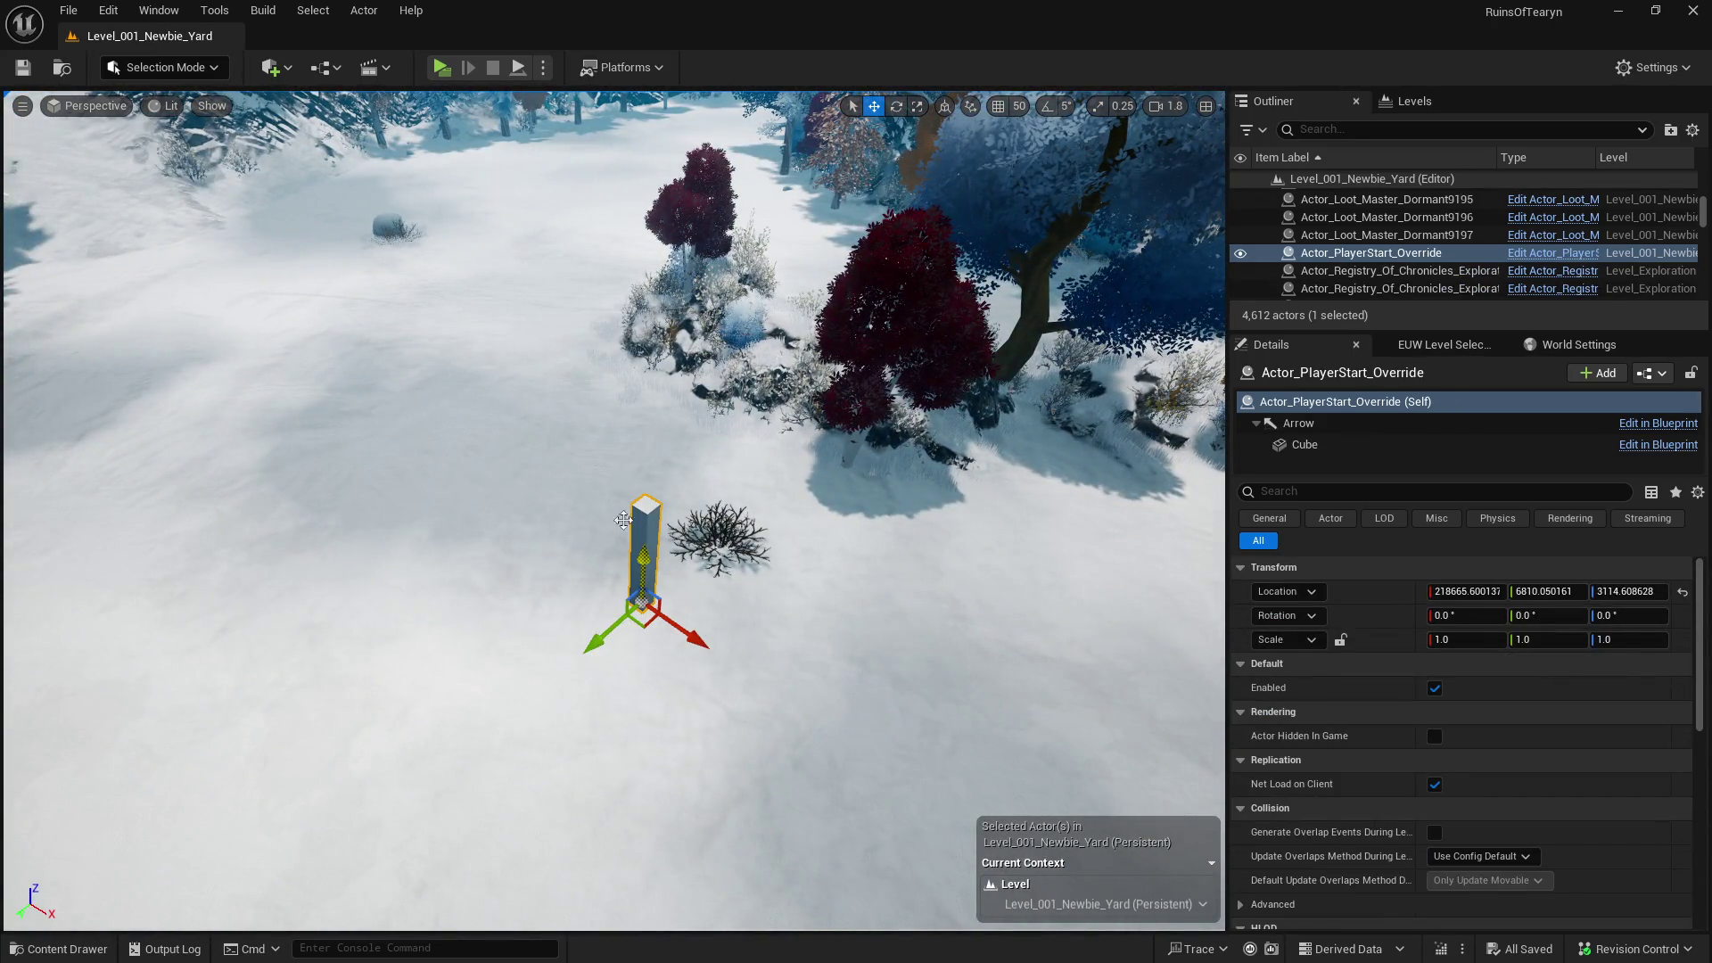
left_click(62, 71)
key("Delete")
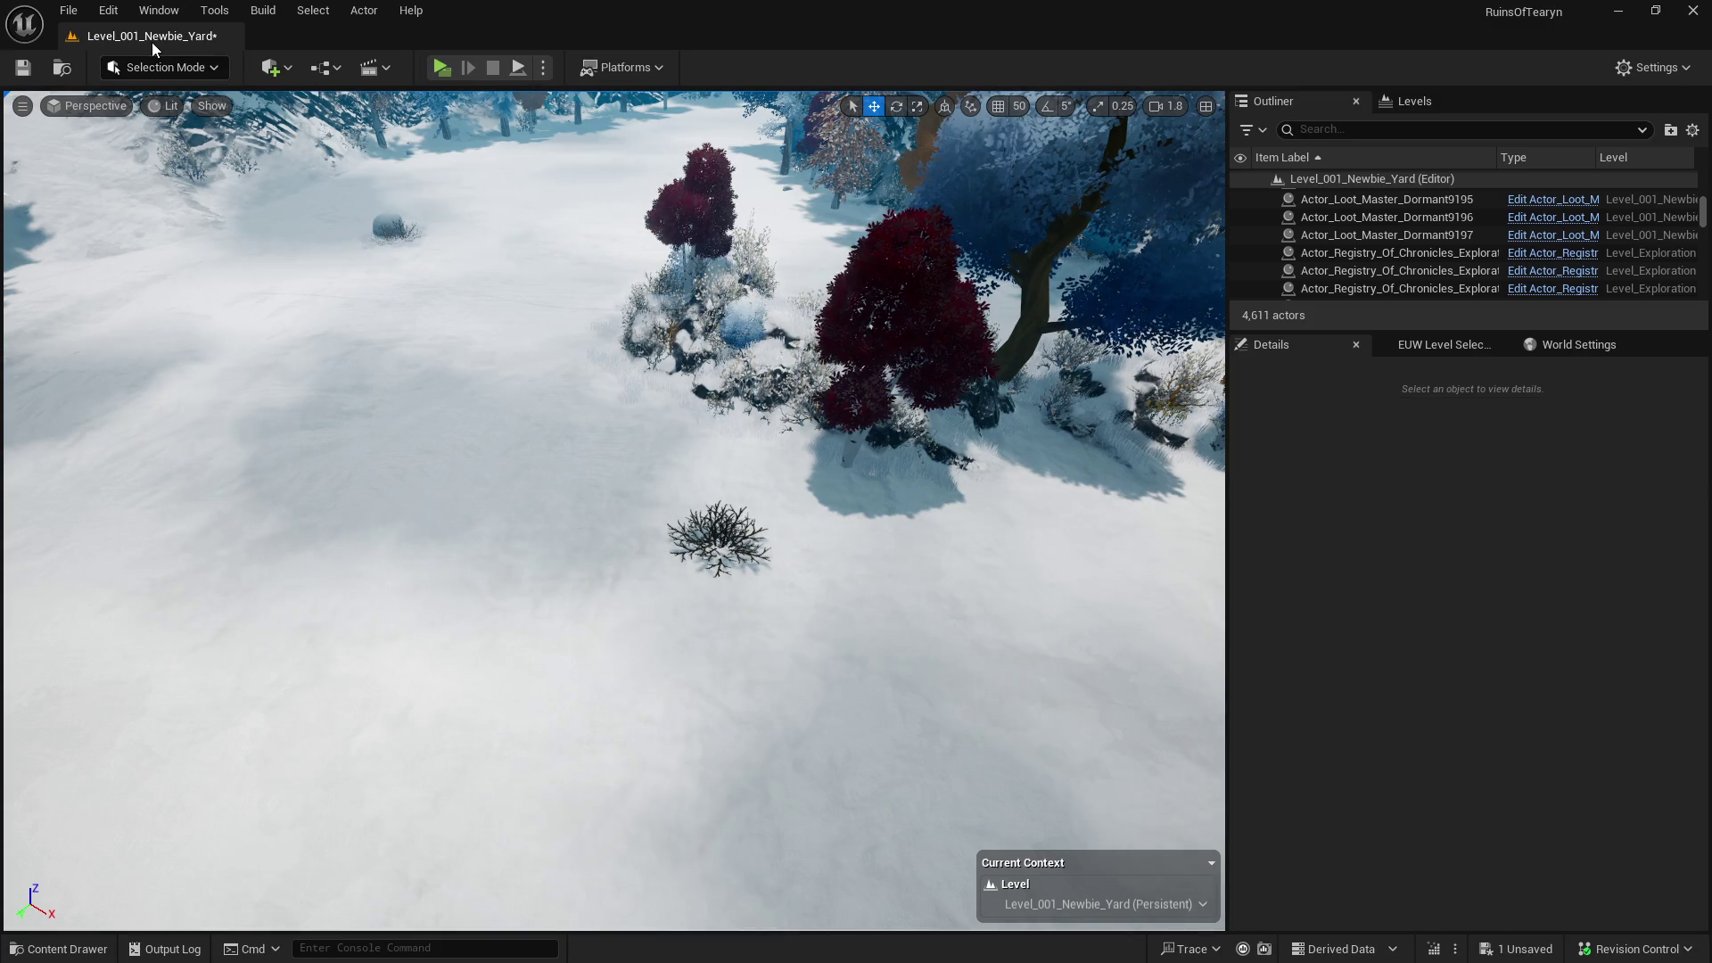
key("ctrl+s")
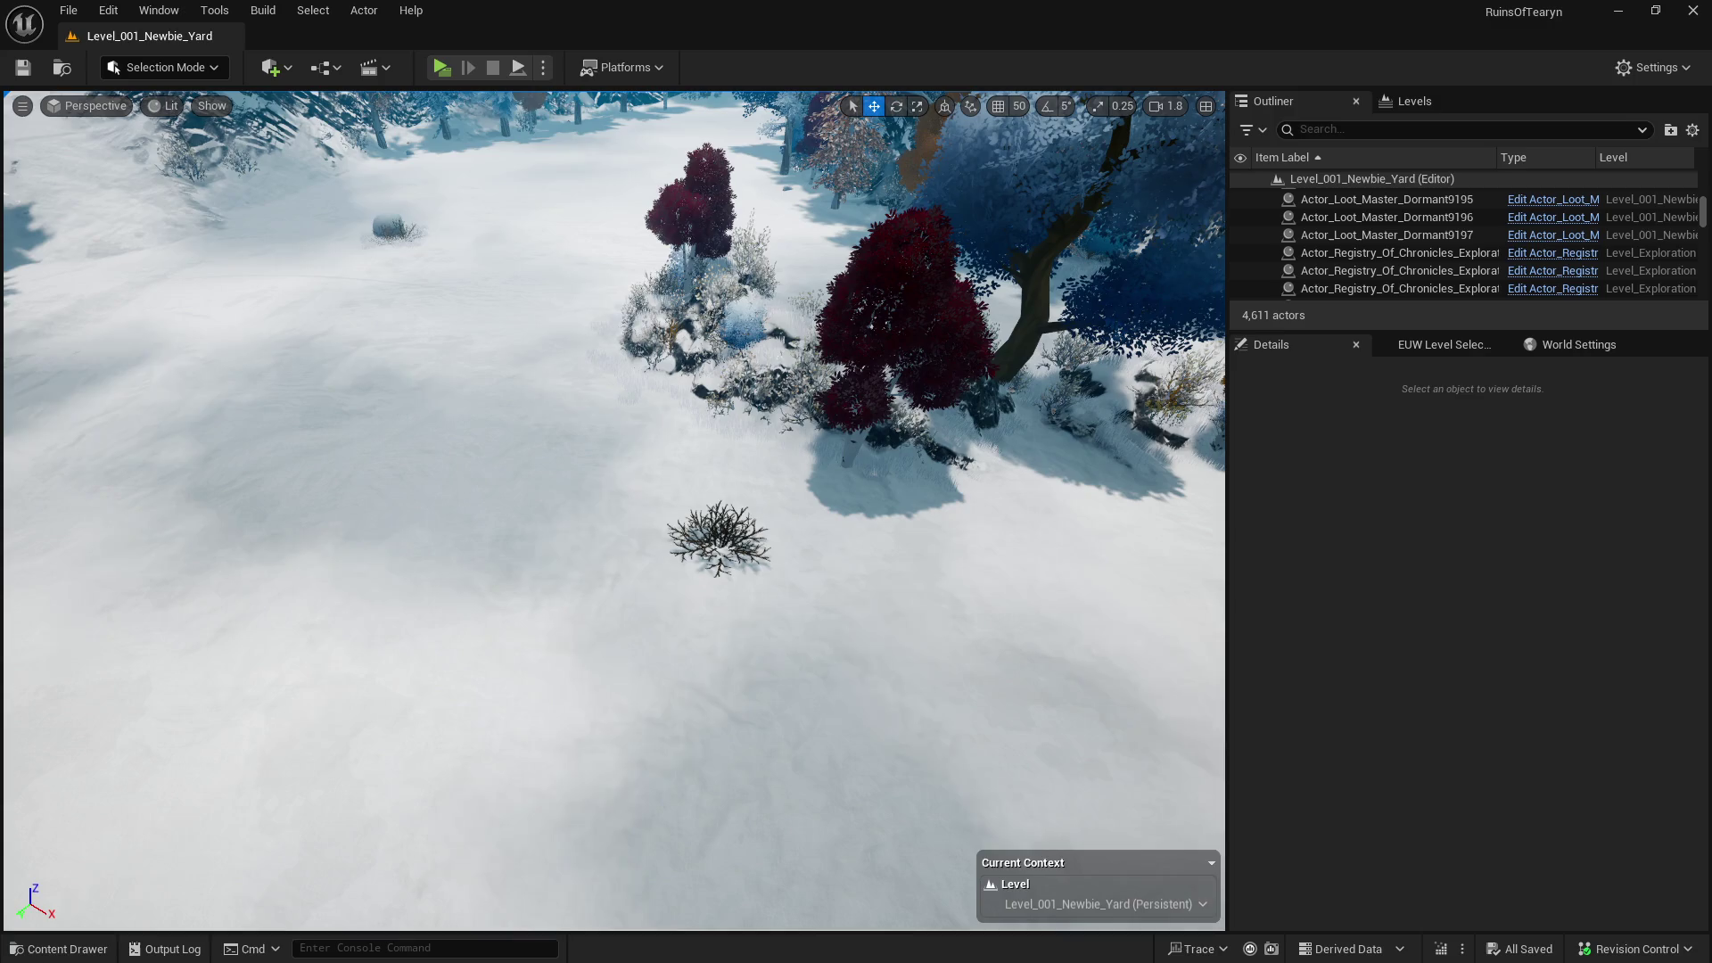
- Browse the Content Drawer to MMO/Levels and load the Level_Mechanics_Testing map
left_click(56, 948)
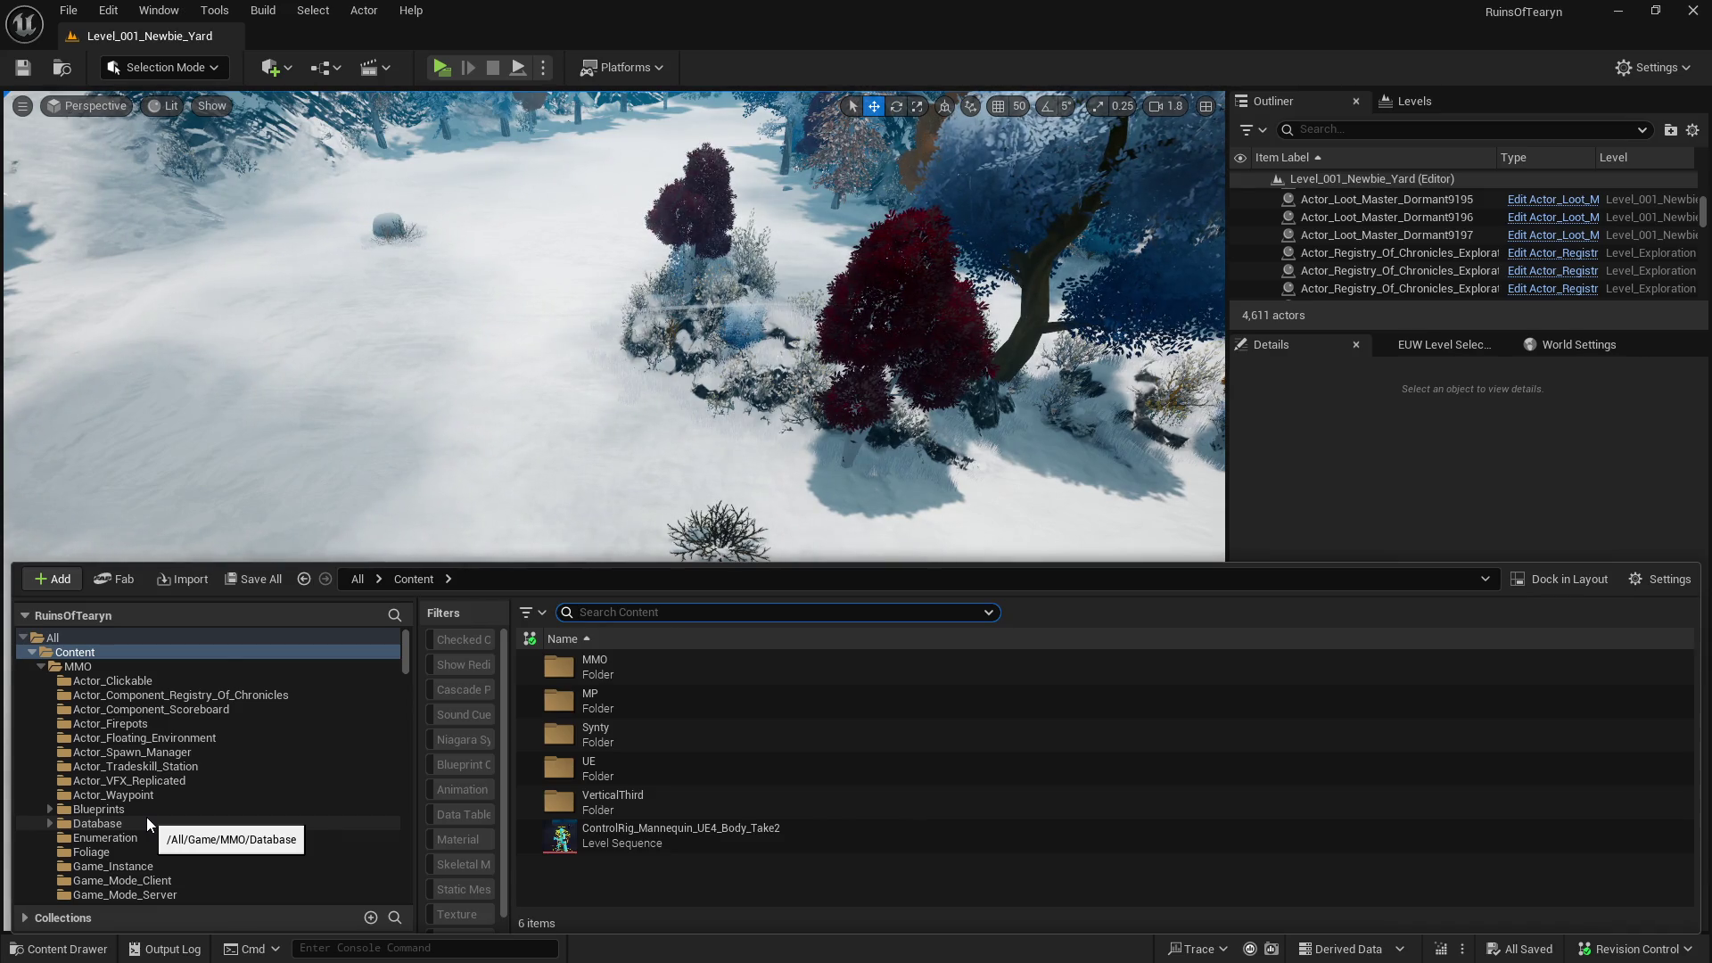
scroll(147, 816, "down", 1)
scroll(146, 817, "up", 1)
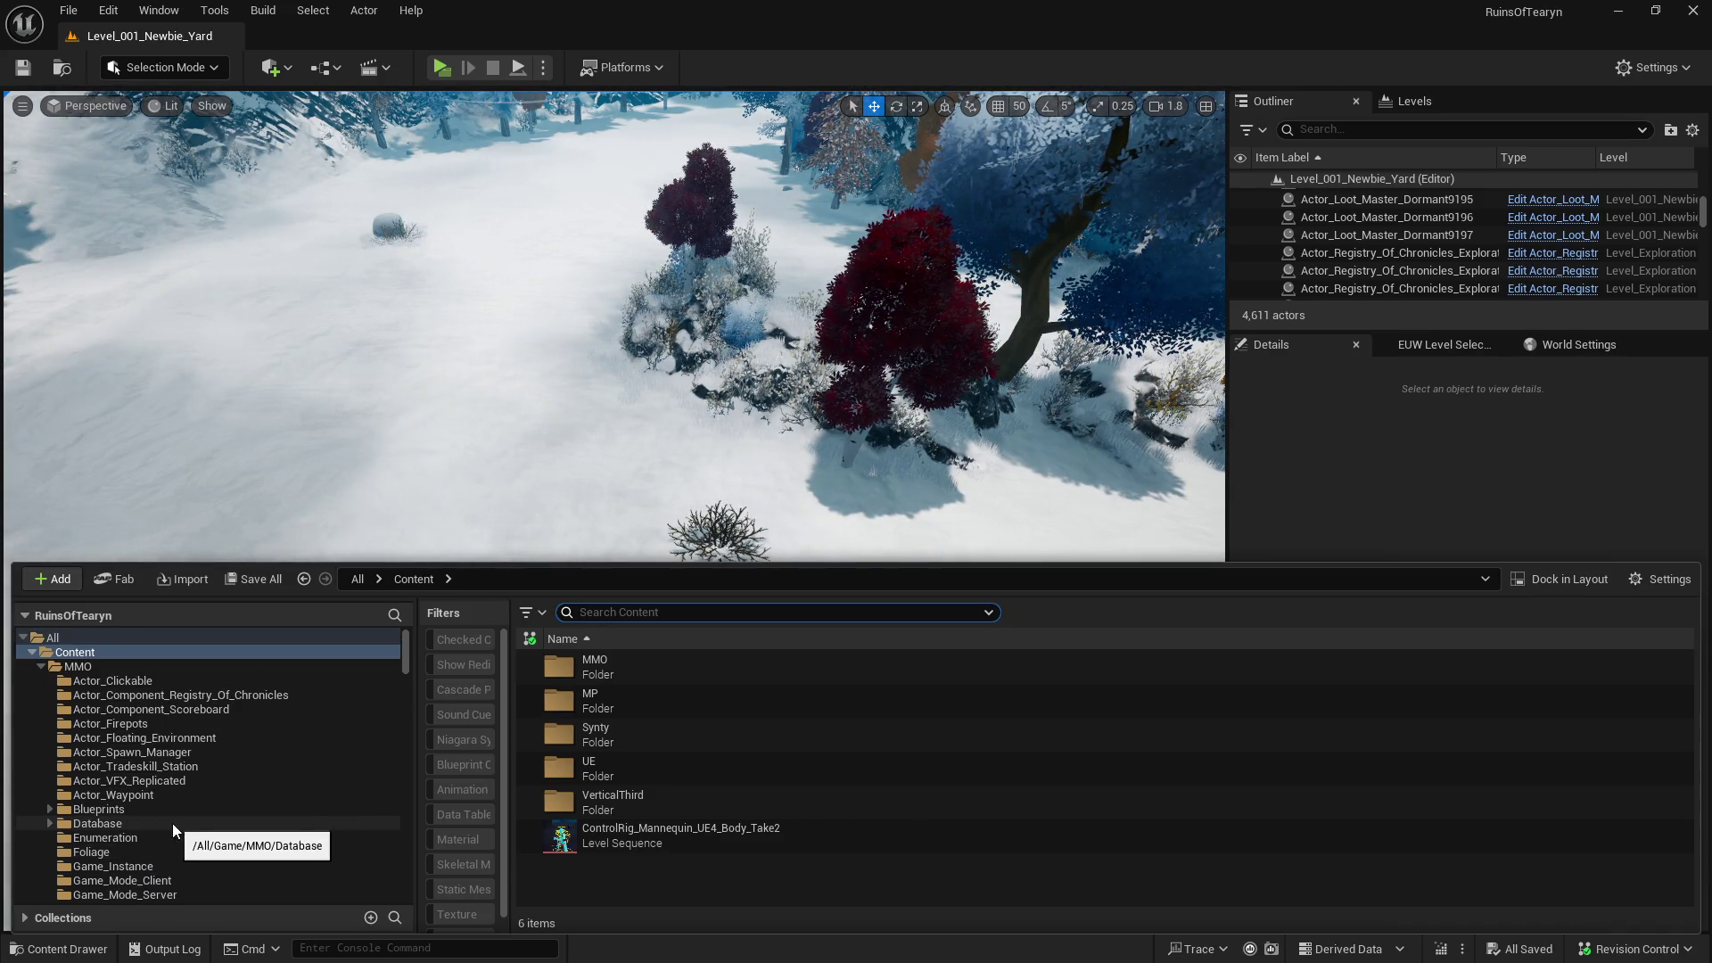
scroll(201, 835, "down", 4)
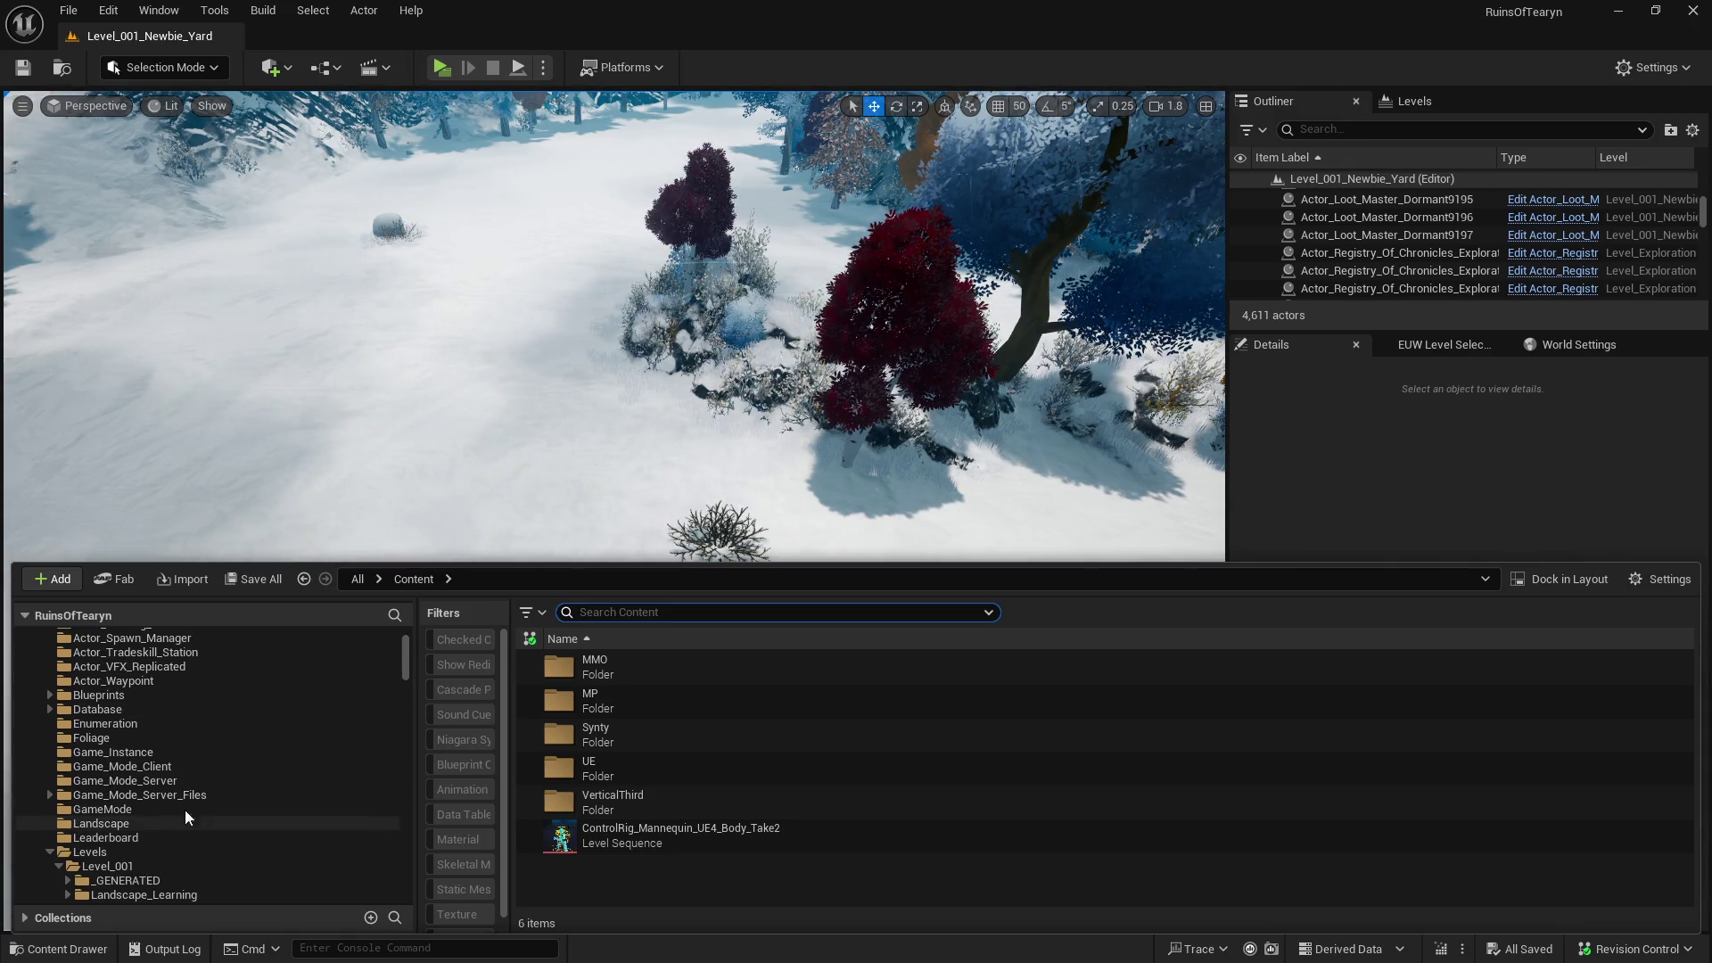
left_click(49, 709)
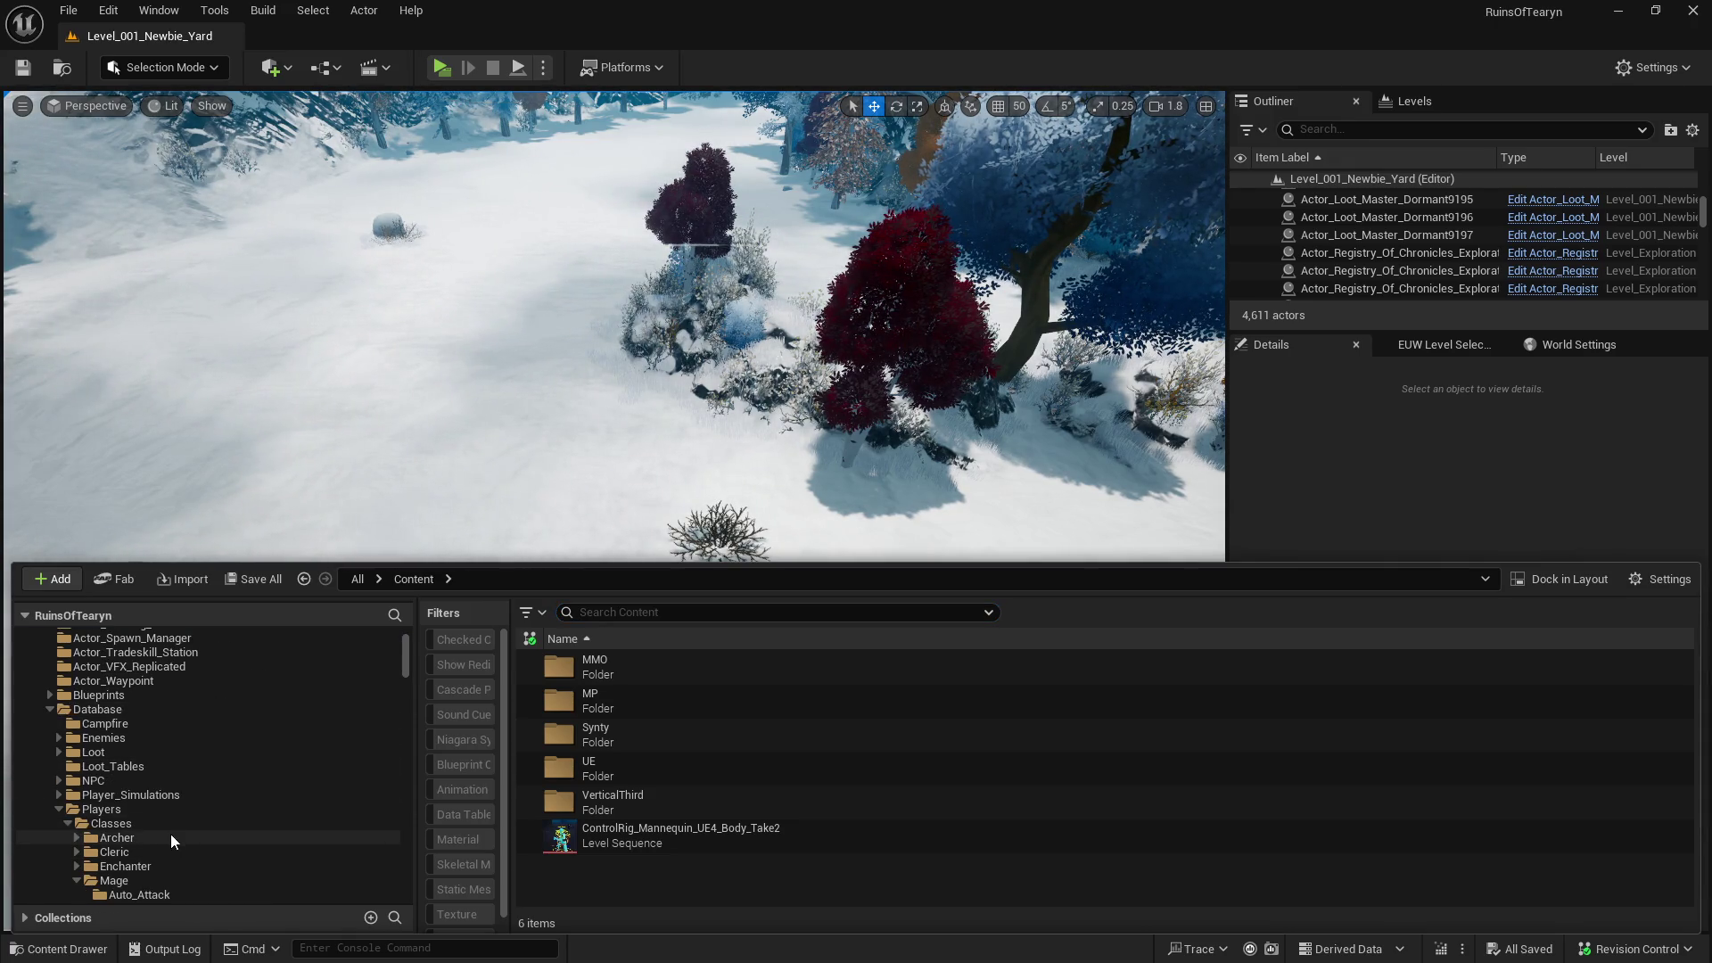
scroll(169, 831, "down", 4)
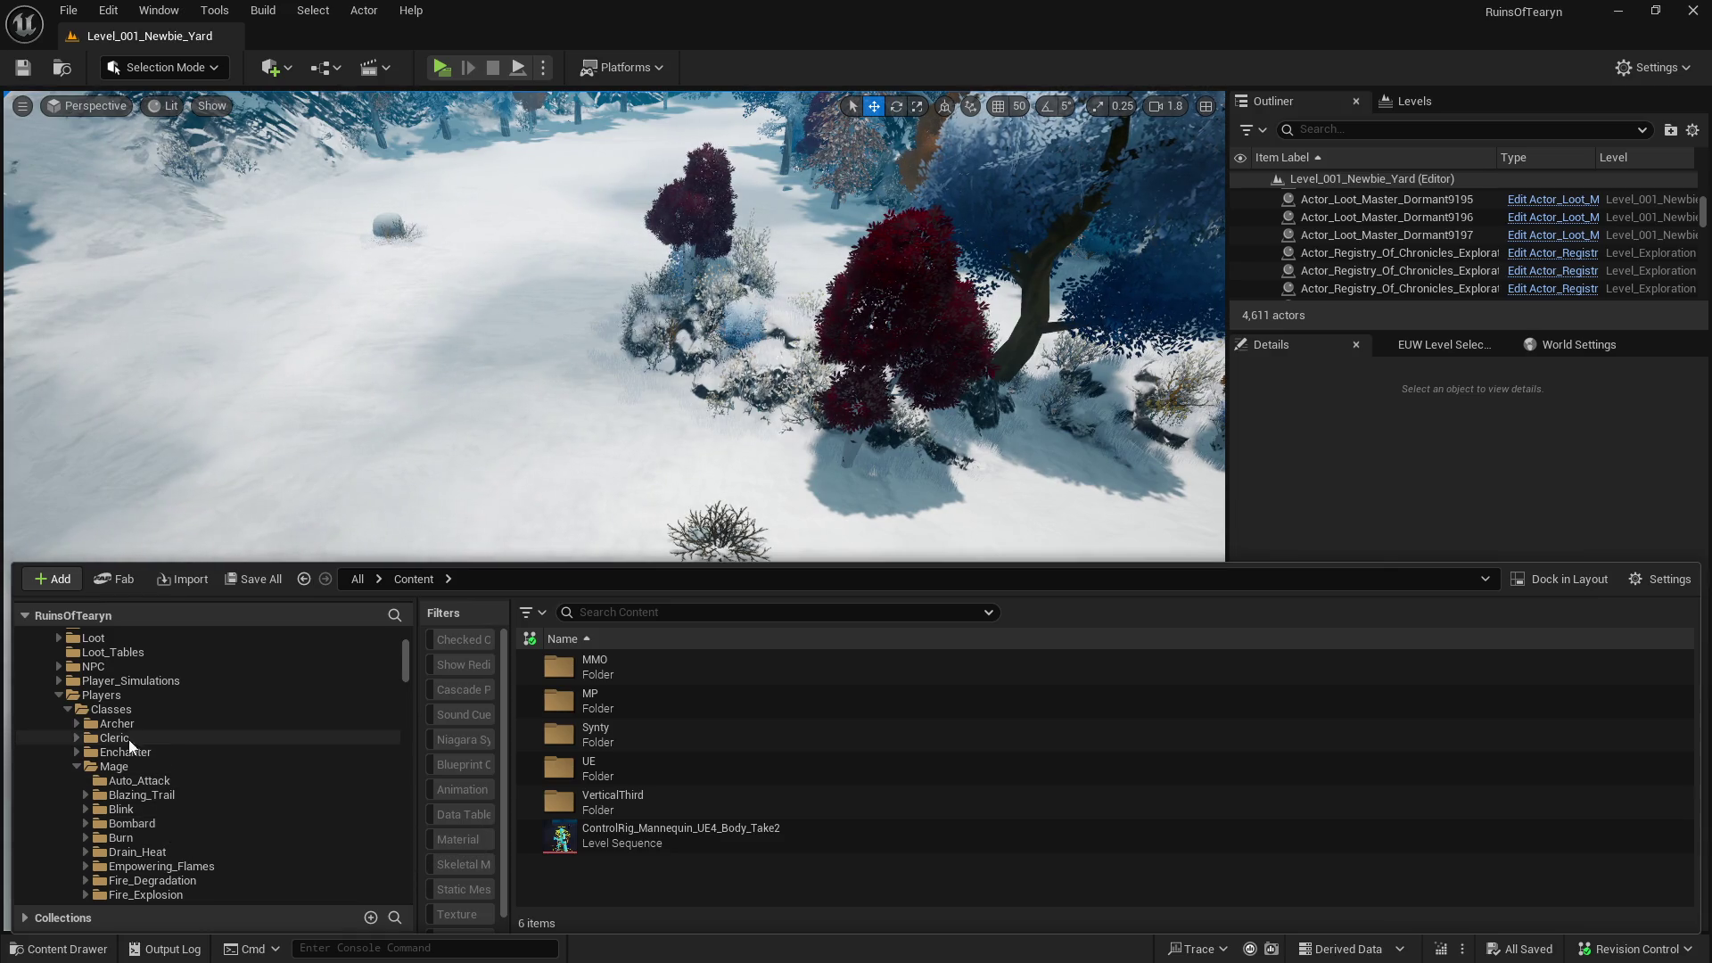
left_click(62, 69)
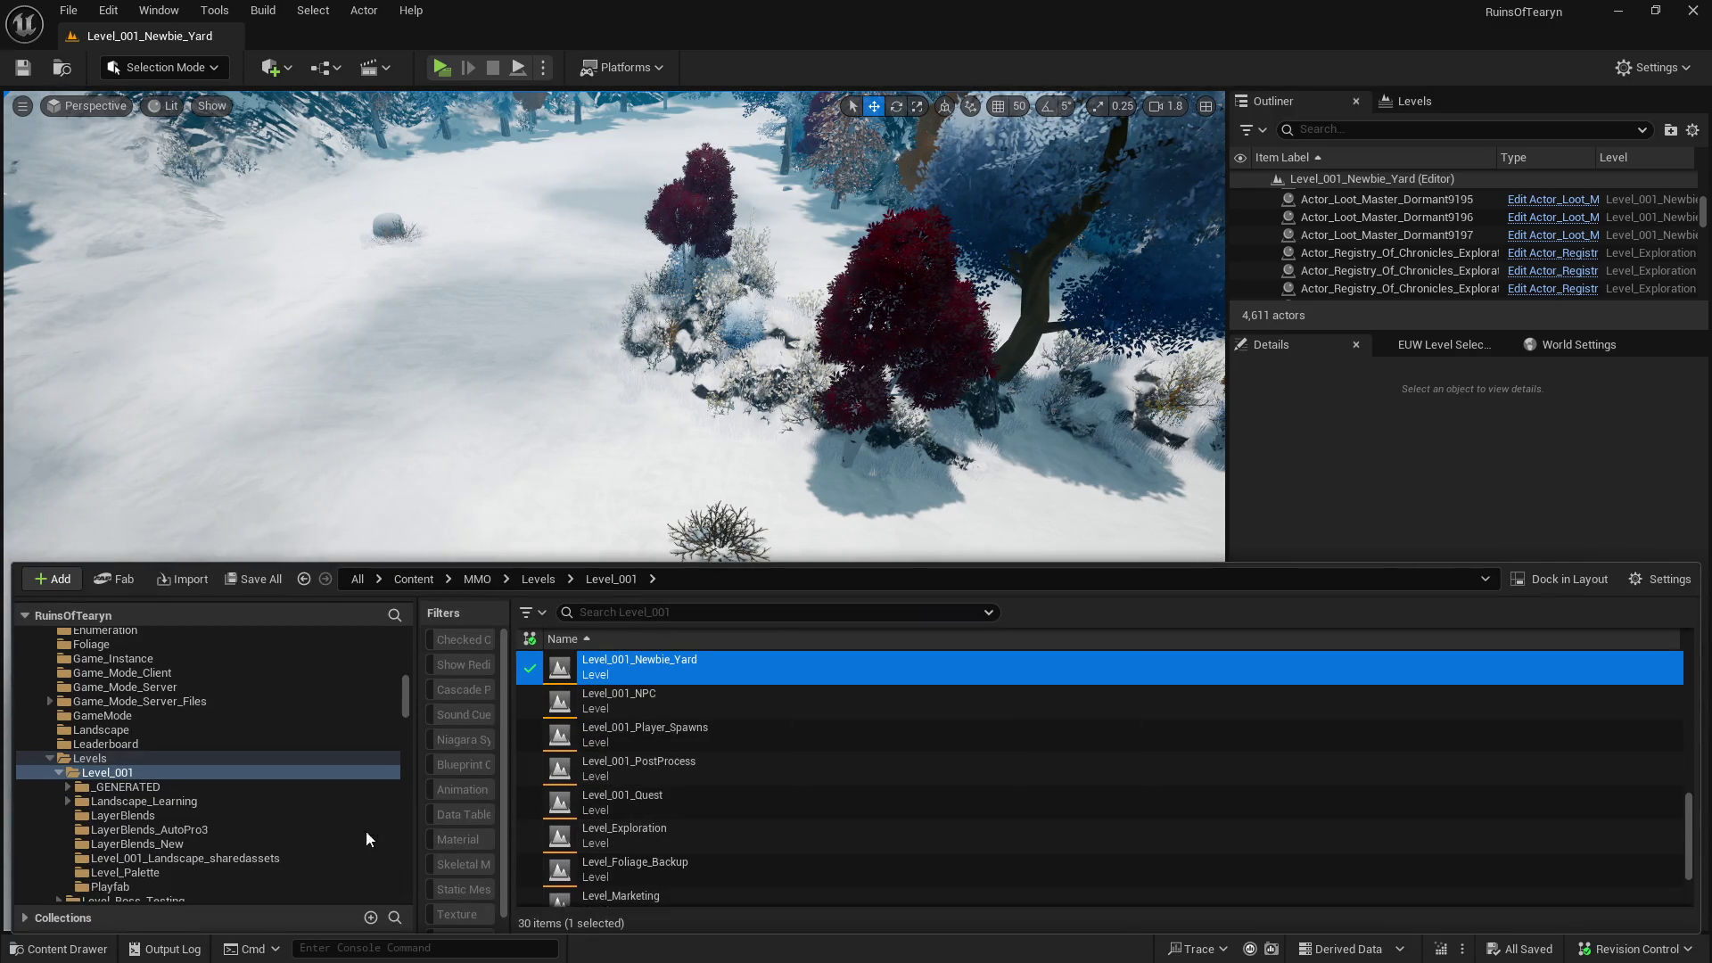
scroll(250, 840, "down", 6)
left_click(241, 787)
double_click(758, 697)
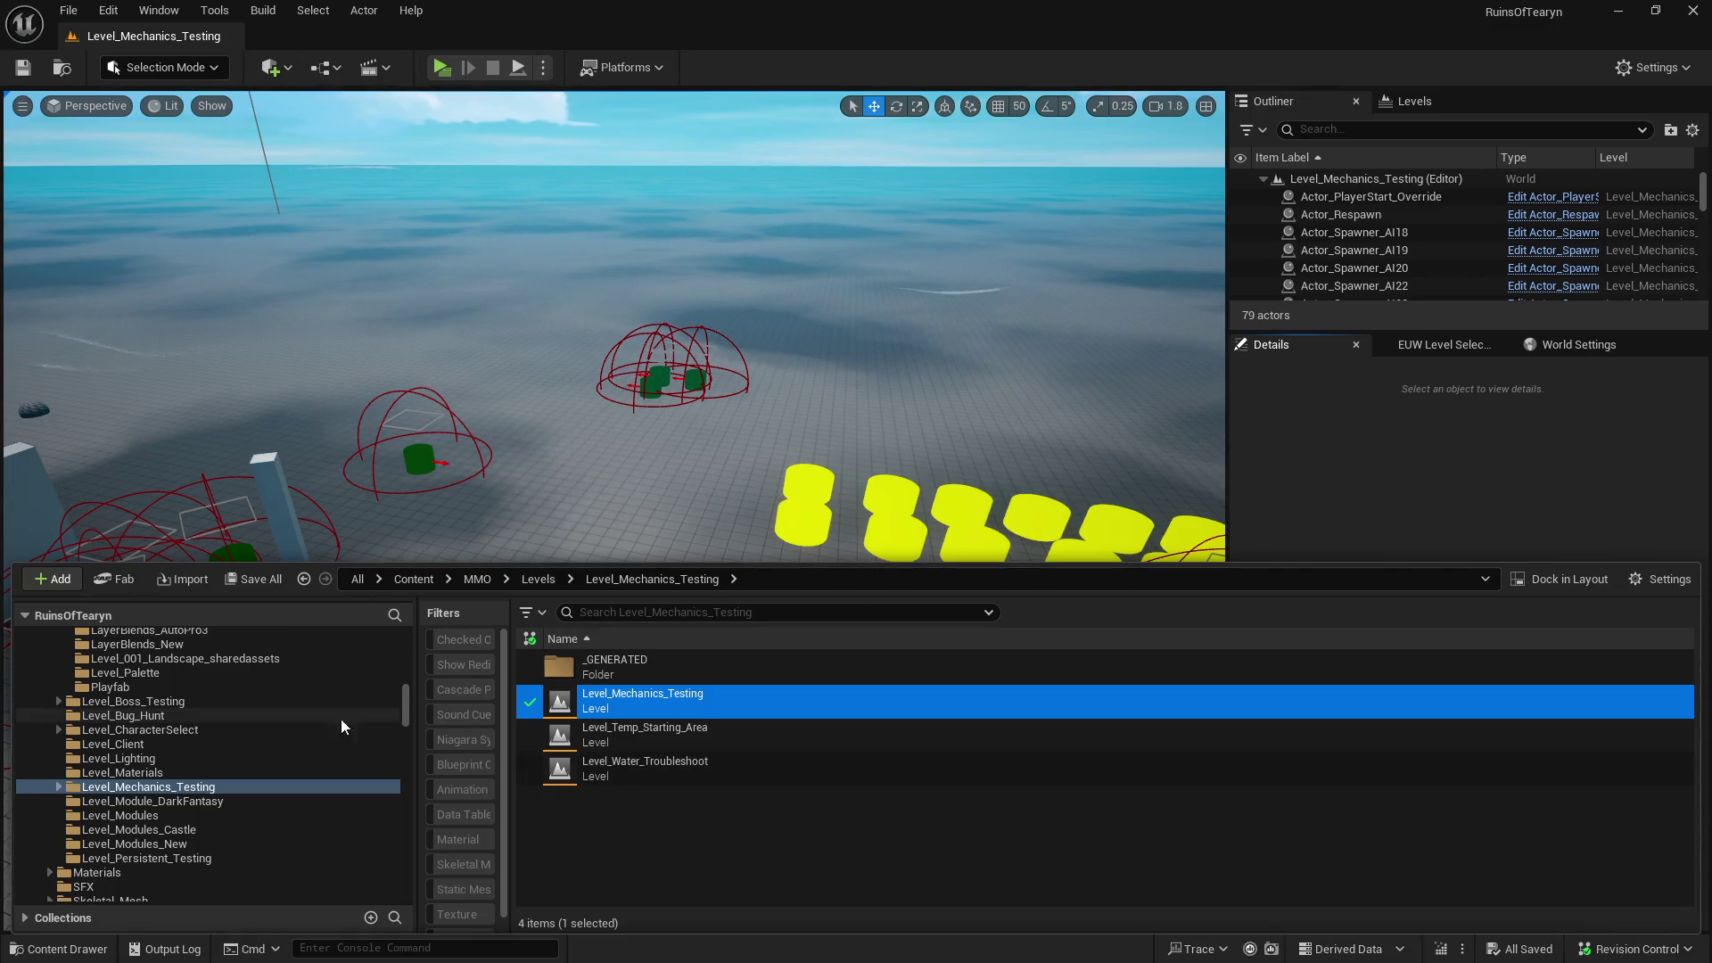
- Open the Archer_Auto_Attack data table from the Archer class's Auto_Attack folder
scroll(333, 793, "up", 5)
scroll(331, 790, "up", 10)
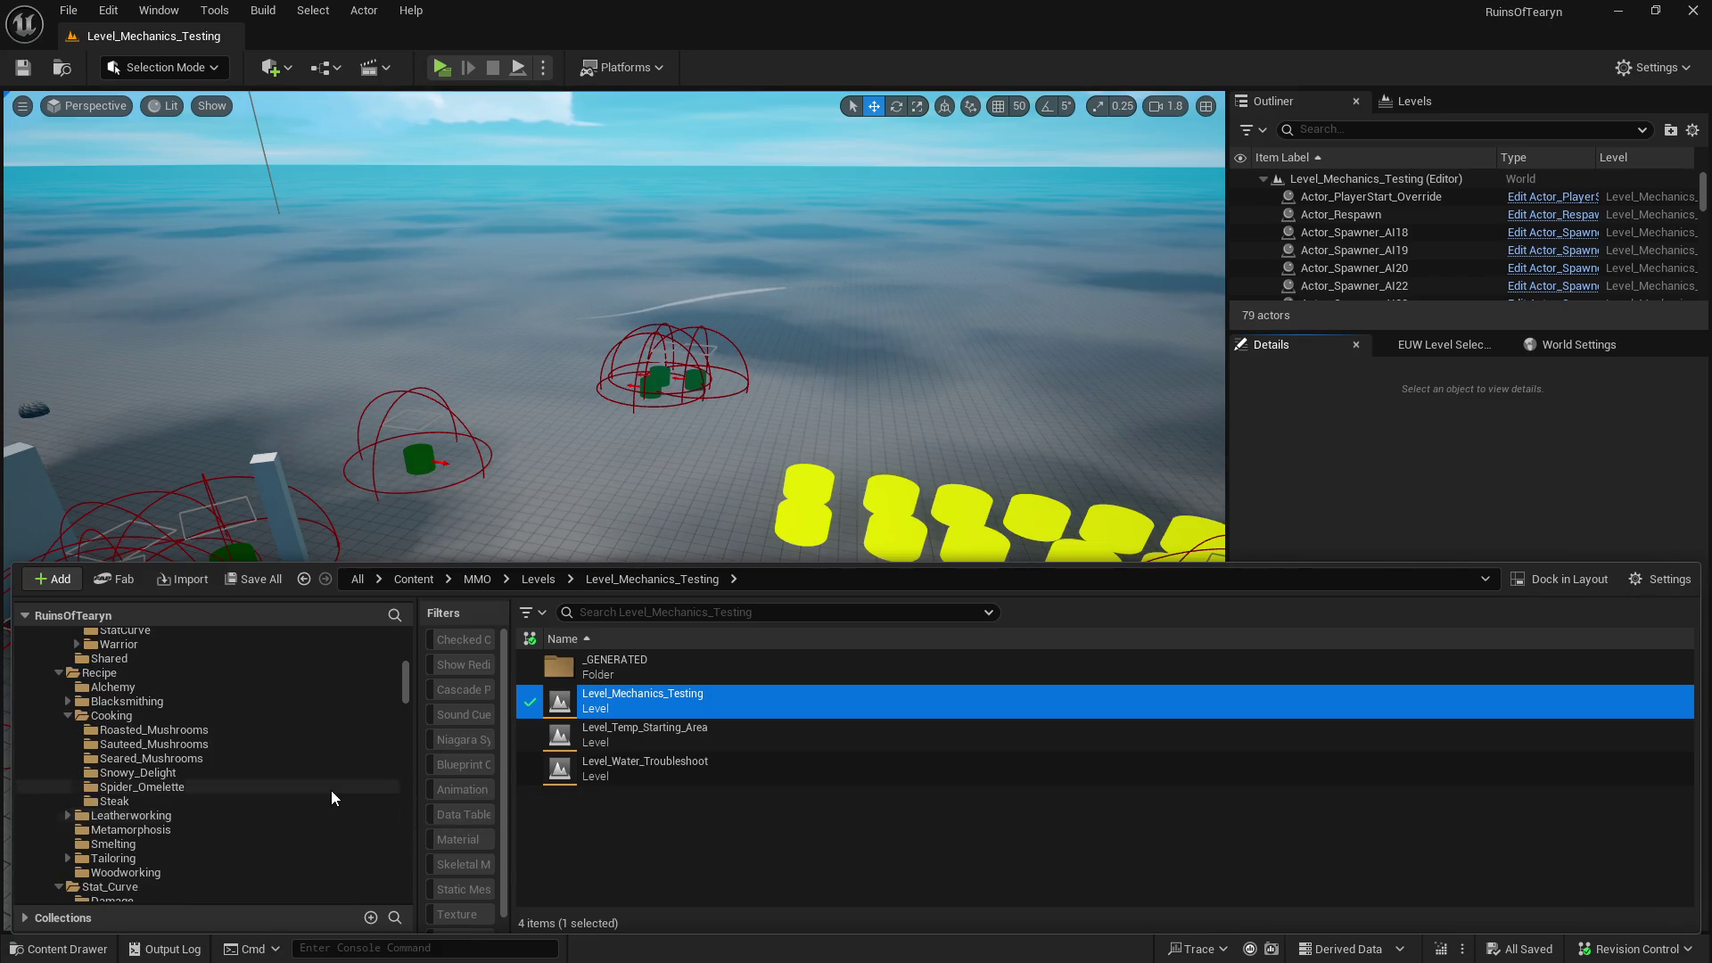
scroll(330, 790, "up", 5)
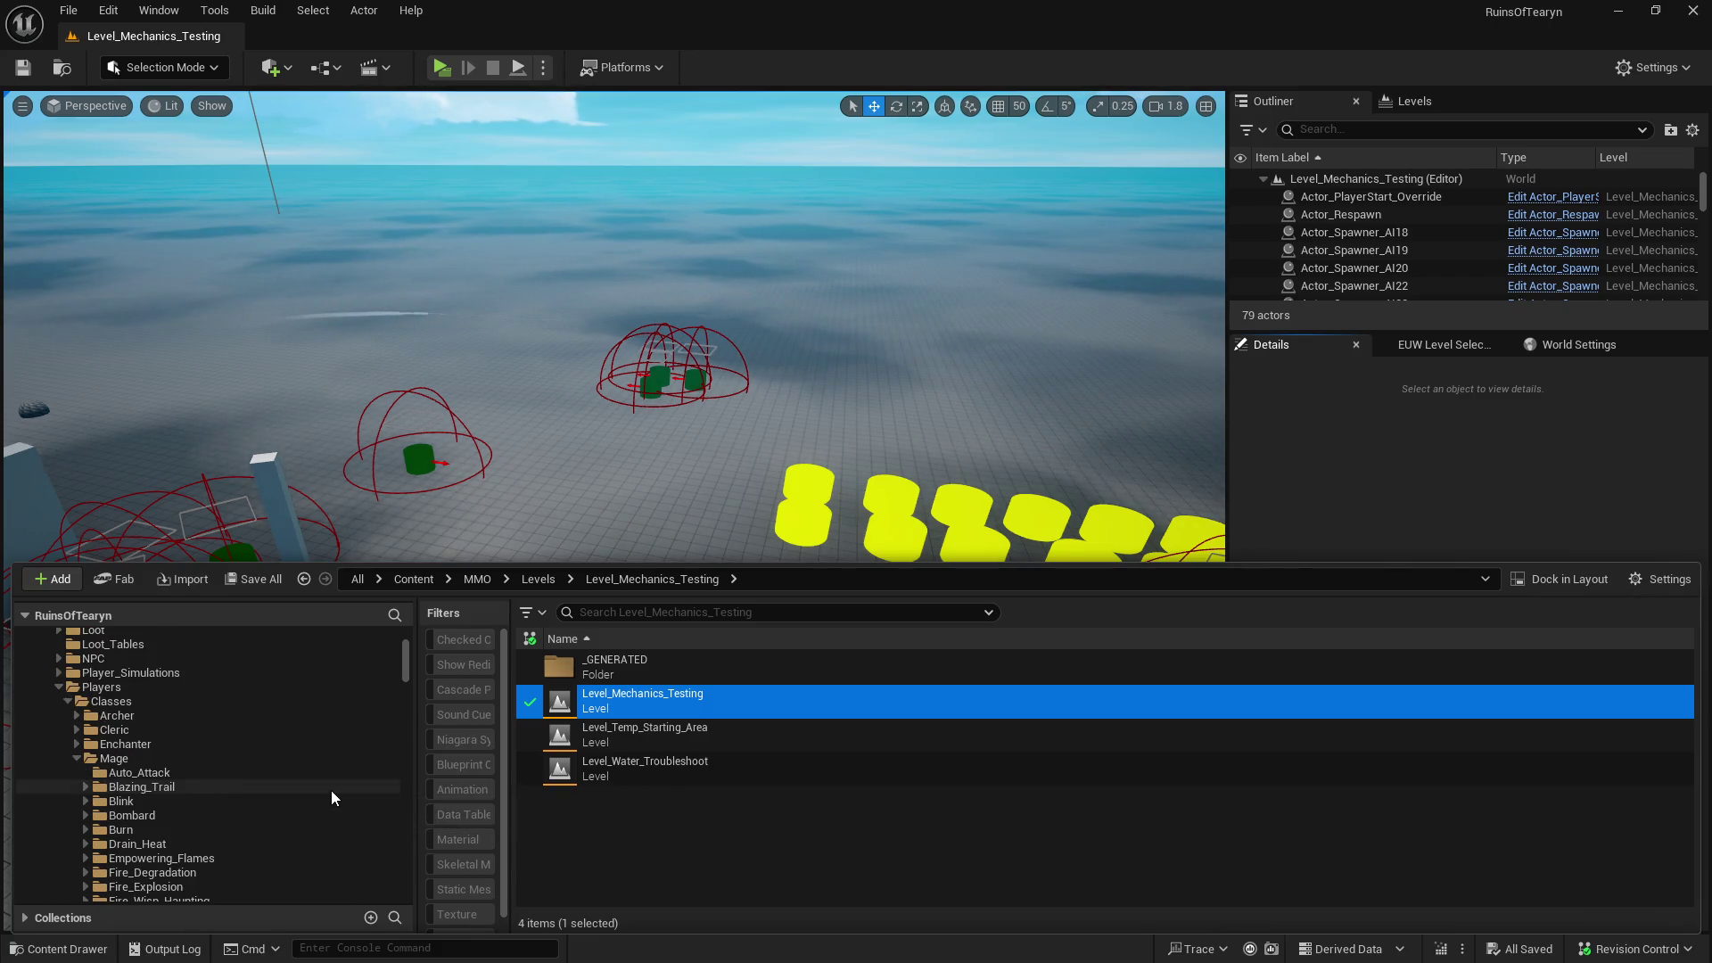
left_click(76, 758)
left_click(77, 715)
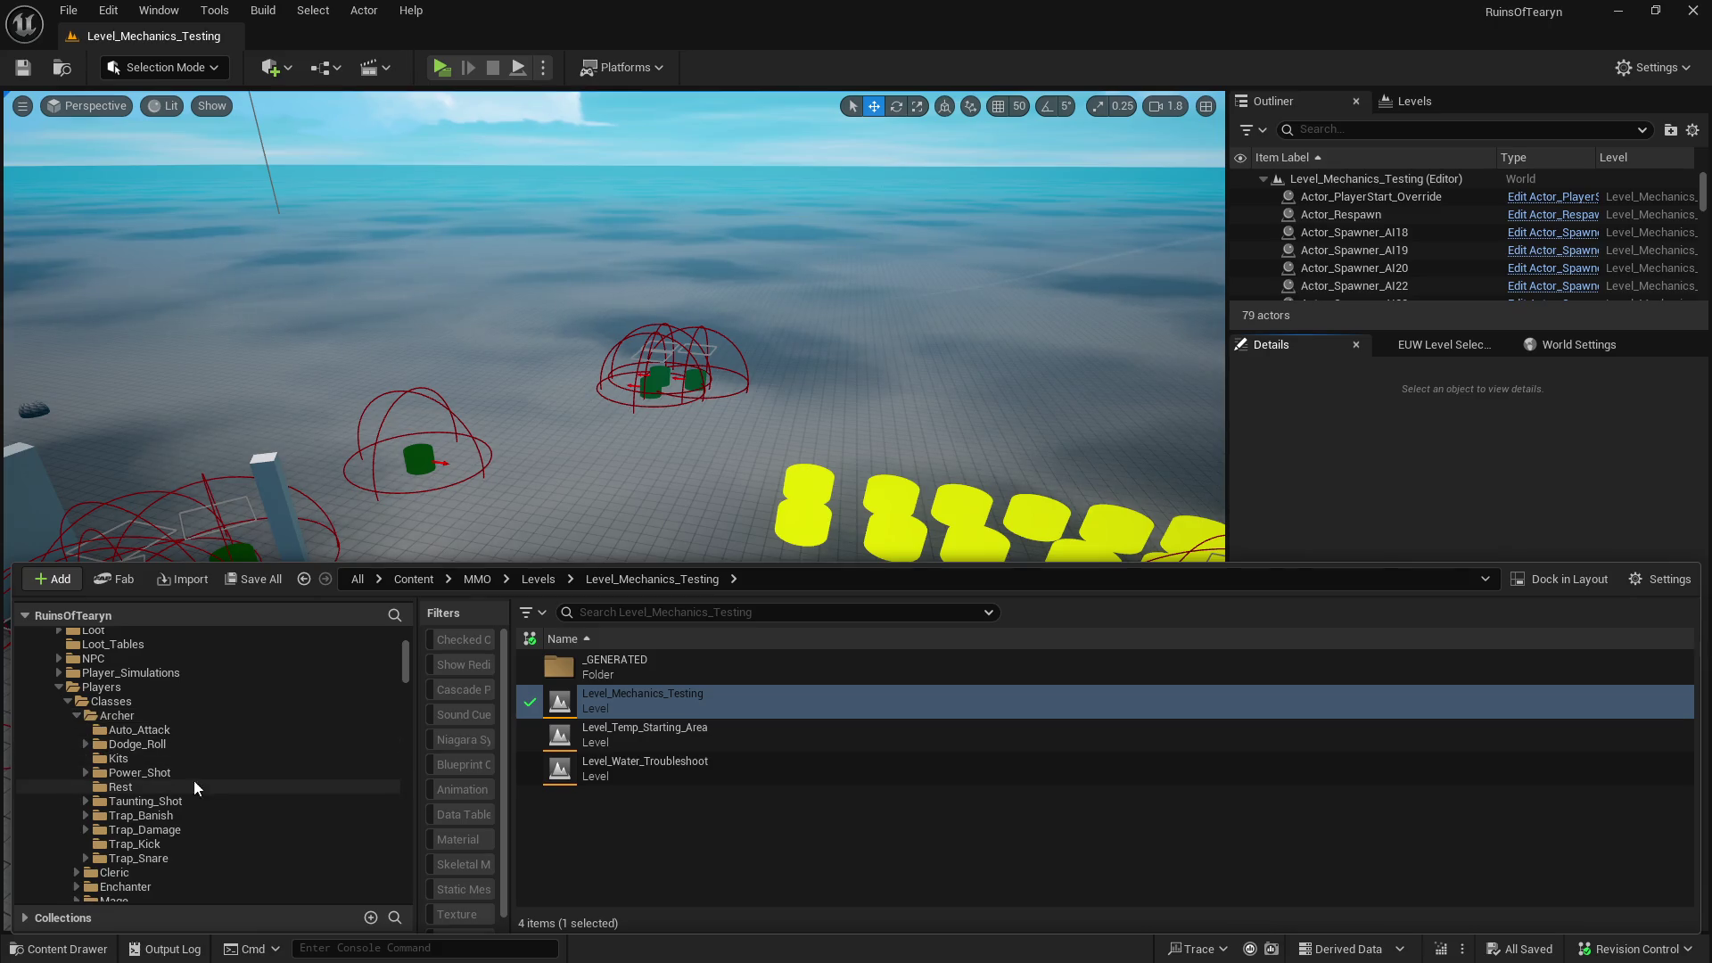
left_click(174, 730)
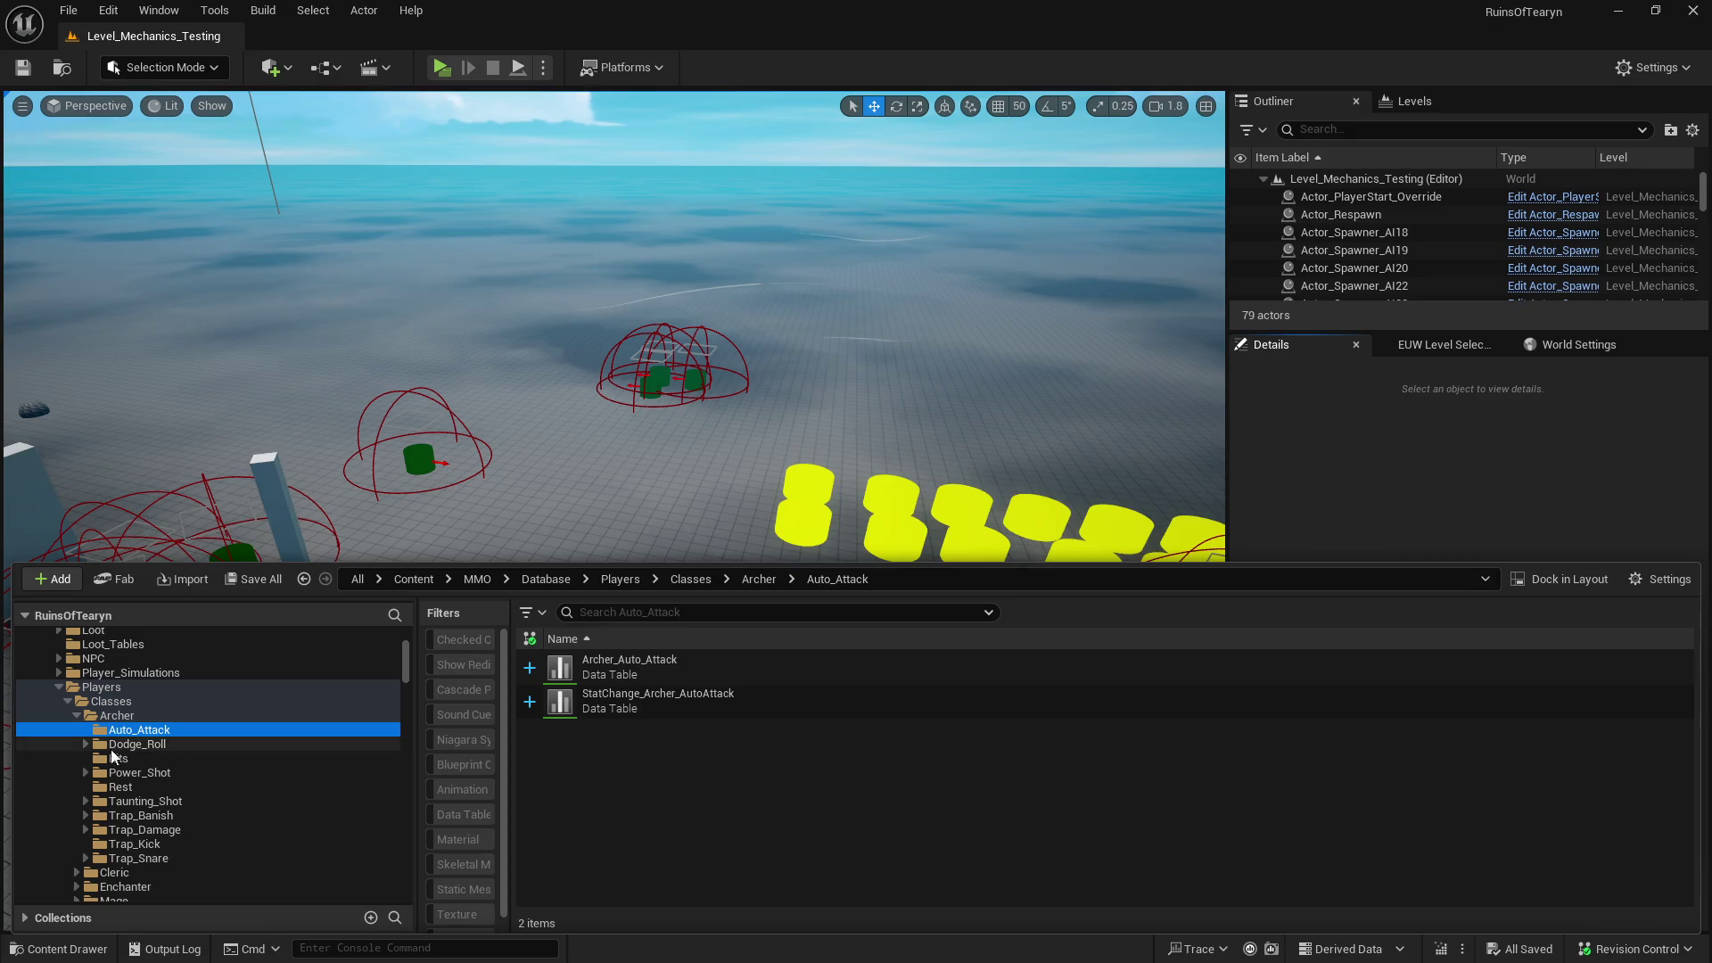
left_click(86, 745)
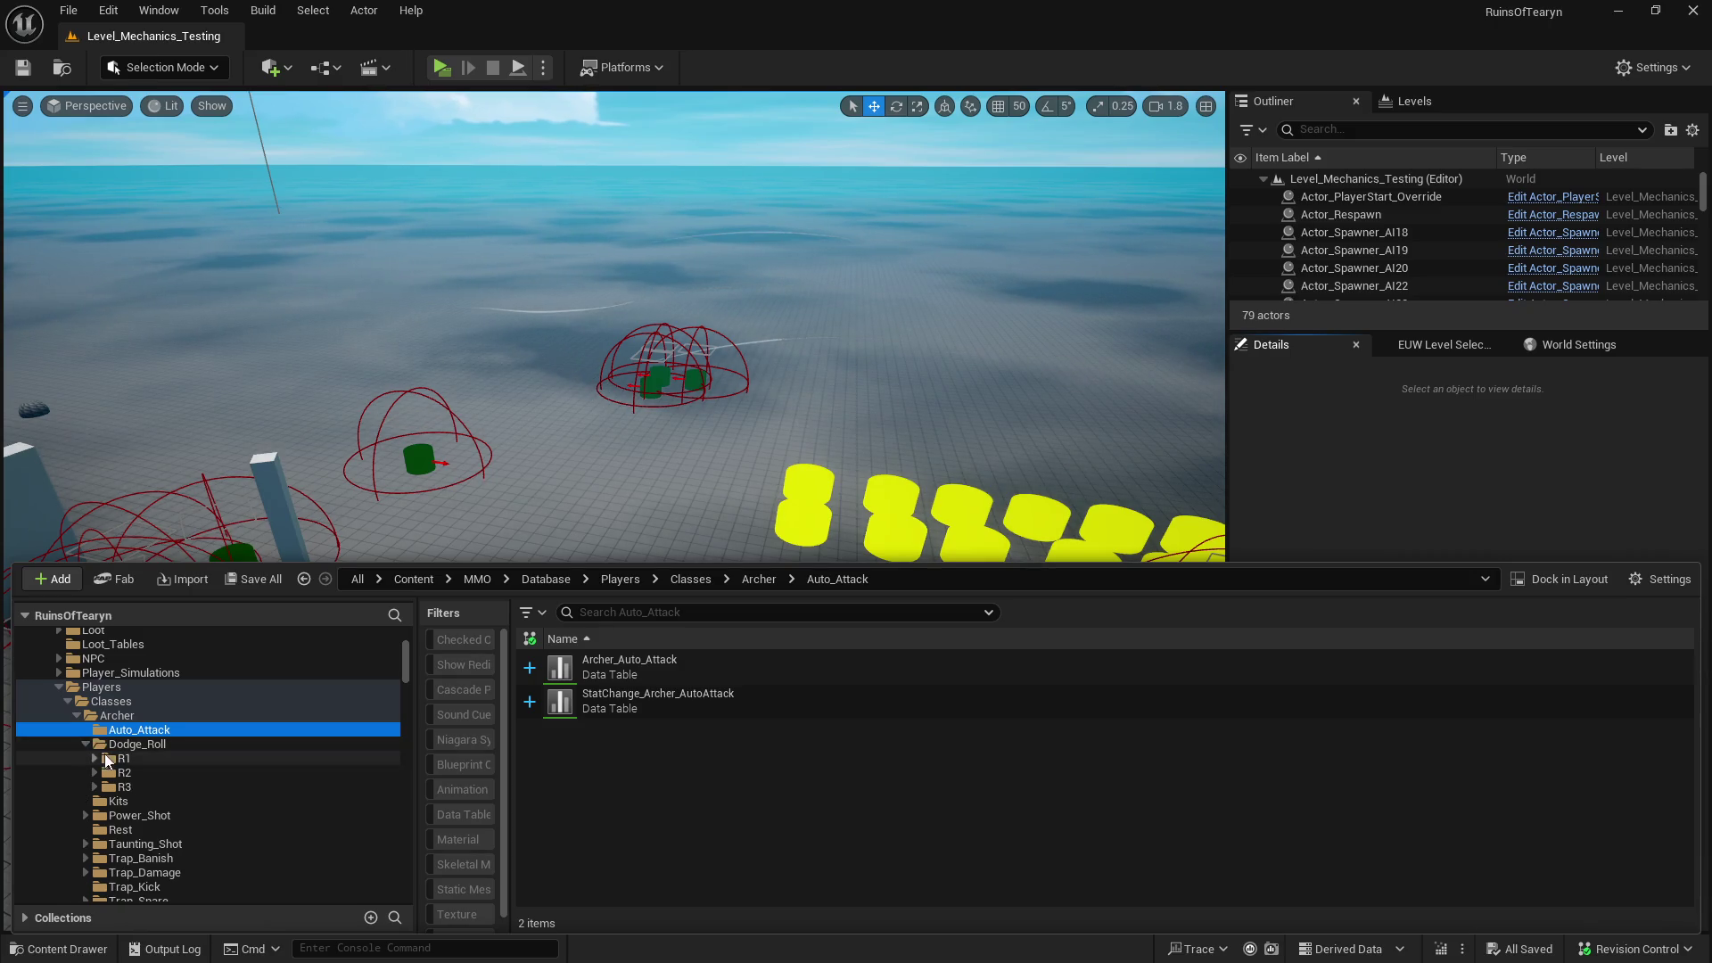
left_click(123, 758)
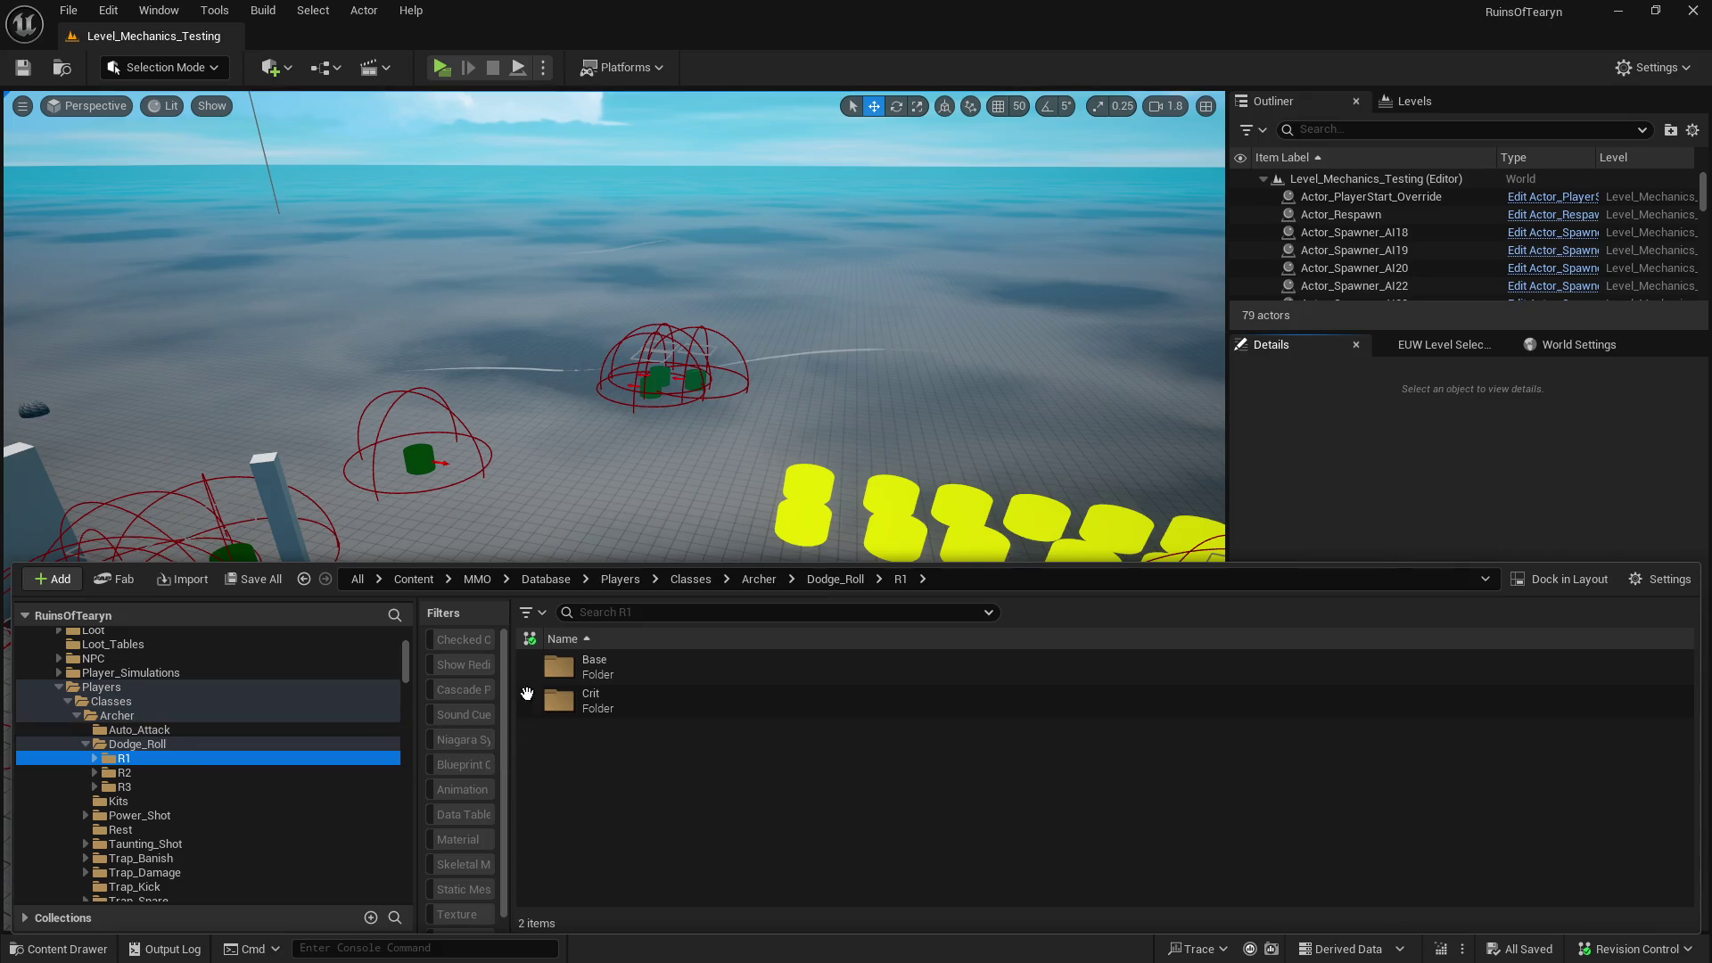
left_click(196, 727)
left_click(809, 668)
double_click(810, 669)
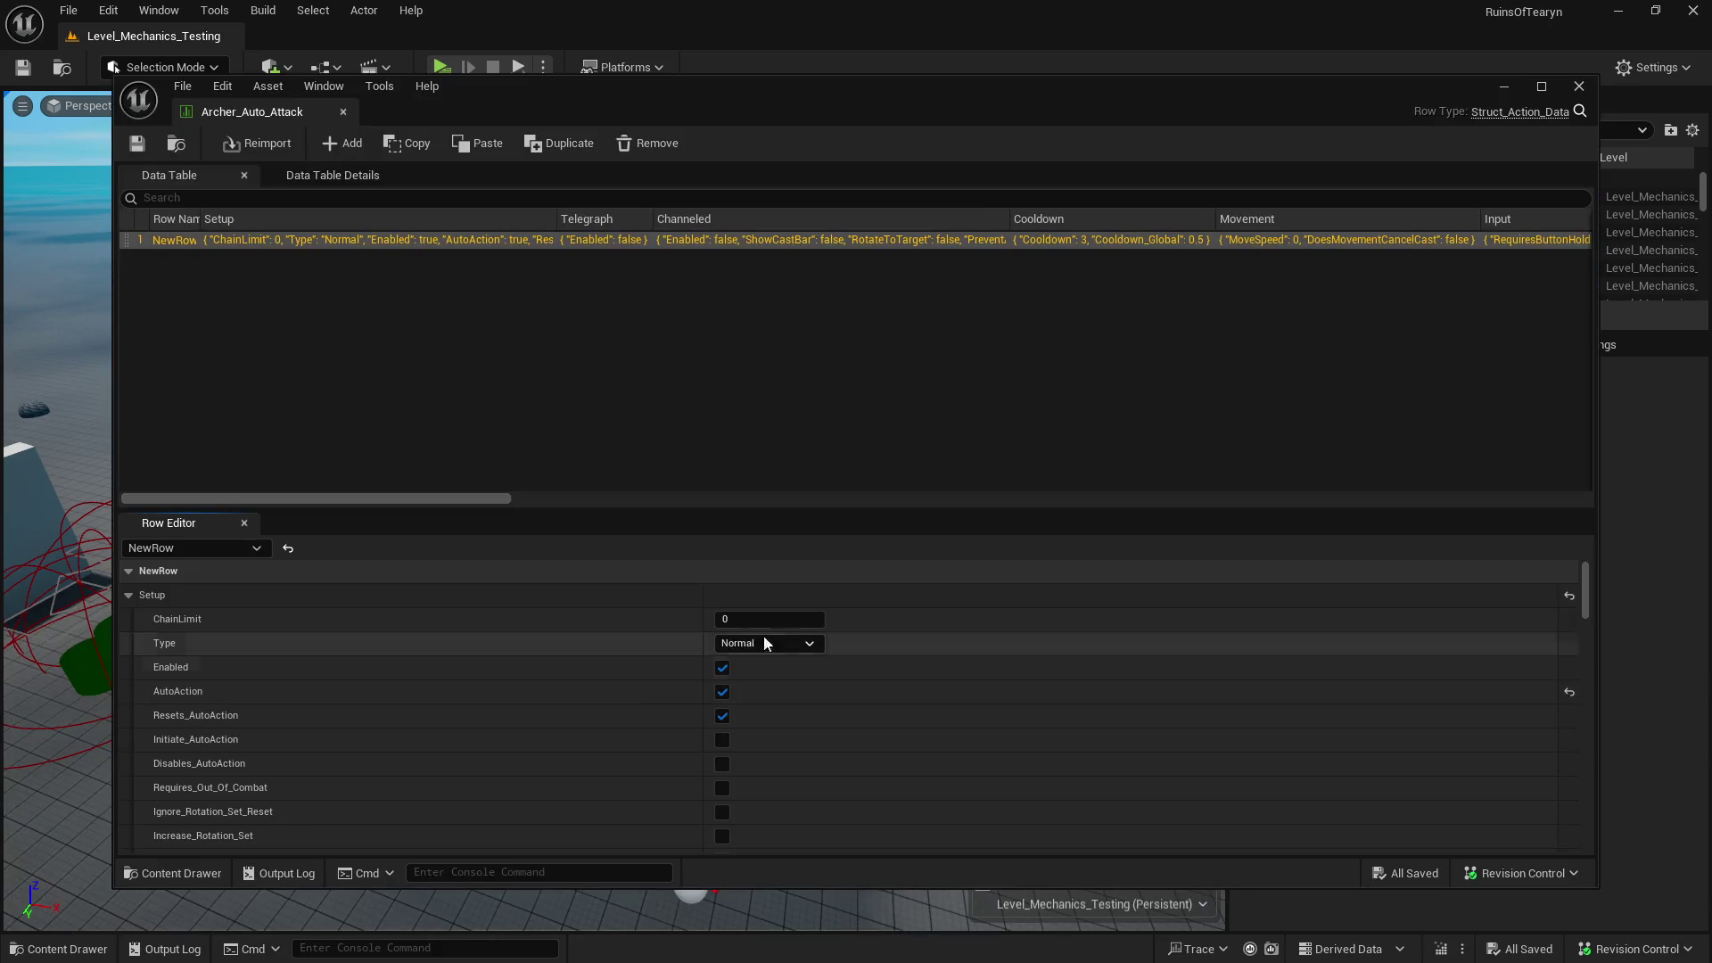
- Delete the trailing Combo Points sentence, leaving 'A standard projectile that shoots your enemy target.'
scroll(587, 698, "down", 10)
scroll(586, 694, "down", 3)
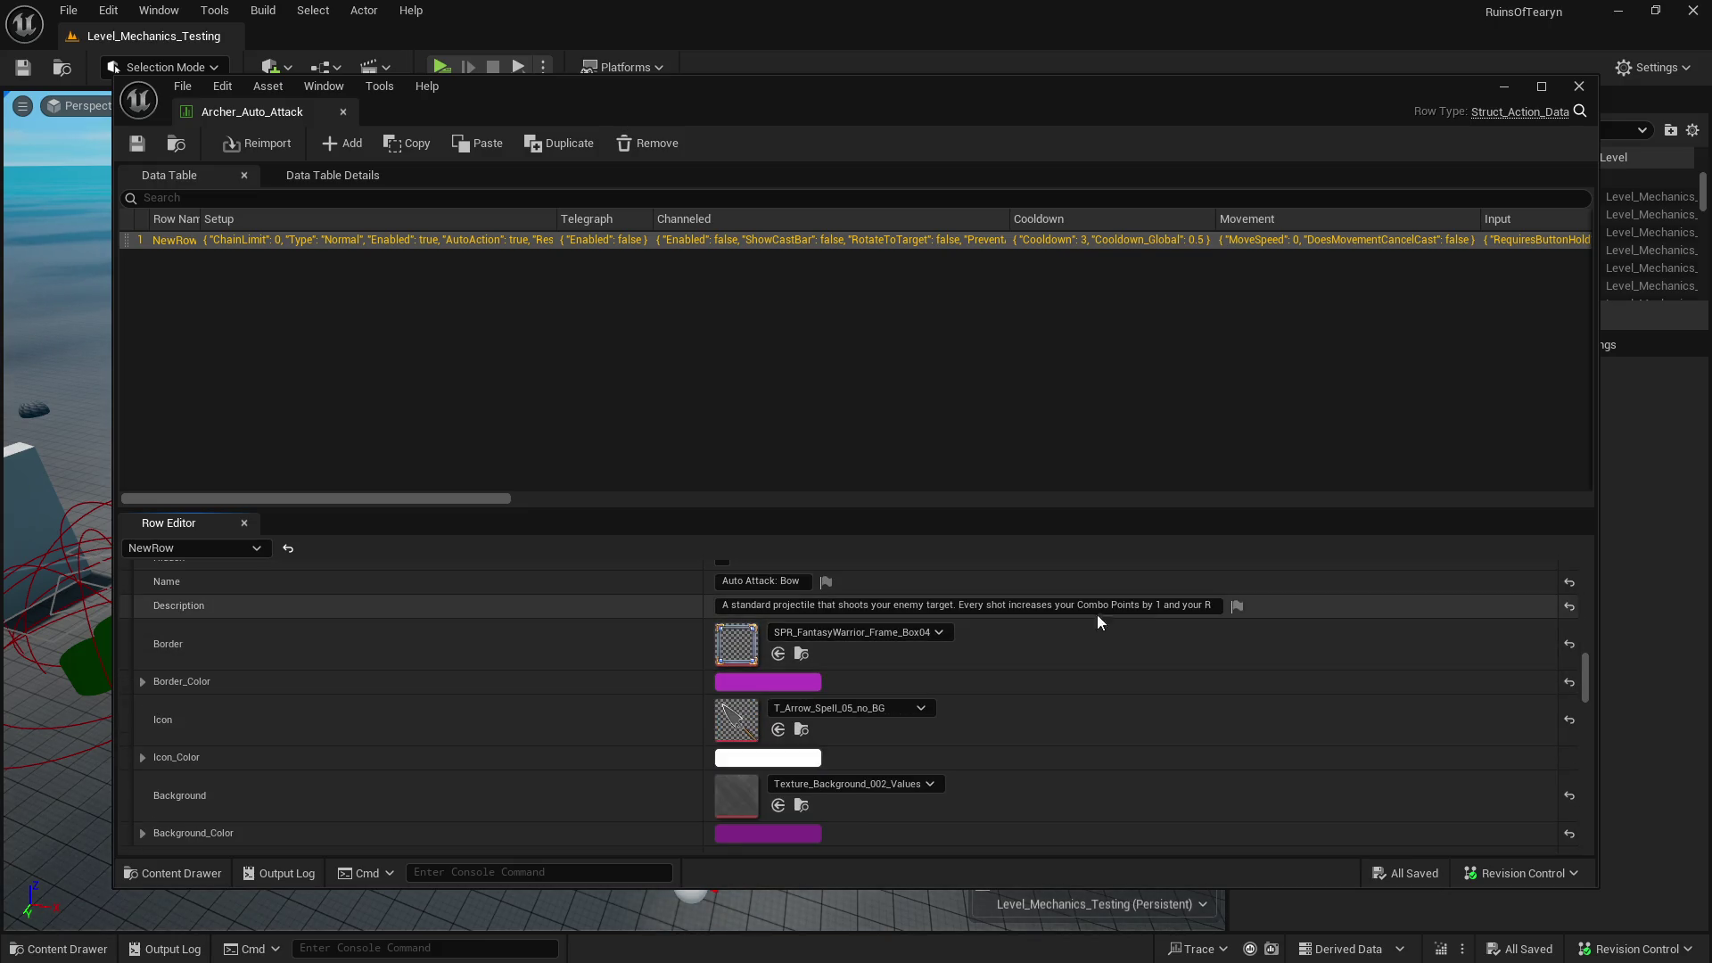
left_click_drag(996, 606, 1371, 618)
key("BackSpace")
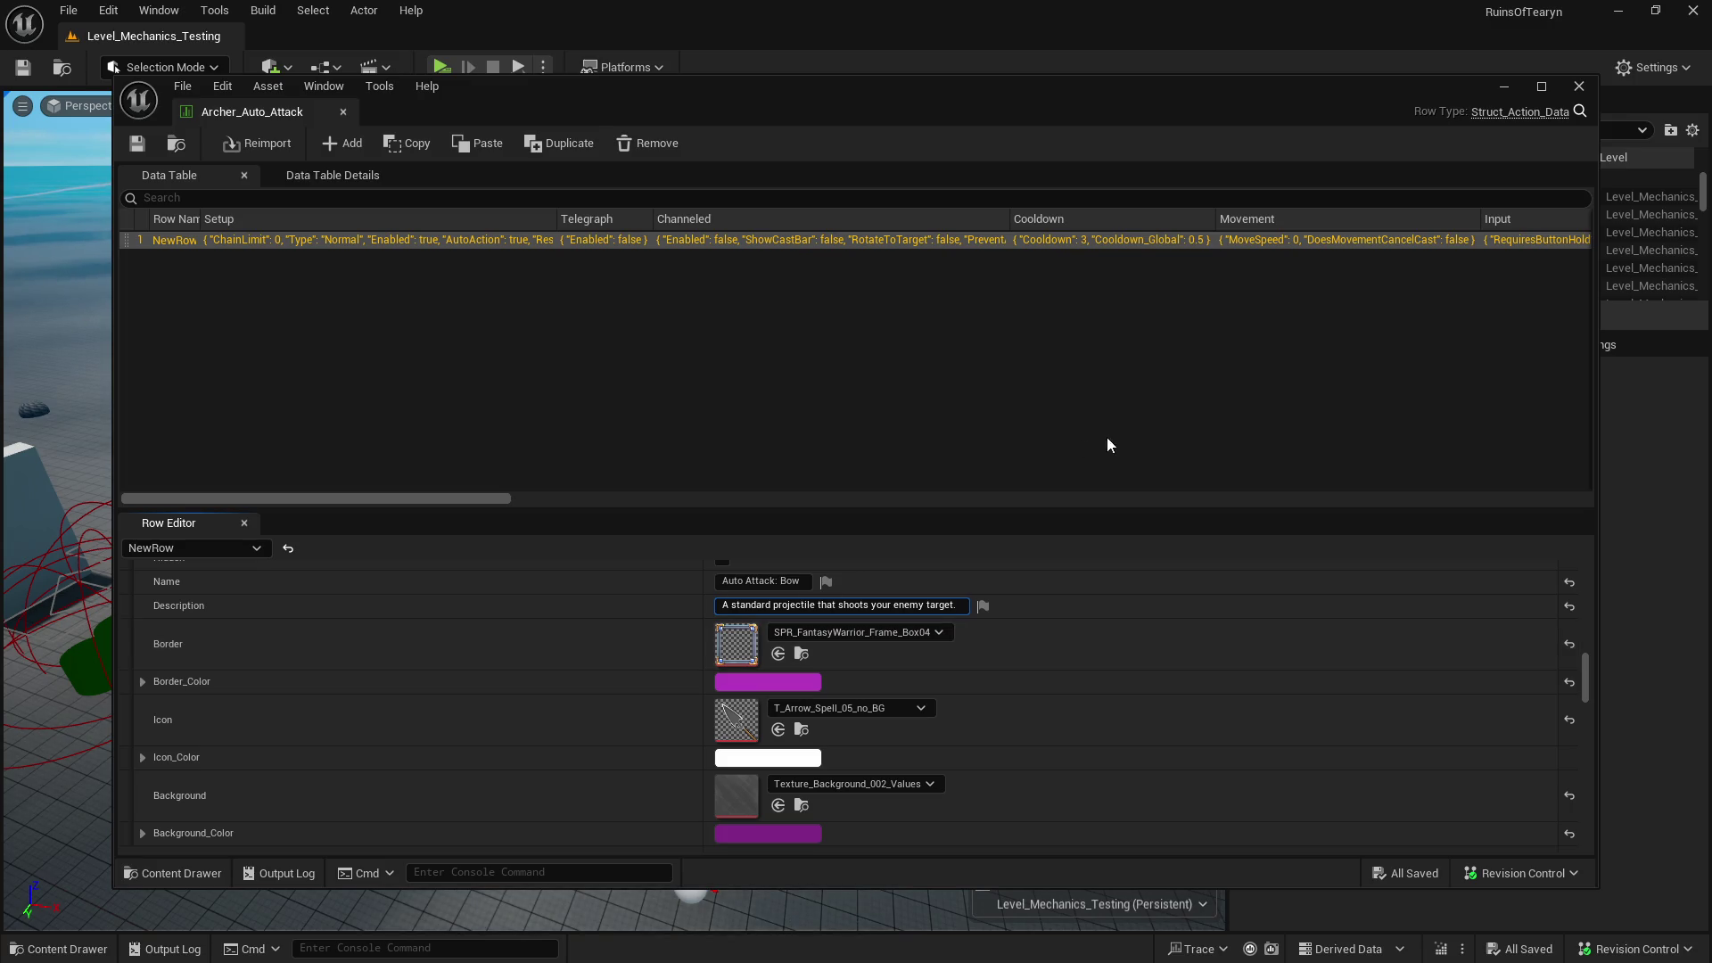
- Close the Archer table and open the Dodge_R1 data table under Dodge_Roll R1/Base
left_click(343, 112)
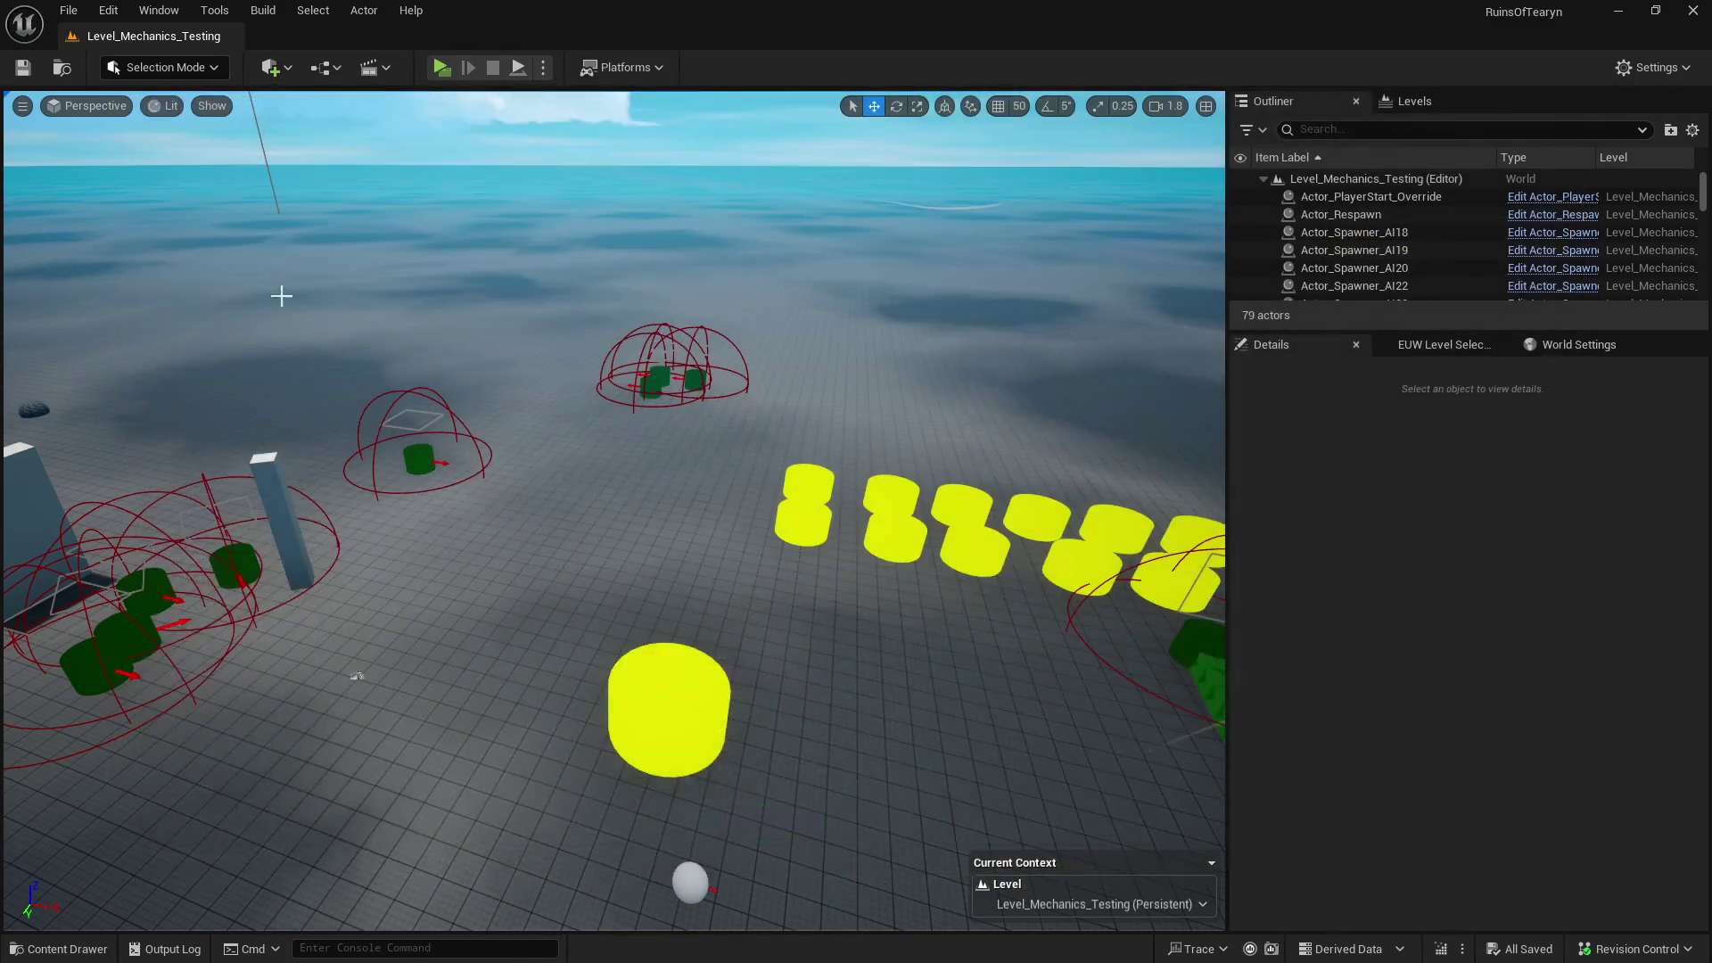
left_click(58, 948)
left_click(176, 758)
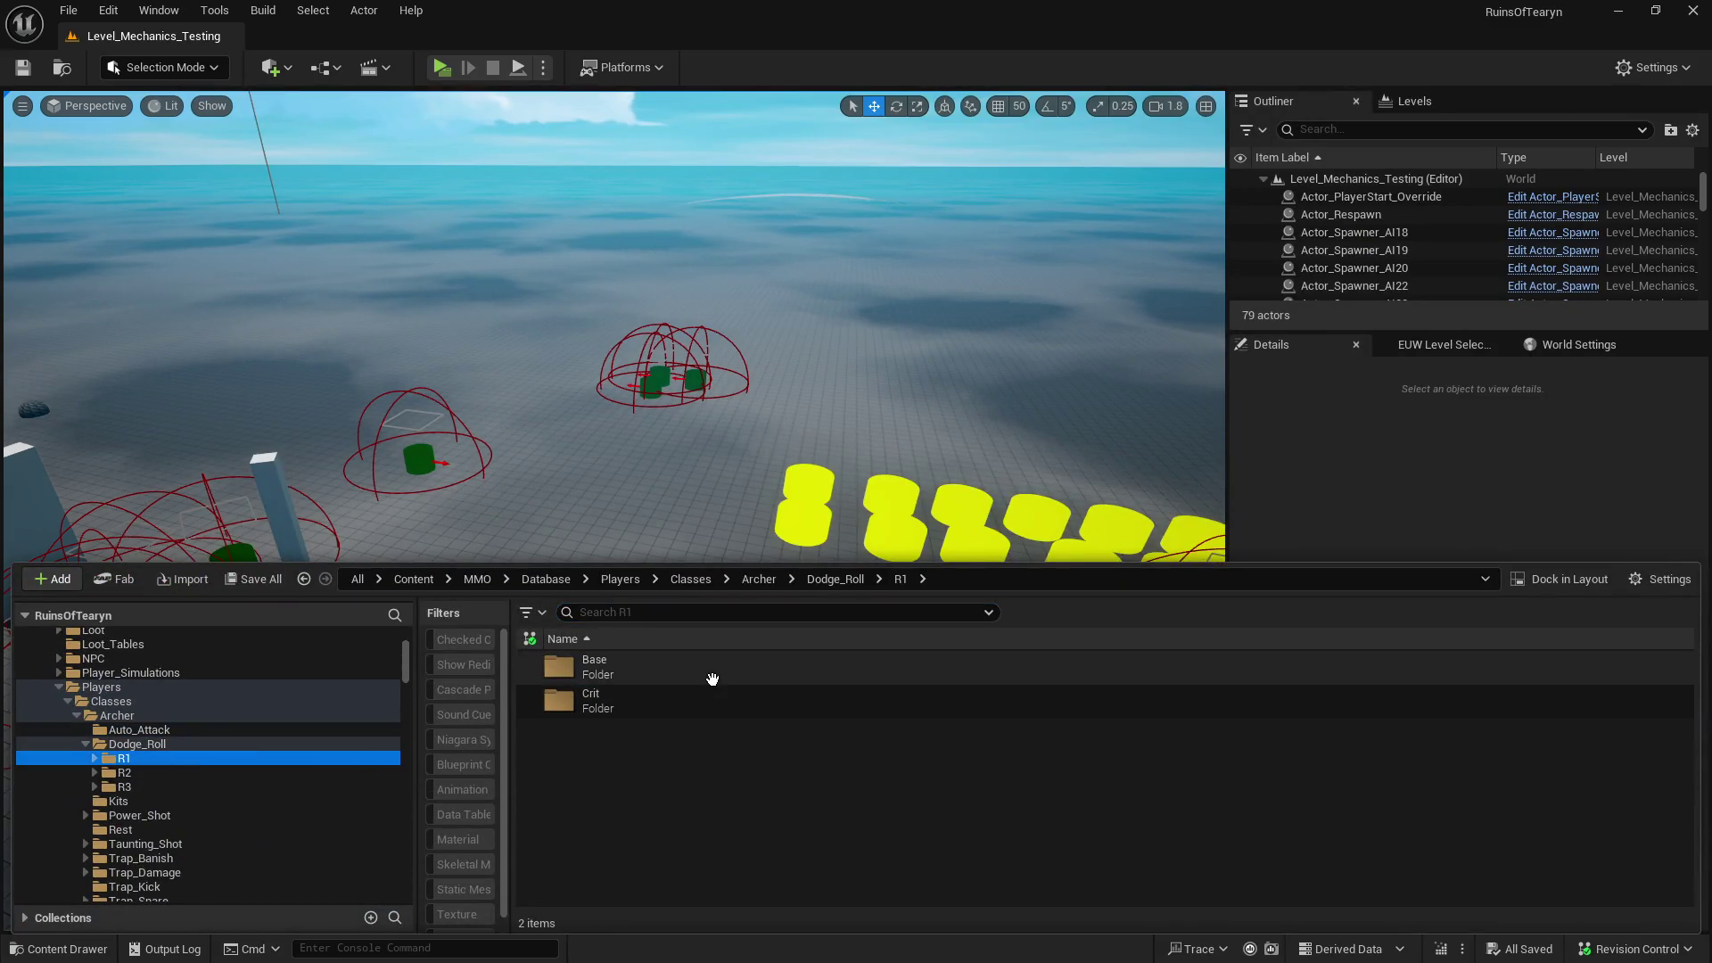
double_click(711, 671)
double_click(711, 676)
scroll(719, 692, "down", 10)
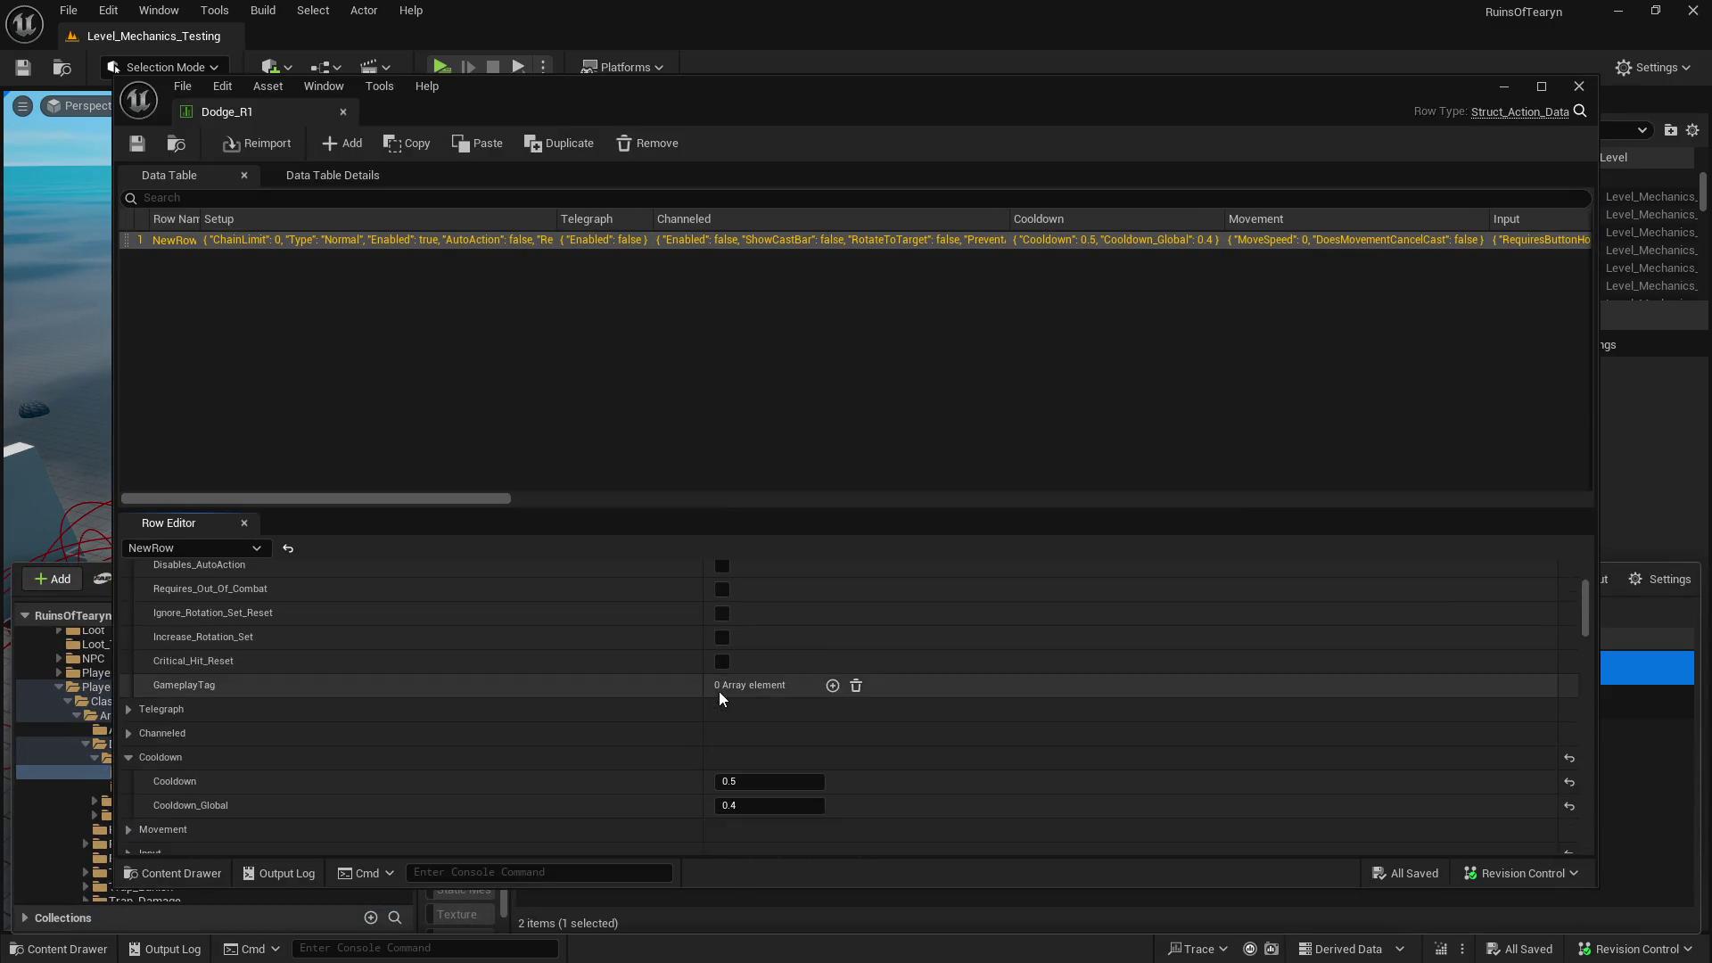
scroll(718, 692, "up", 10)
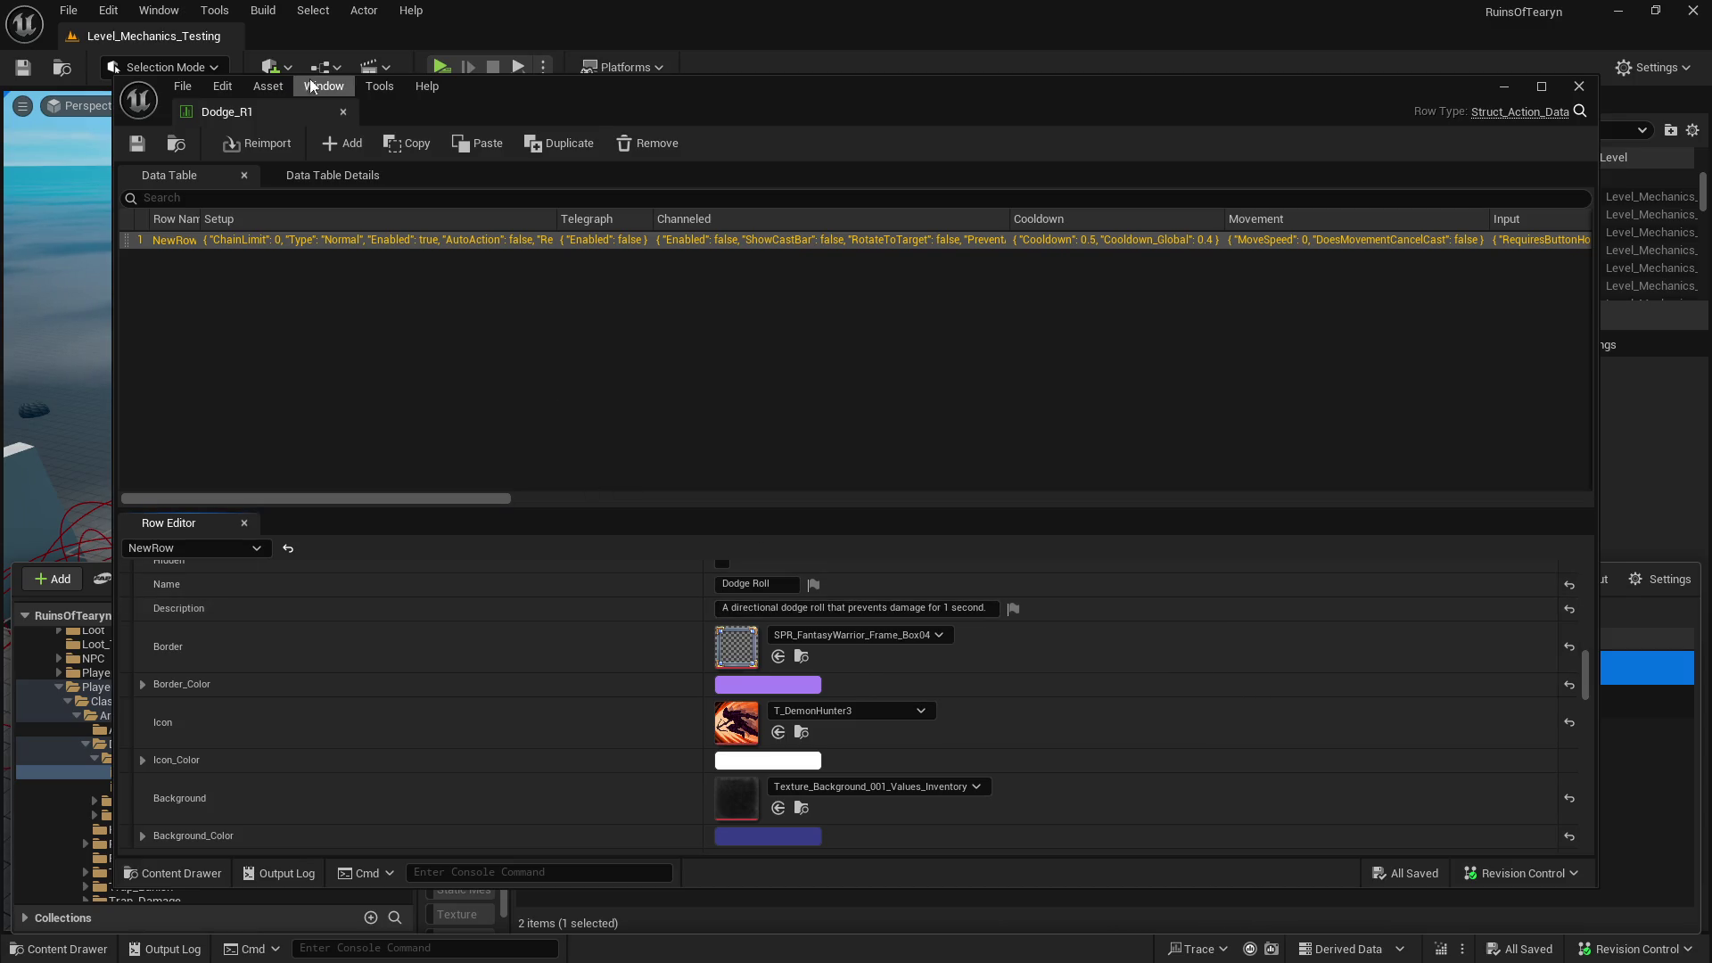
left_click(343, 111)
key("ctrl+space")
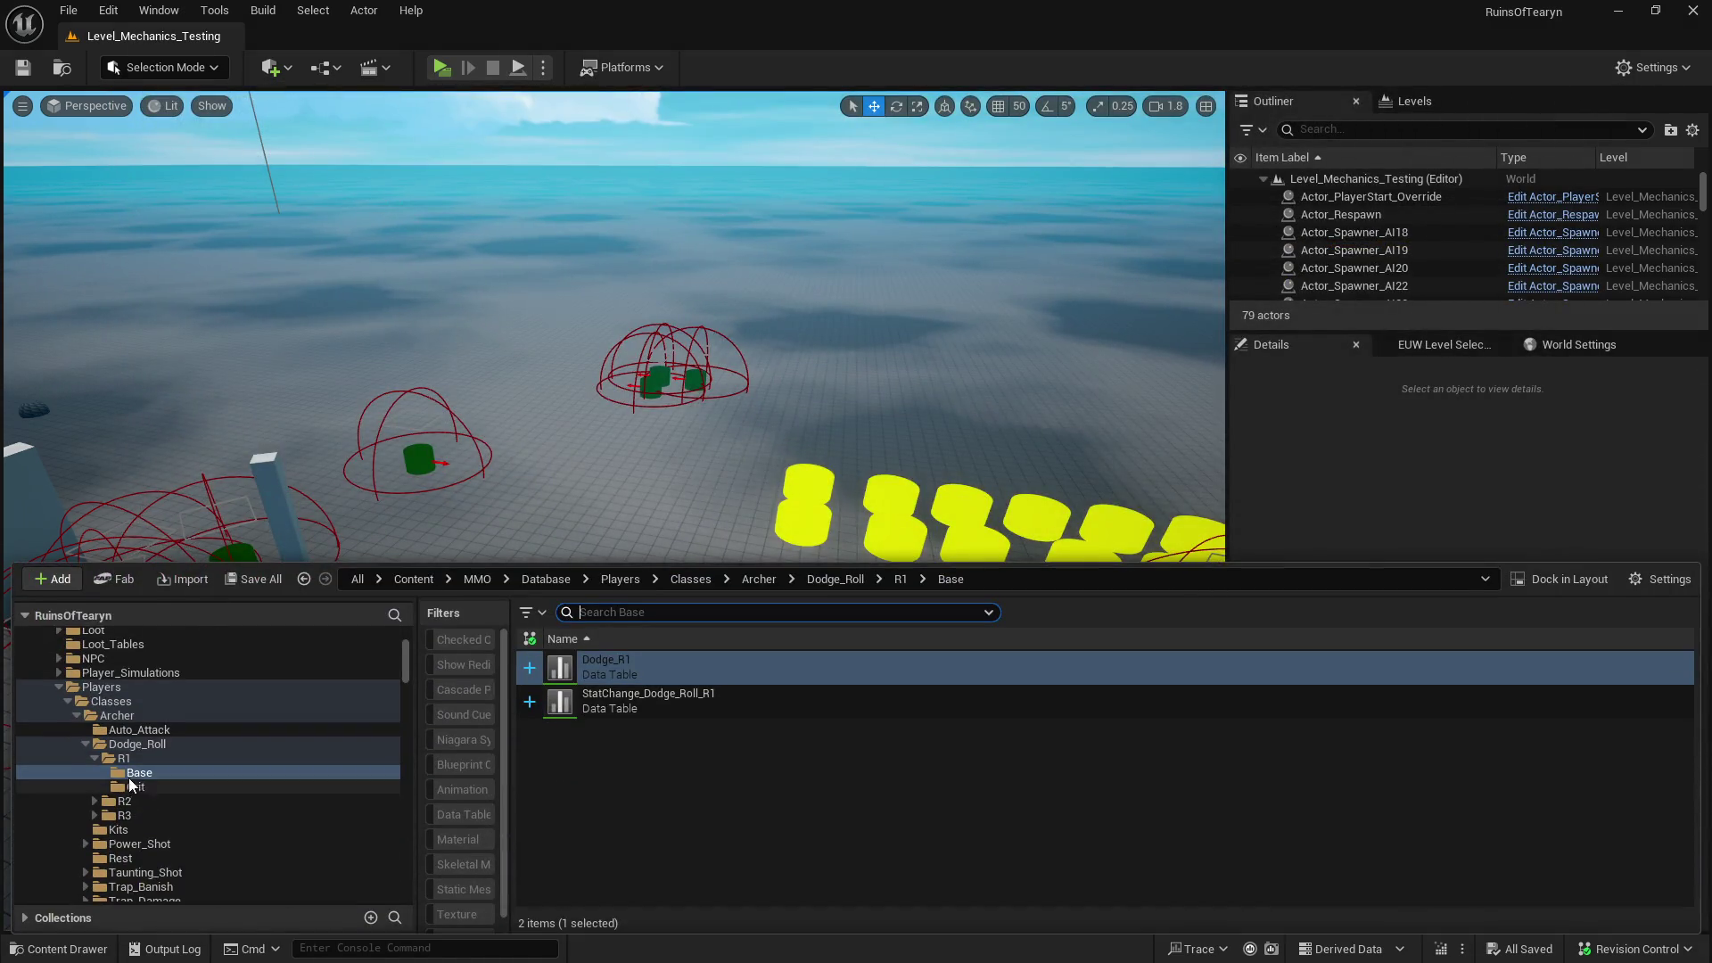
double_click(709, 669)
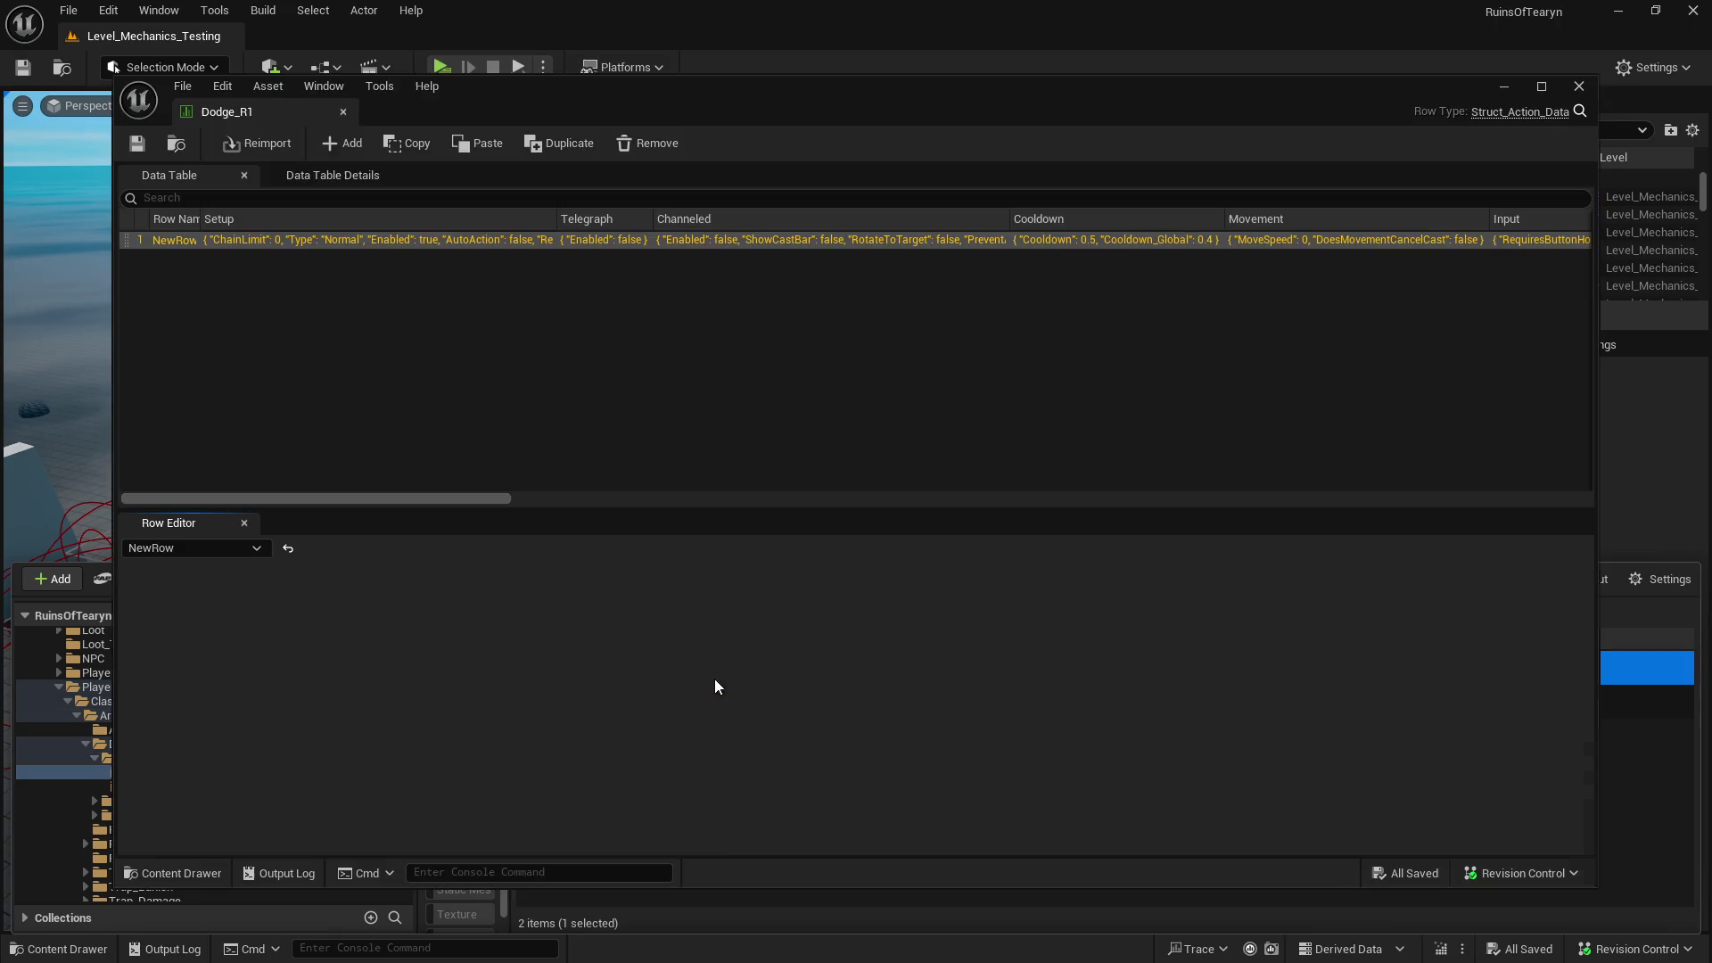
scroll(752, 669, "down", 15)
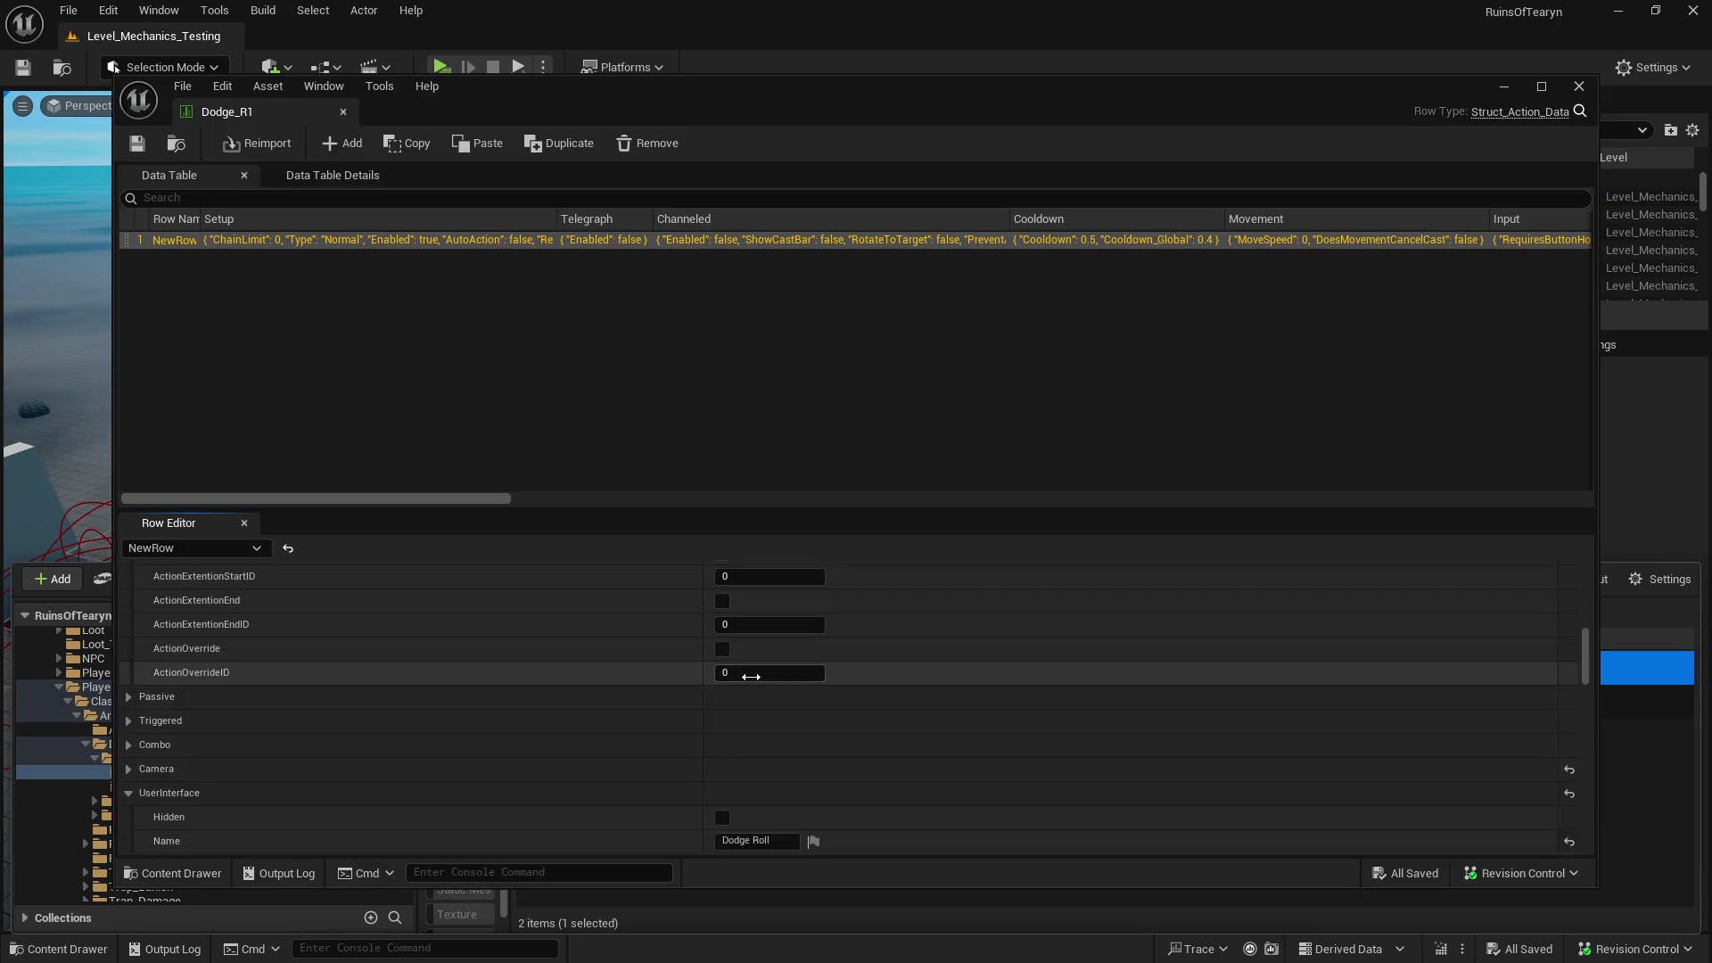
- Append 'Higher rotation runes will grant a movement speed buff.' to the description, then save and close
left_click(753, 667)
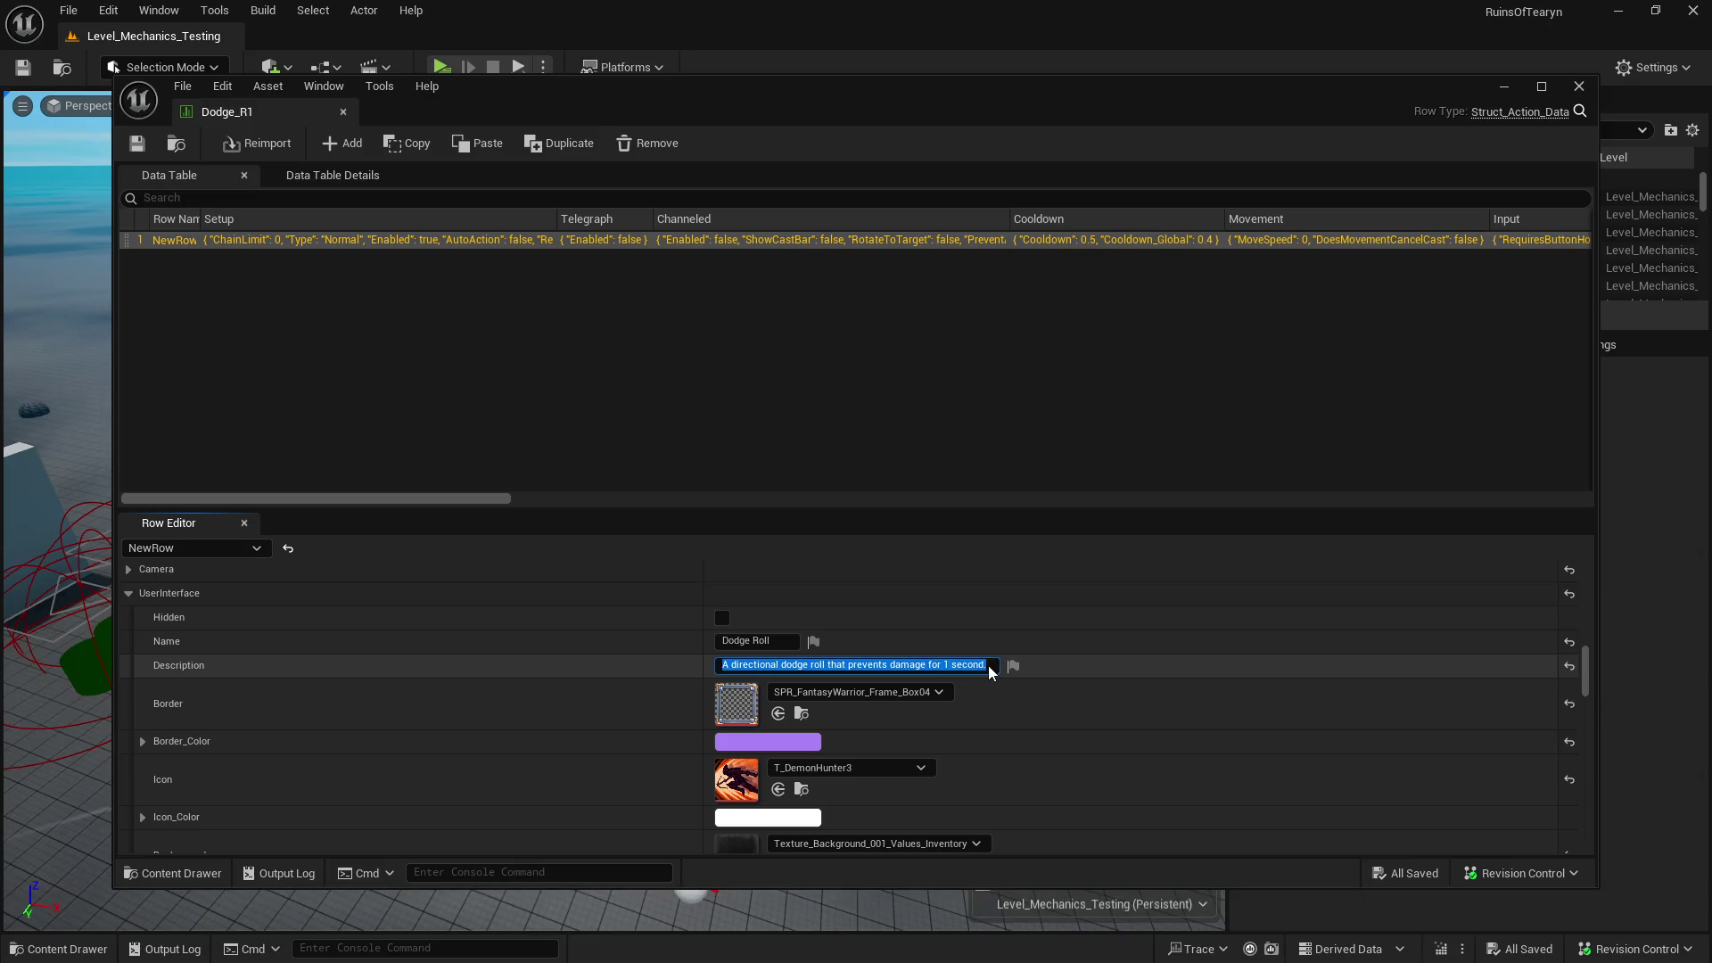
type(" Higher rota")
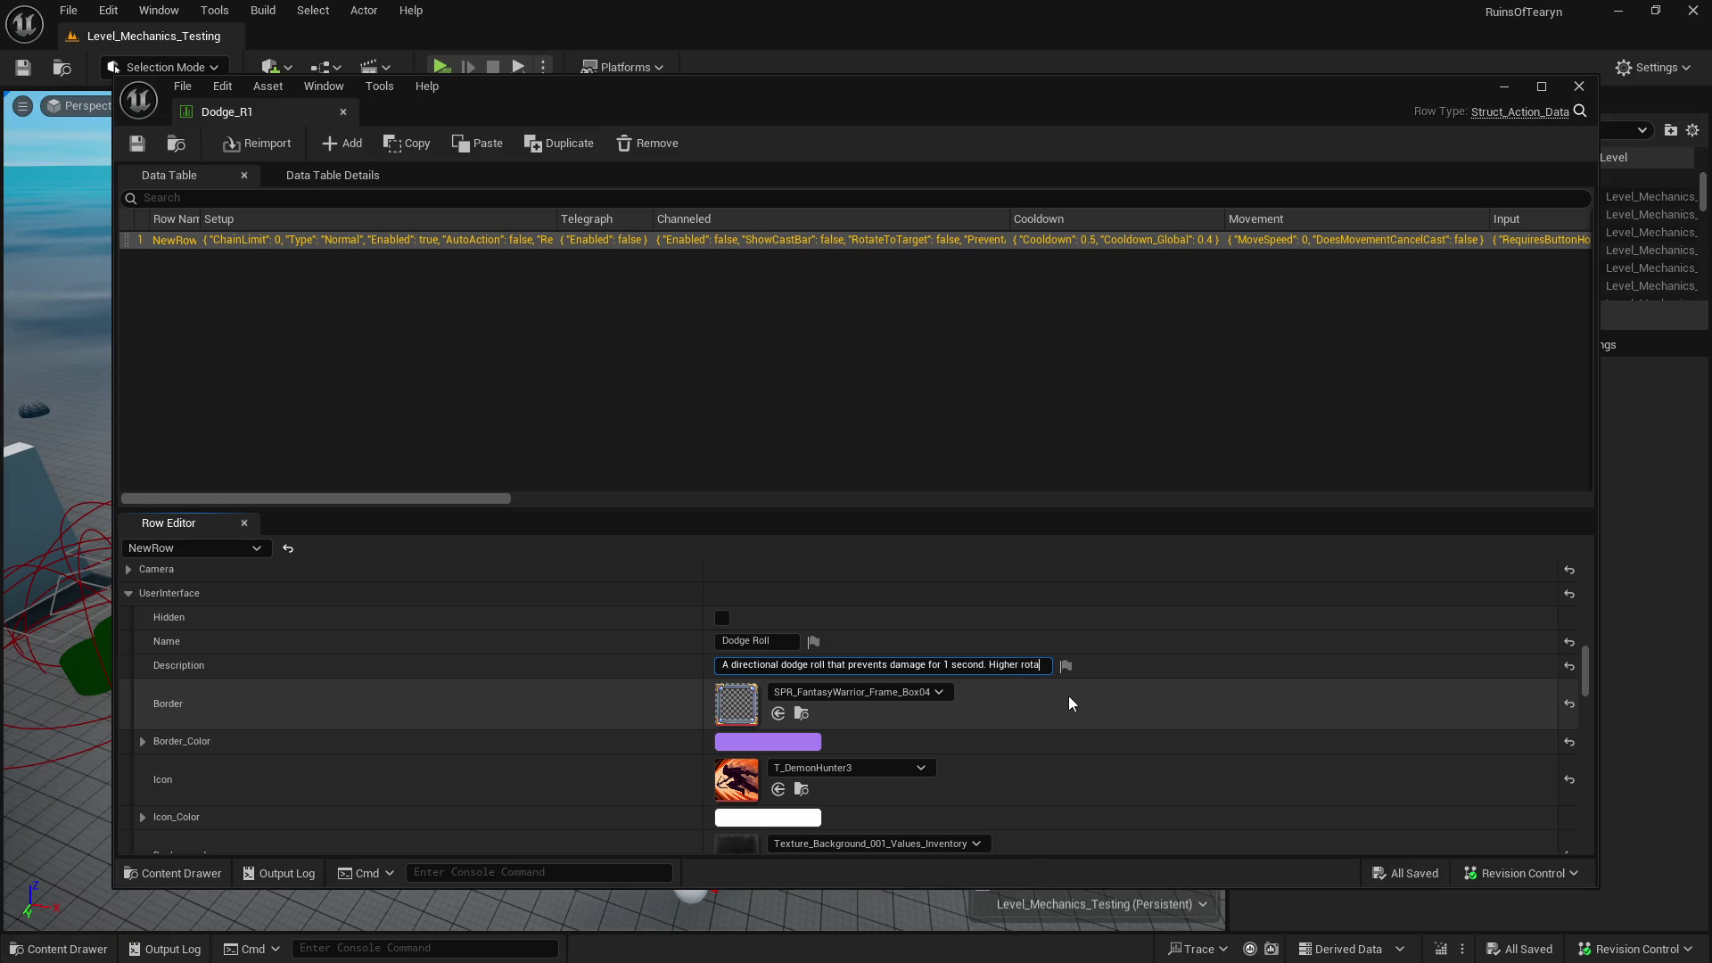
type("tion runes wi")
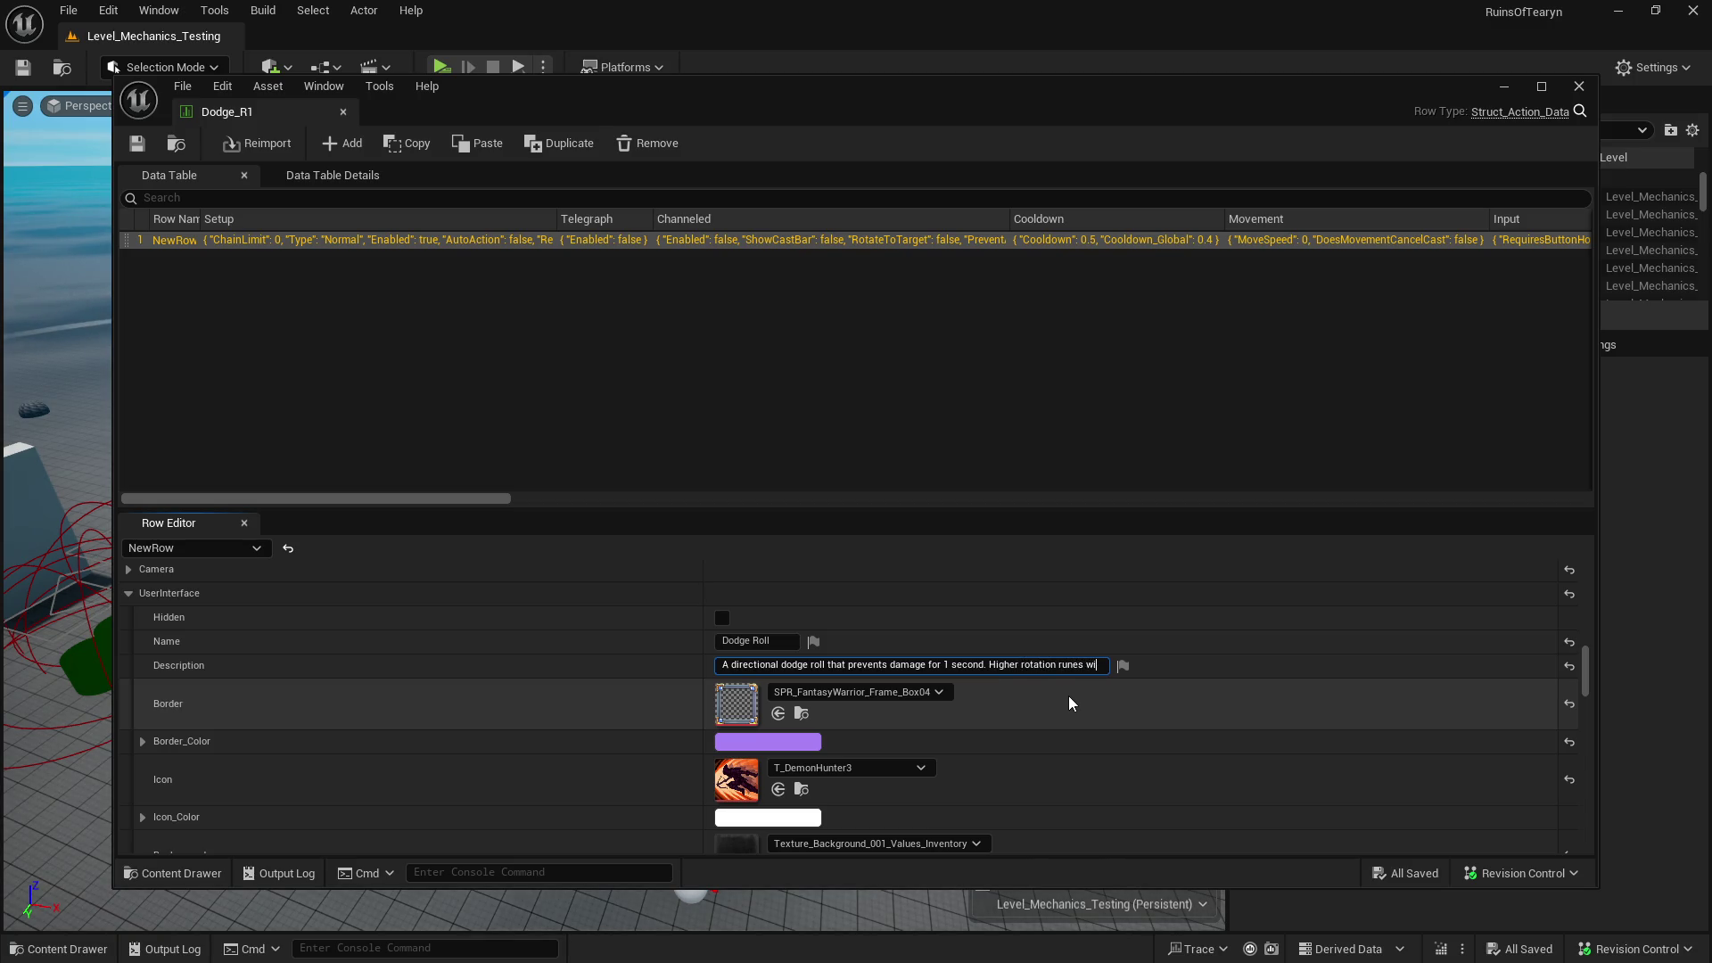
type("ll grant a")
type(" movement")
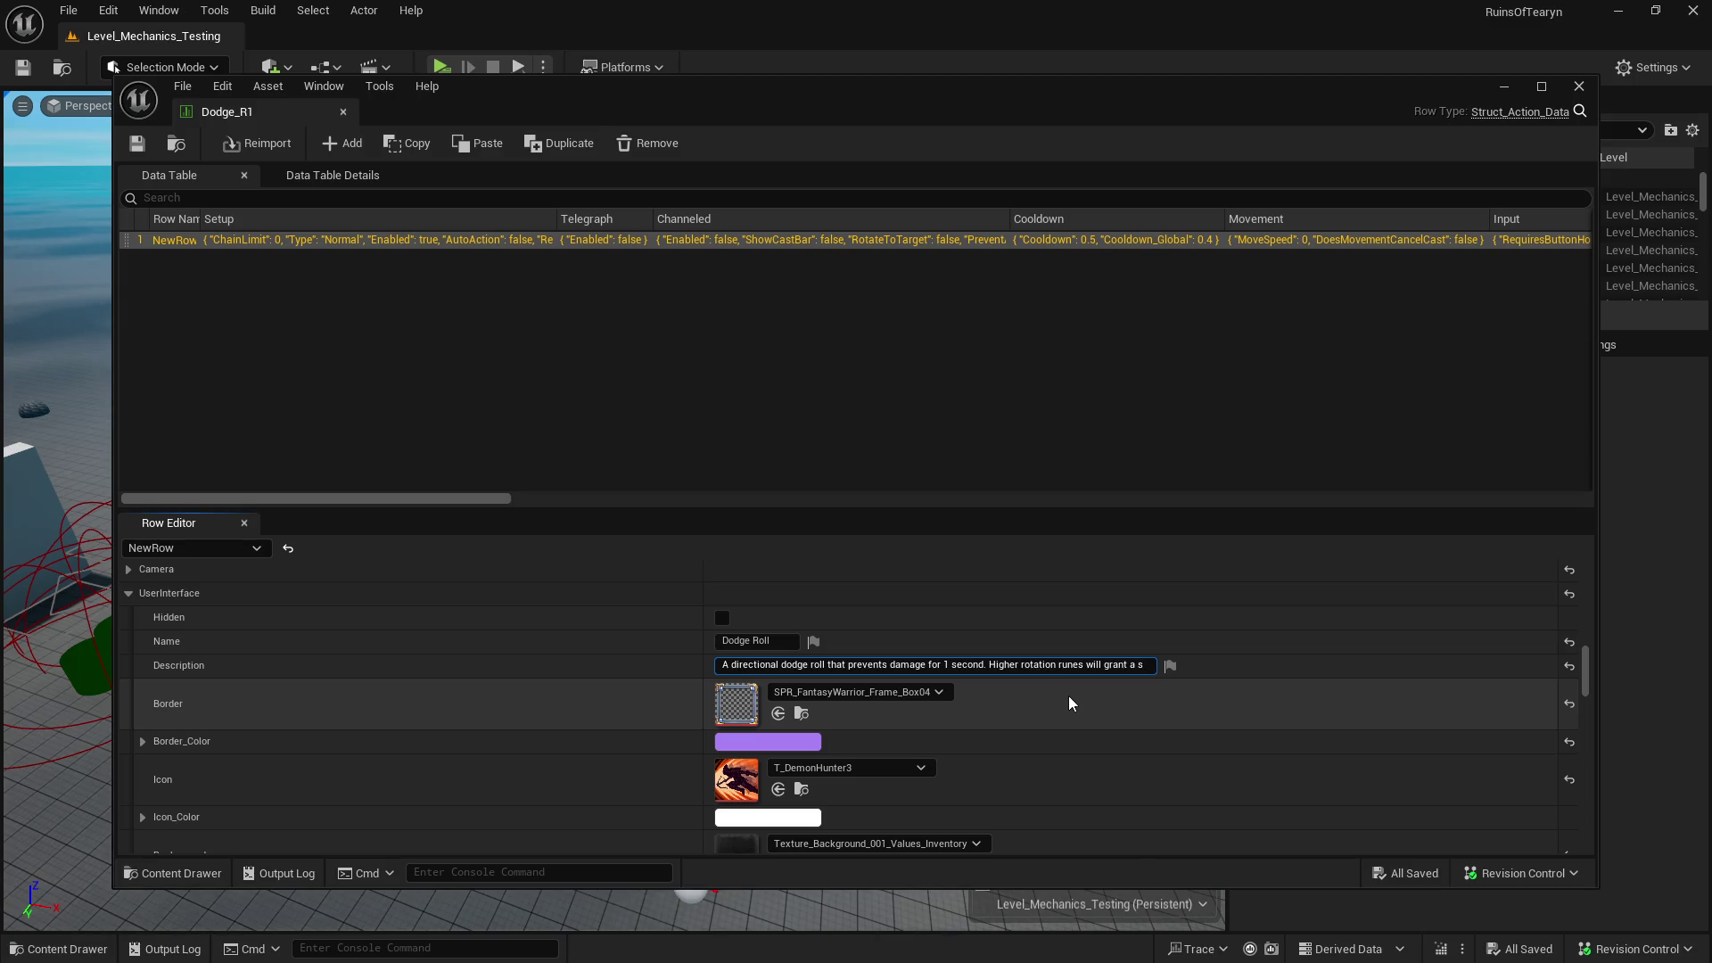
type(" speed buff.")
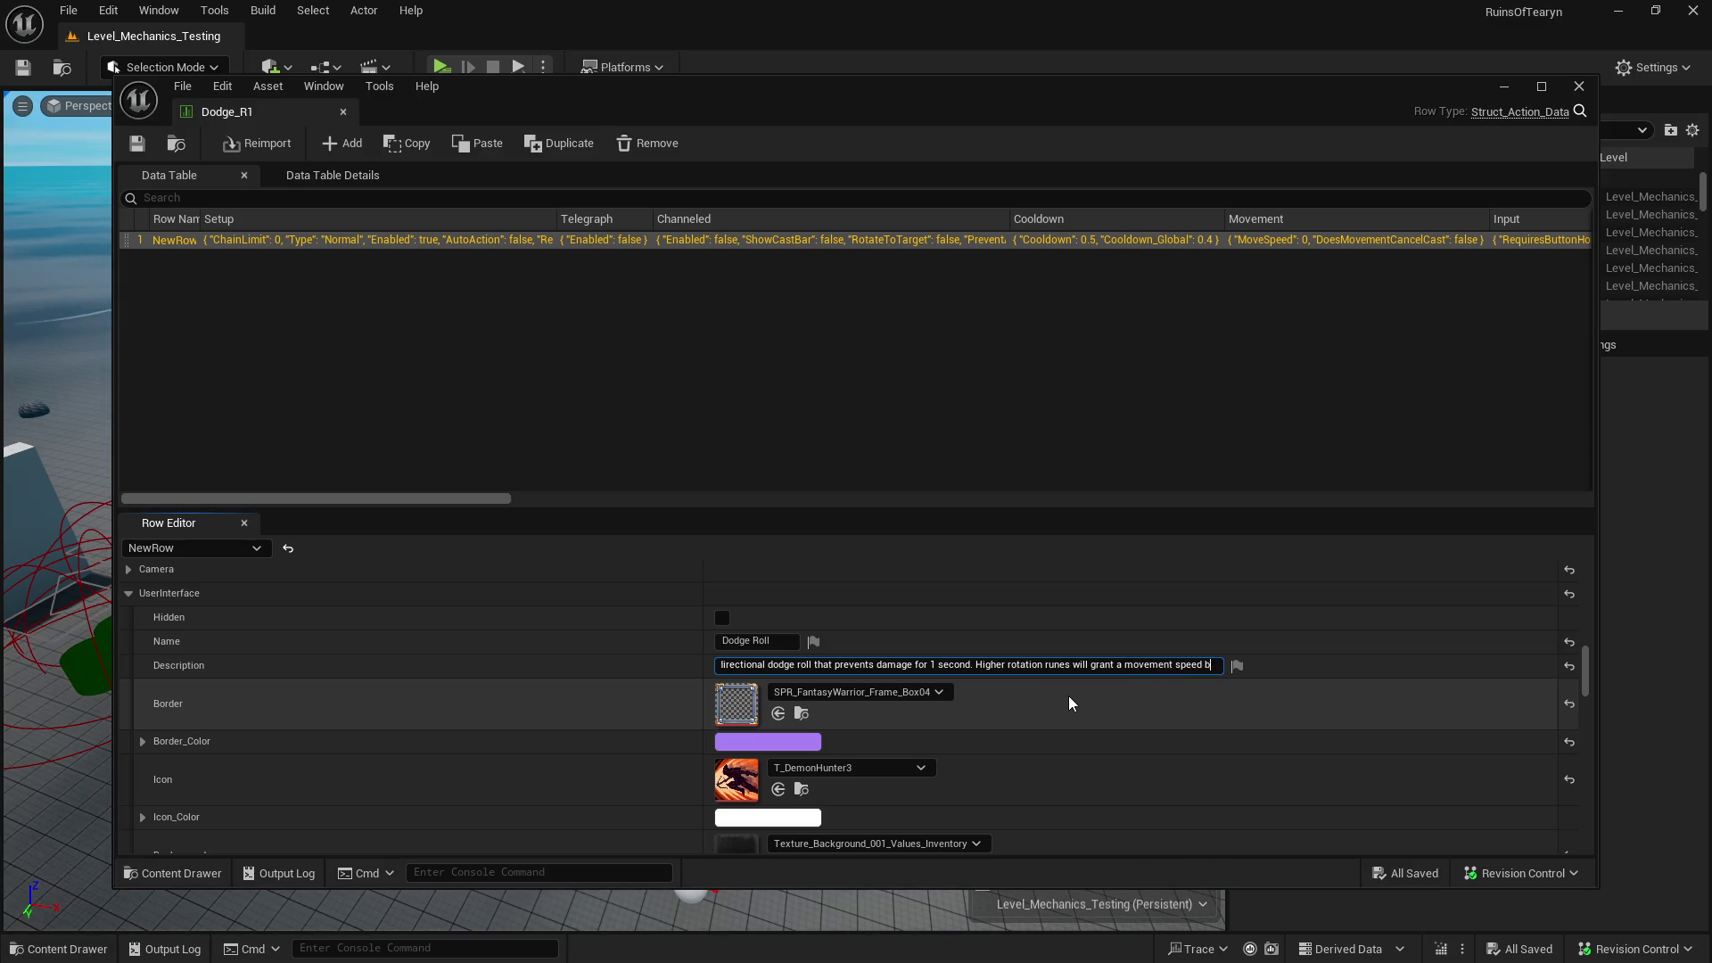
key("ctrl+a")
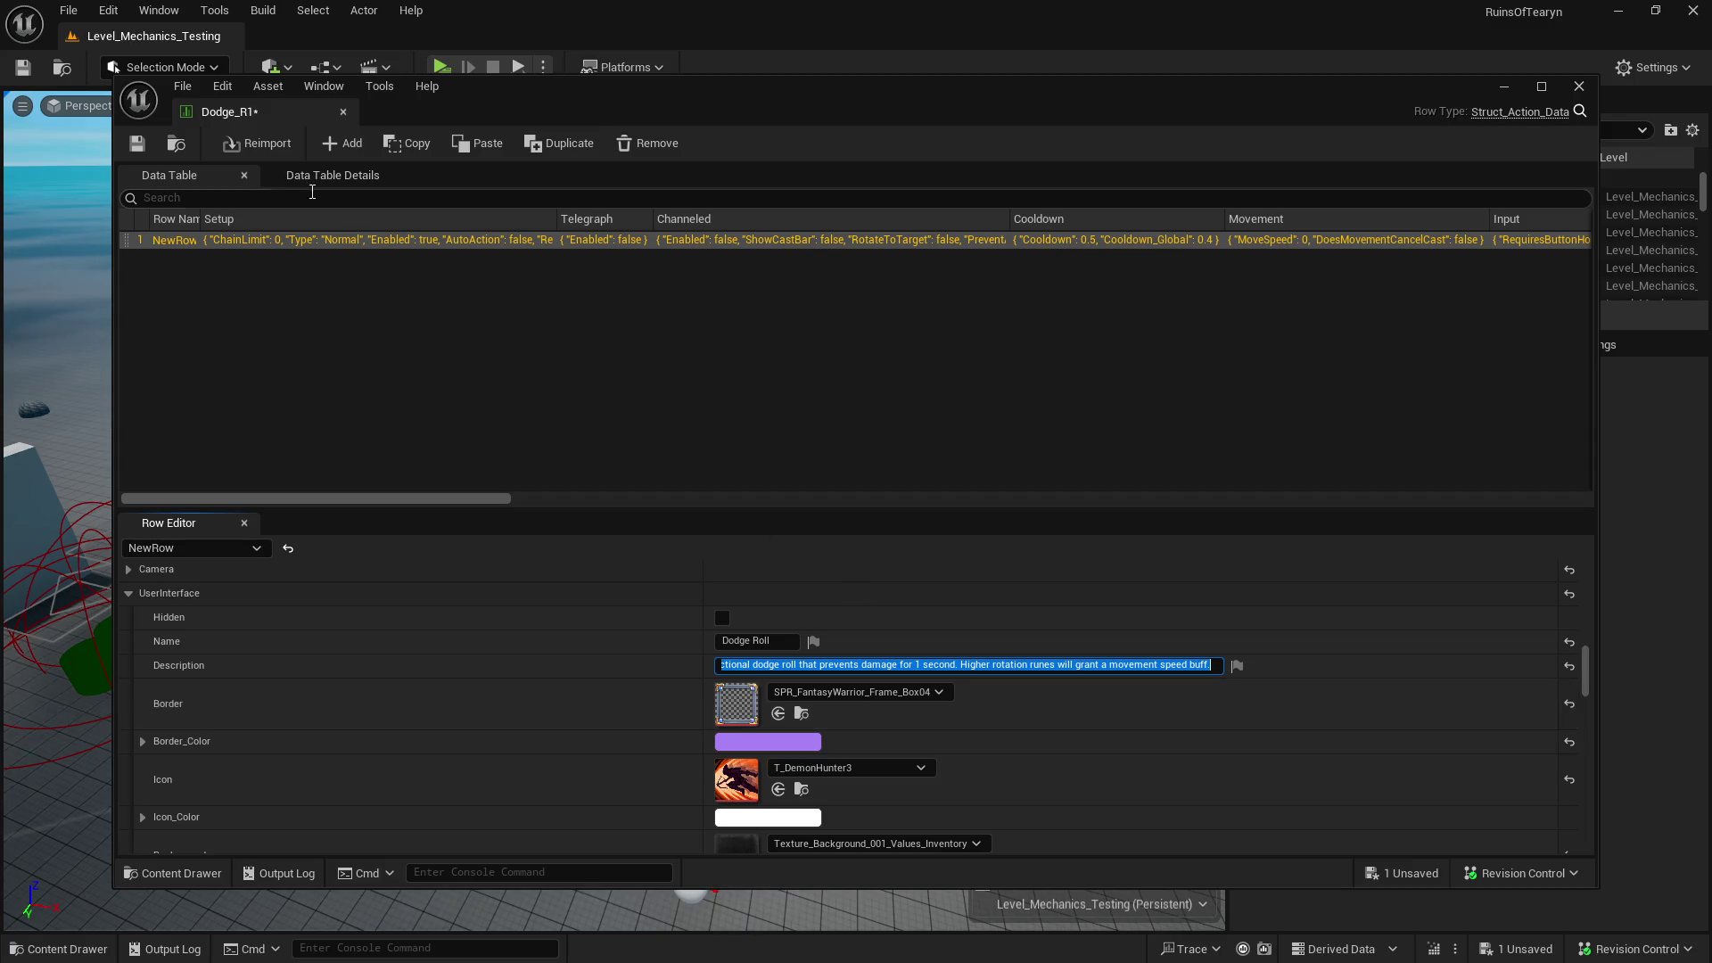
left_click(136, 143)
left_click(343, 111)
- Open the Power_Shot_R1 data table from Power_Shot/R1/Base
key("ctrl+space")
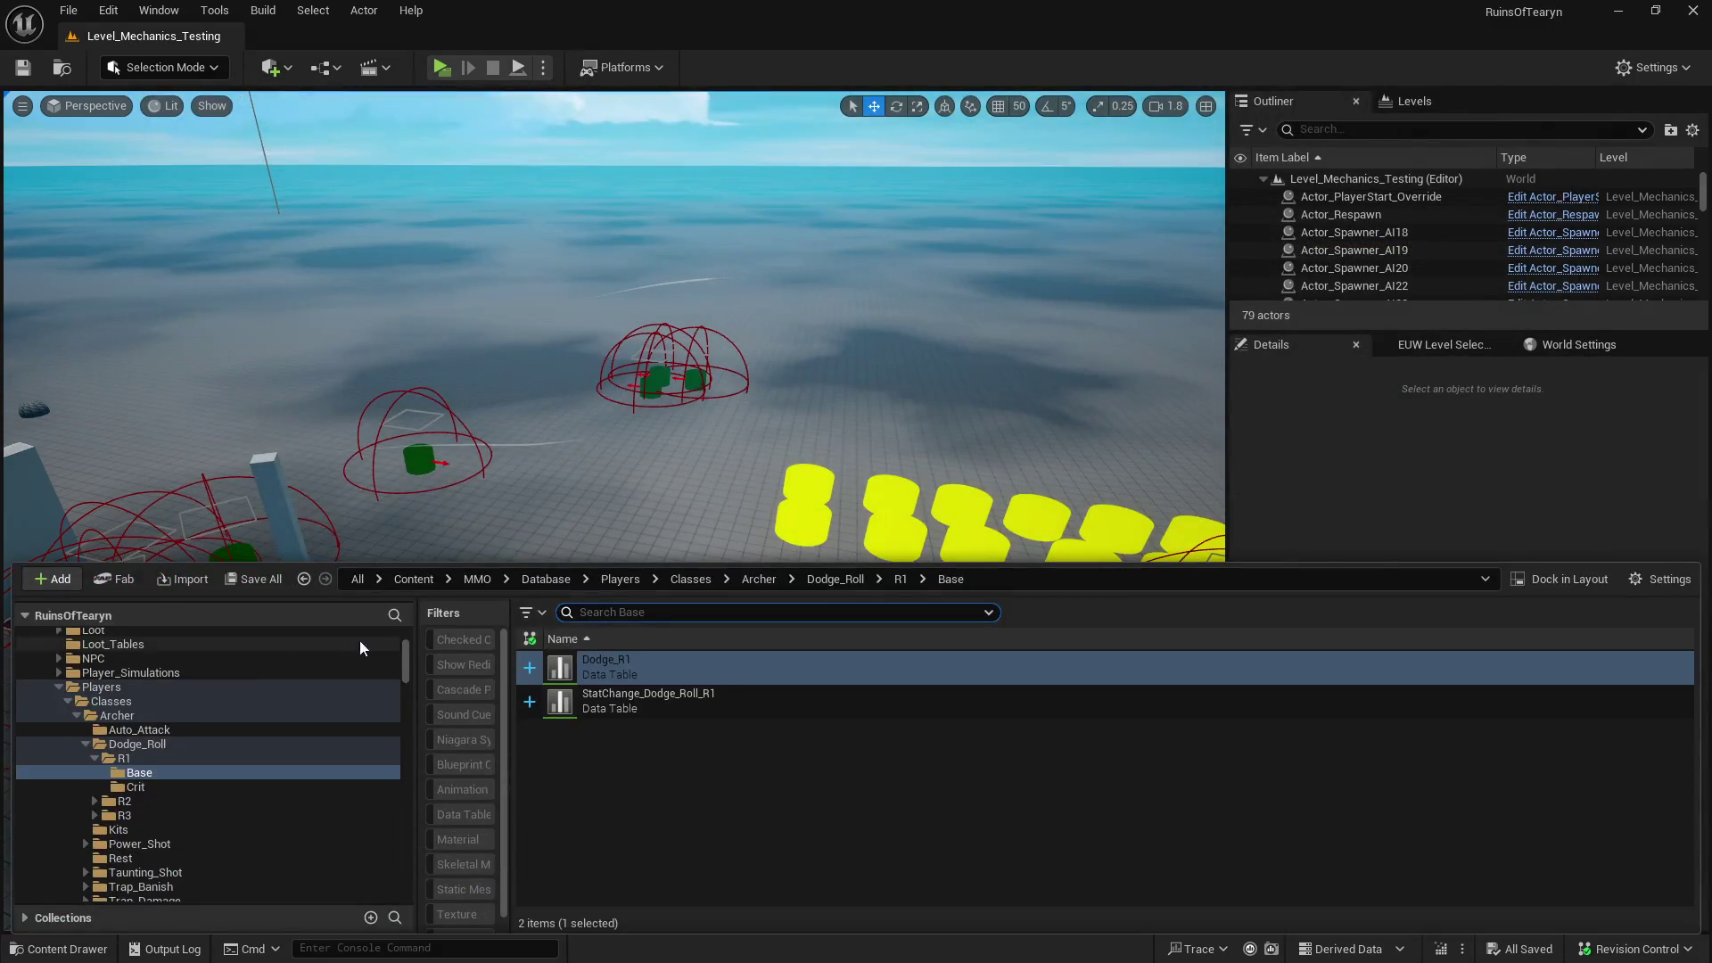
left_click(94, 758)
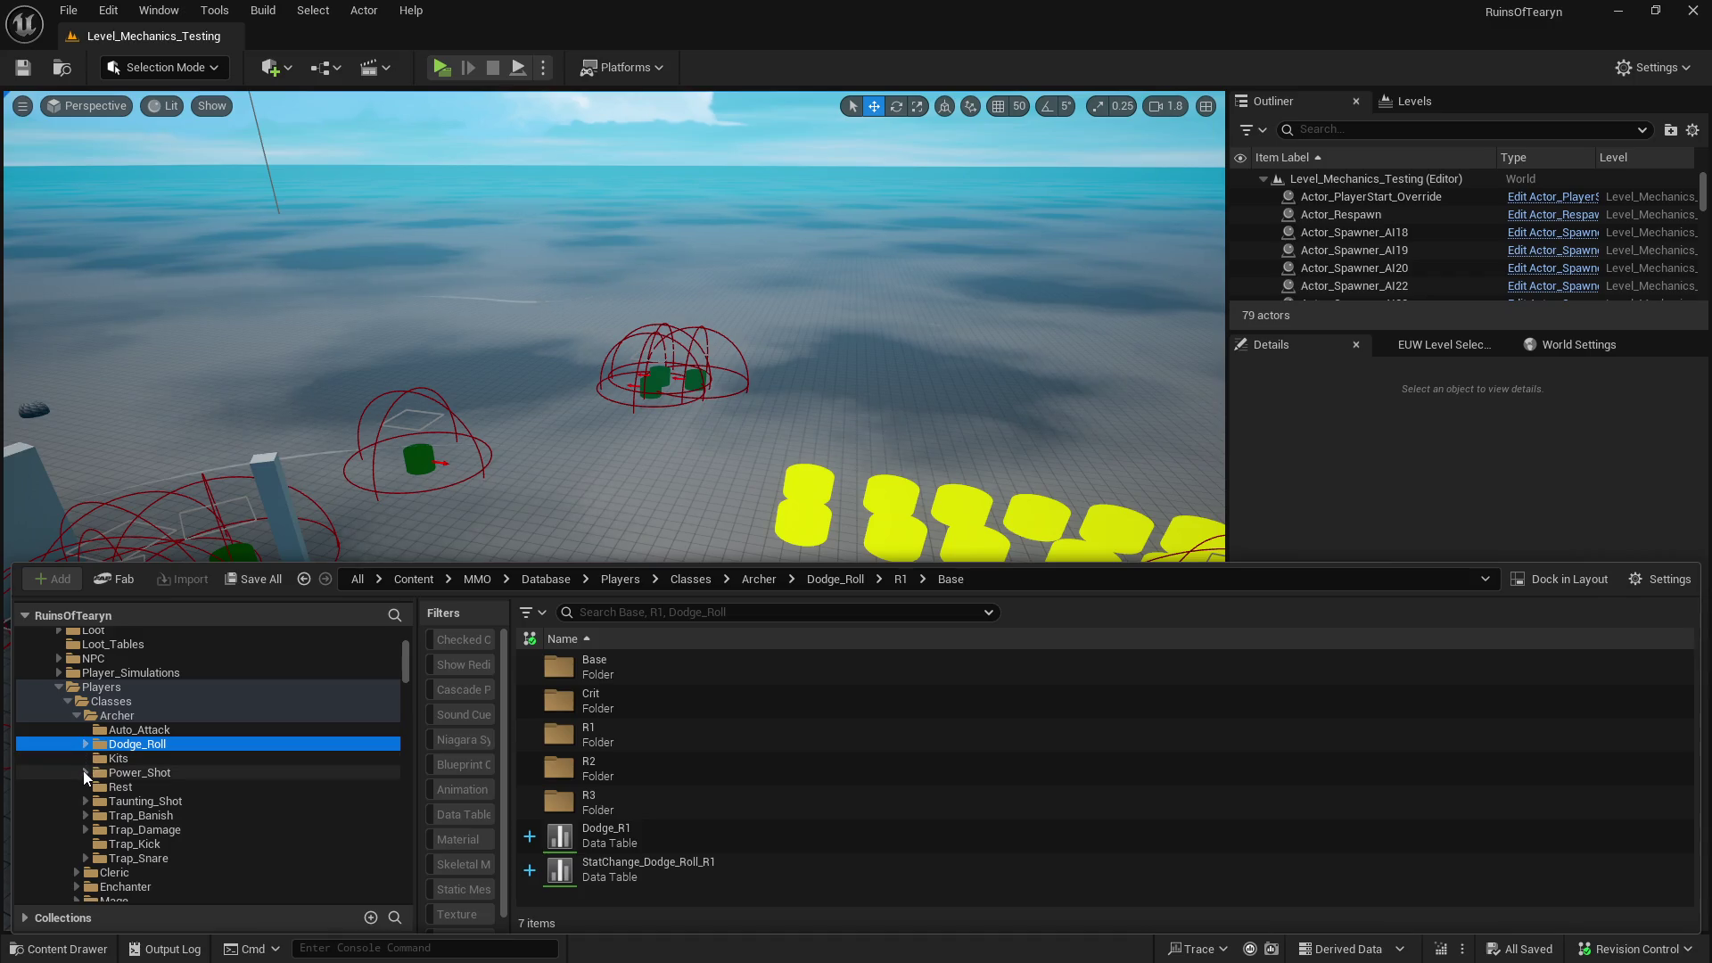
left_click(85, 772)
left_click(95, 786)
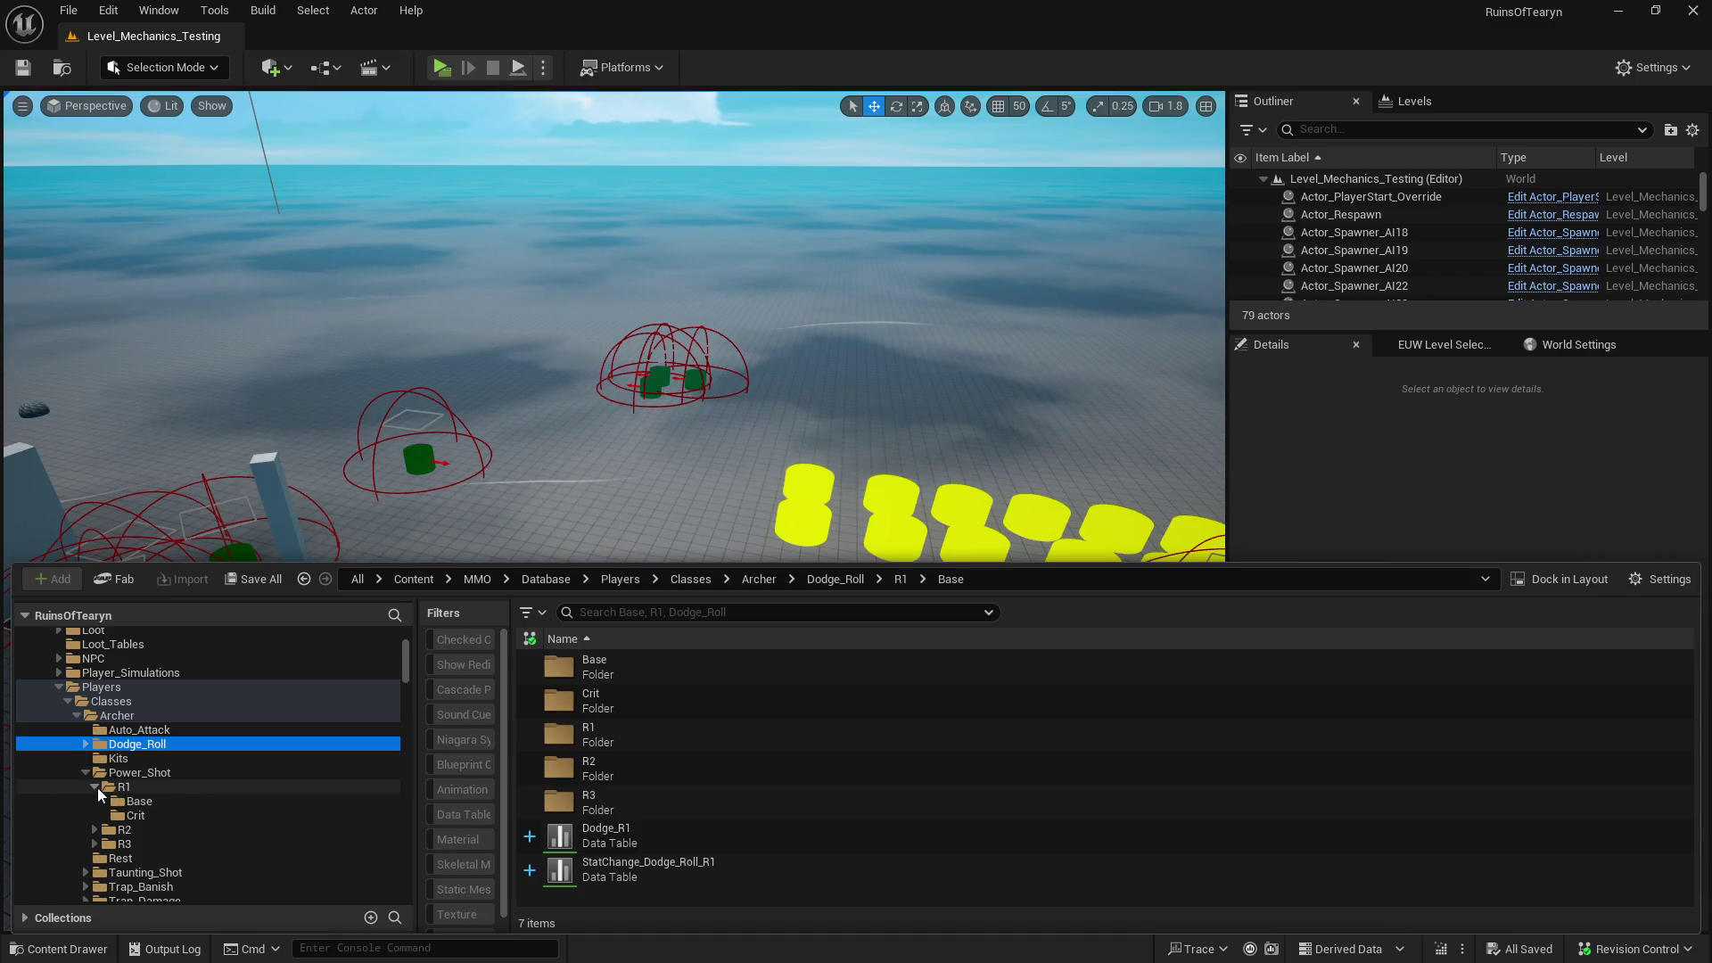
left_click(155, 800)
double_click(699, 673)
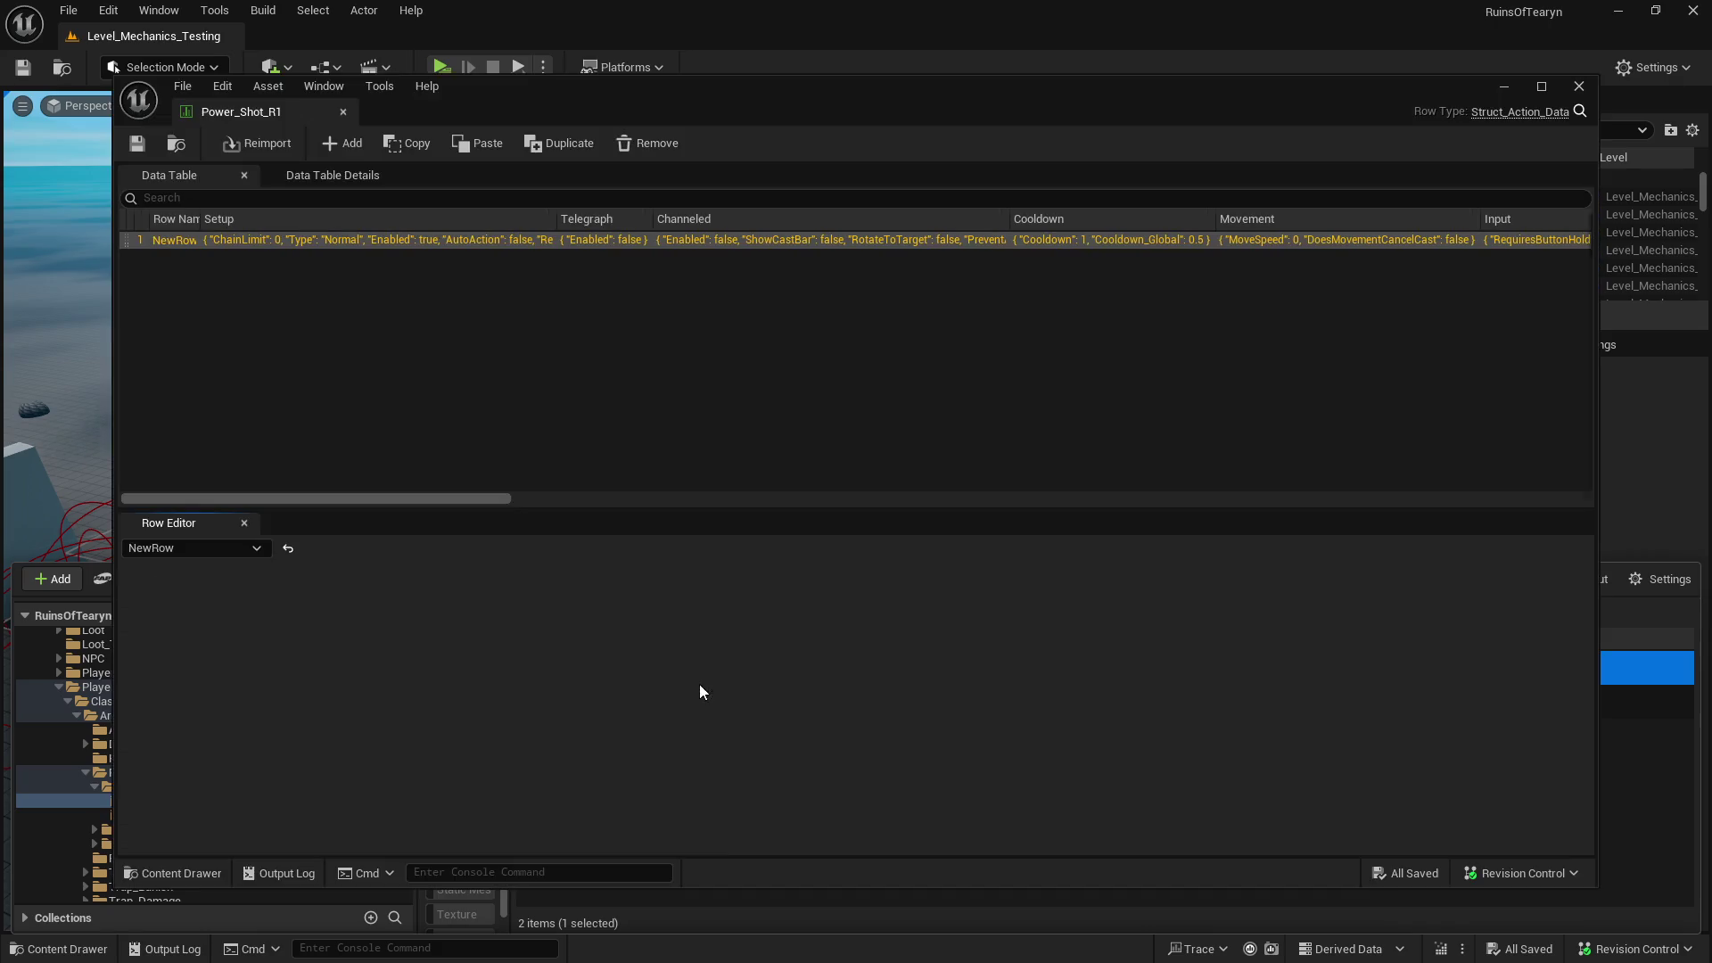
- Change the description to 'A powerful bow shot. Damage increases greatly with additional rotation runes.' and save
scroll(726, 679, "down", 10)
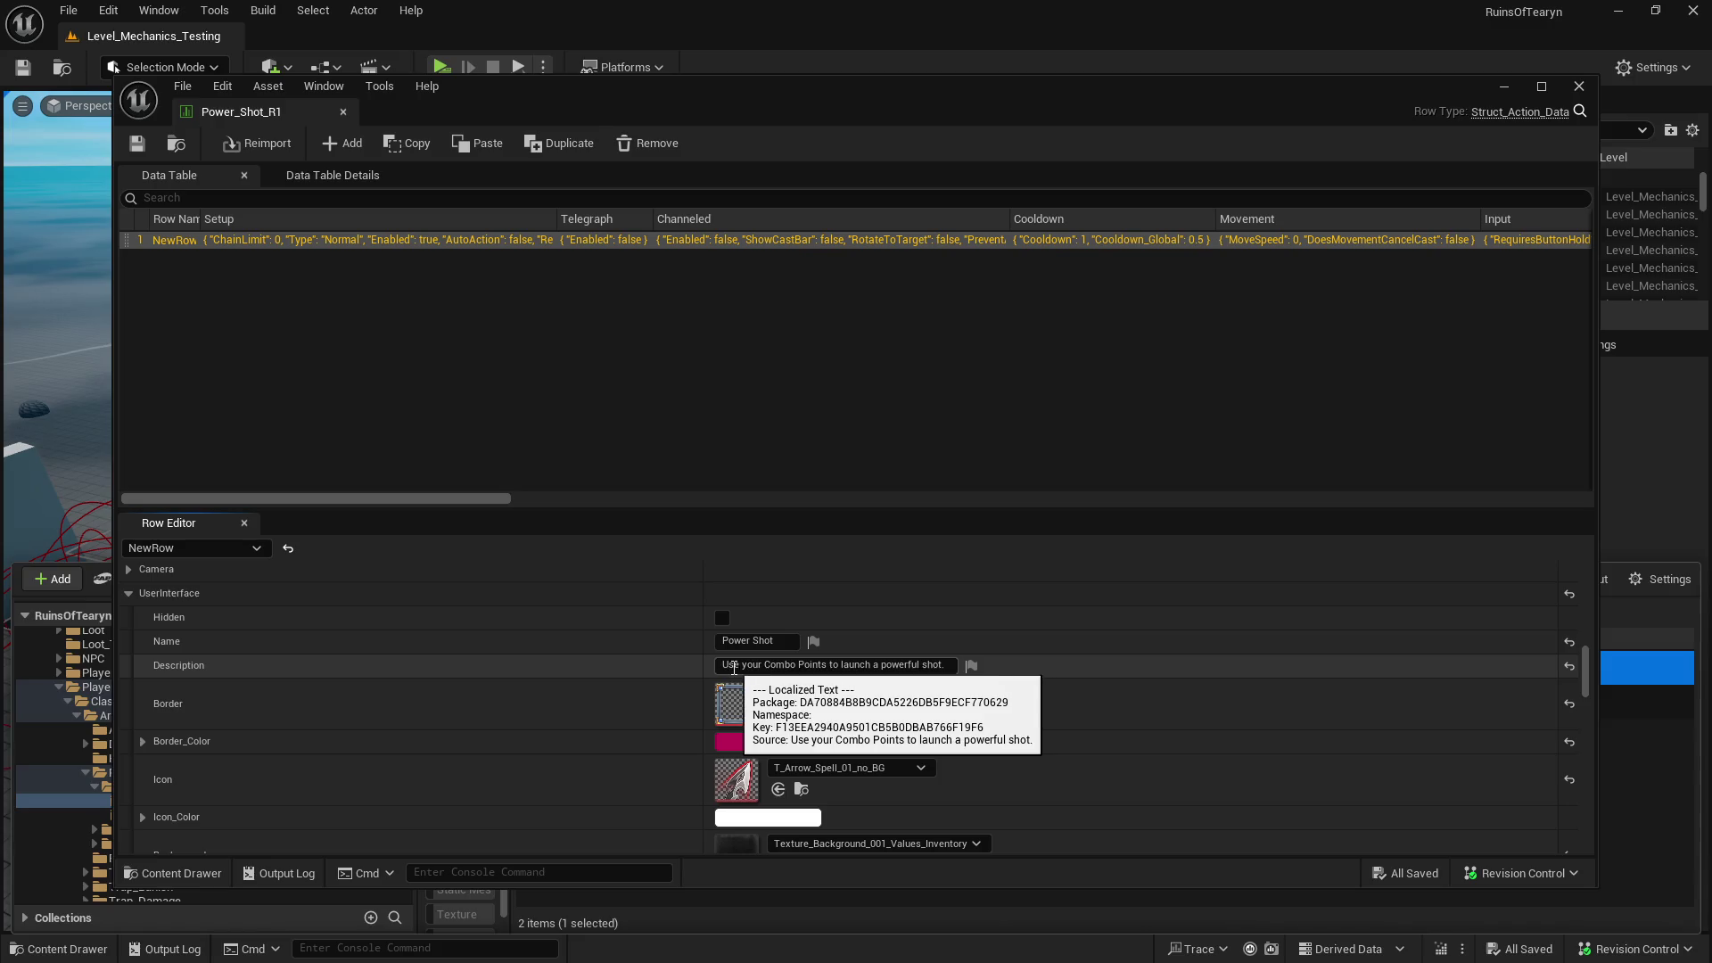
left_click(733, 667)
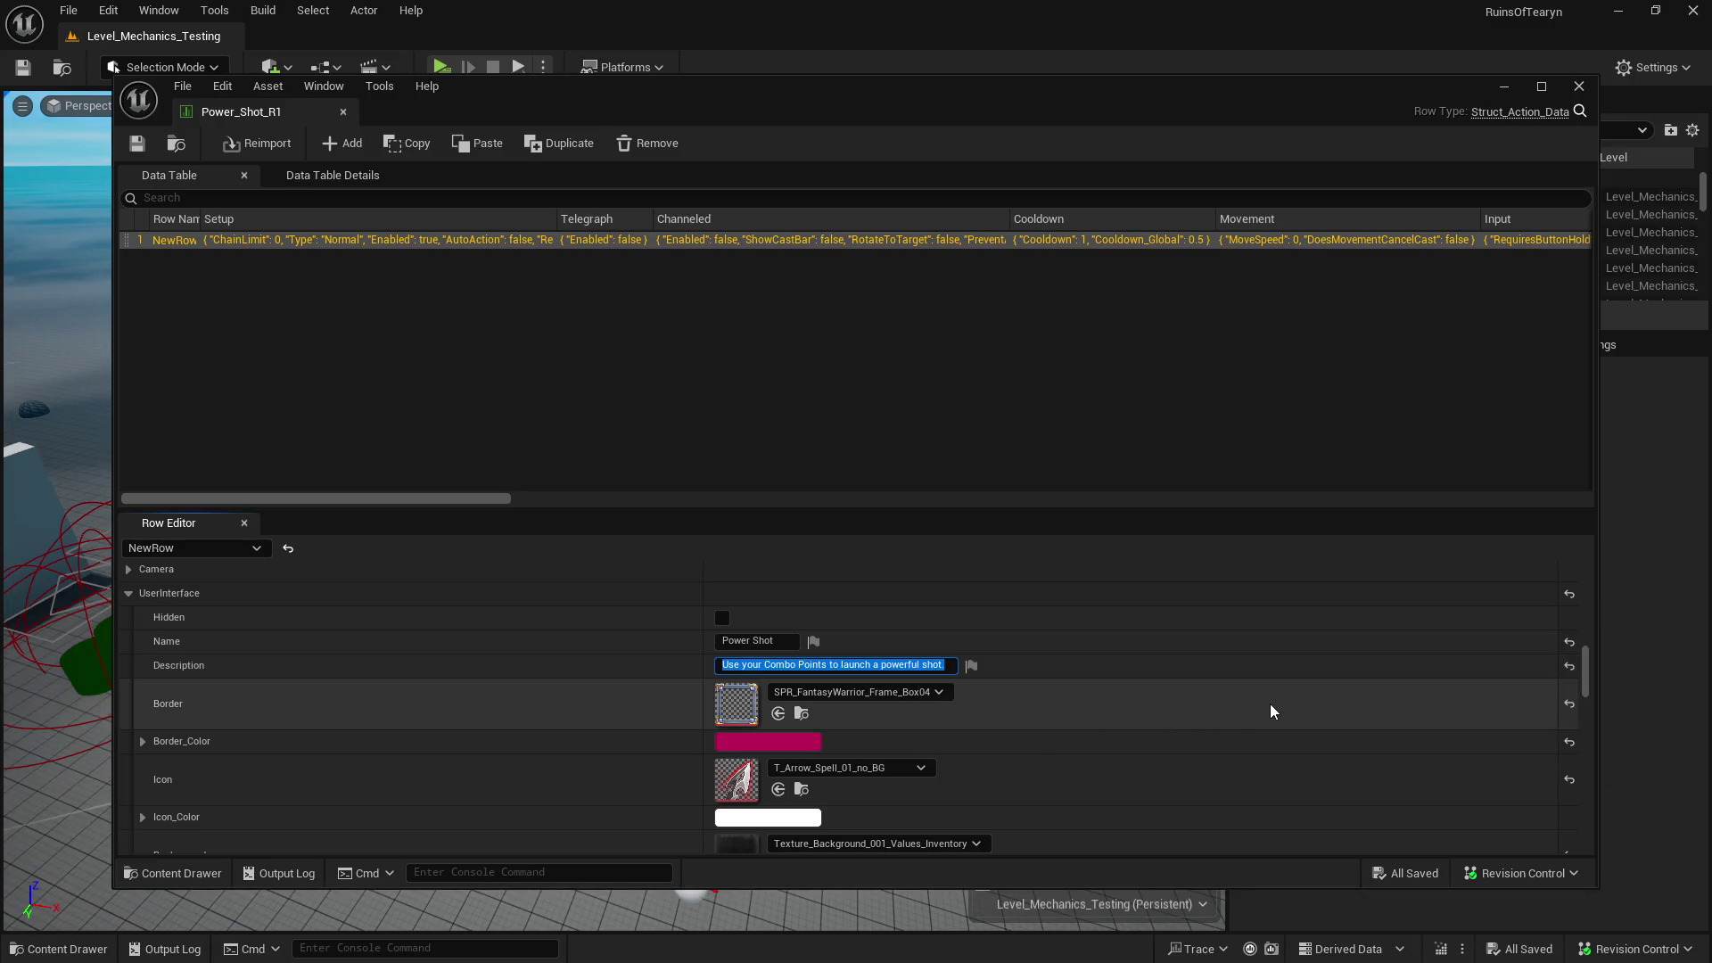
type("A")
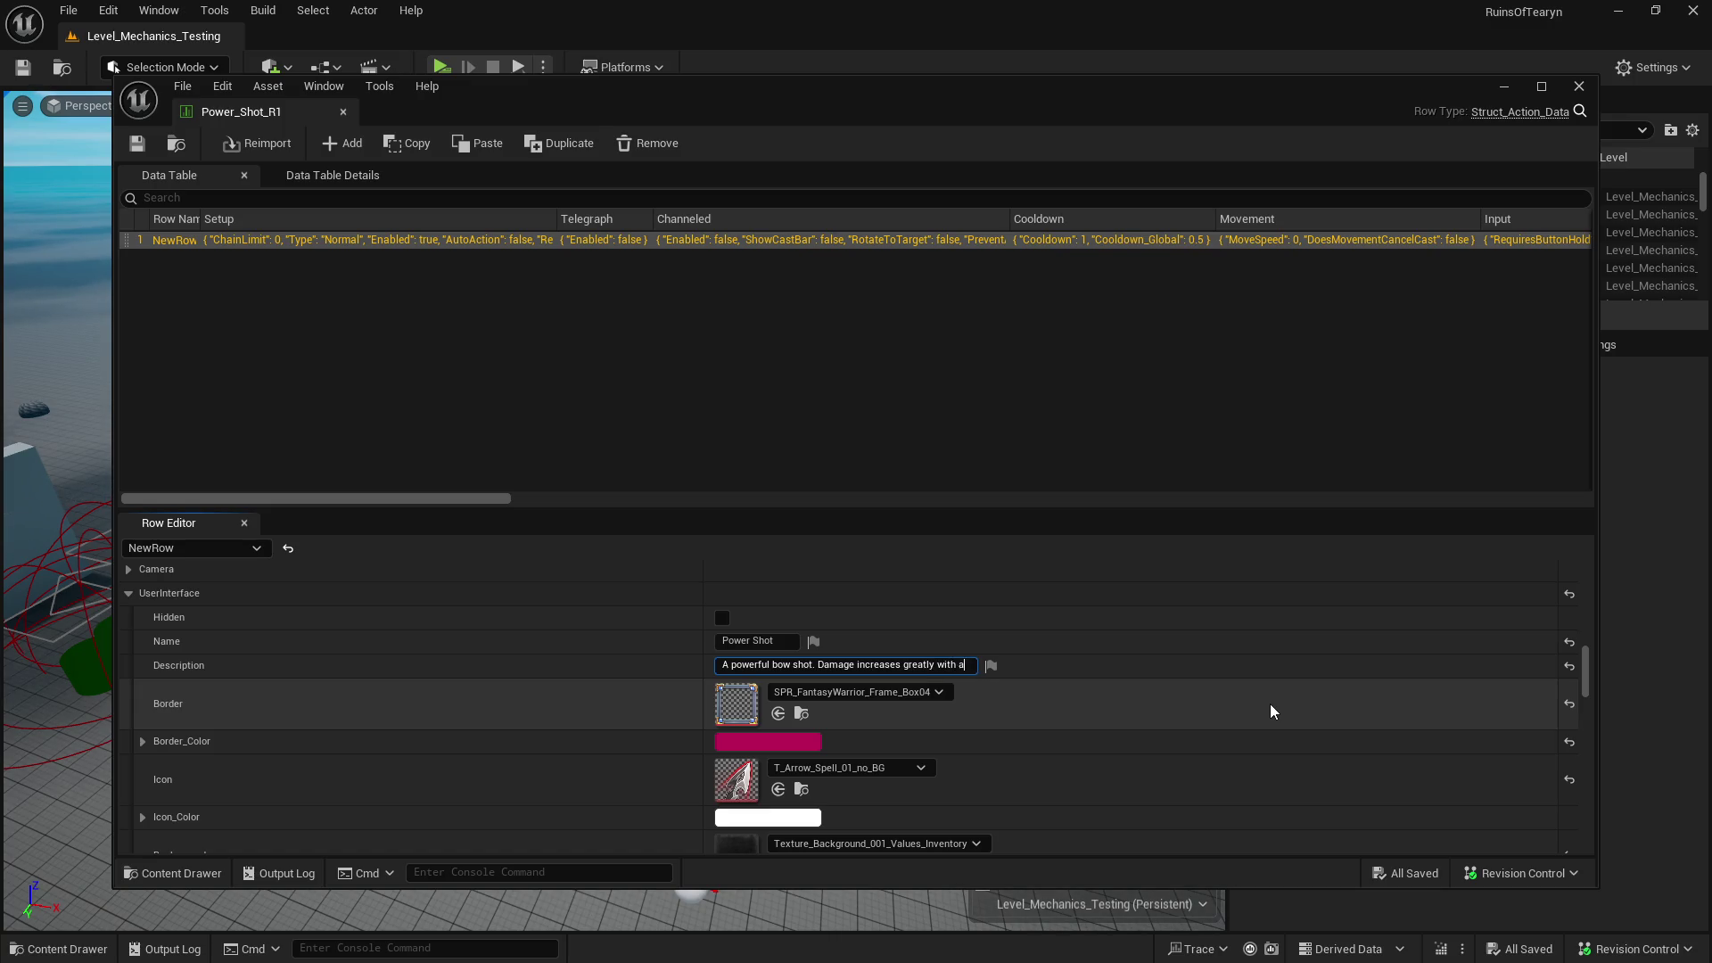
type("dditional rota")
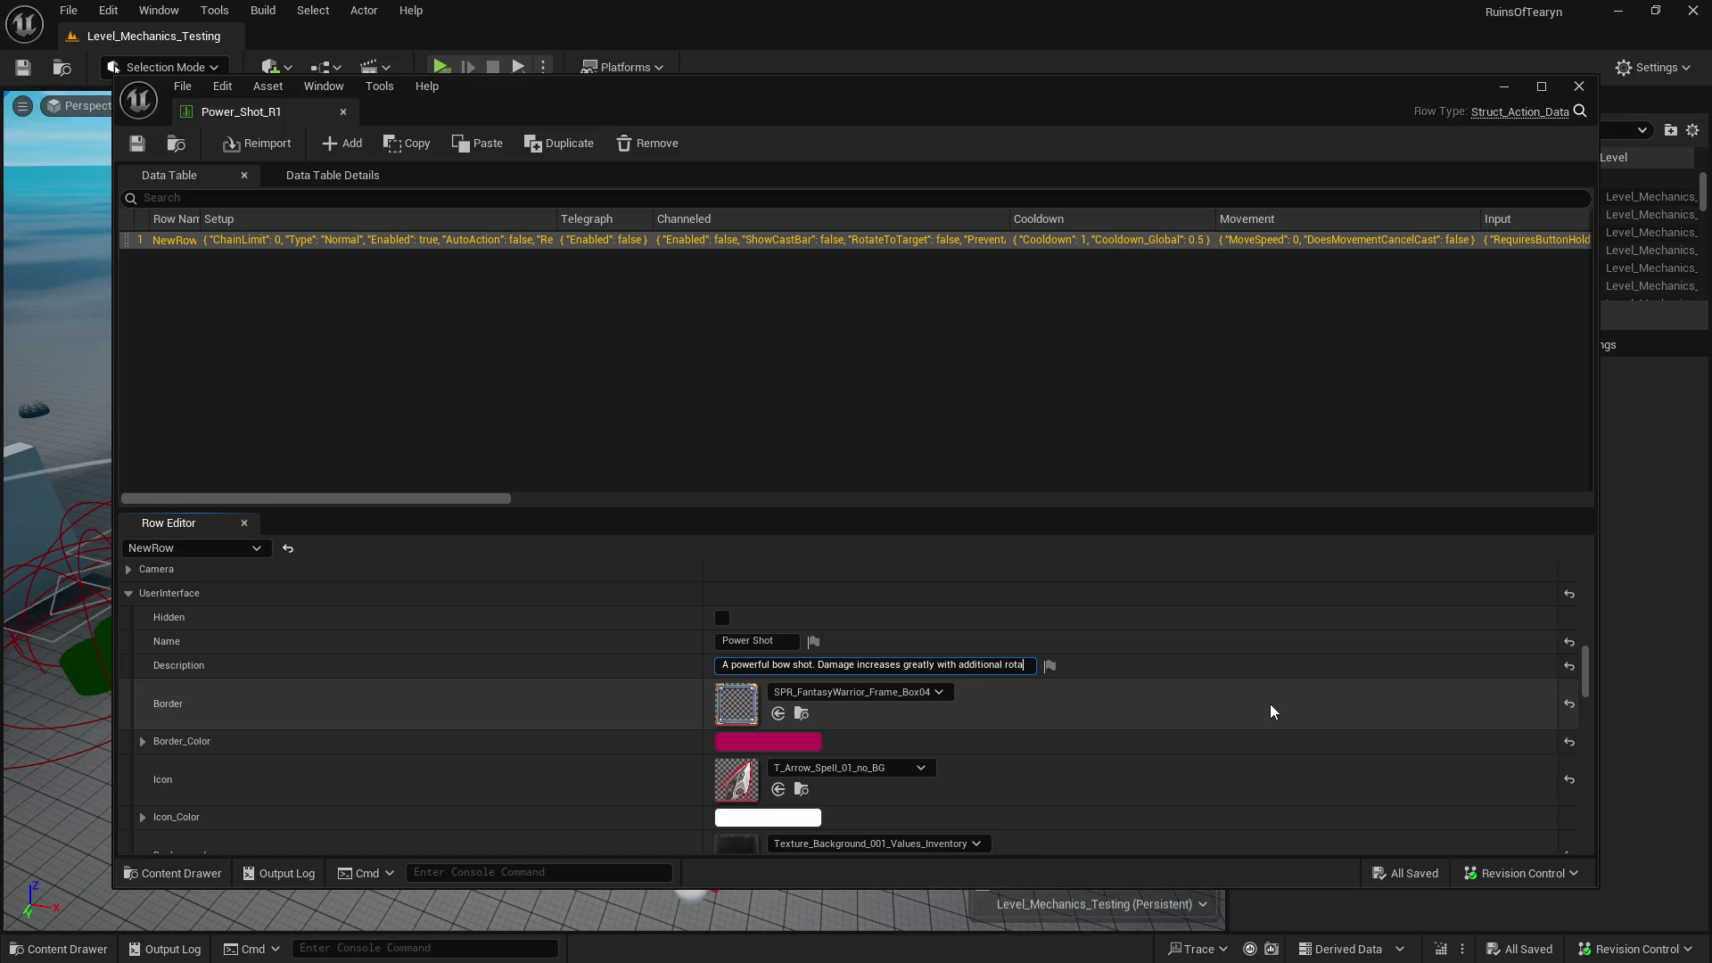
type("tion rue")
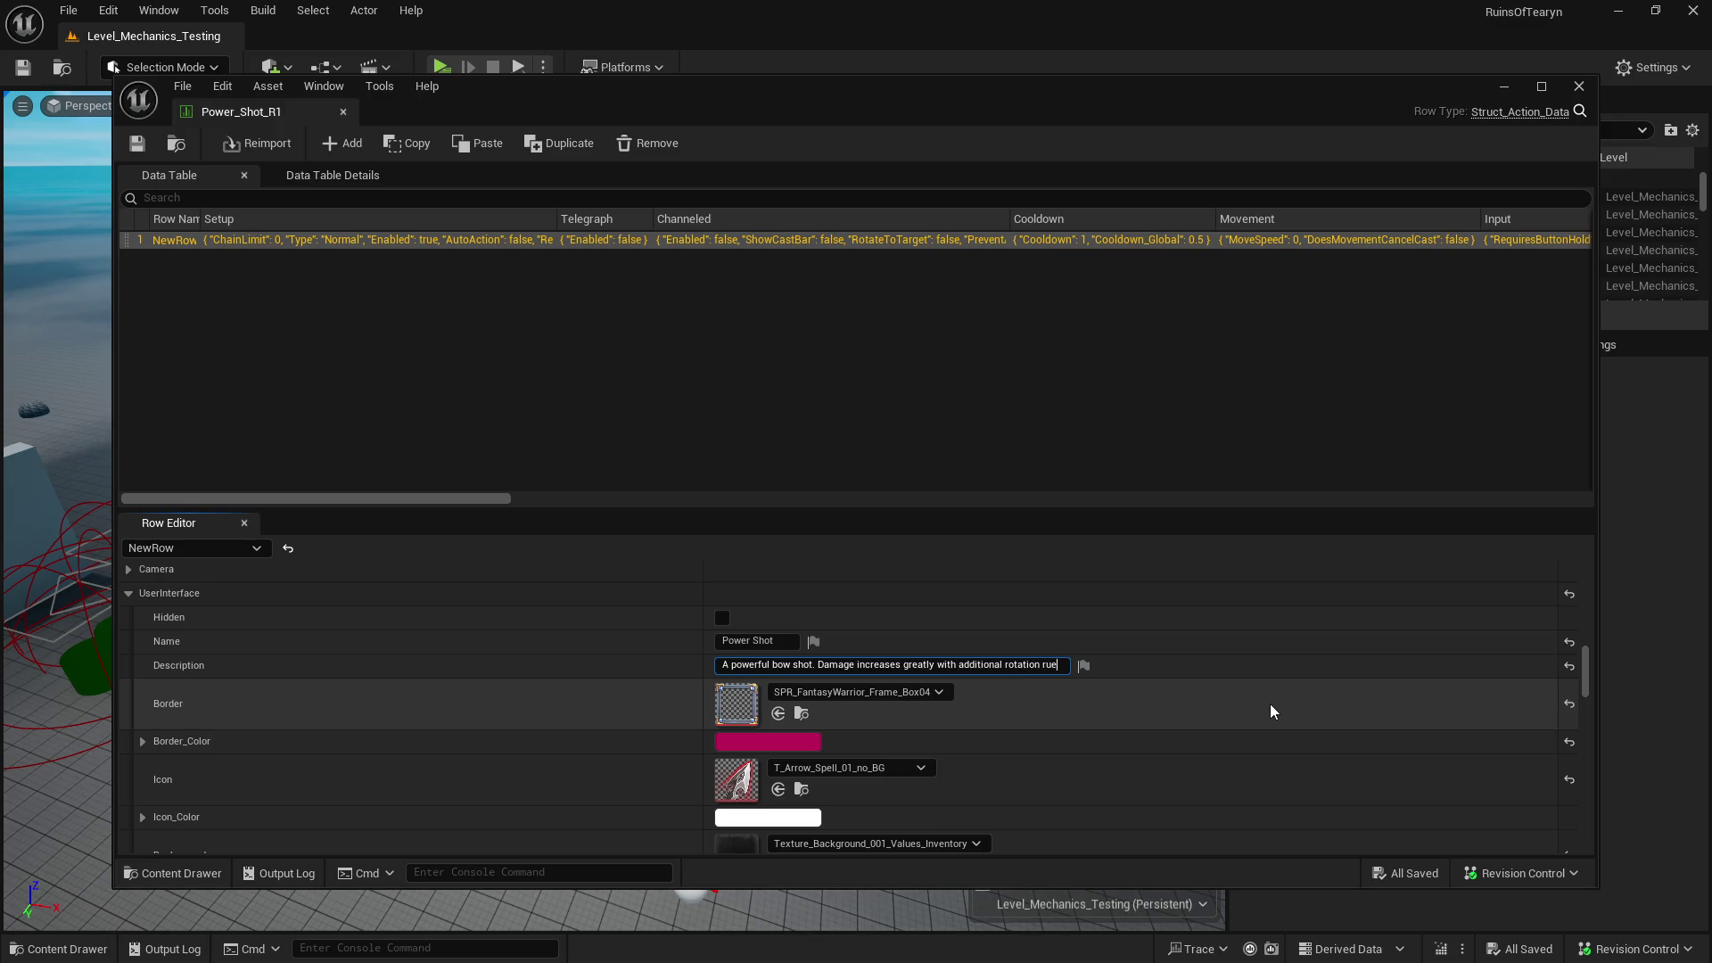
key("BackSpace")
type("nes.")
key("Return")
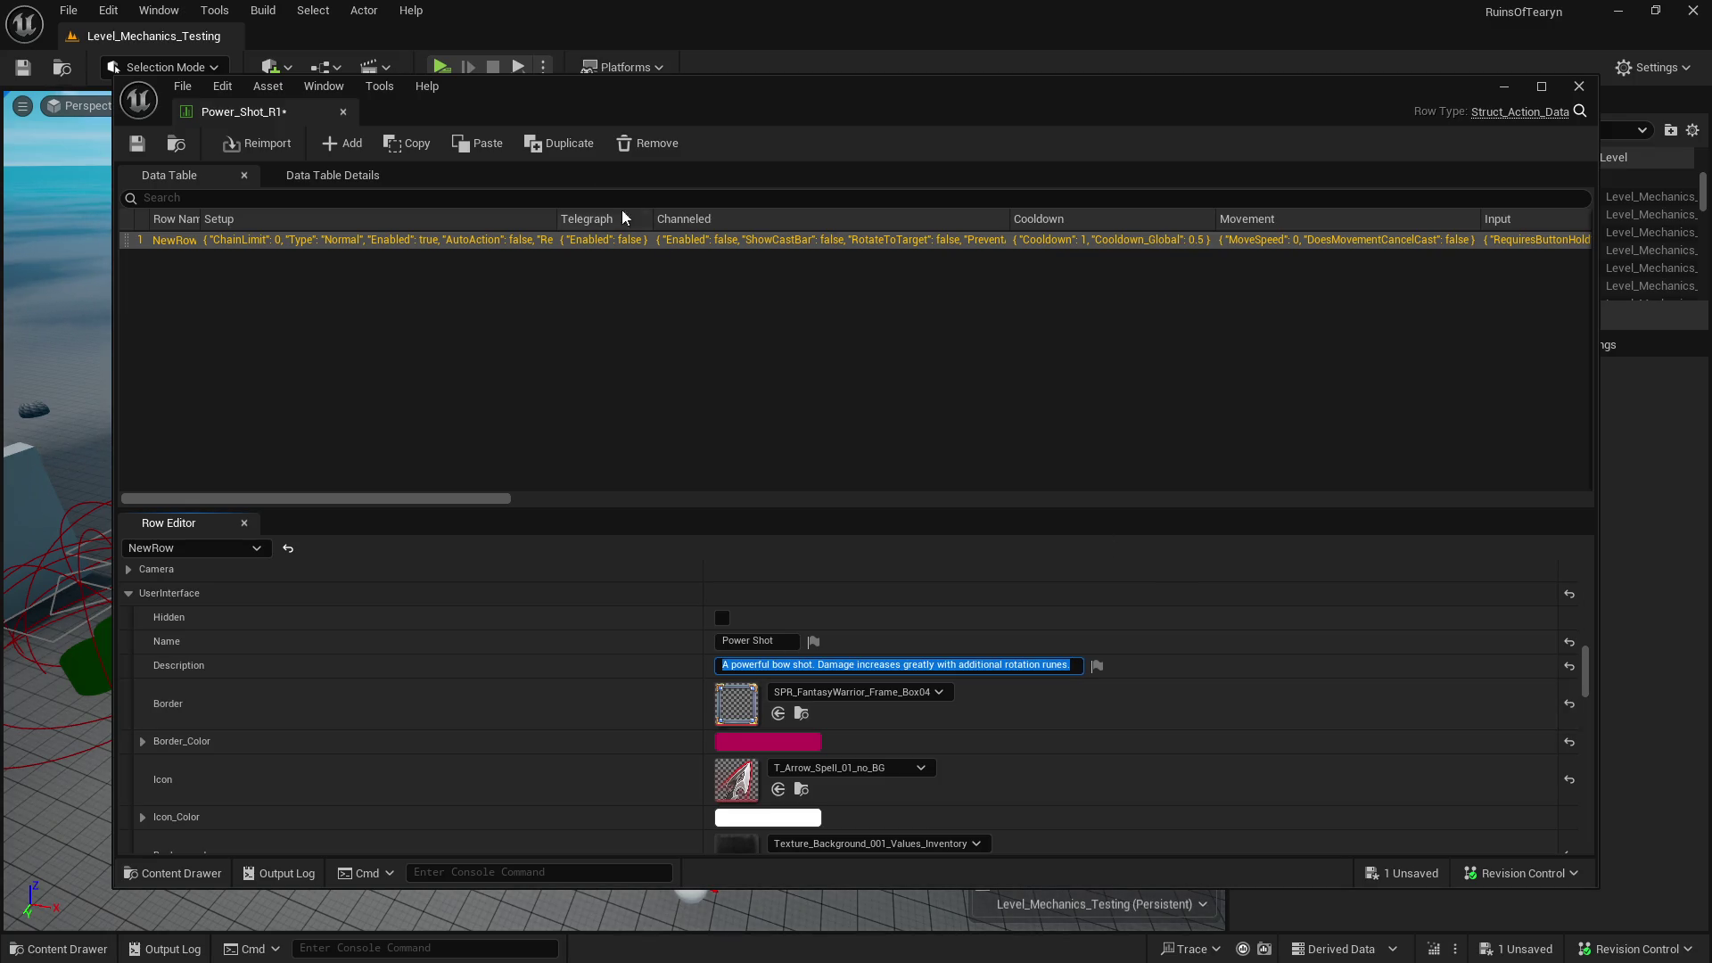
left_click(136, 144)
left_click(343, 111)
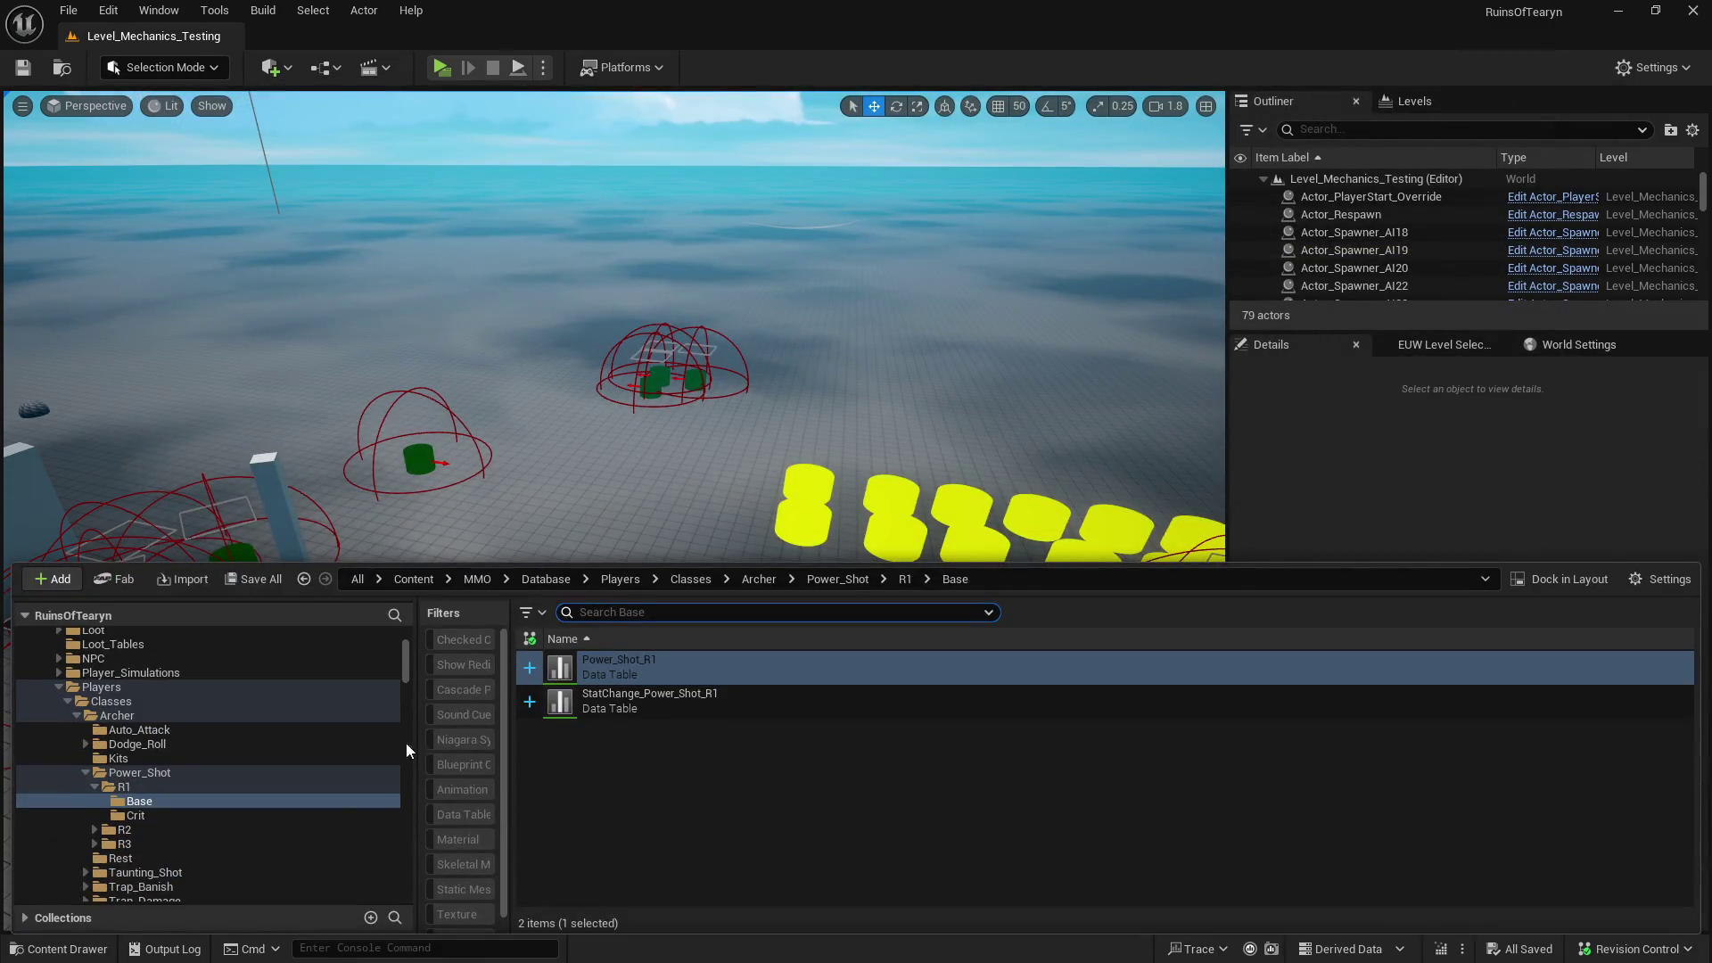
- Collapse the Power_Shot folder and open the Taunting_Shot folder
left_click(94, 785, "ctrl")
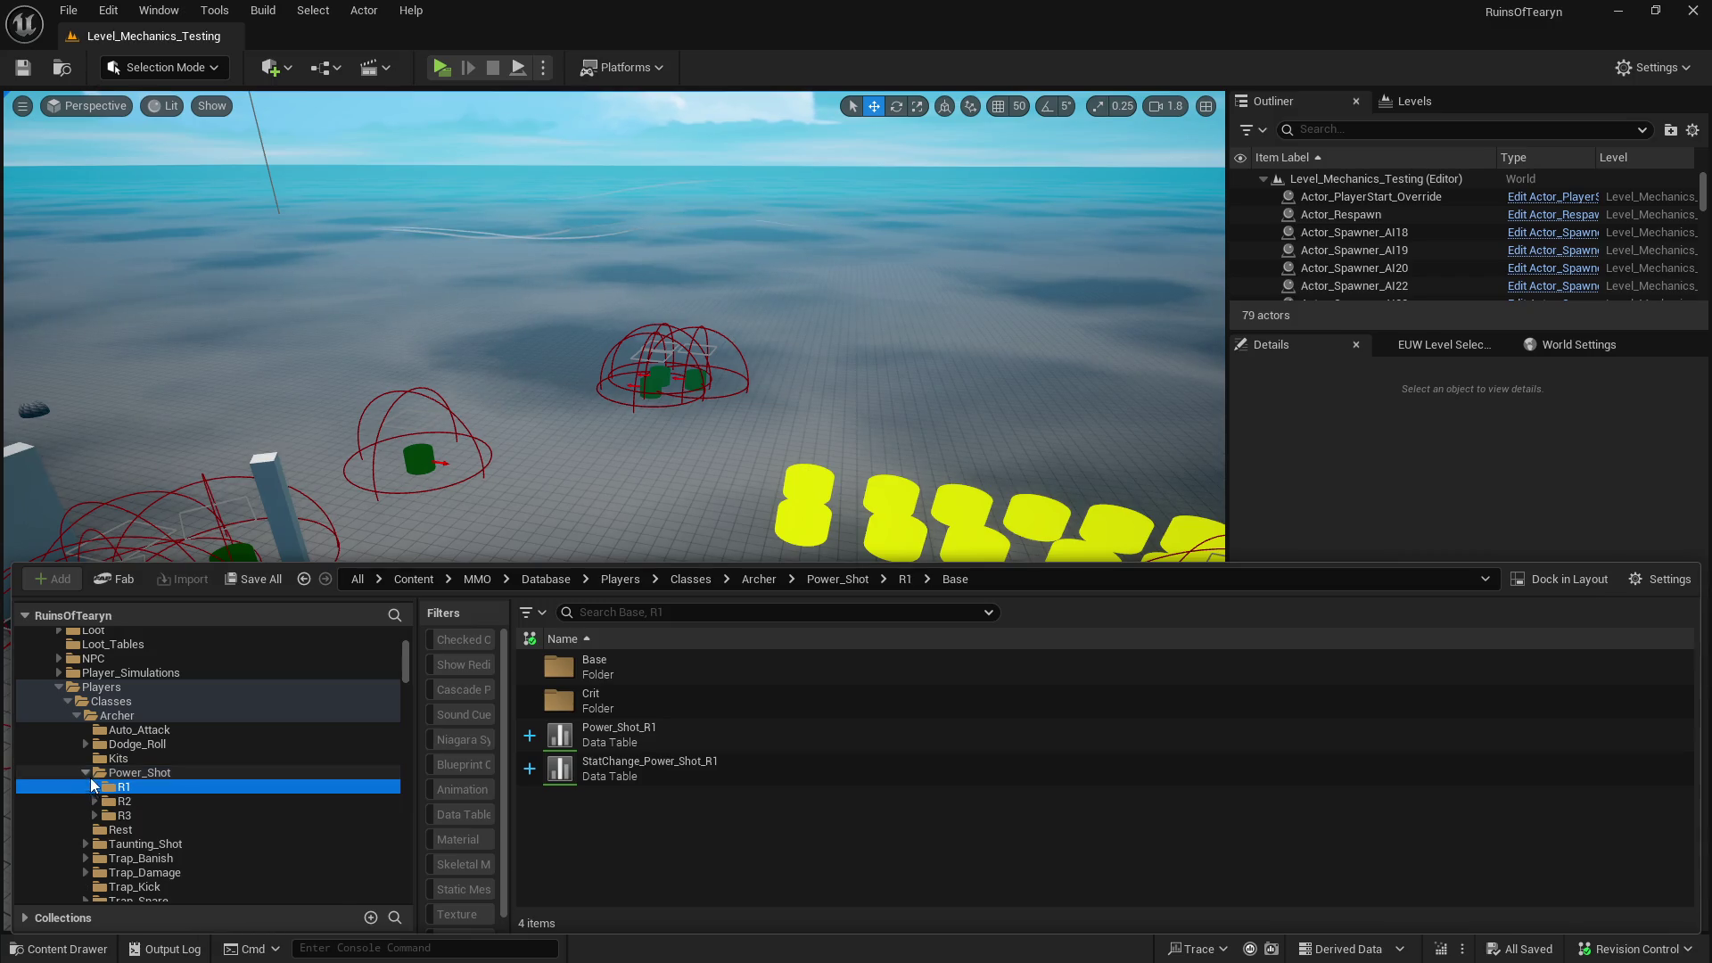
left_click(87, 773)
left_click(93, 801)
- Review the Action_Trap_Banish_R1 description in Trap_Banish/R1/Base
scroll(93, 802, "down", 3)
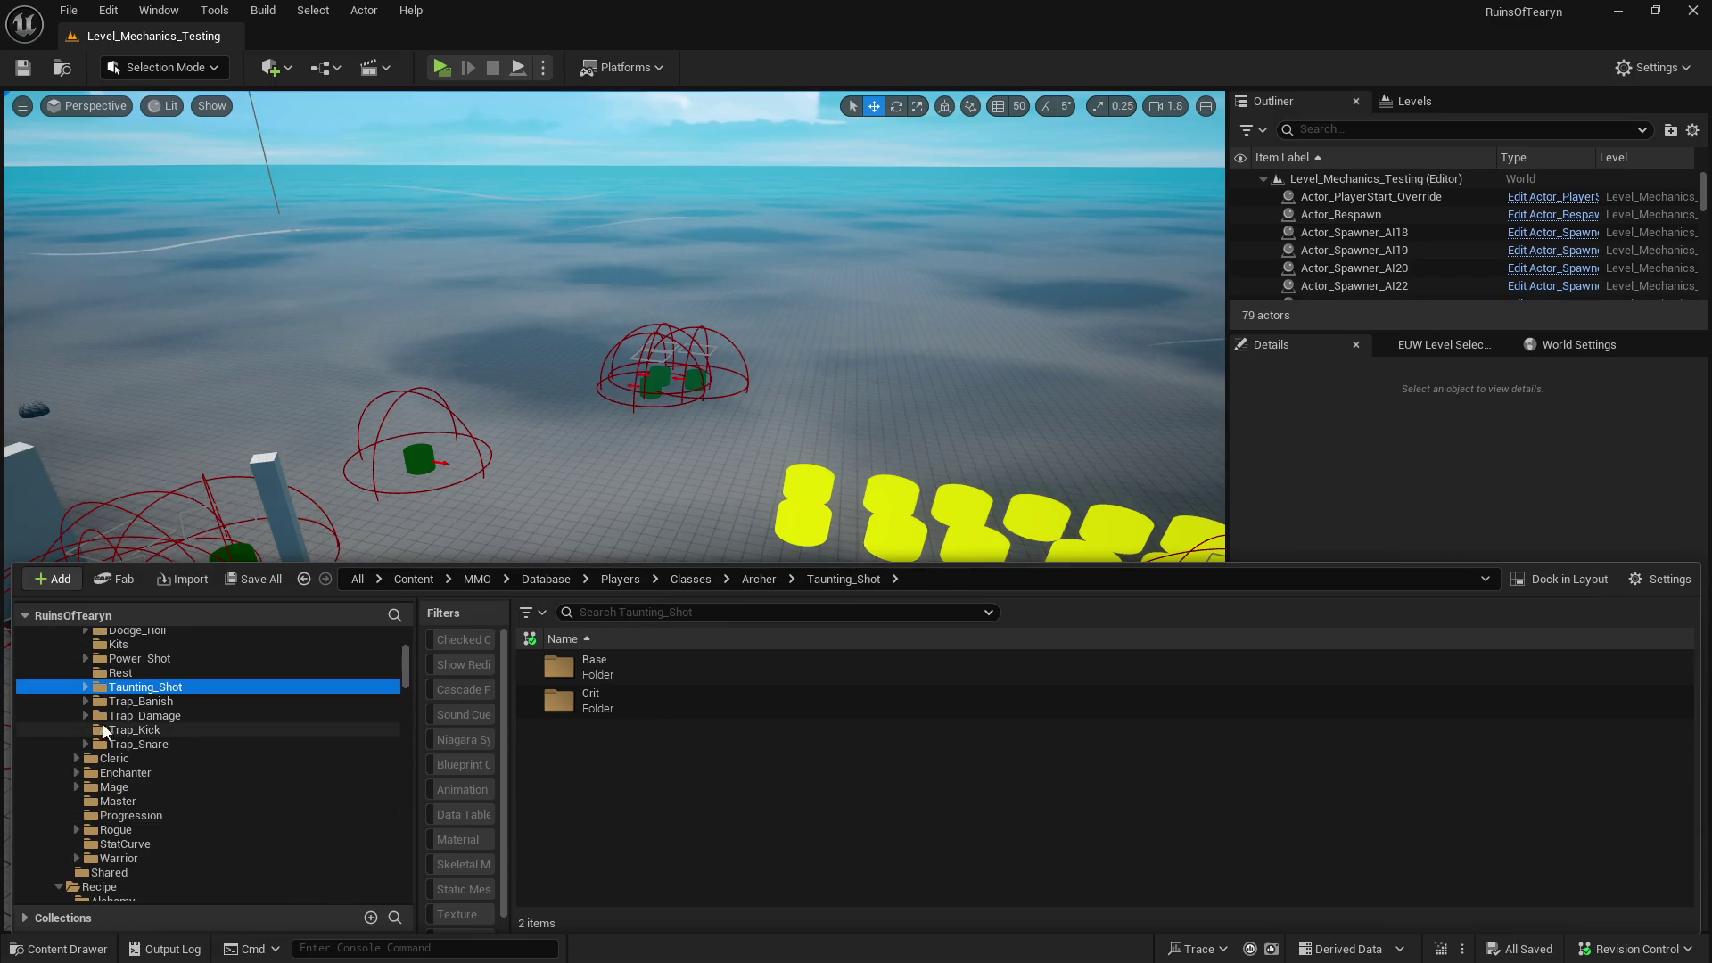
double_click(155, 702)
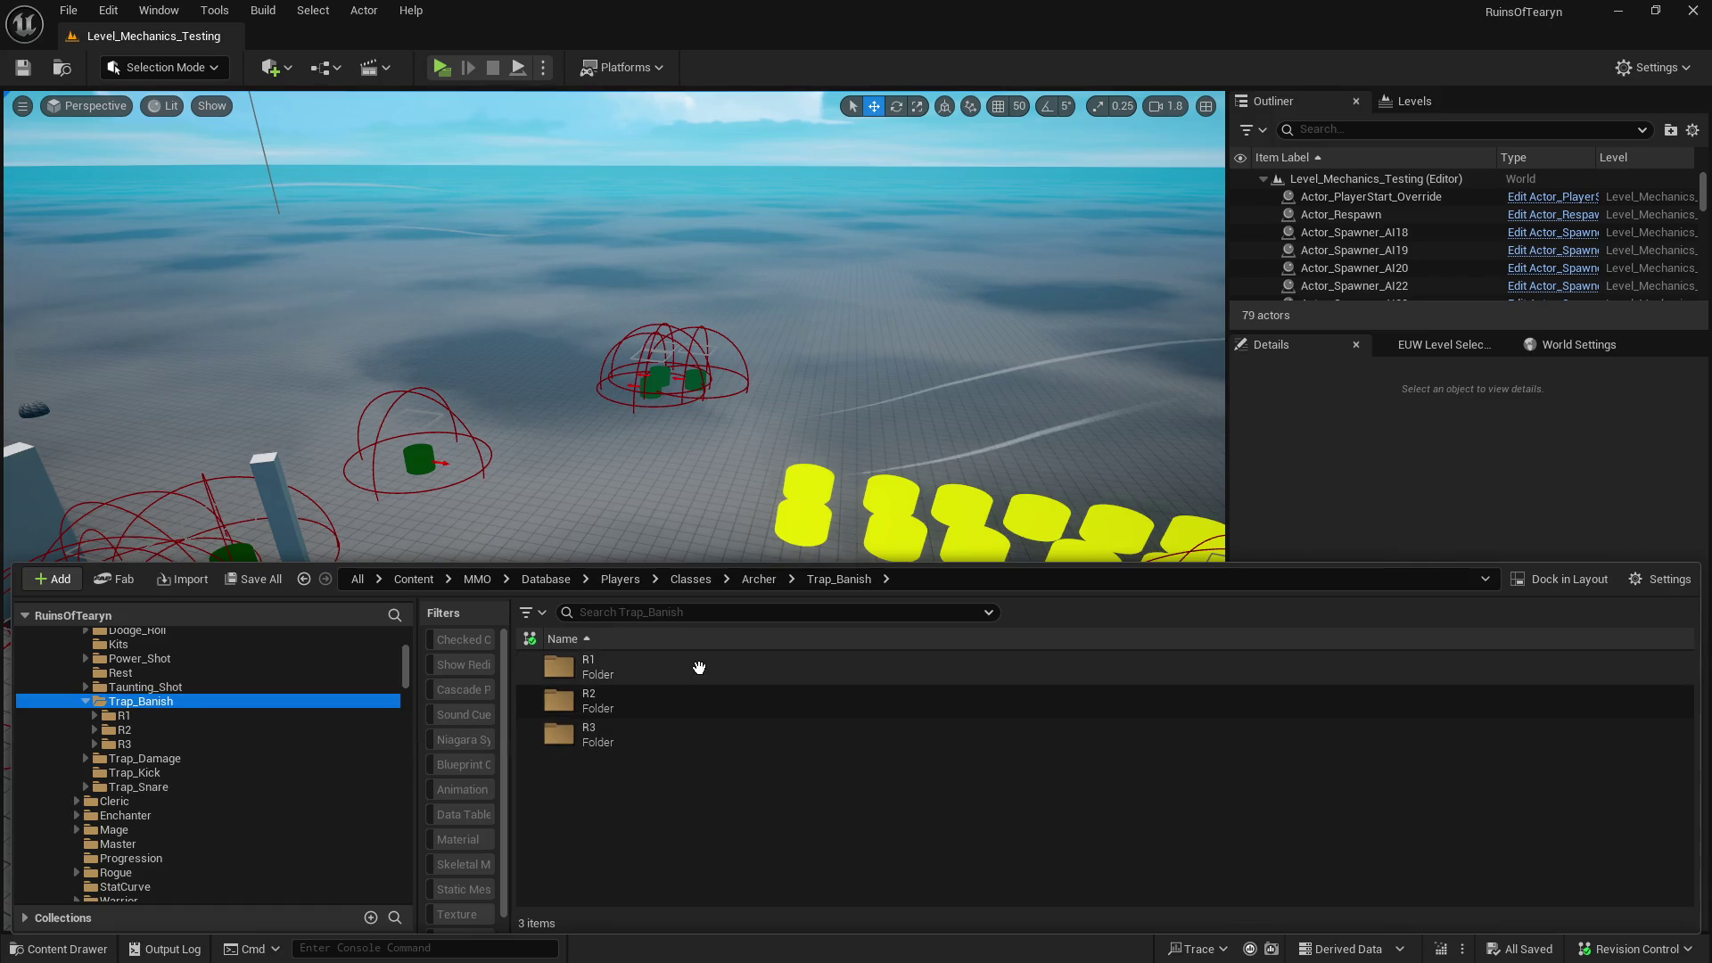
double_click(700, 669)
double_click(700, 668)
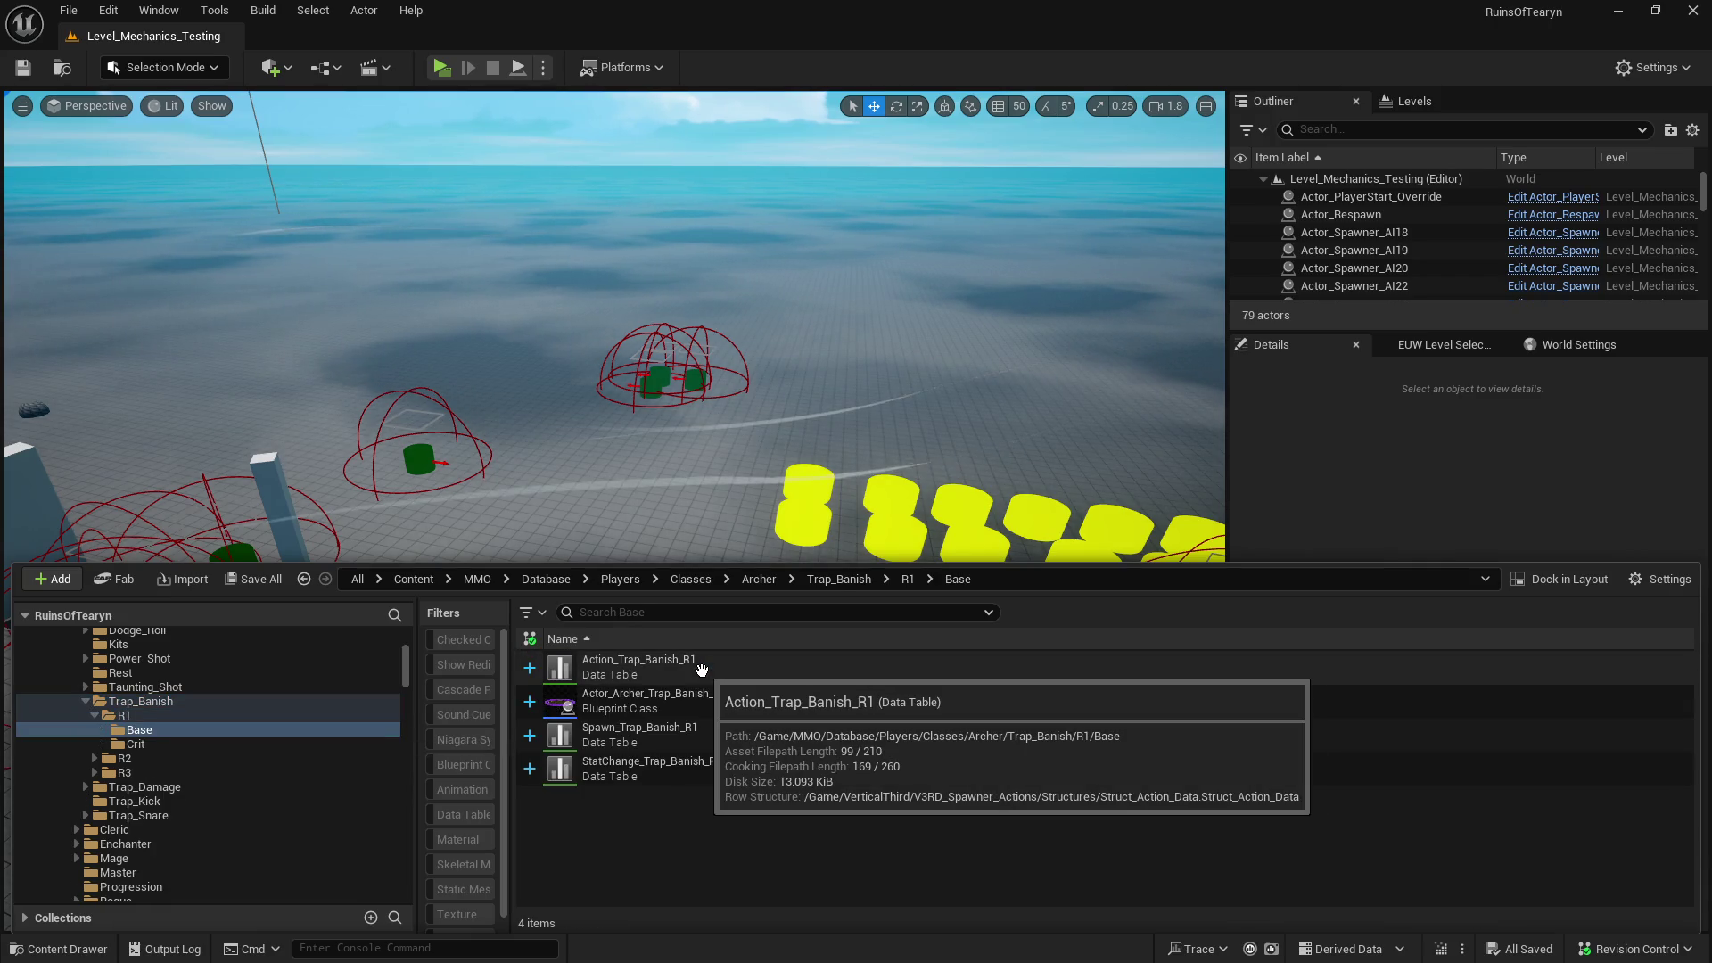
double_click(702, 669)
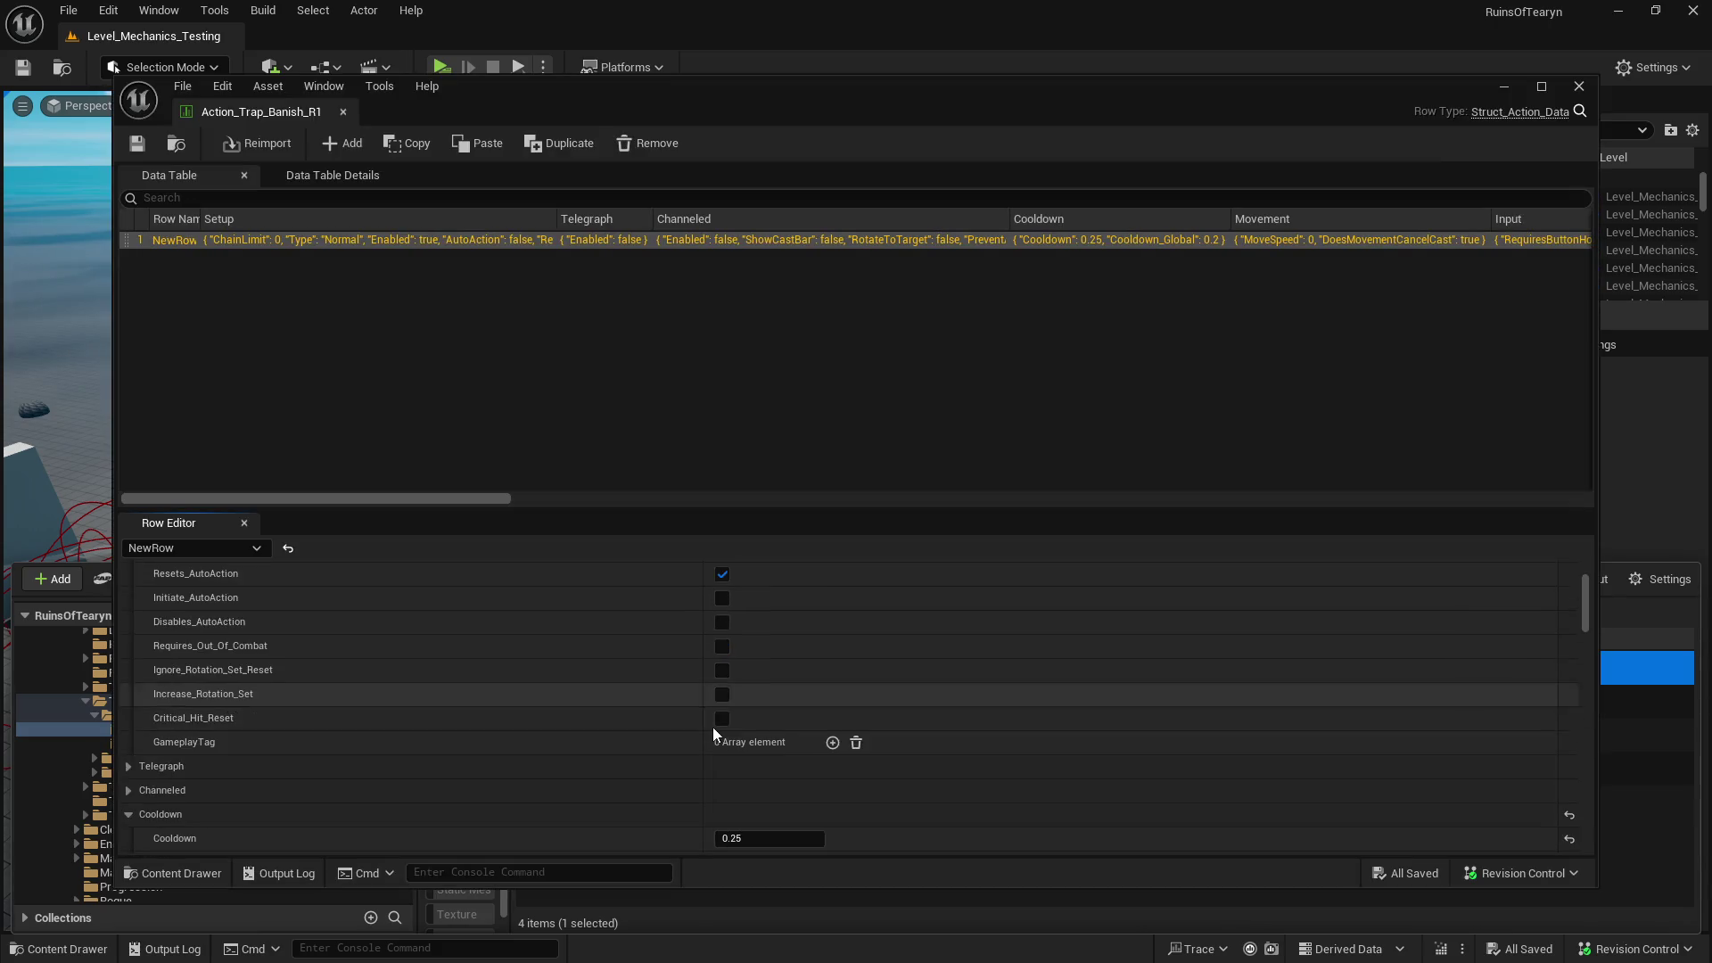
scroll(710, 729, "down", 10)
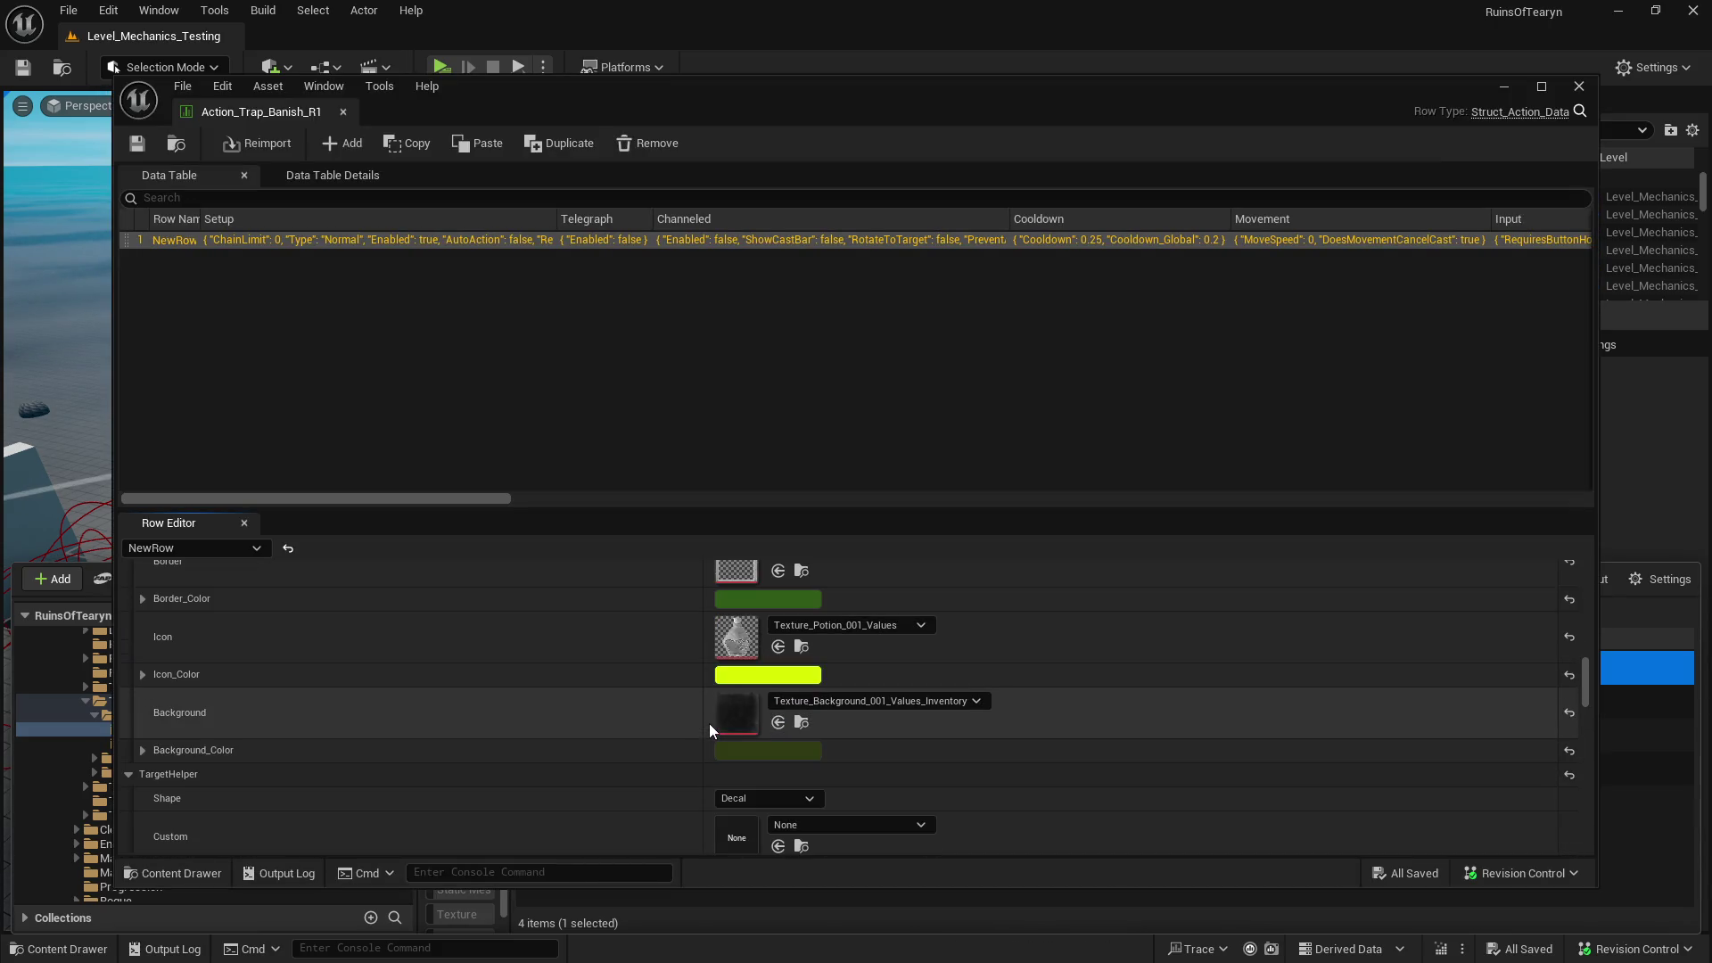
scroll(709, 725, "up", 4)
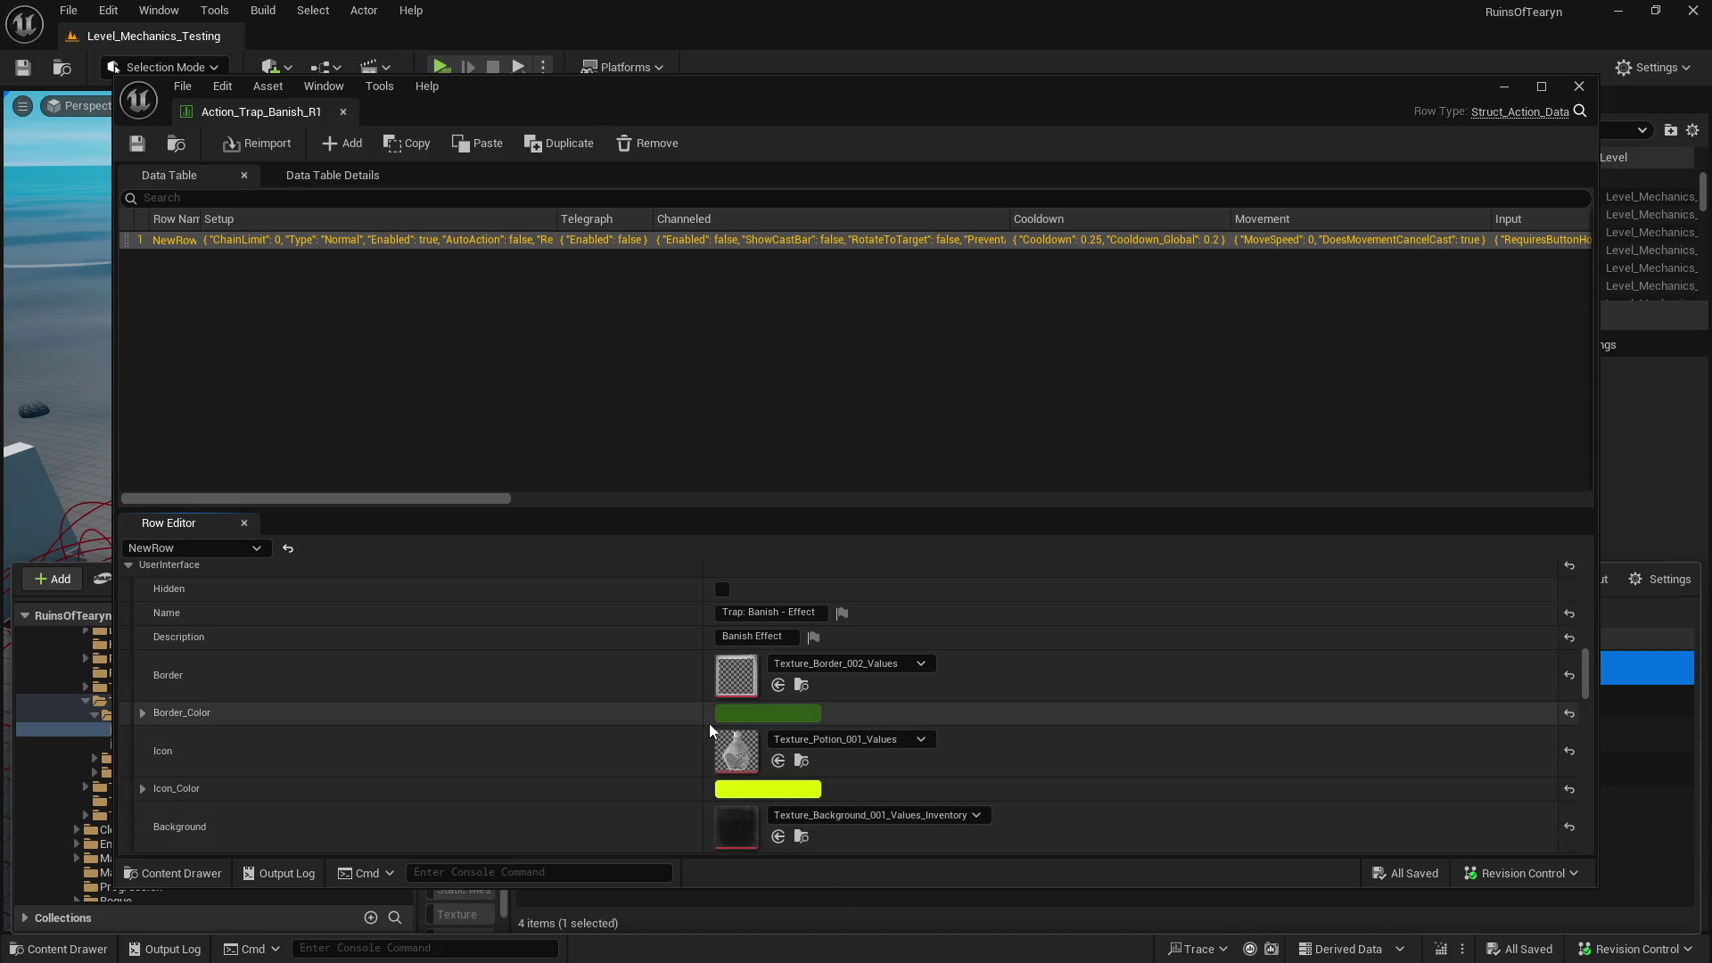
scroll(709, 724, "down", 4)
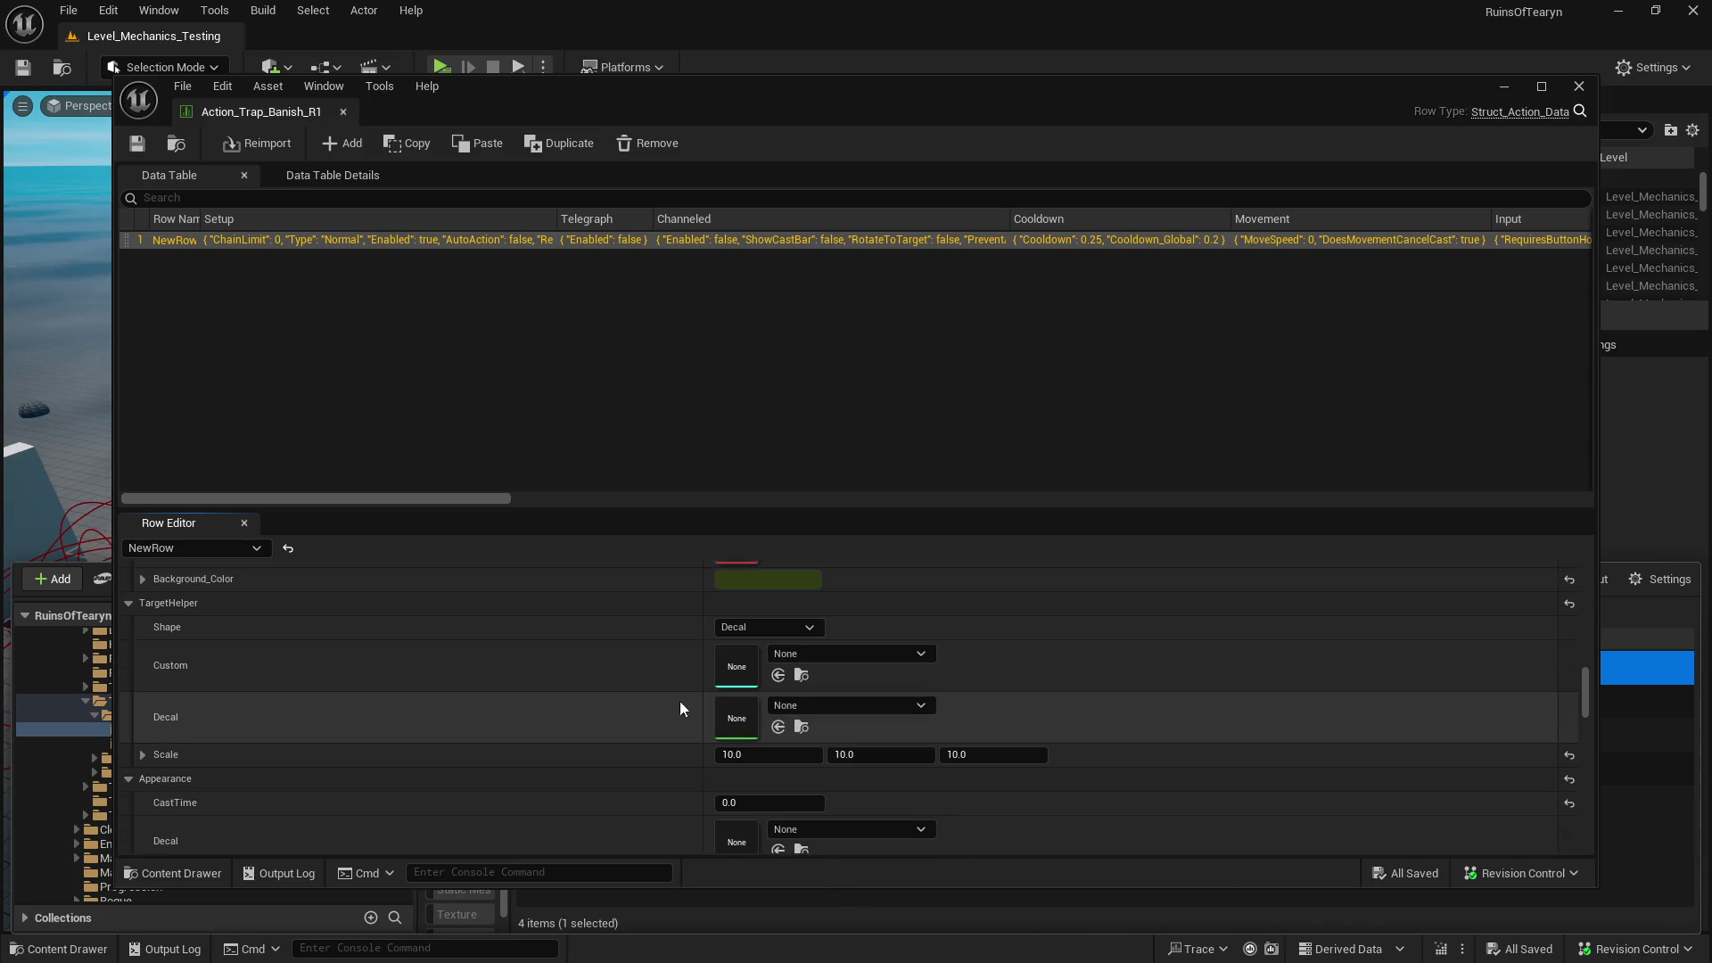
scroll(611, 723, "down", 3)
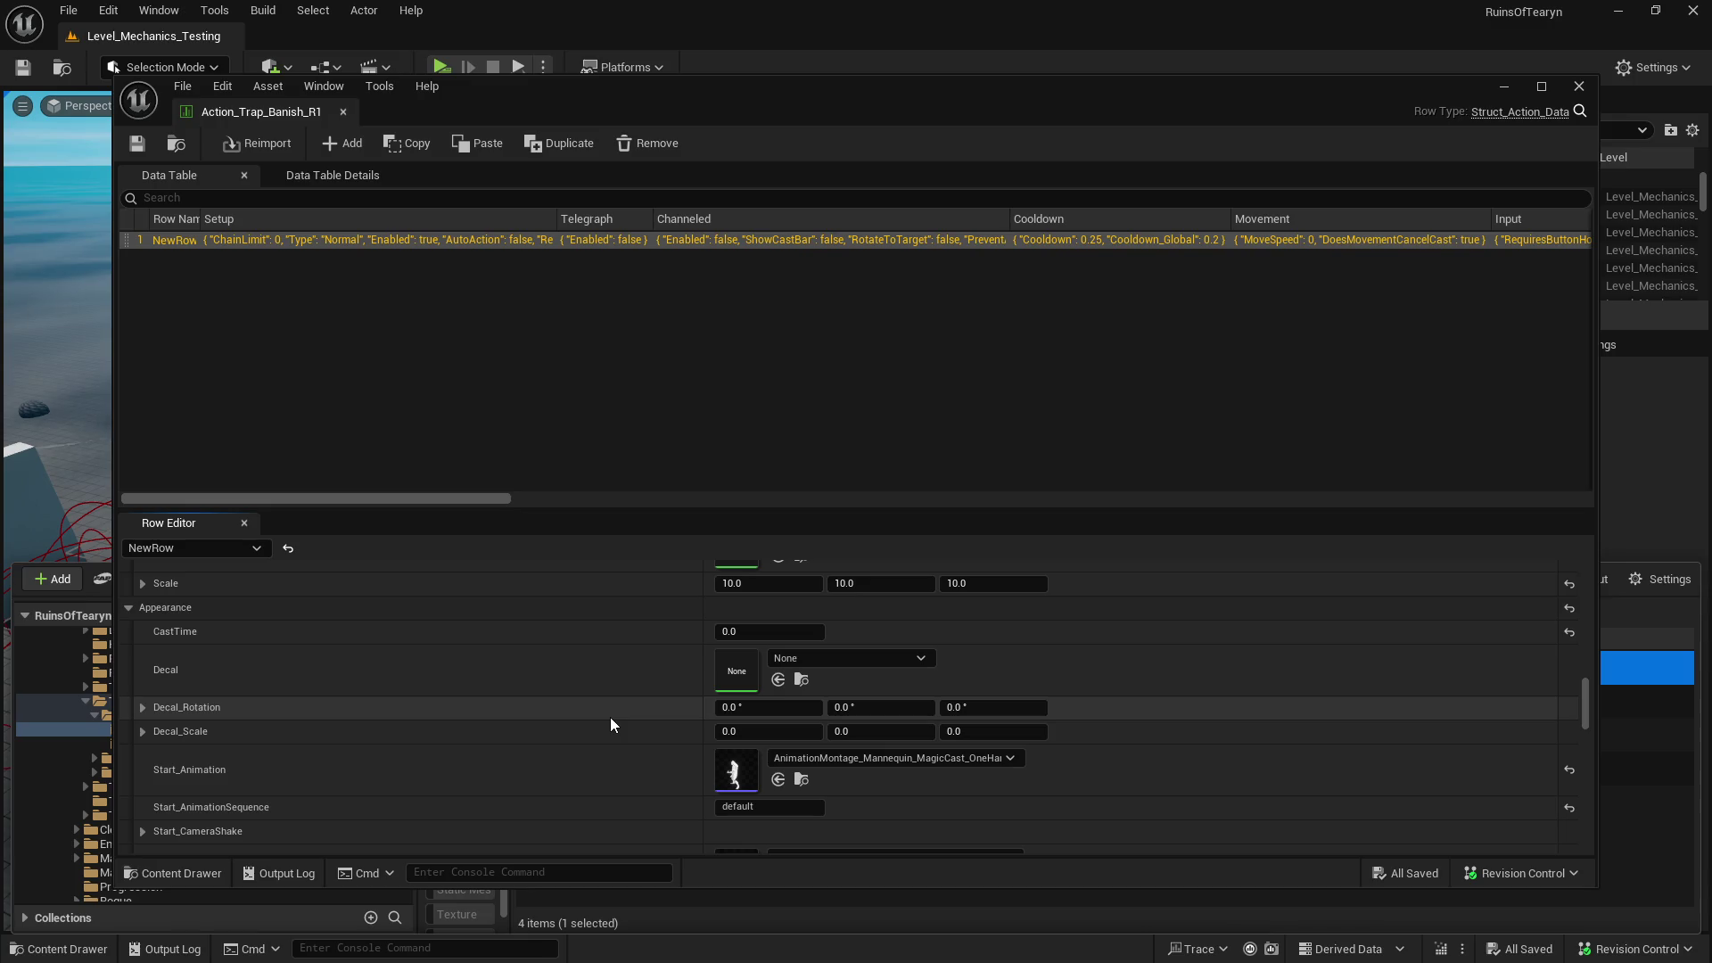
scroll(611, 717, "down", 3)
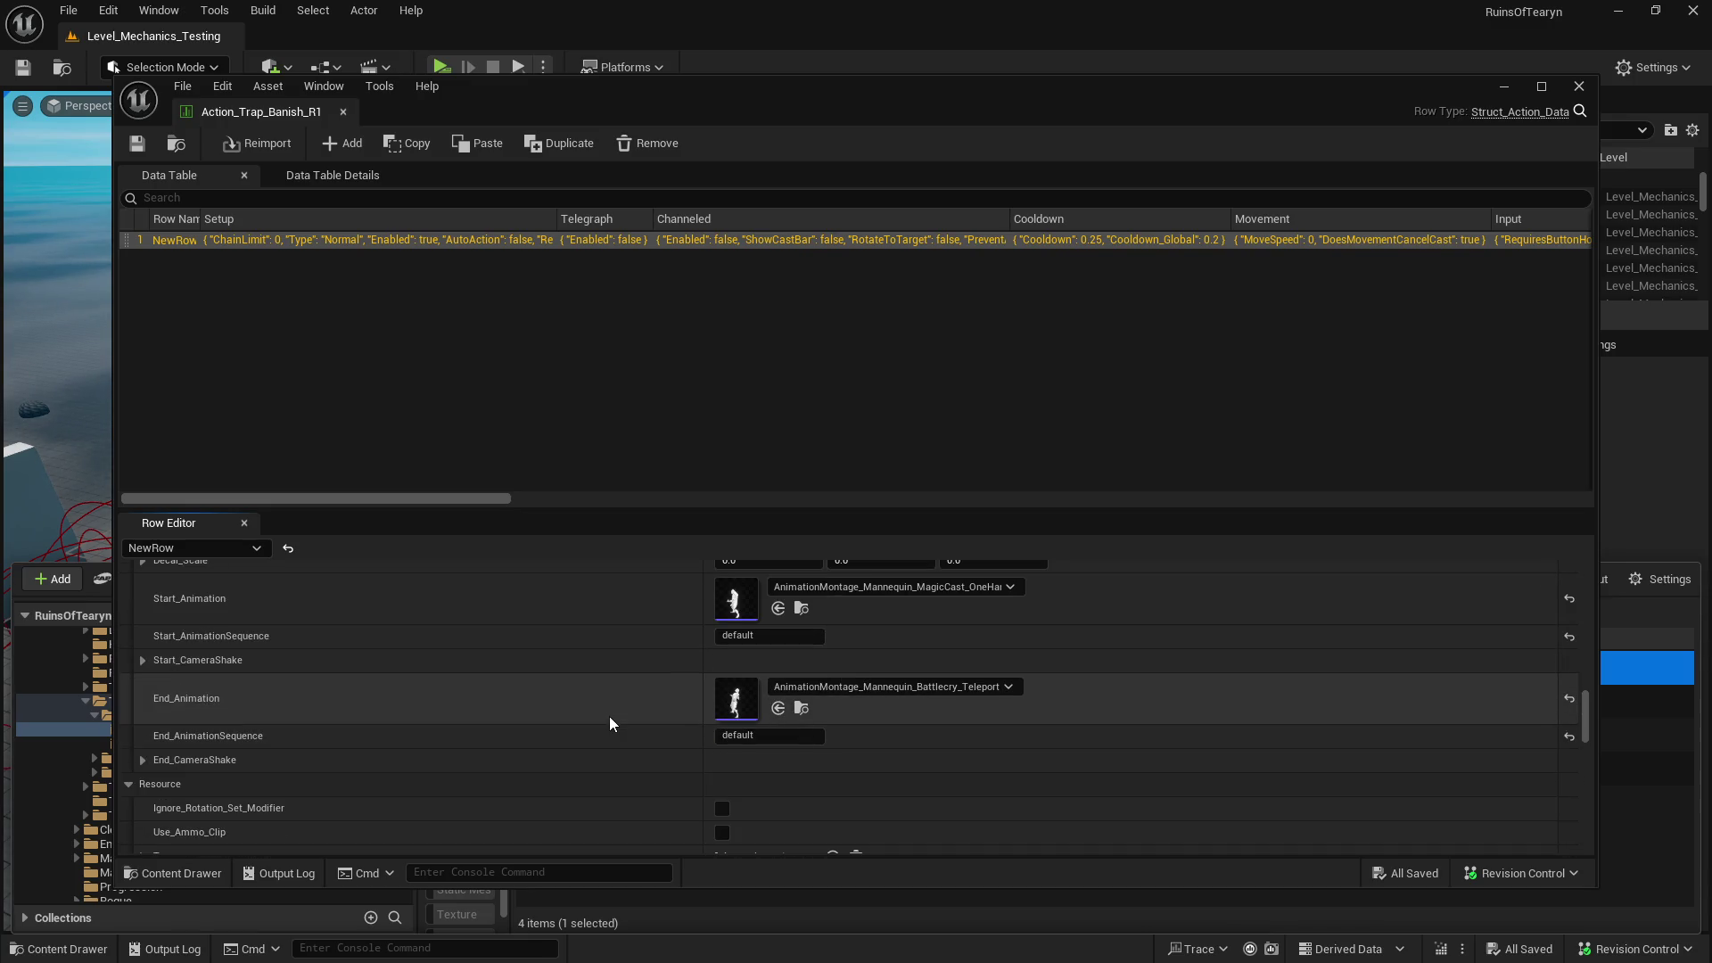
left_click(342, 111)
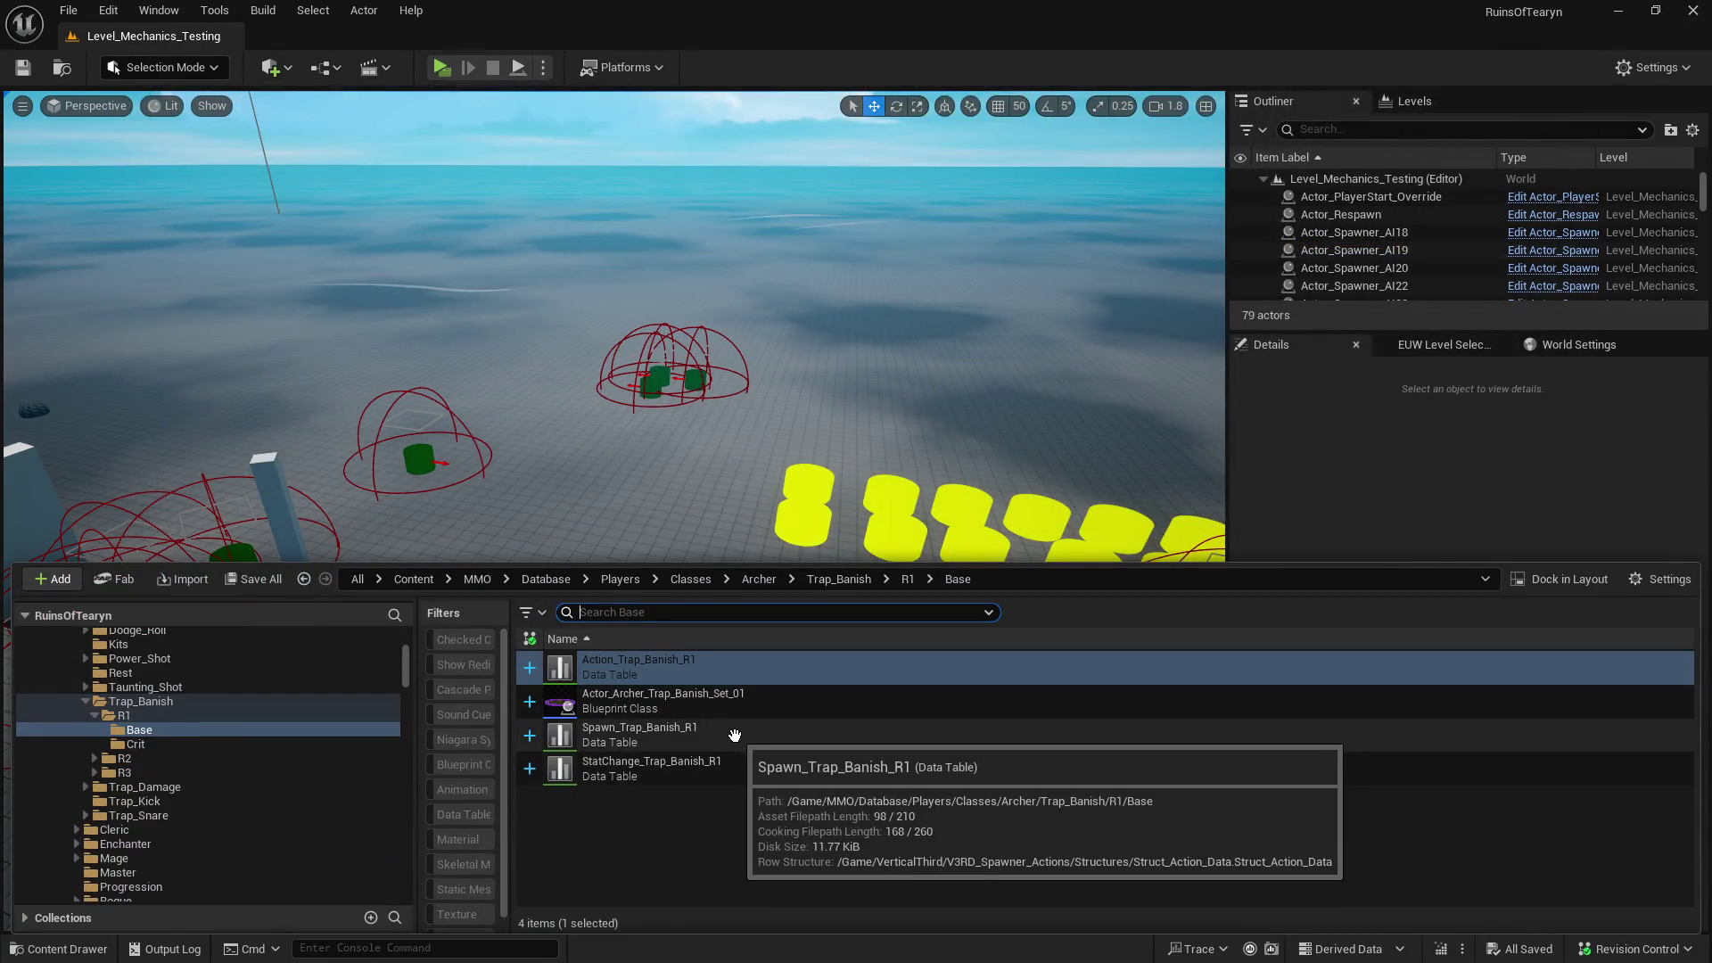
- Review the Spawn_Trap_Banish_R1 data table's description
double_click(598, 733)
scroll(602, 727, "down", 15)
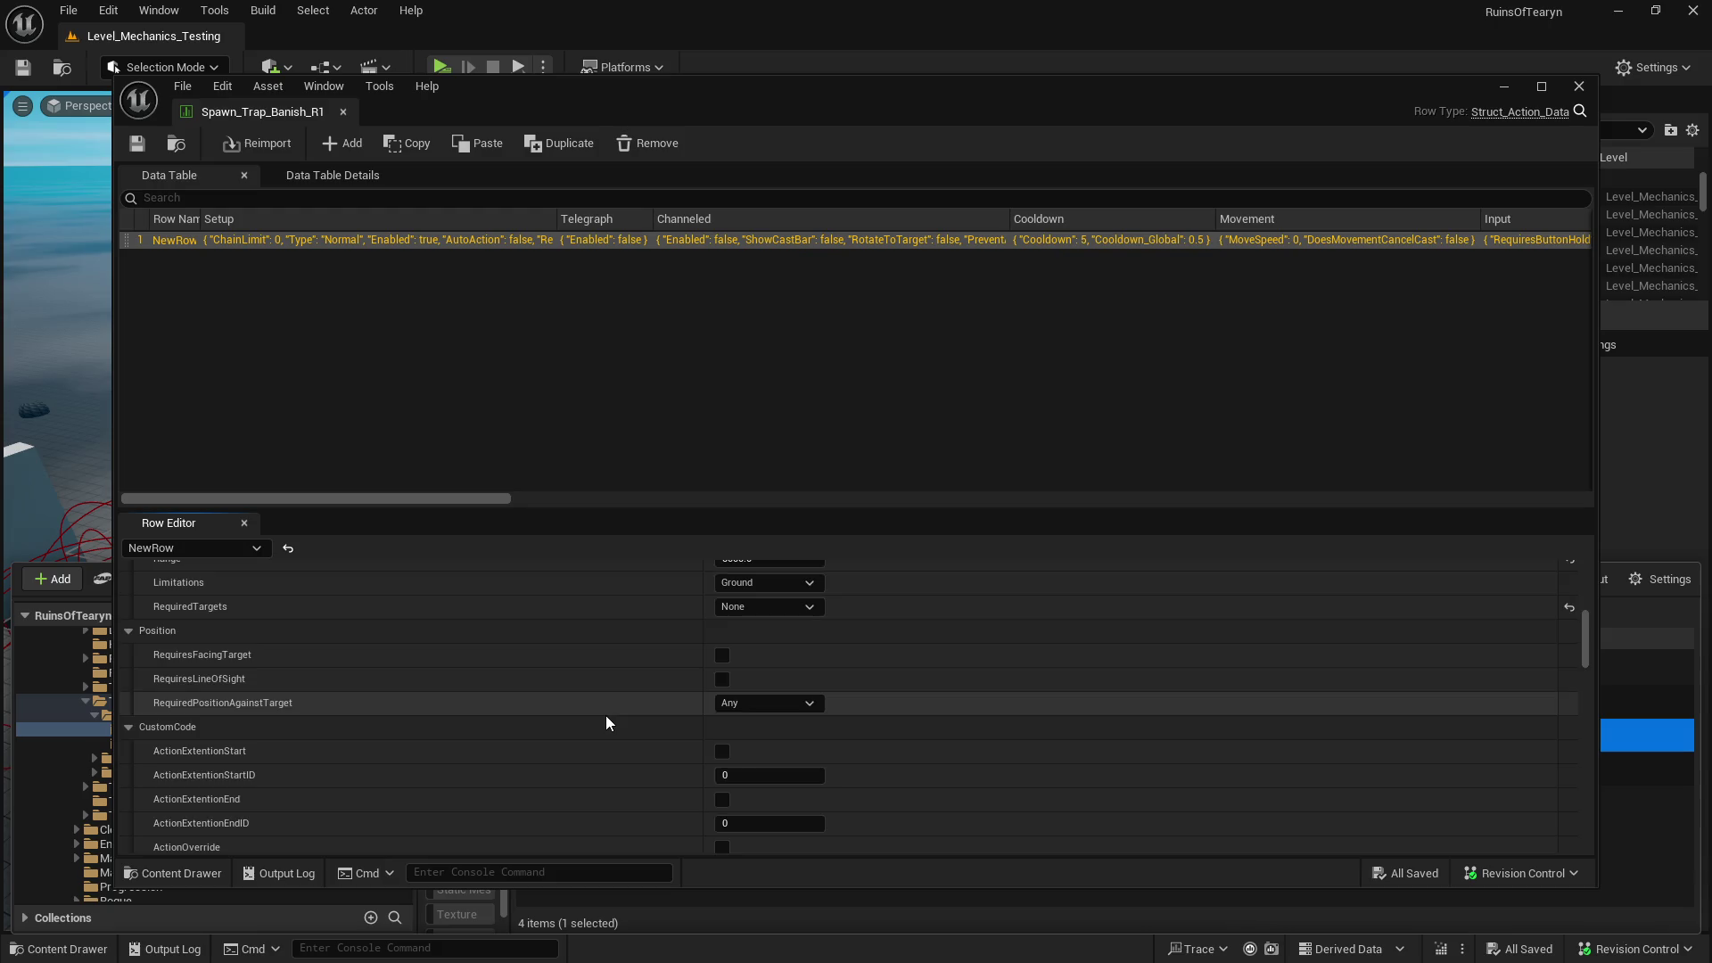
scroll(607, 718, "up", 2)
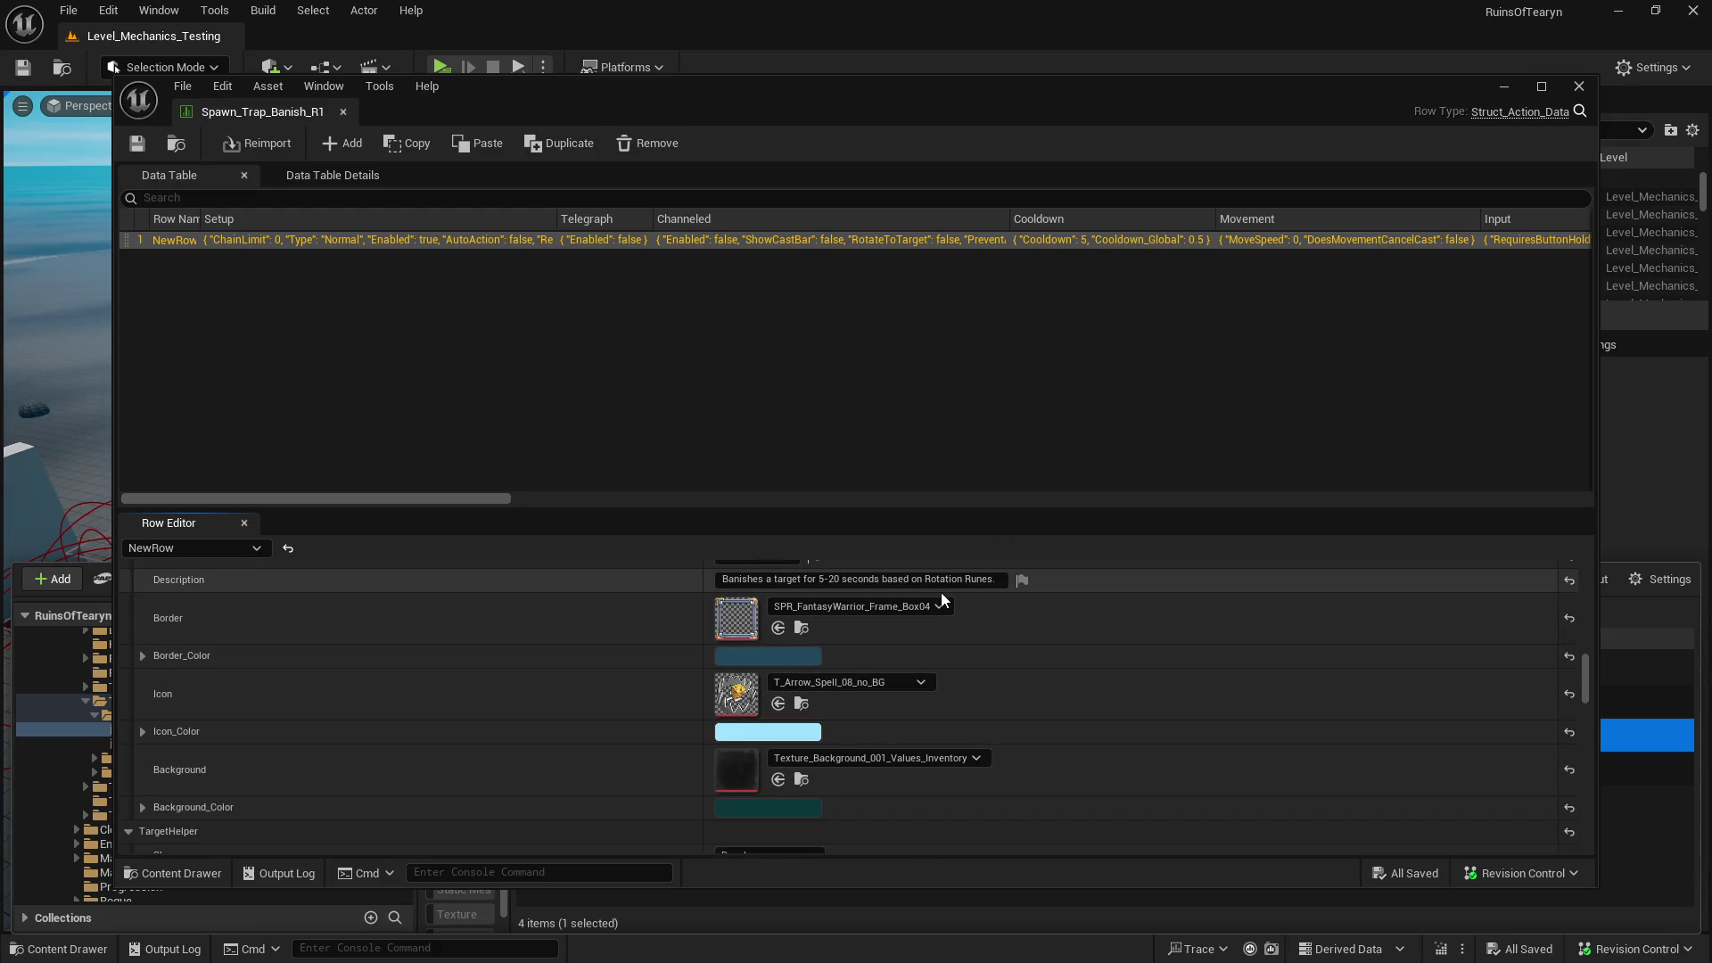
left_click(342, 112)
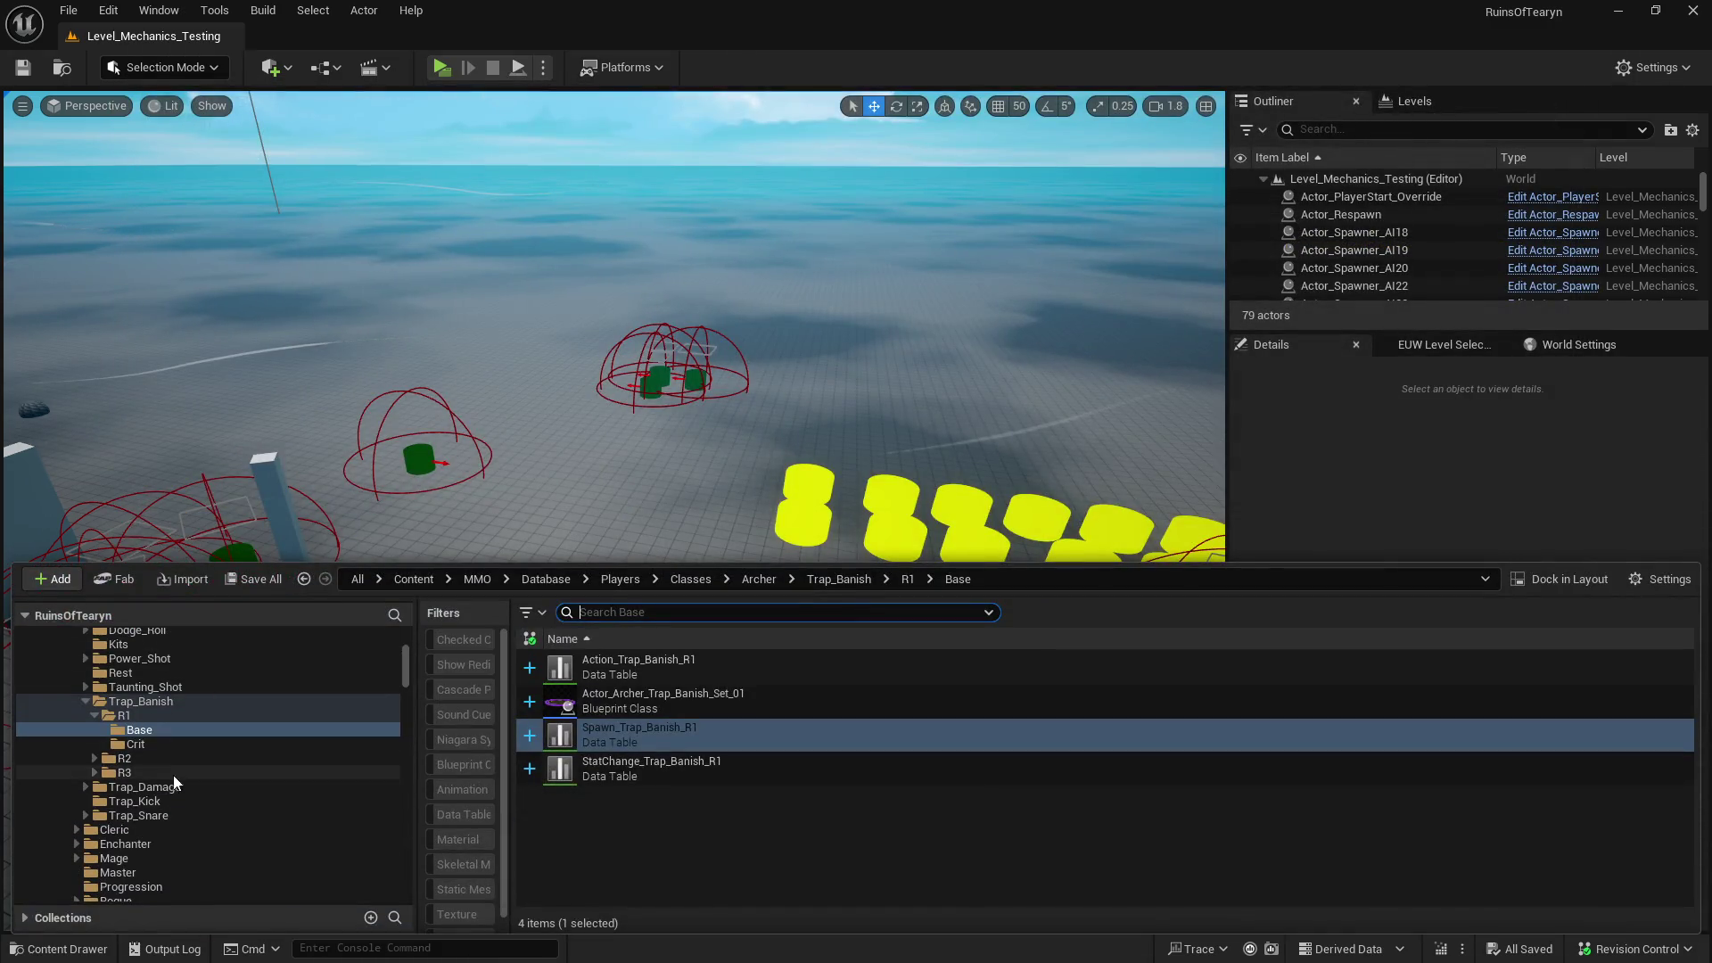
- Review Spawn_Trap_Damage_R1 in Trap_Damage/R1/Base, then show the Trap_Kick folder
left_click(134, 701, "ctrl")
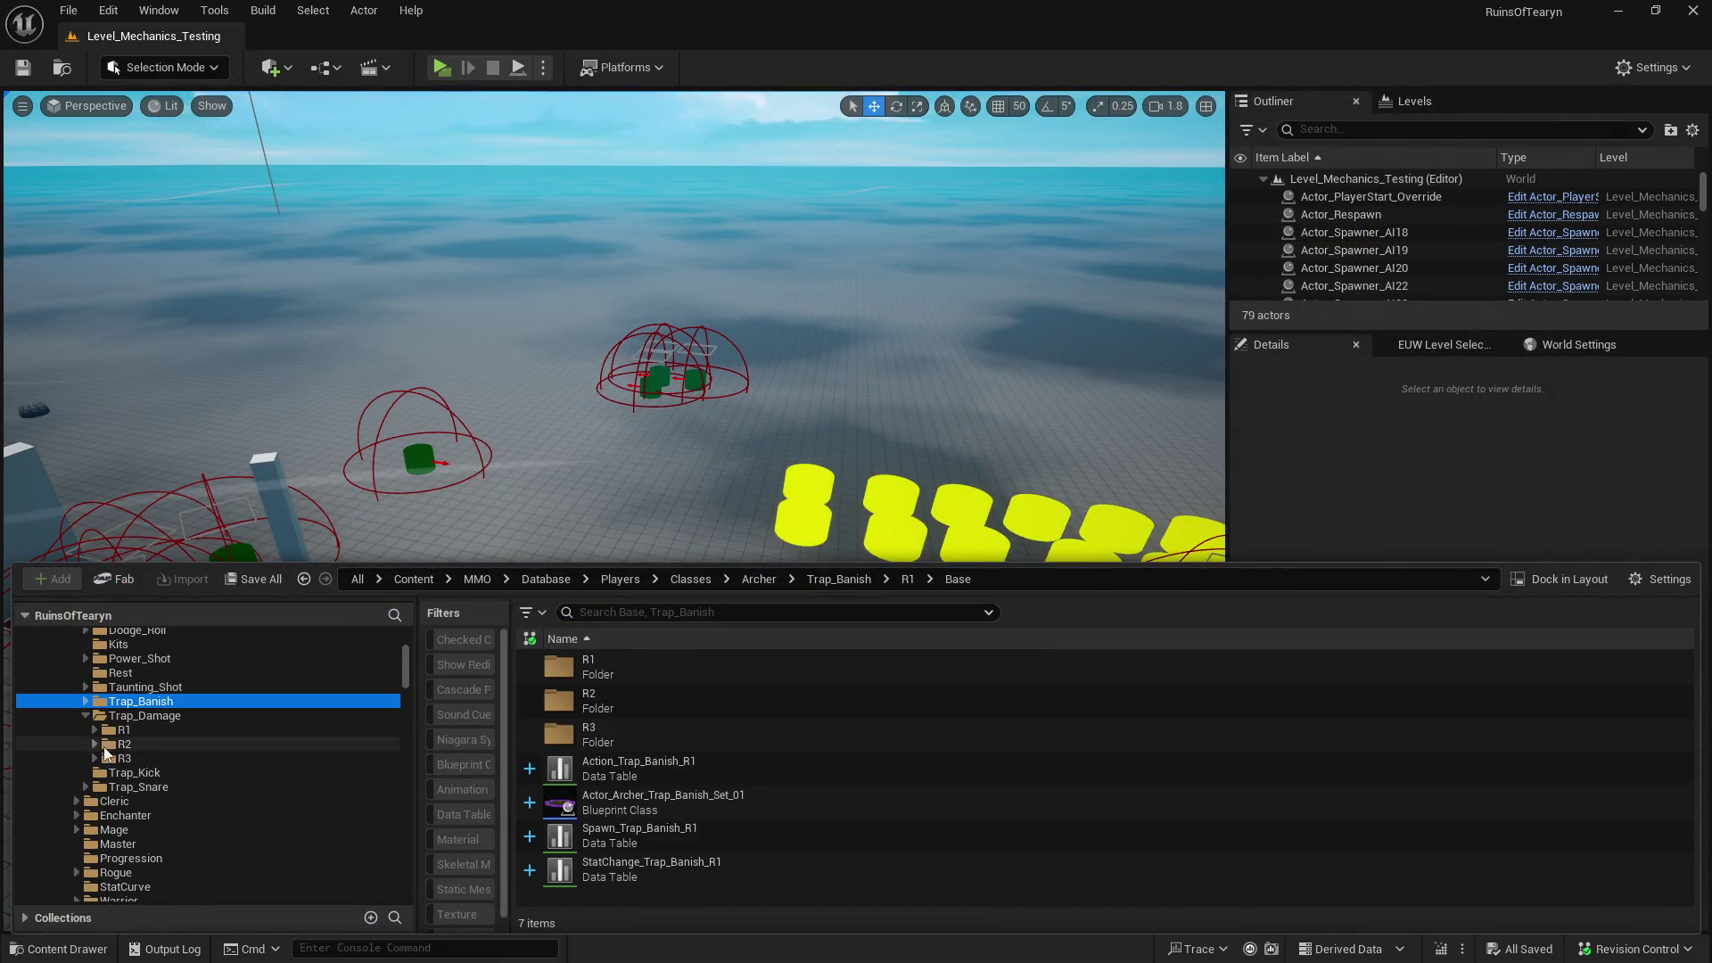
left_click(144, 715)
left_click(624, 664)
double_click(625, 664)
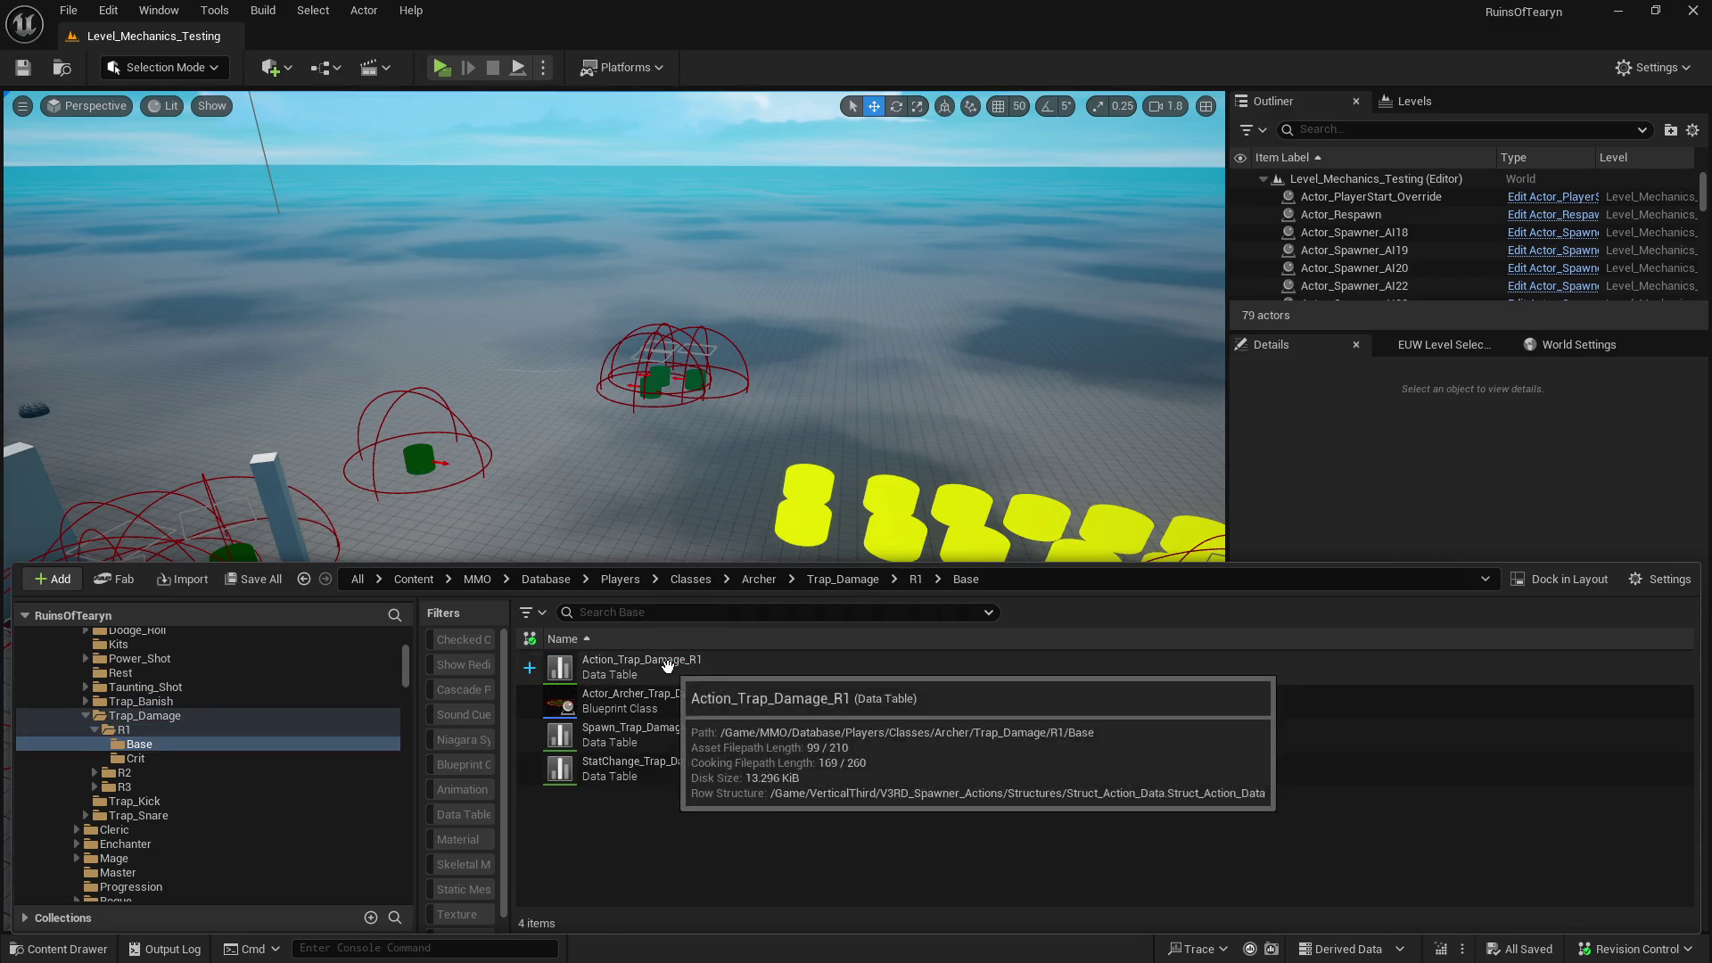
double_click(680, 748)
left_click_drag(1587, 584, 1574, 692)
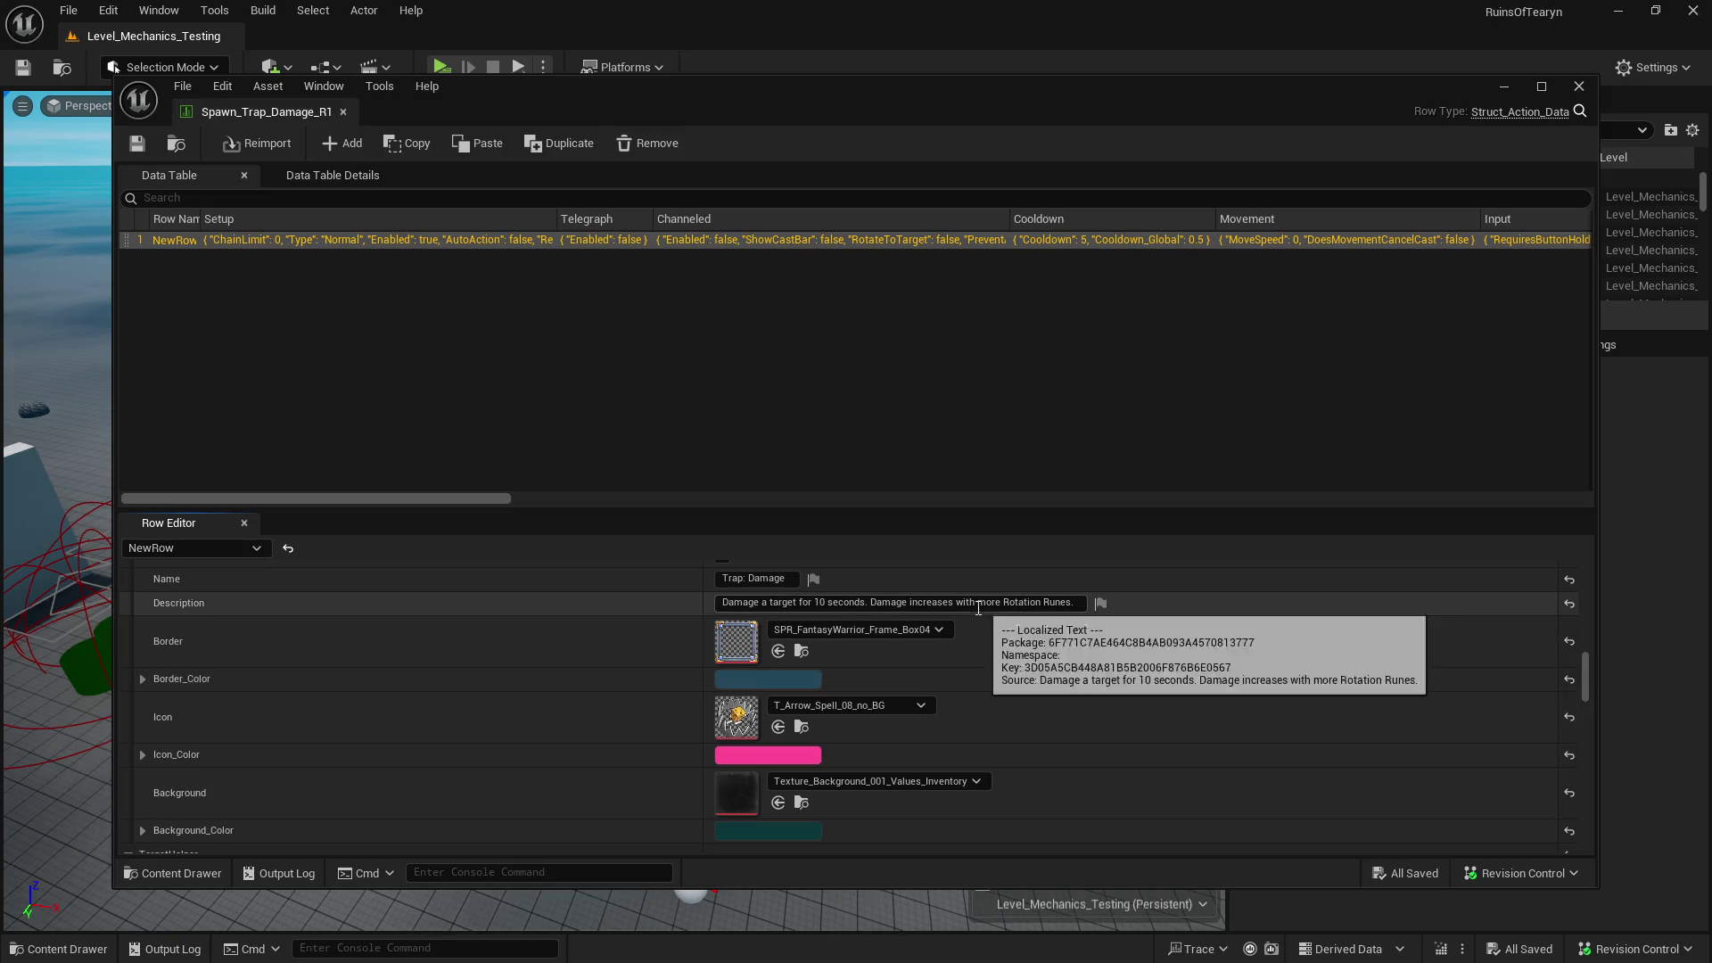
left_click(342, 111)
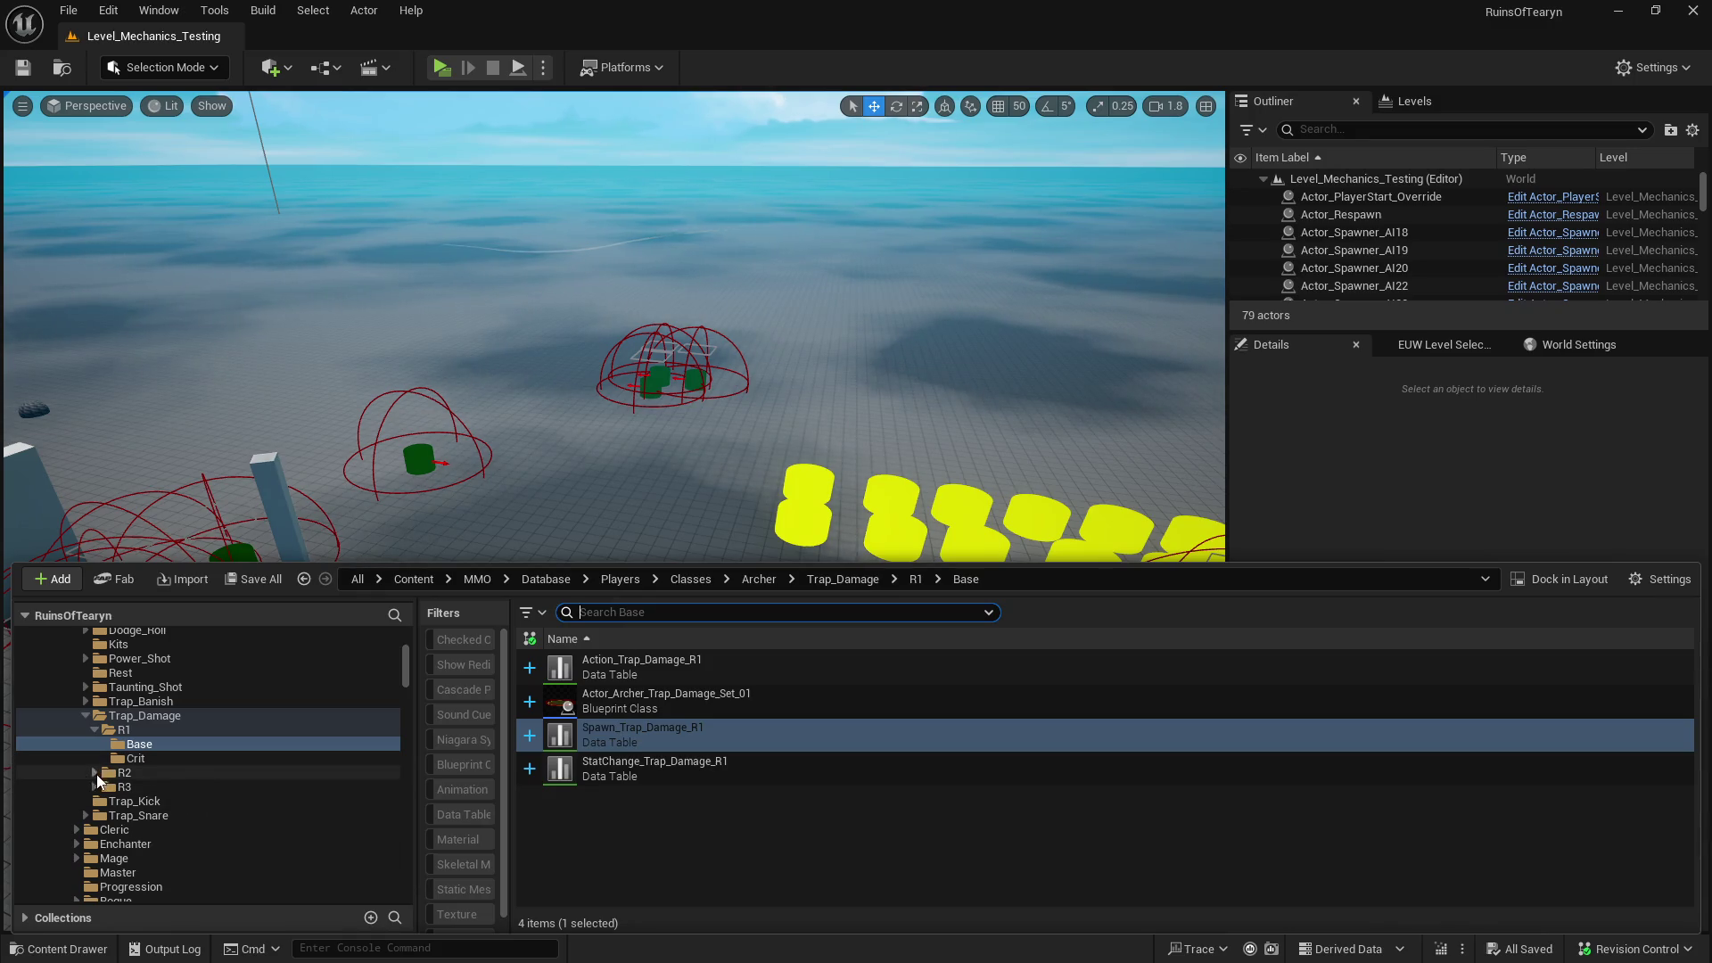
left_click(134, 801)
- Append '!' to the Kick_Trap description so it reads 'Kick a trap forward!', then save and close
left_click(772, 671)
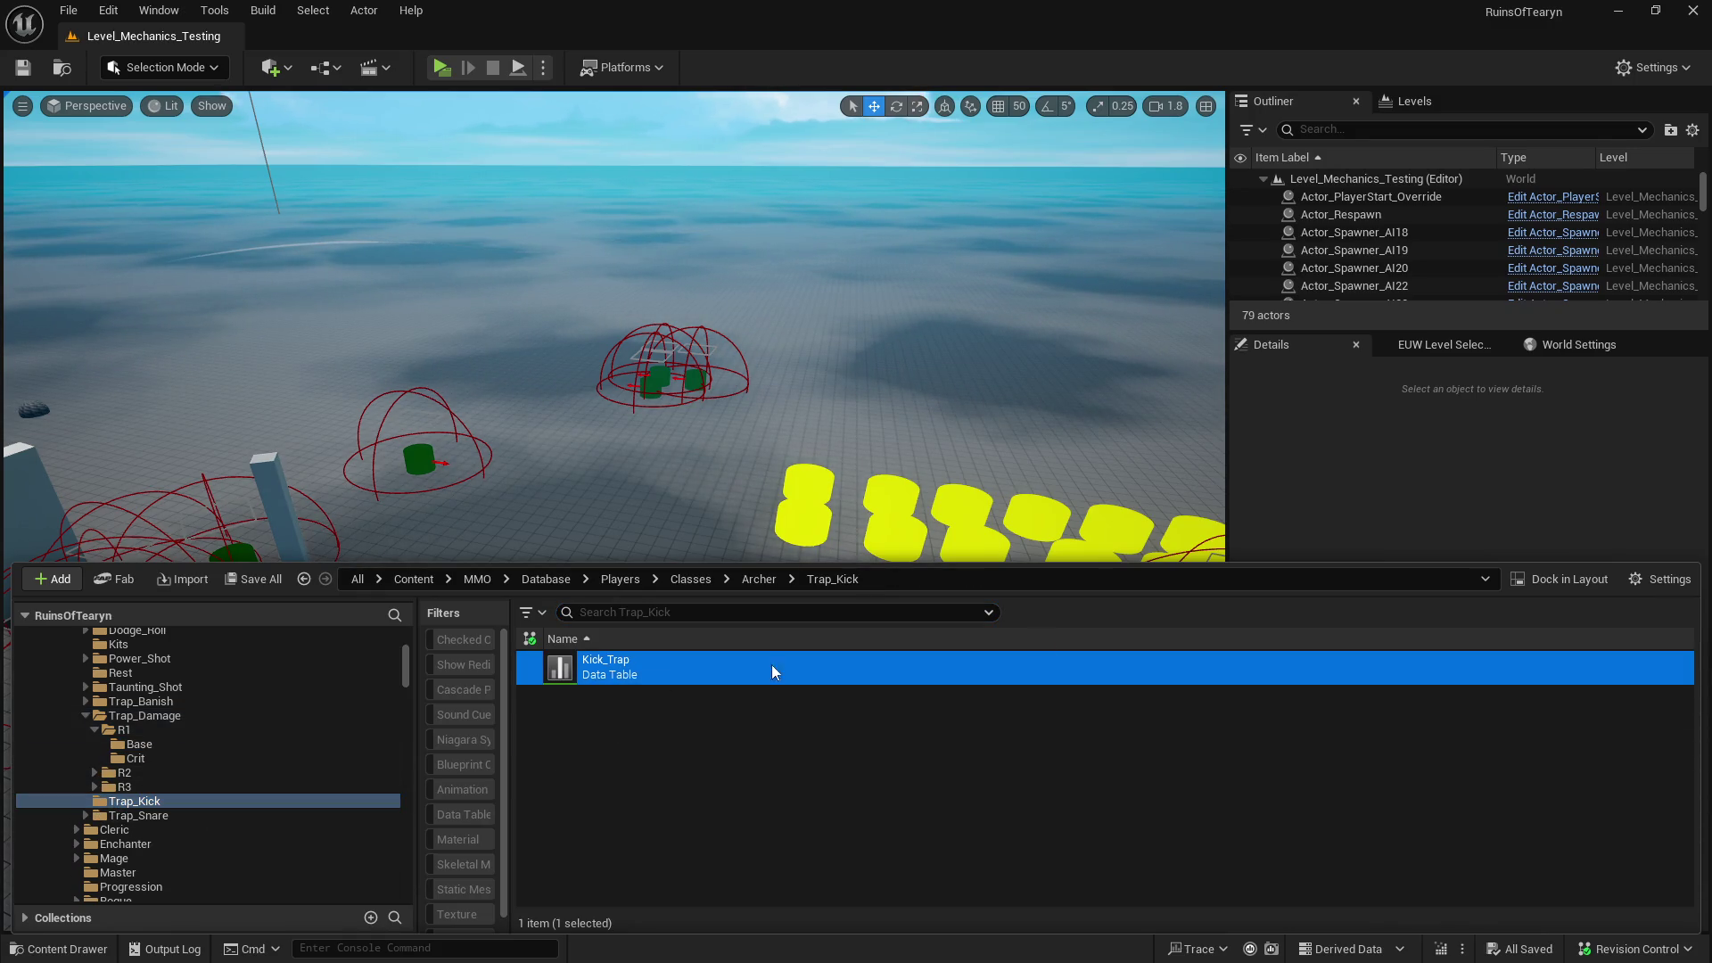
double_click(772, 670)
left_click_drag(1585, 575, 1574, 673)
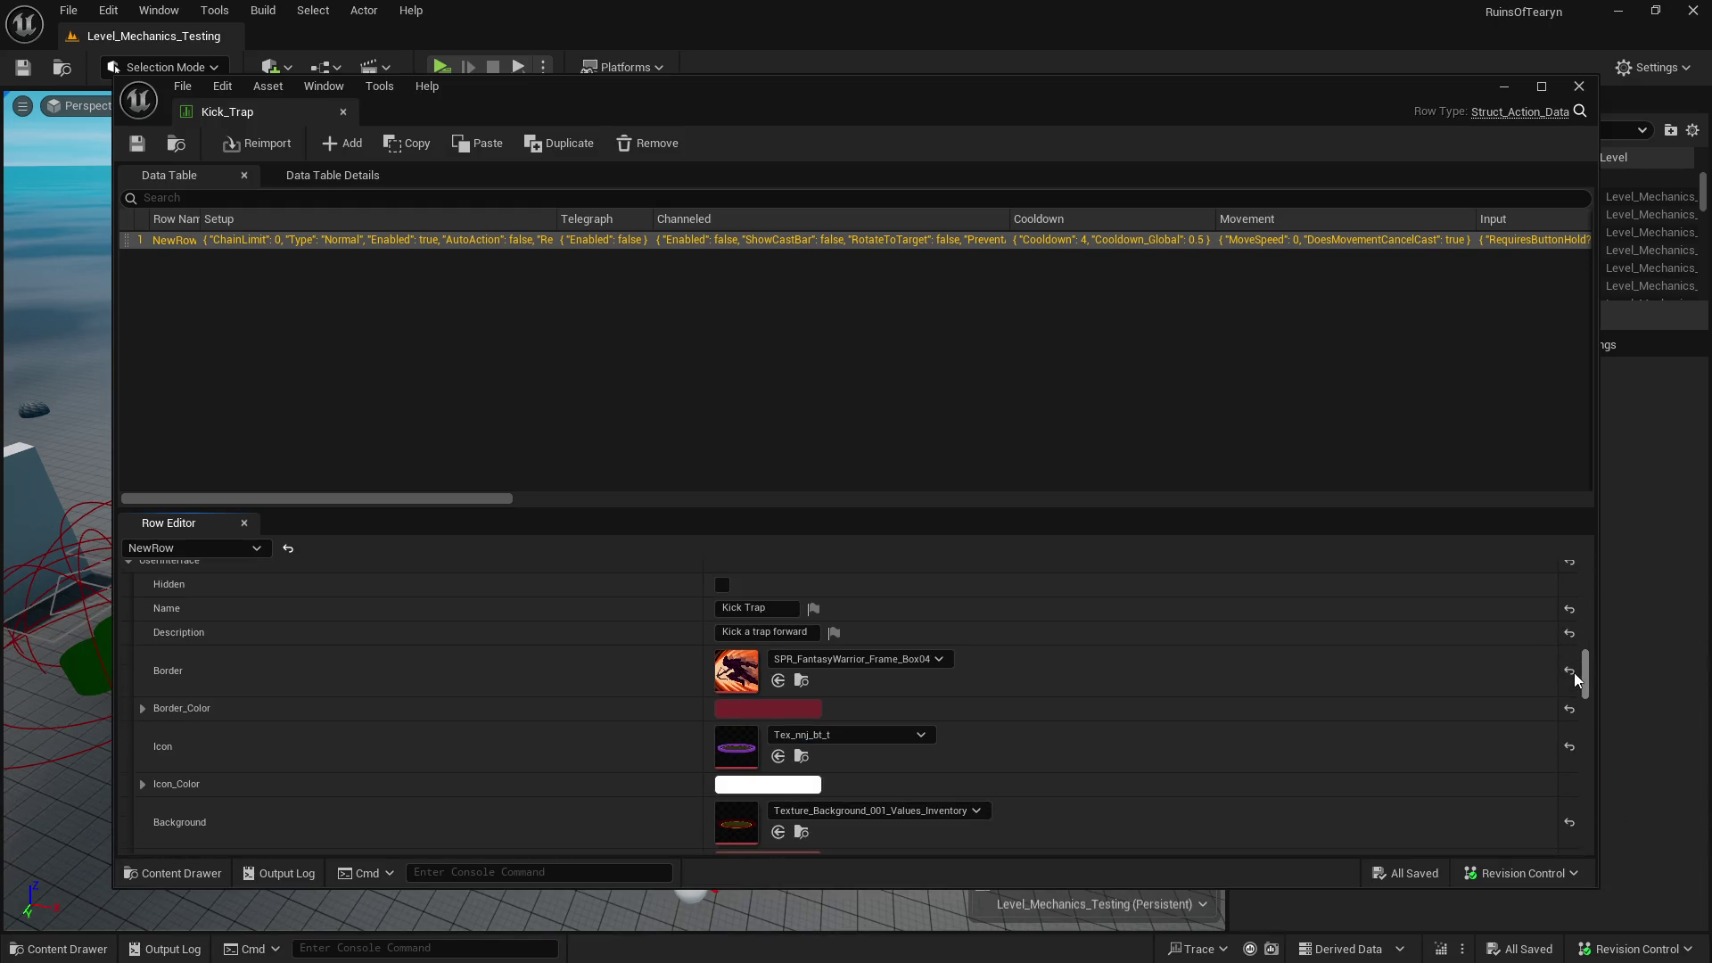
left_click(765, 631)
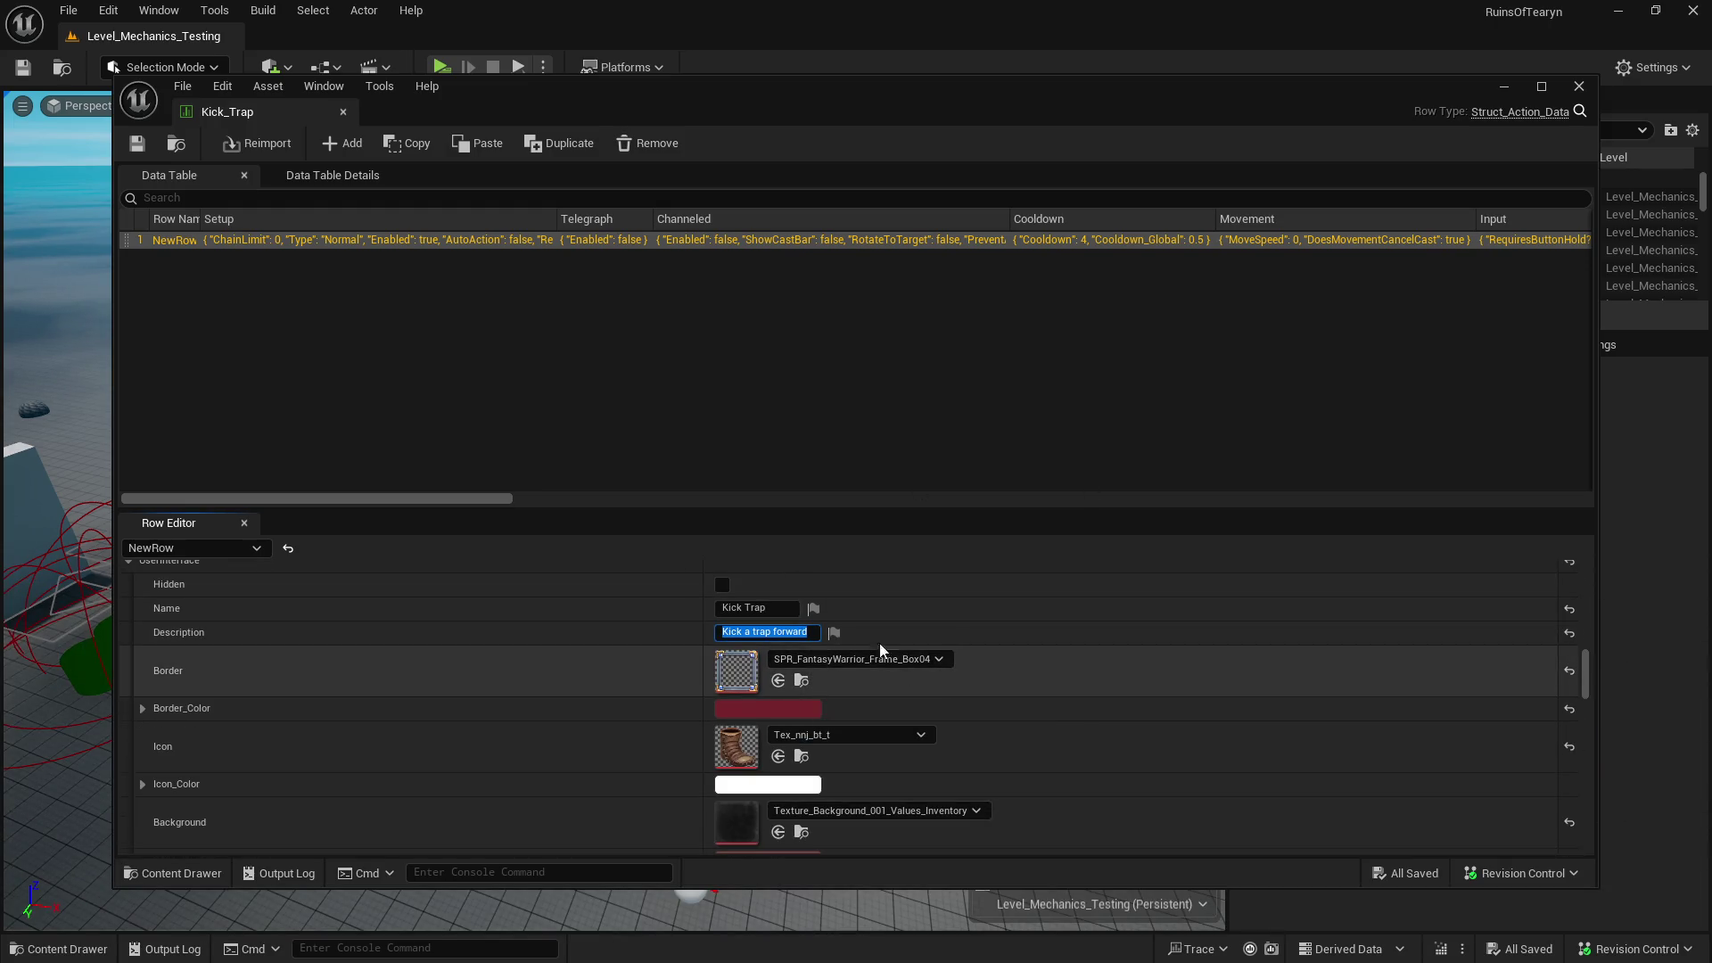
key("End")
type("!")
key("Return")
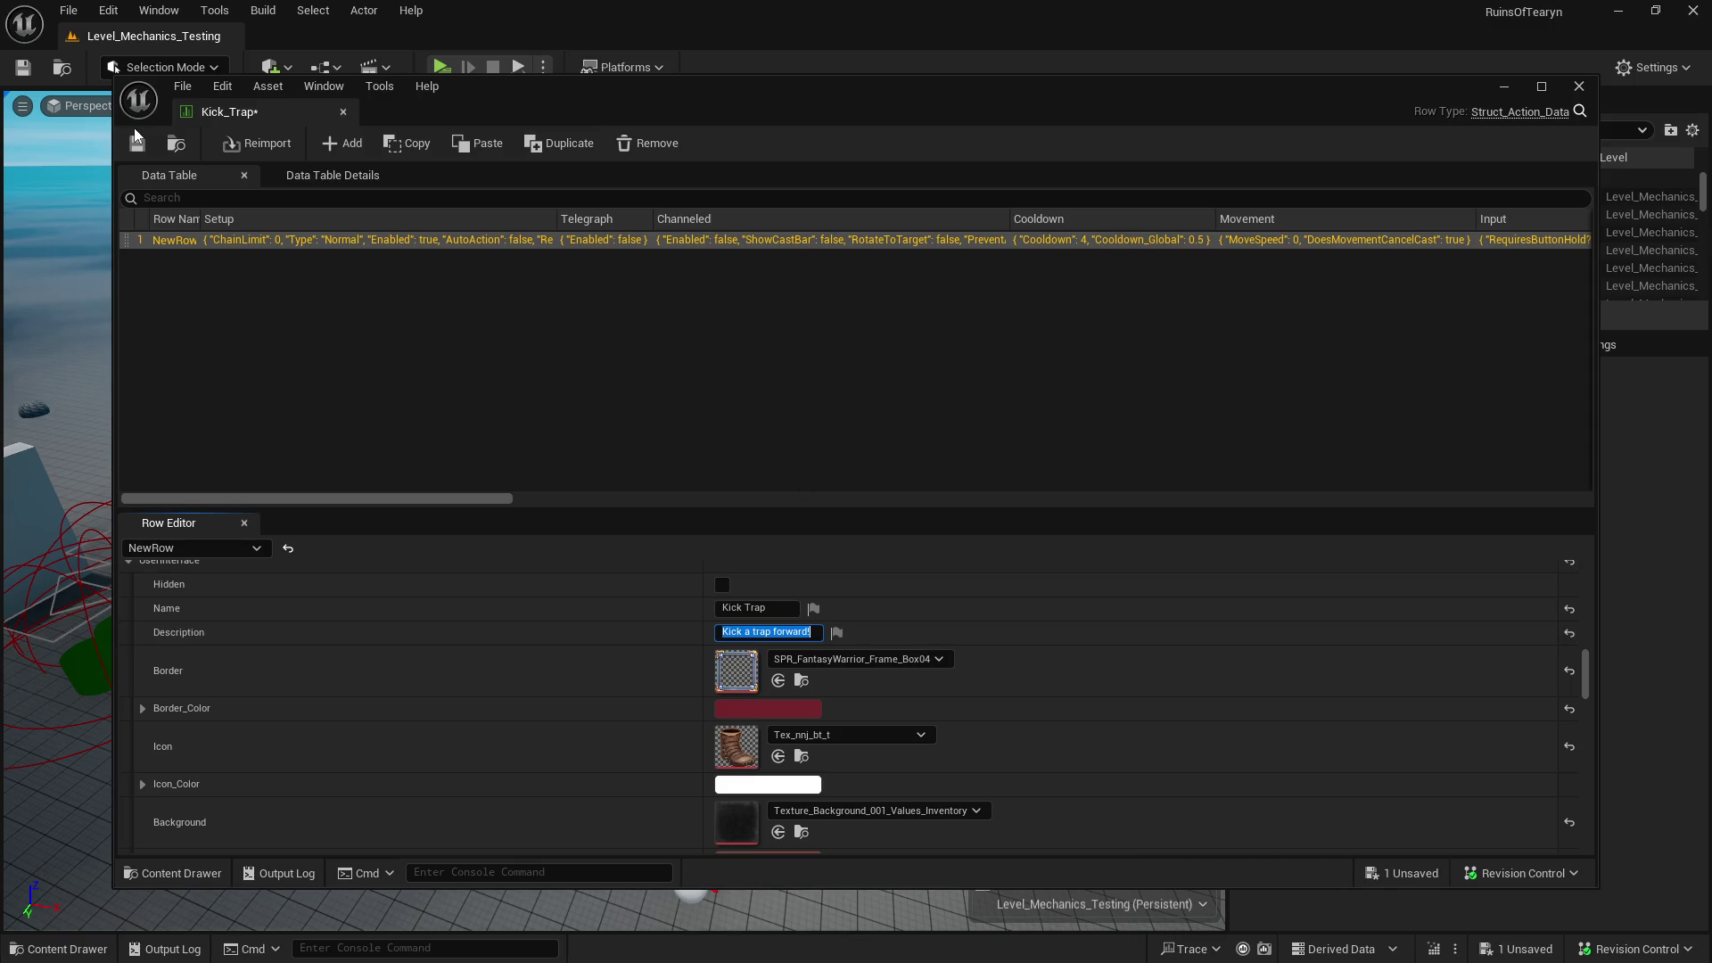
left_click(137, 143)
left_click(342, 111)
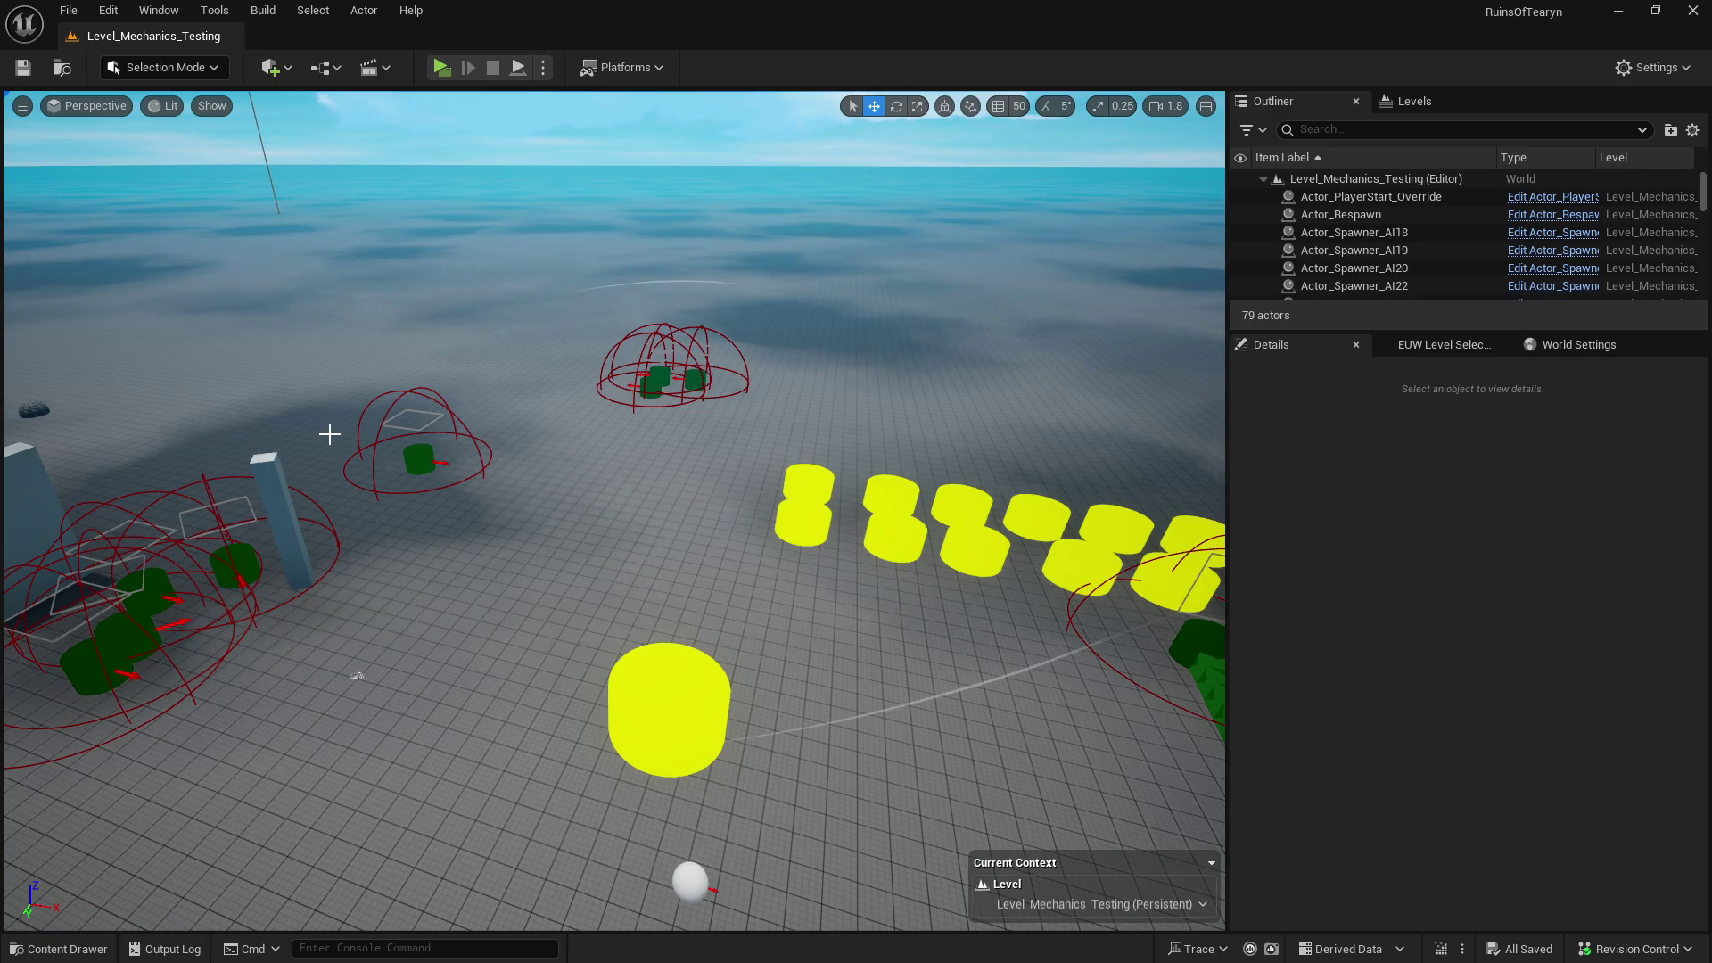
- Reopen the Content Drawer, collapse Trap_Damage and show the V3RD_ActorComponent_GraphData folder
key("ctrl+space")
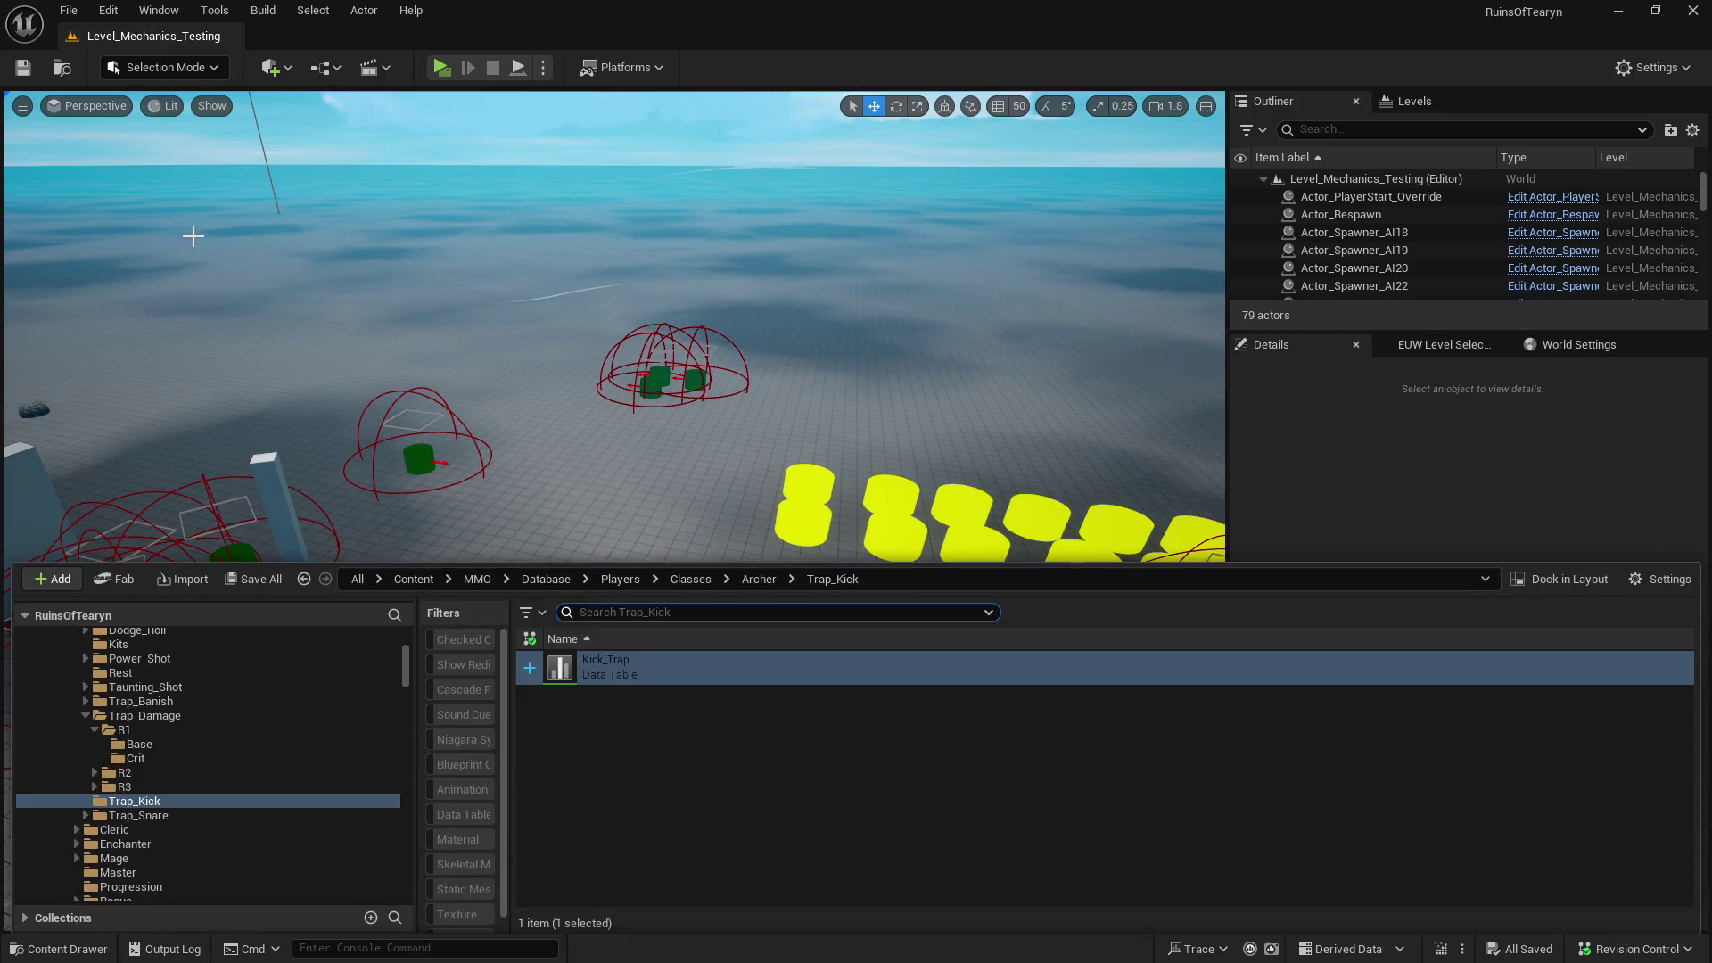
left_click(275, 579)
left_click(162, 40)
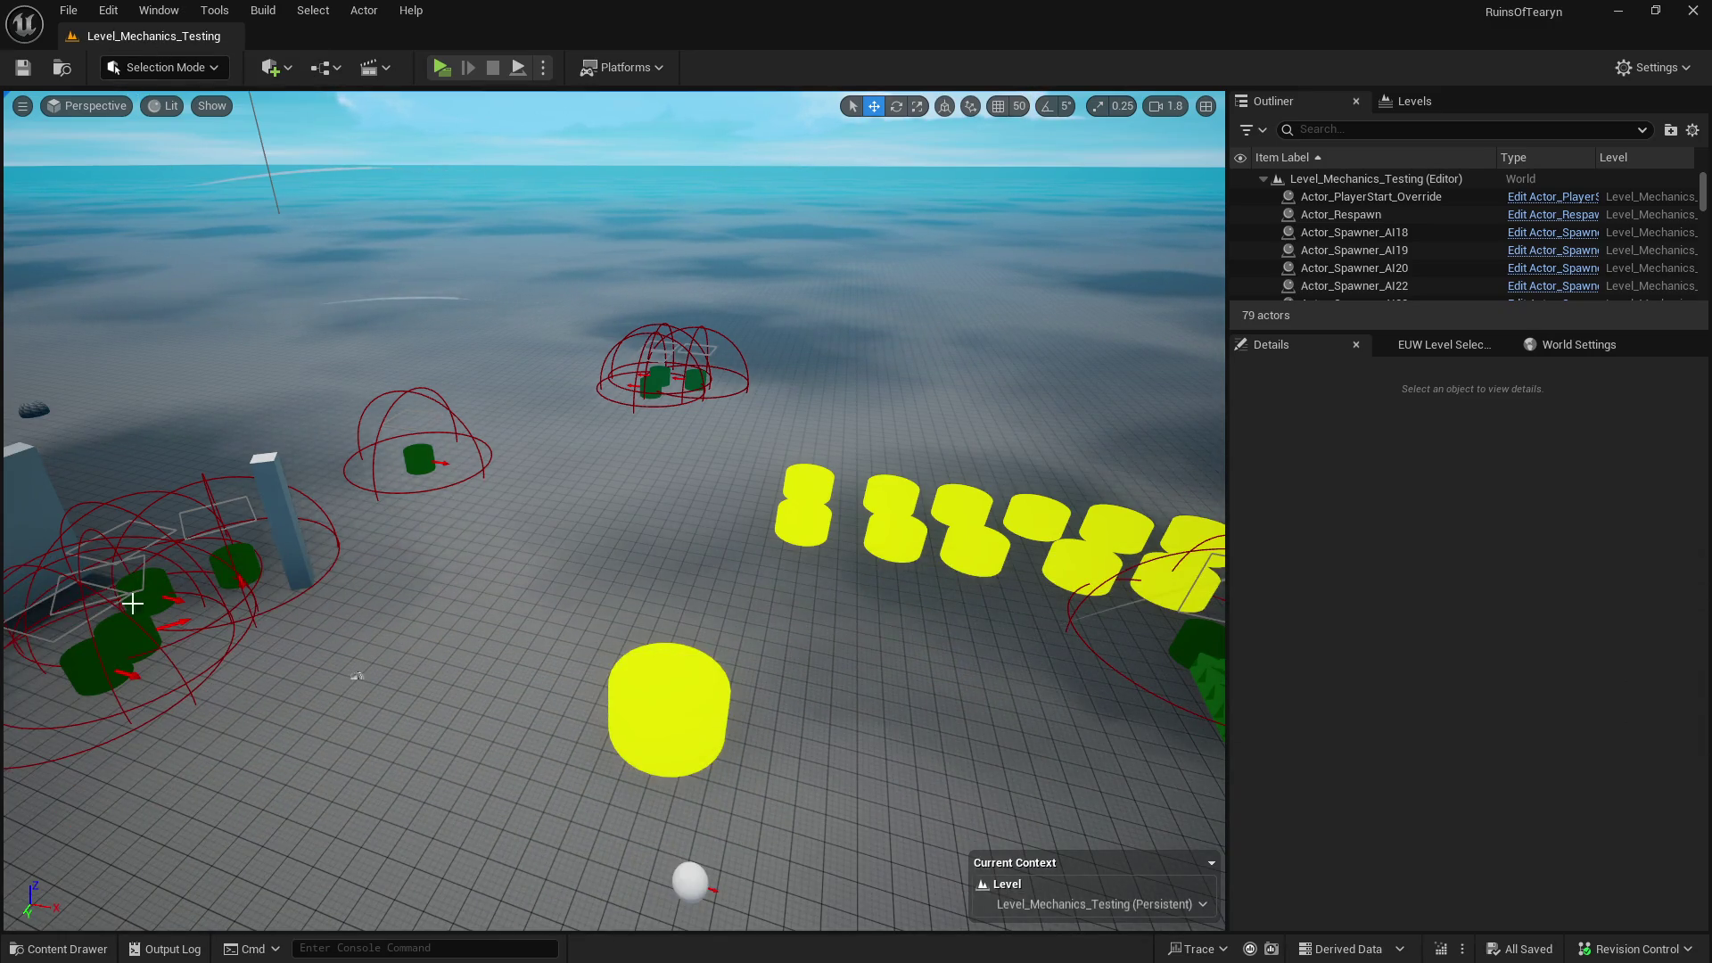
left_click(59, 949)
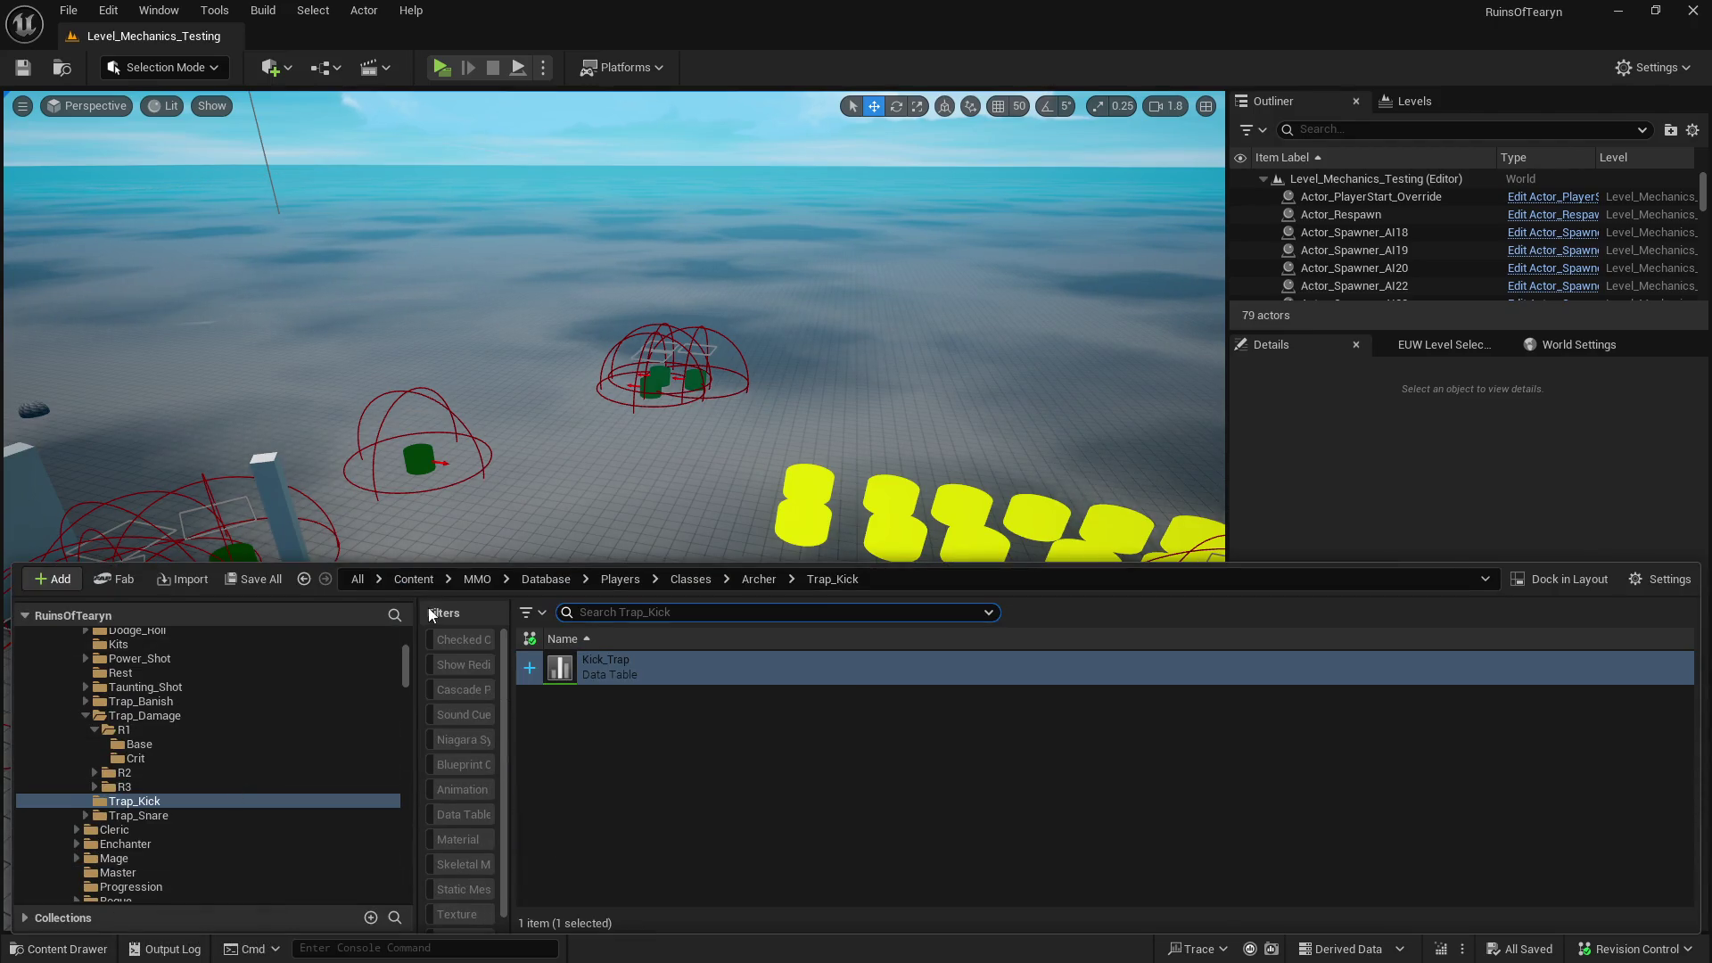
left_click(86, 716)
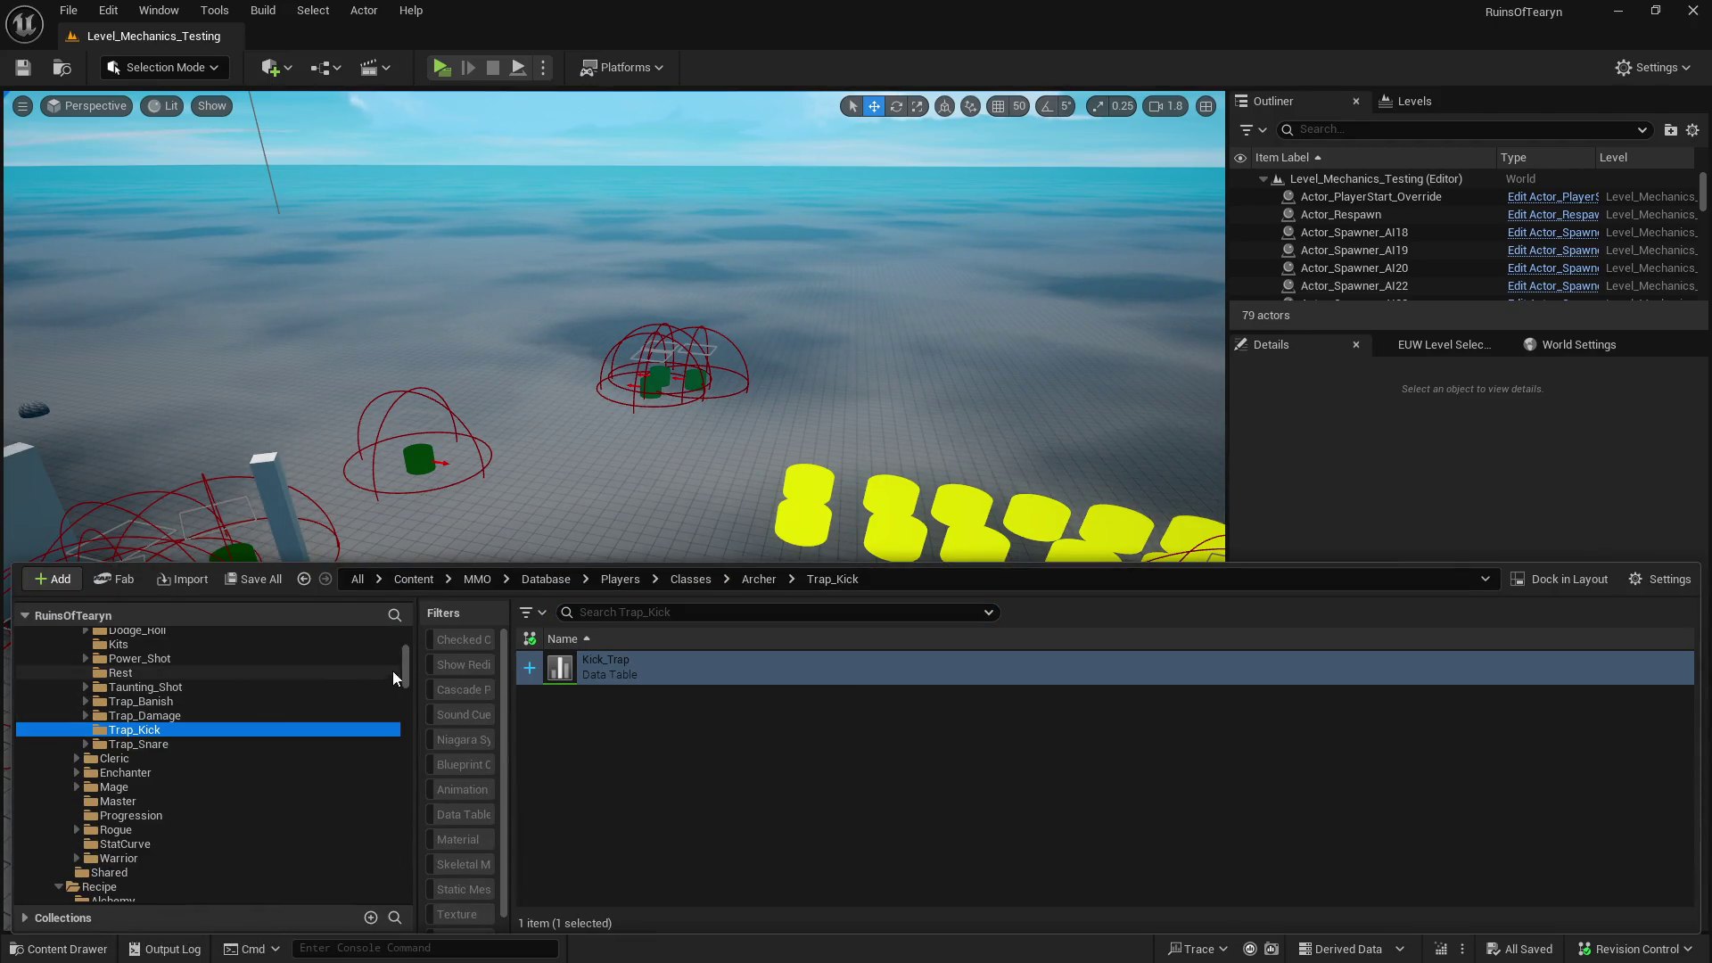
mouse_move(407, 666)
left_mouse_down()
mouse_move(407, 820)
mouse_move(407, 789)
mouse_move(418, 805)
left_mouse_up()
left_click(214, 704)
- Step through the V3RD_ActorComponent folders to Death, then show the Statistics folder contents
key("Down")
key("Down")
key("Down")
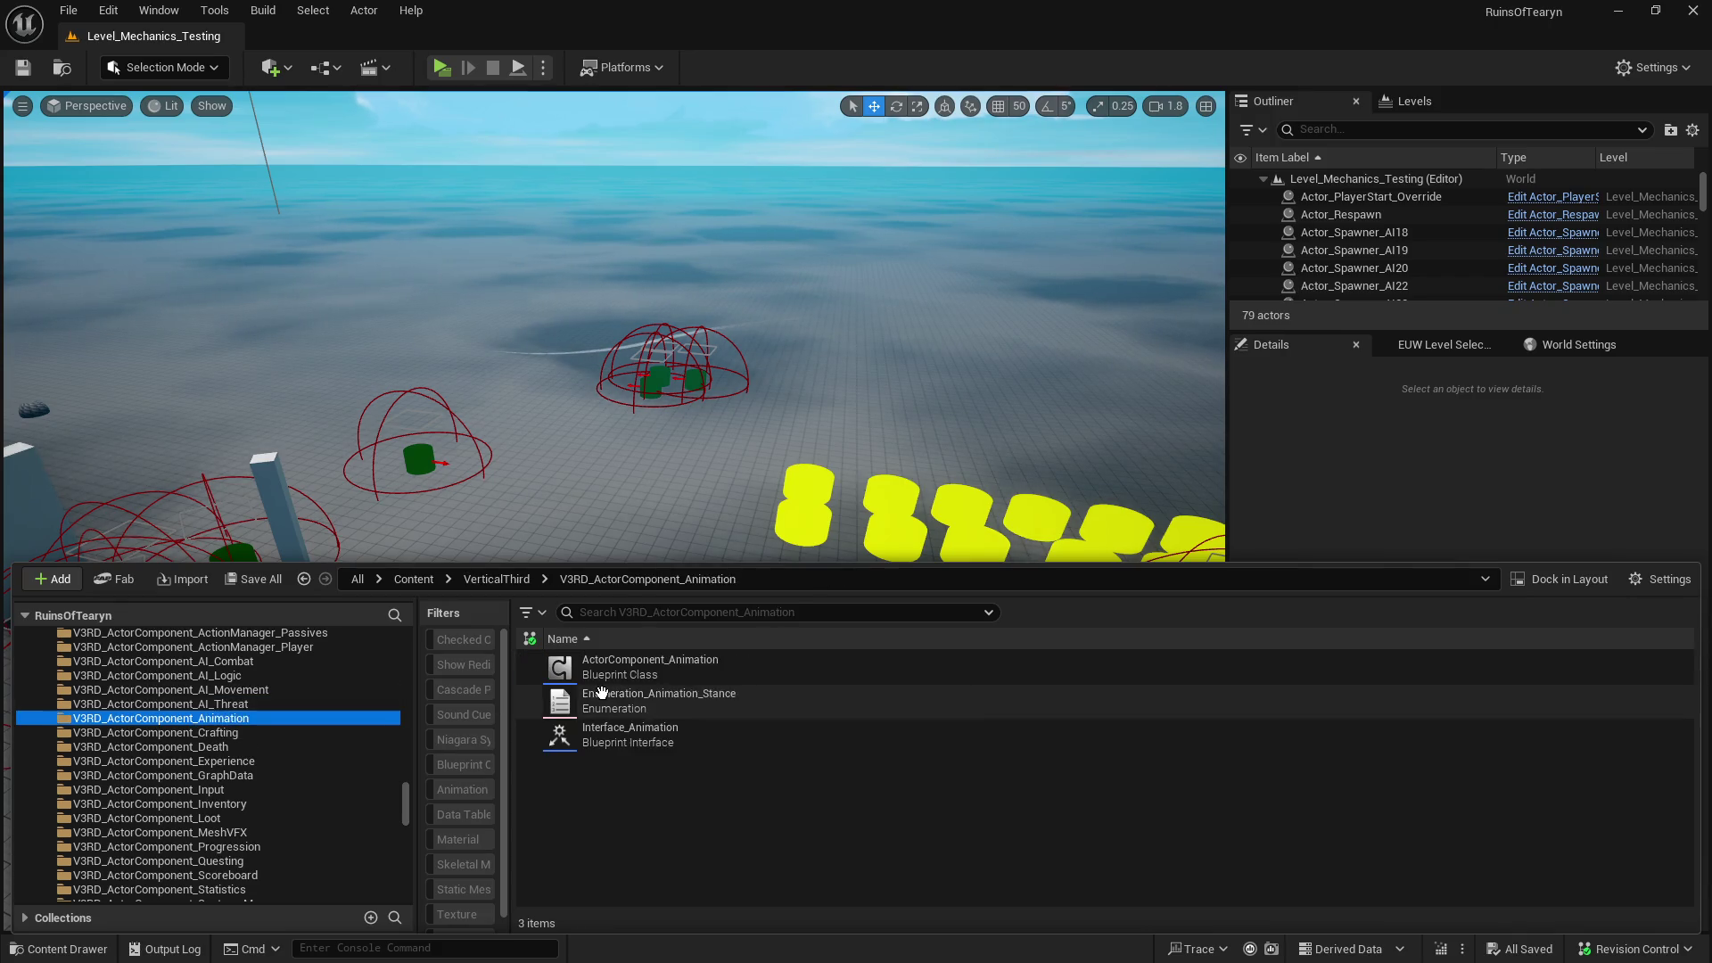
key("Down")
key("Down")
key("Down")
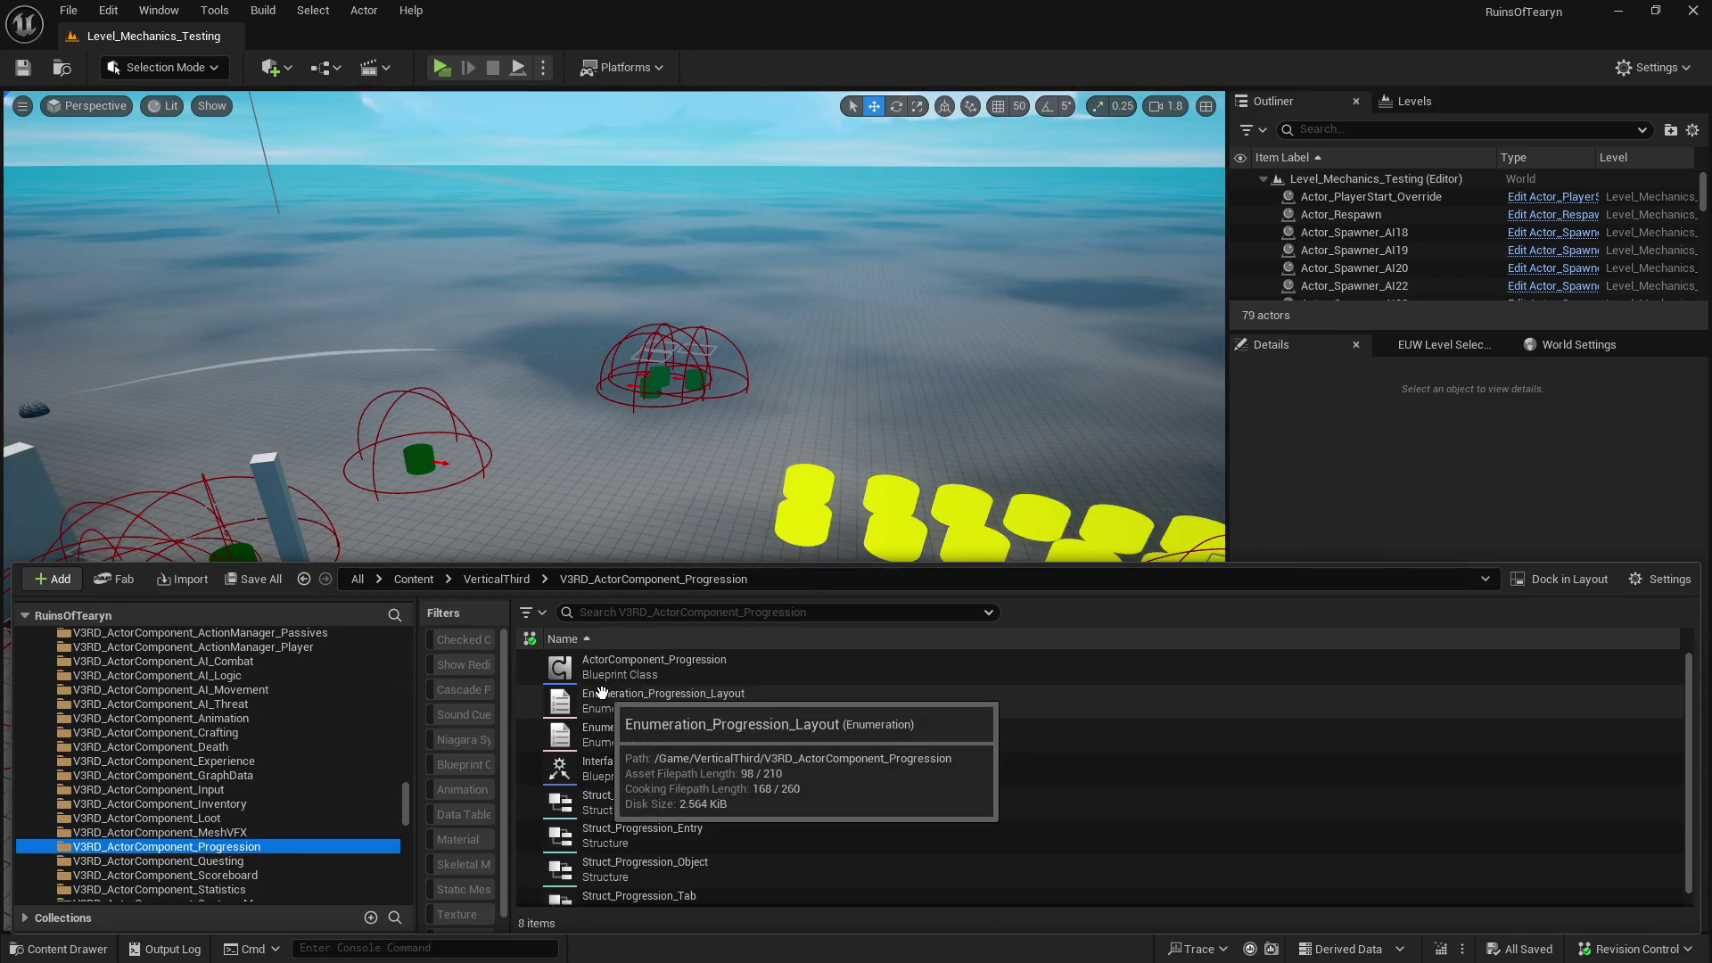
key("Up")
key("Up")
key("Up")
key("Up")
key("Down")
key("Down")
key("Down")
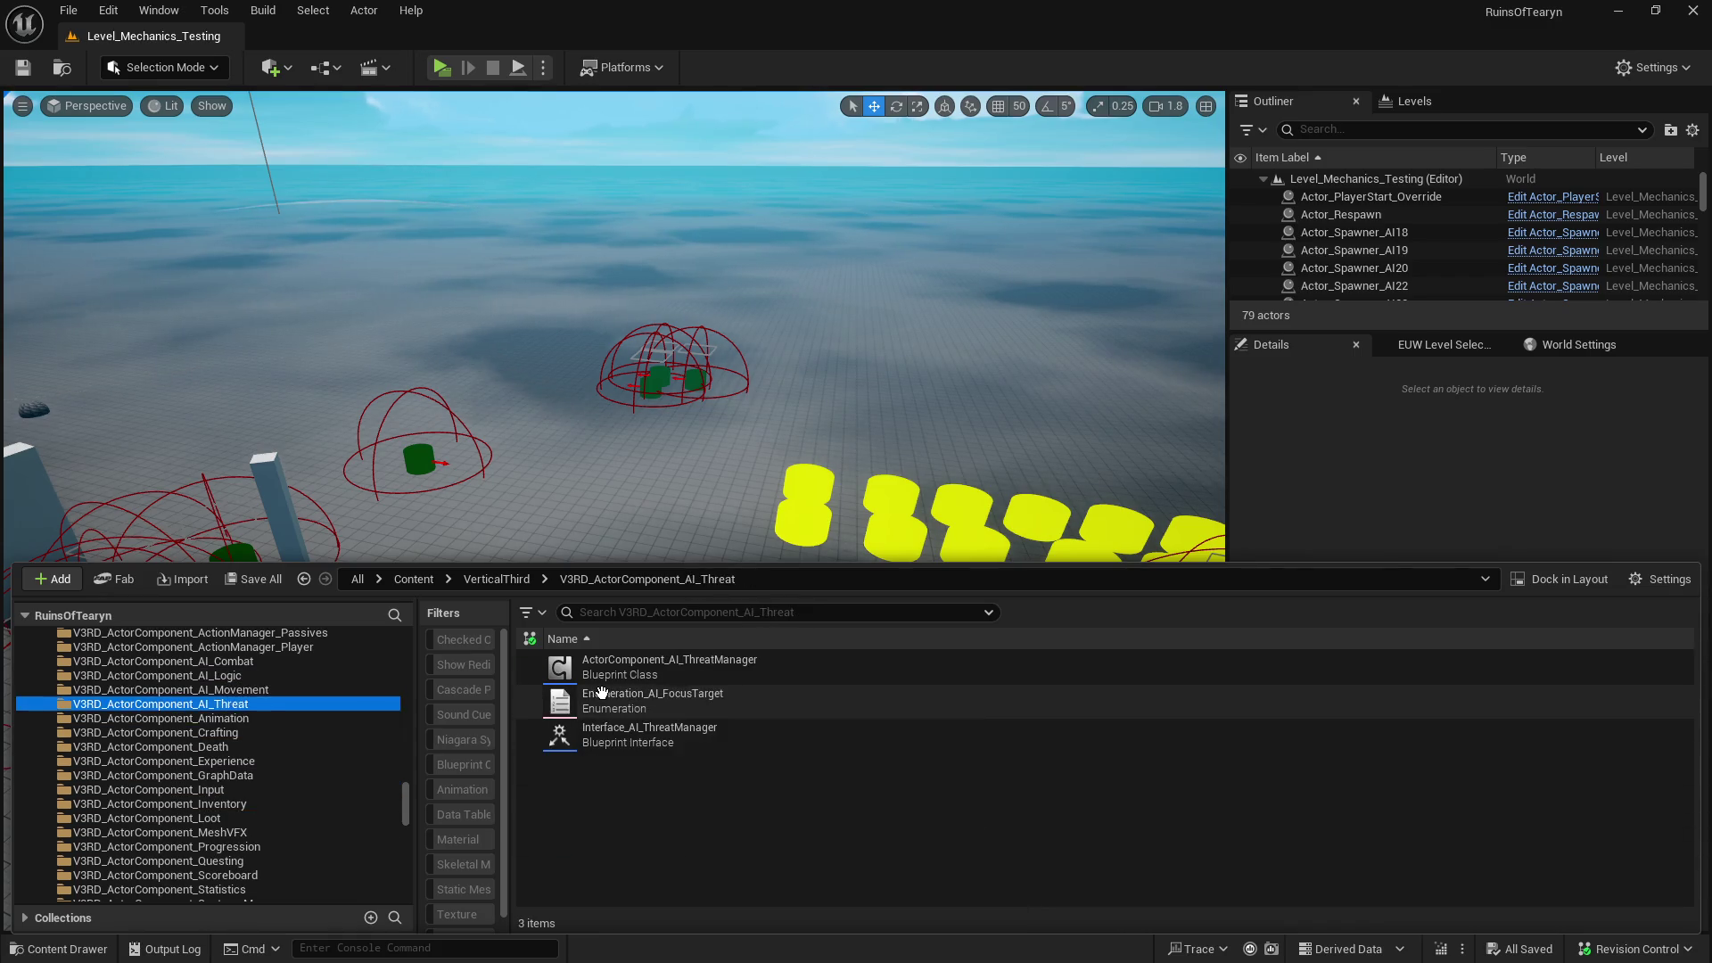
key("Down")
key("Down")
key("Down")
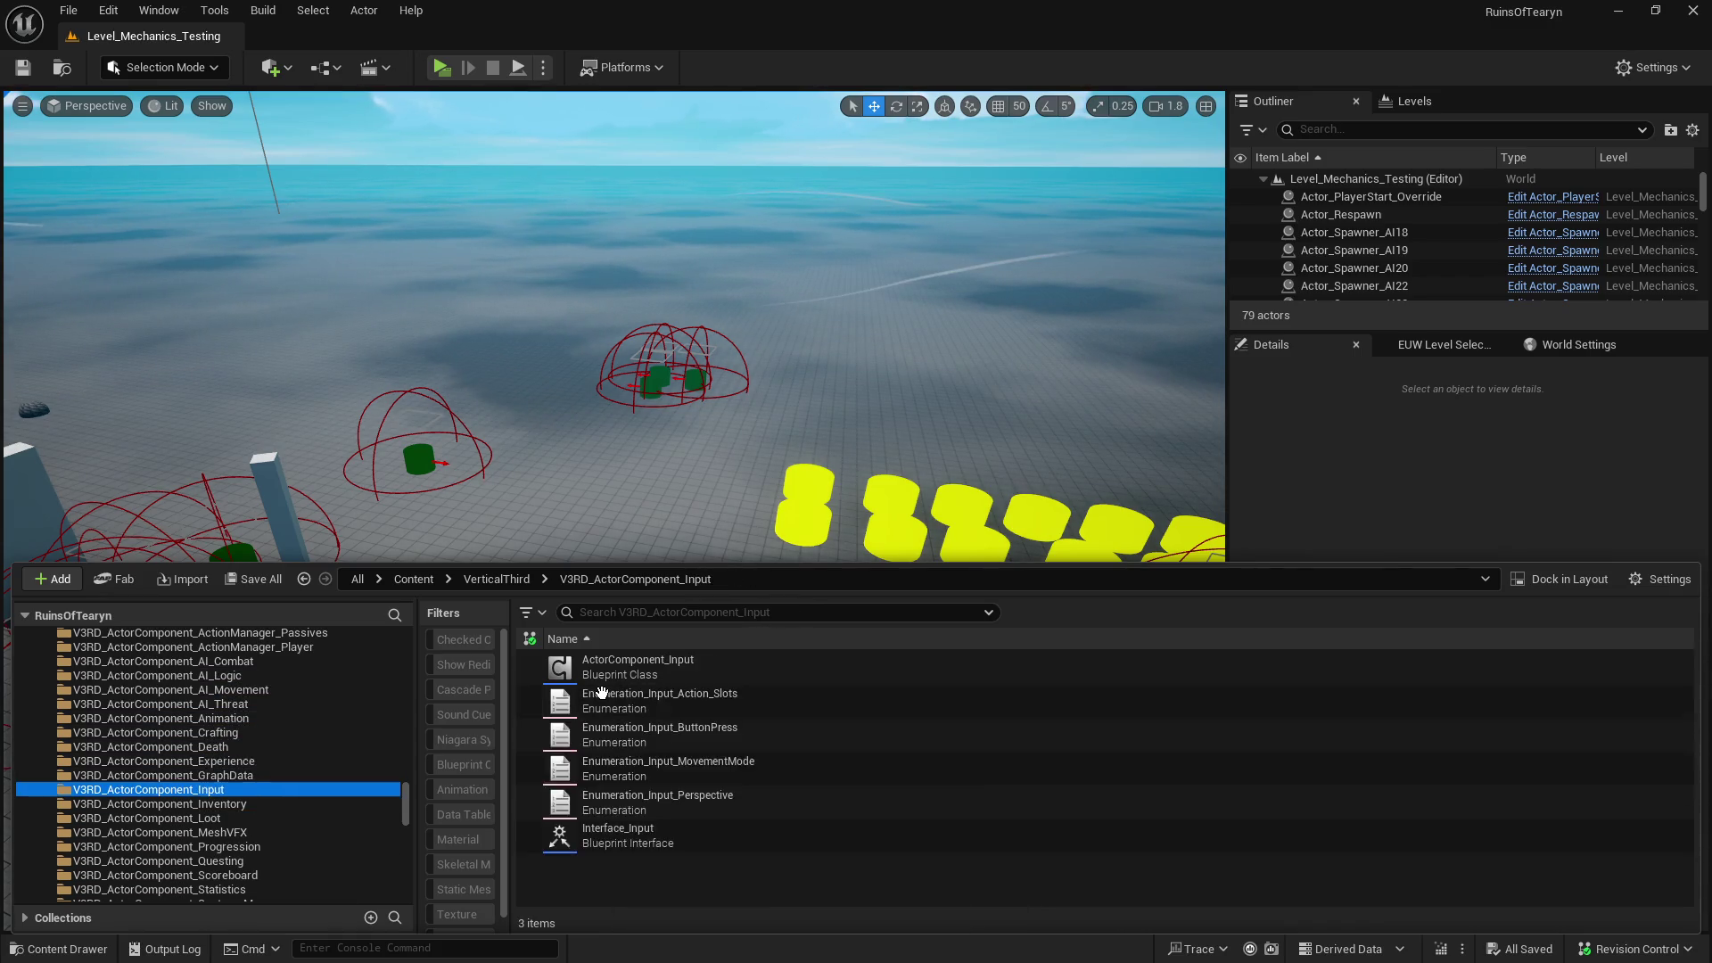
key("Down")
key("Down")
key("Down")
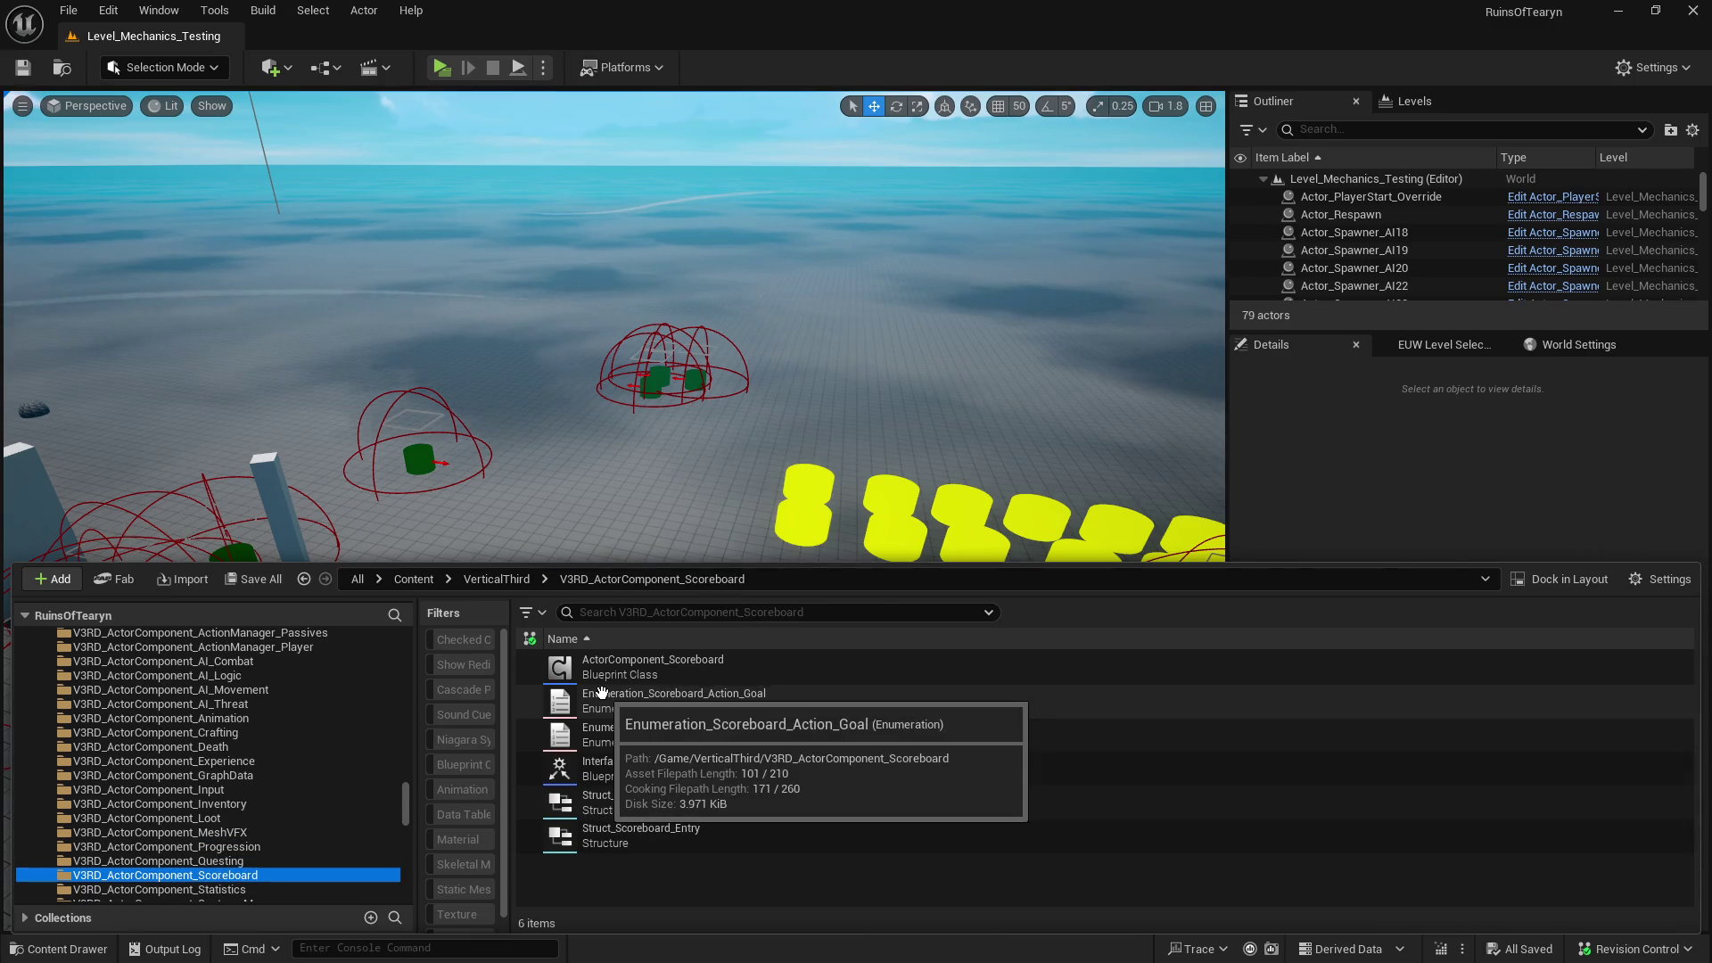
key("Up")
key("Up")
key("Up")
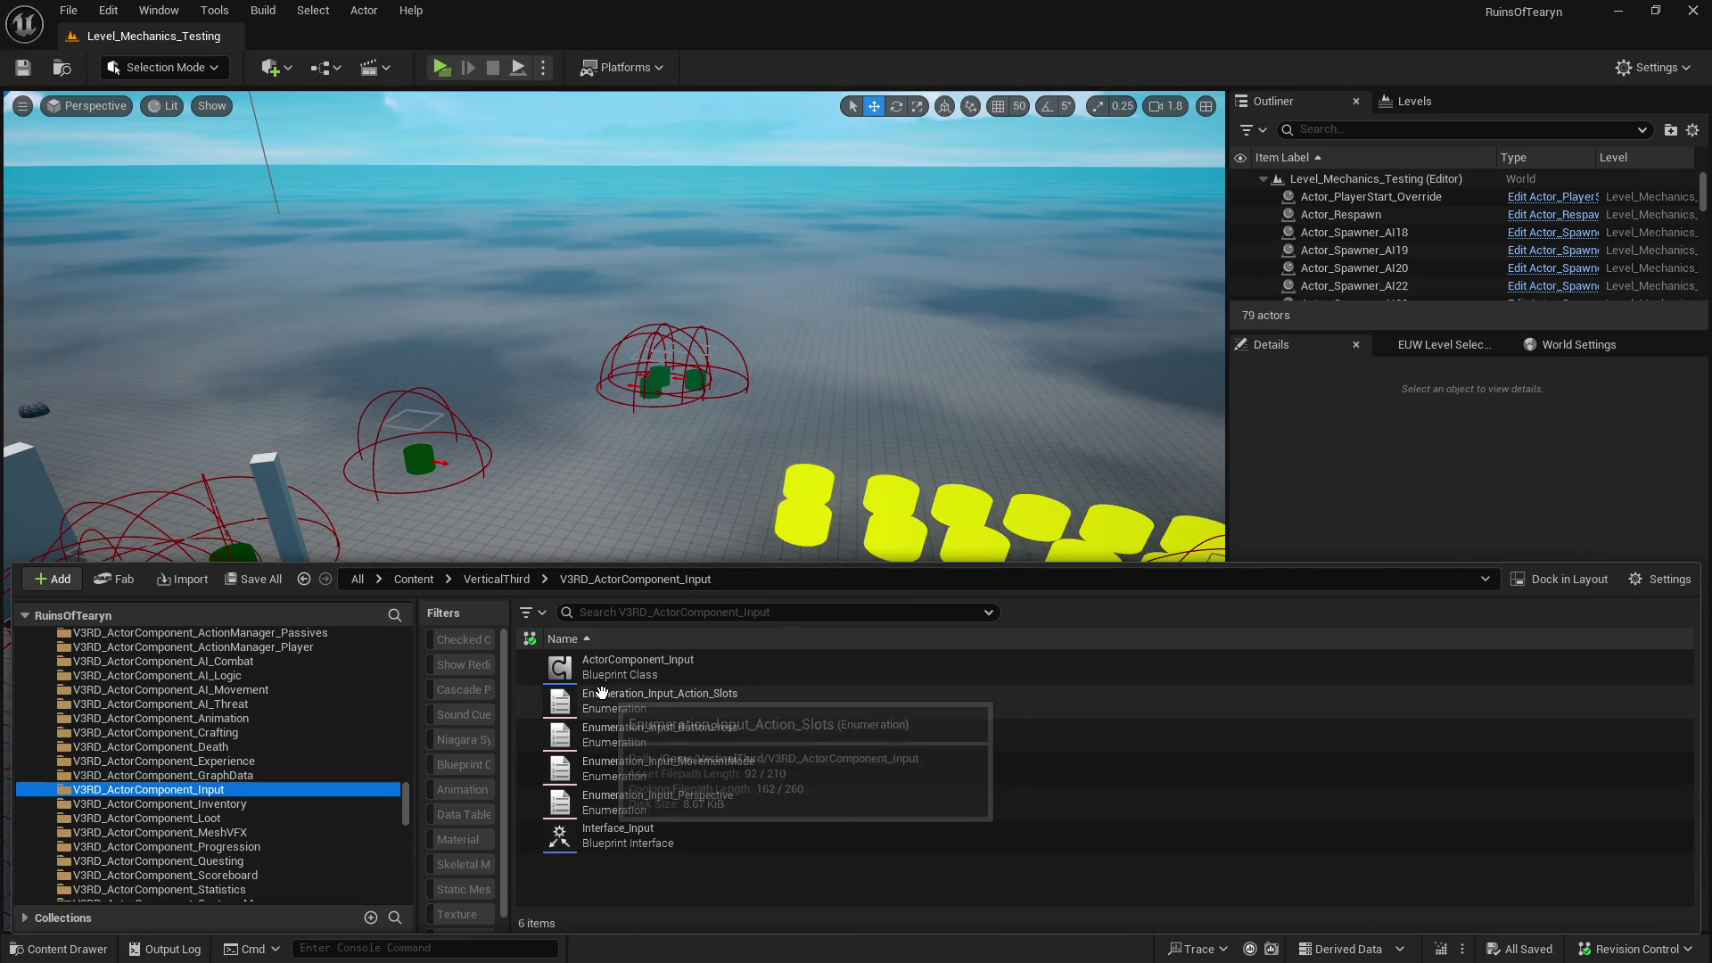
key("Up")
key("Up")
key("Up")
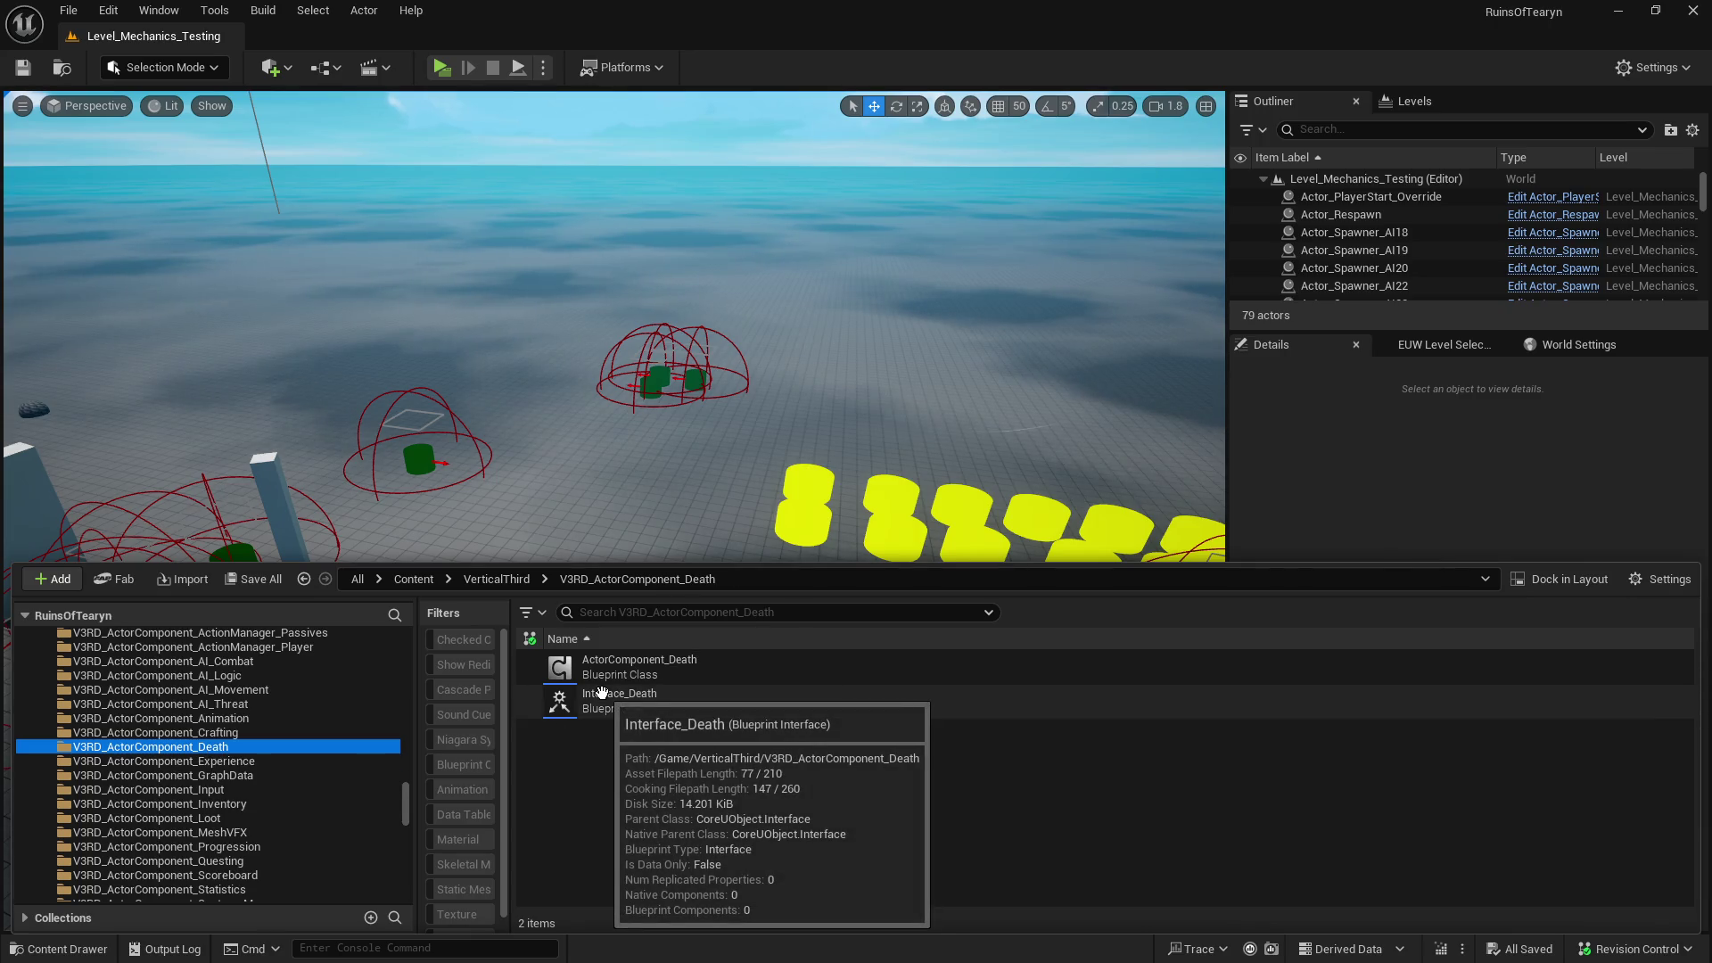
left_click(722, 655)
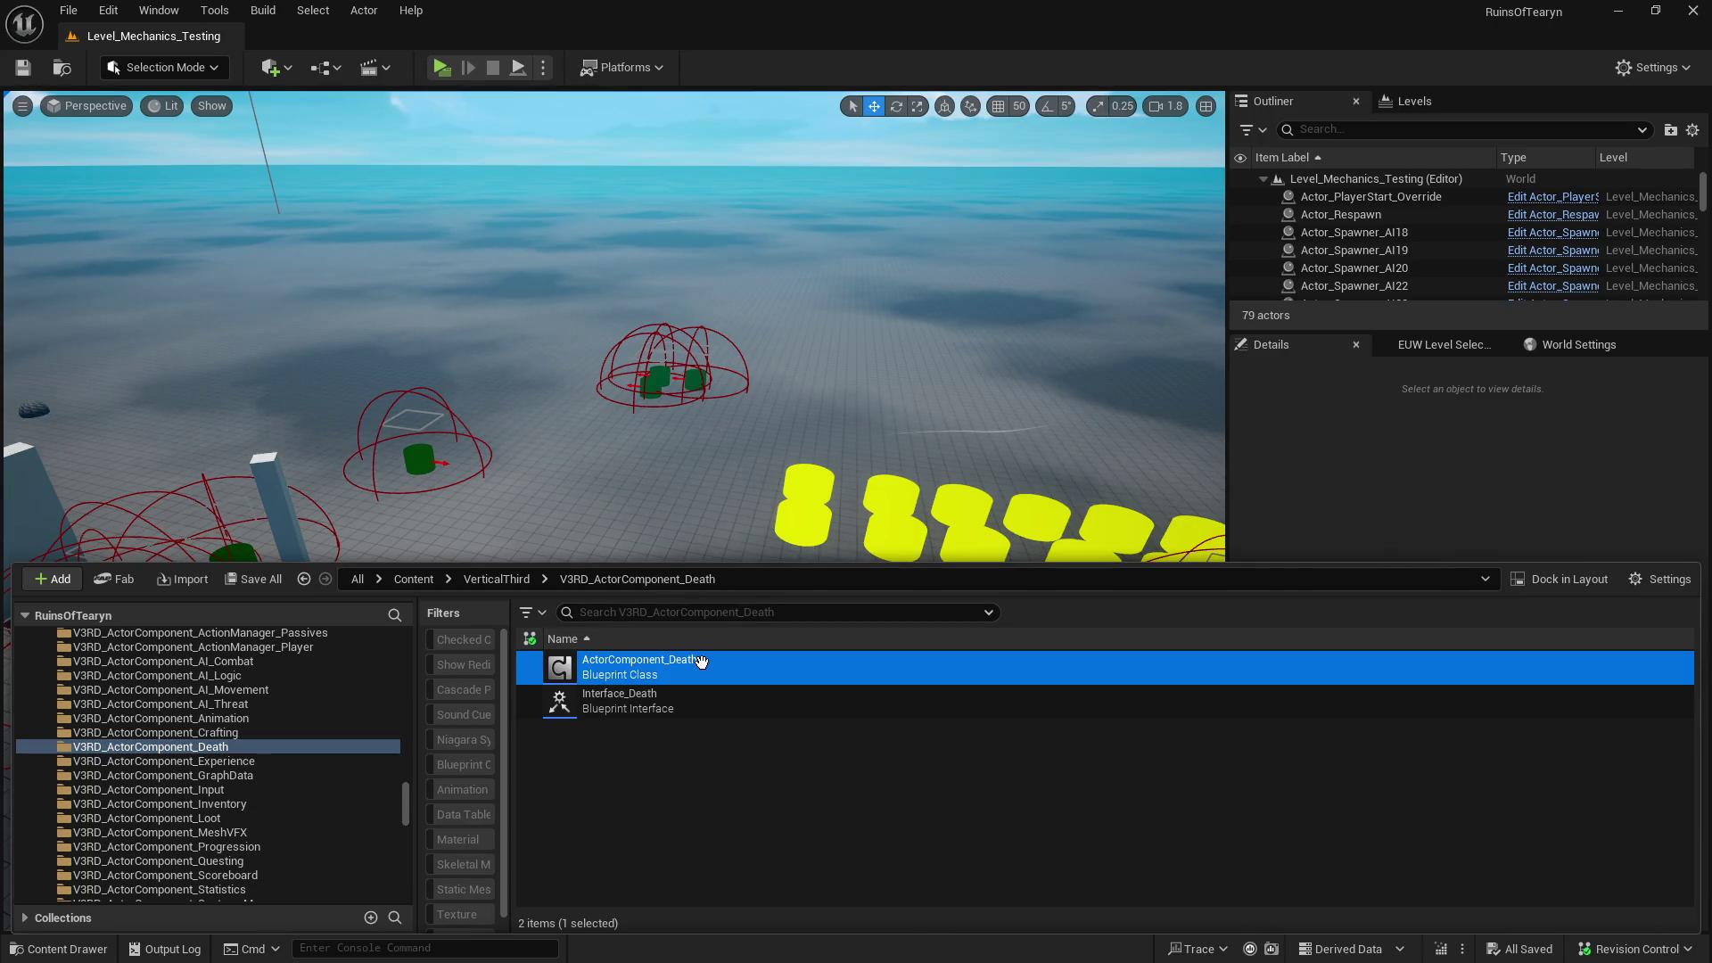
left_click(276, 889)
- Open the ActorComponent_Statistics blueprint, widen My Blueprint, and browse its V3RD function categories
double_click(651, 677)
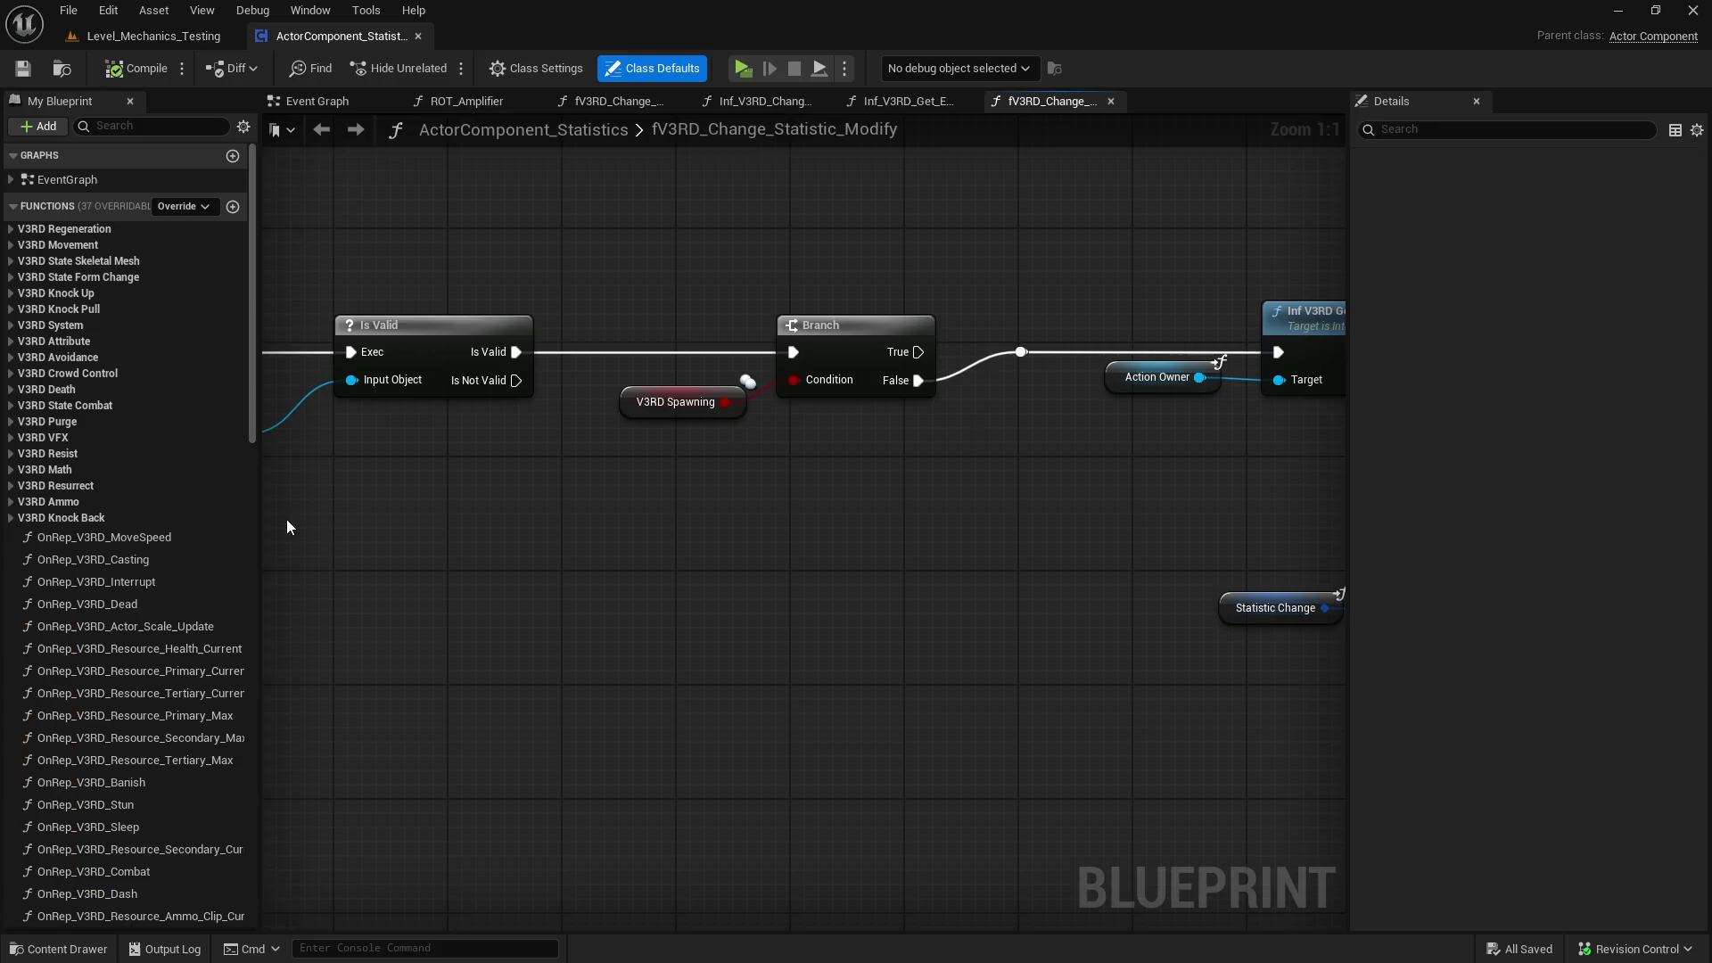
left_click_drag(258, 437, 392, 437)
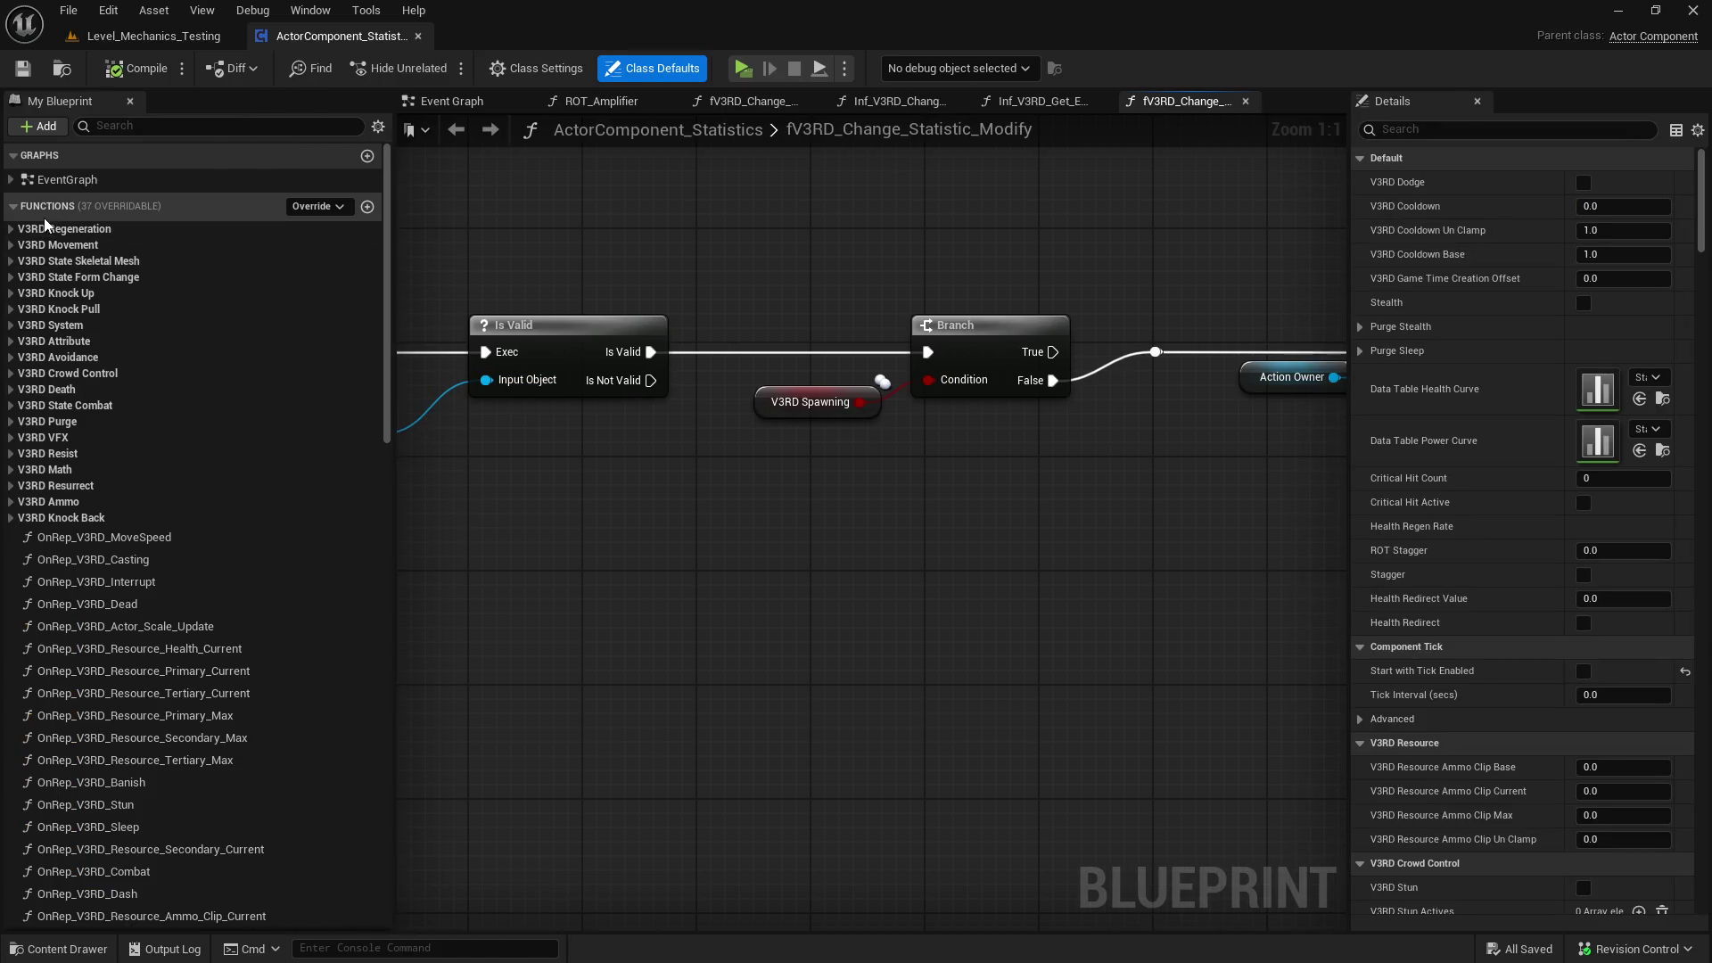
left_click(67, 231)
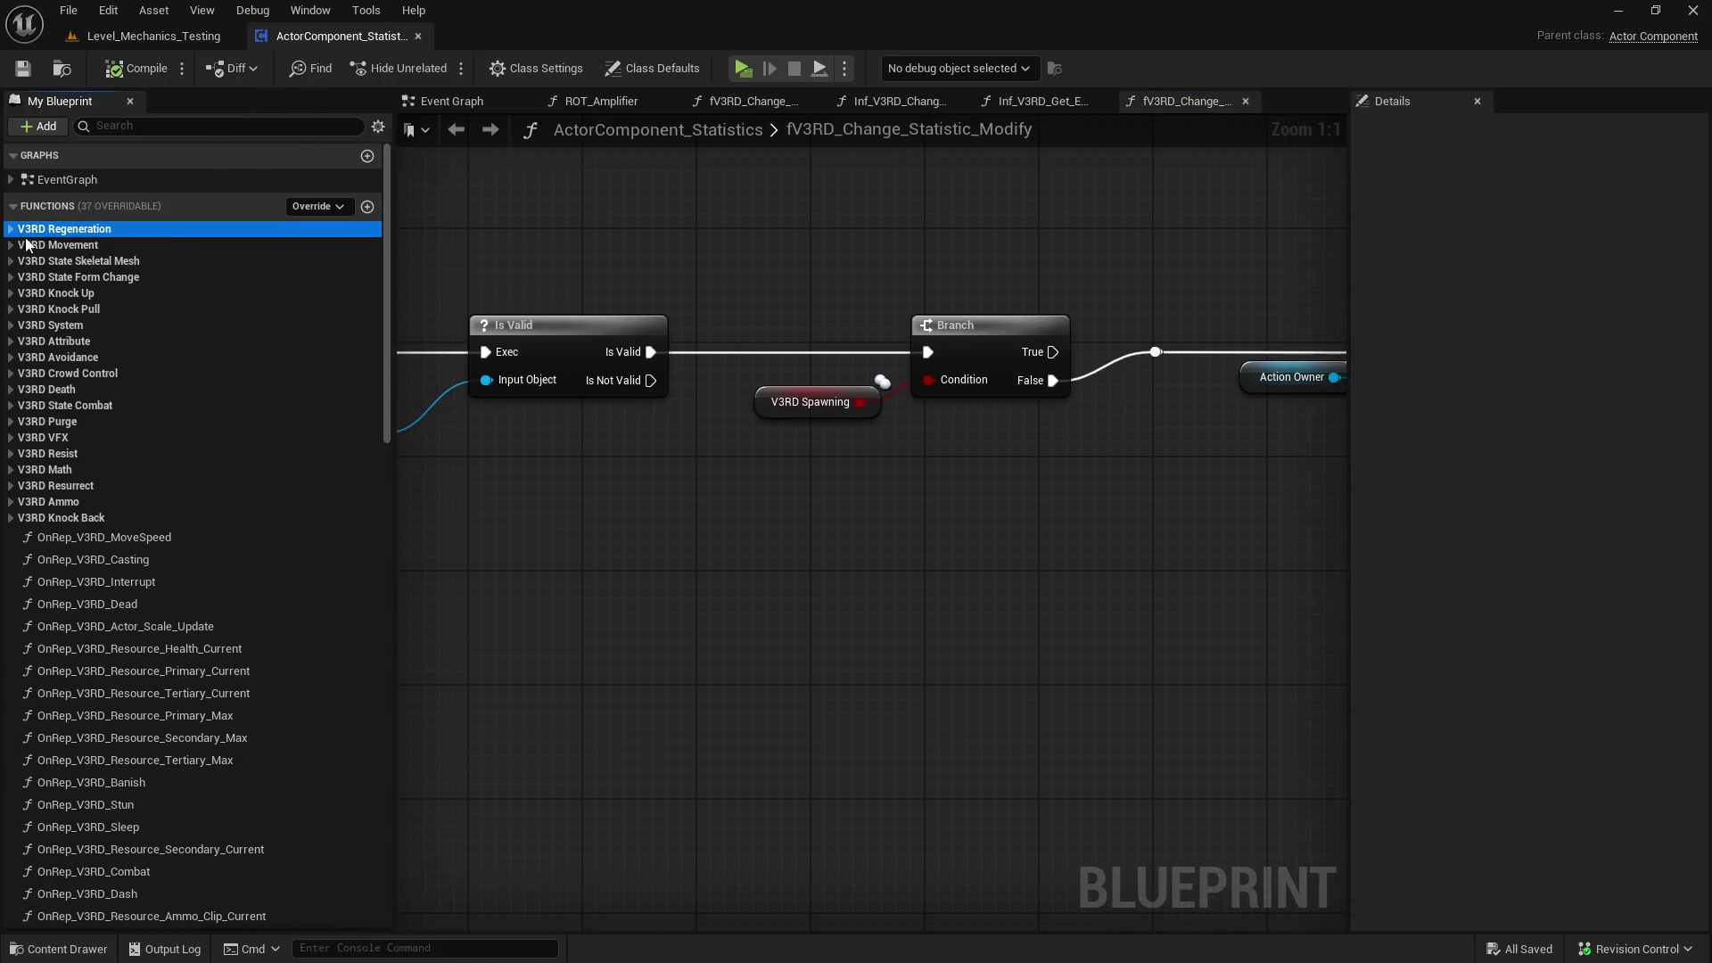
left_click(159, 271)
left_click(170, 304)
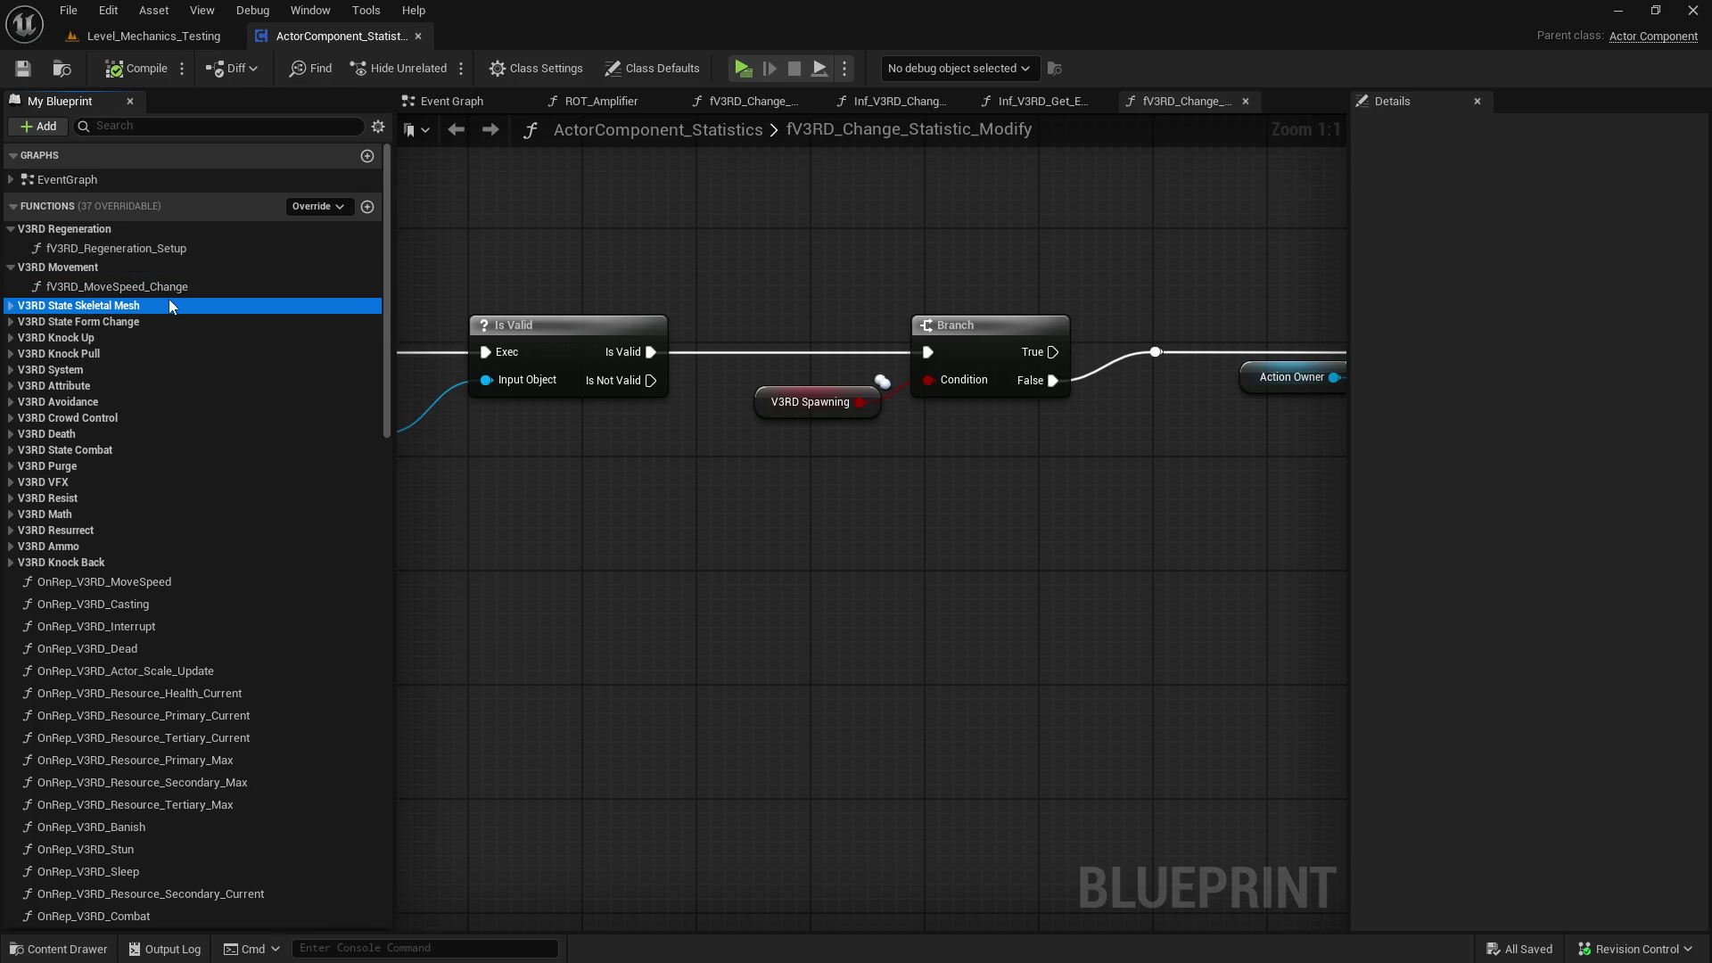
double_click(120, 337)
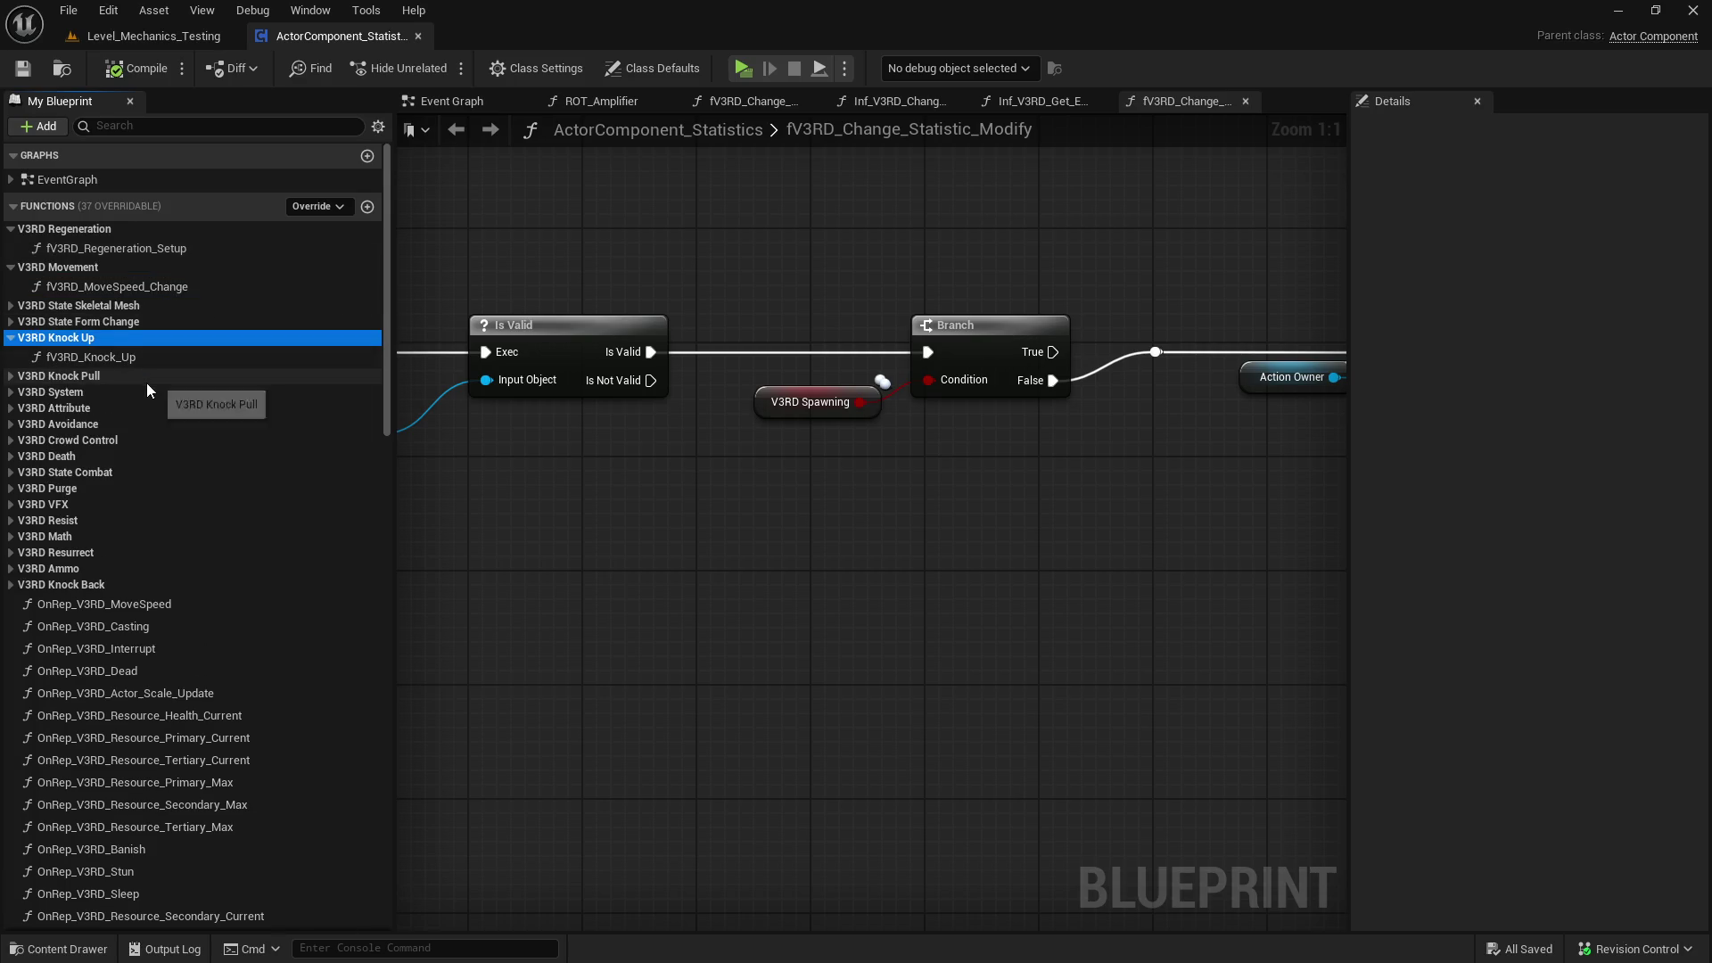
left_click(138, 392)
double_click(139, 394)
key("Left")
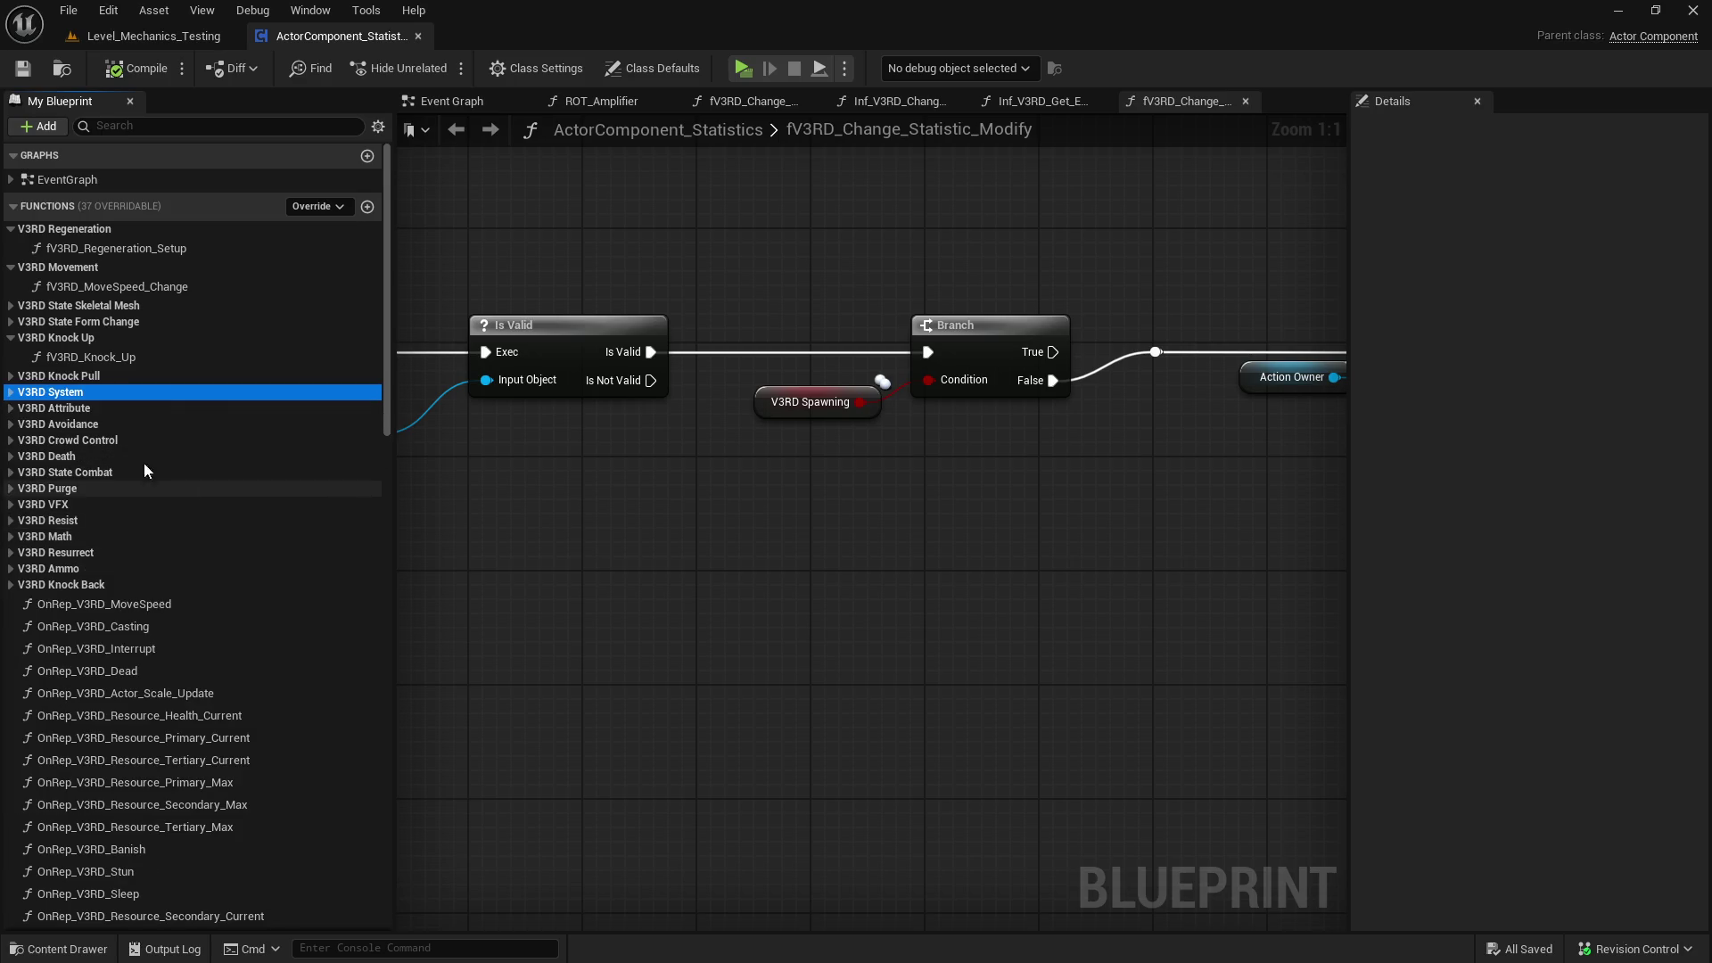
left_click(159, 408)
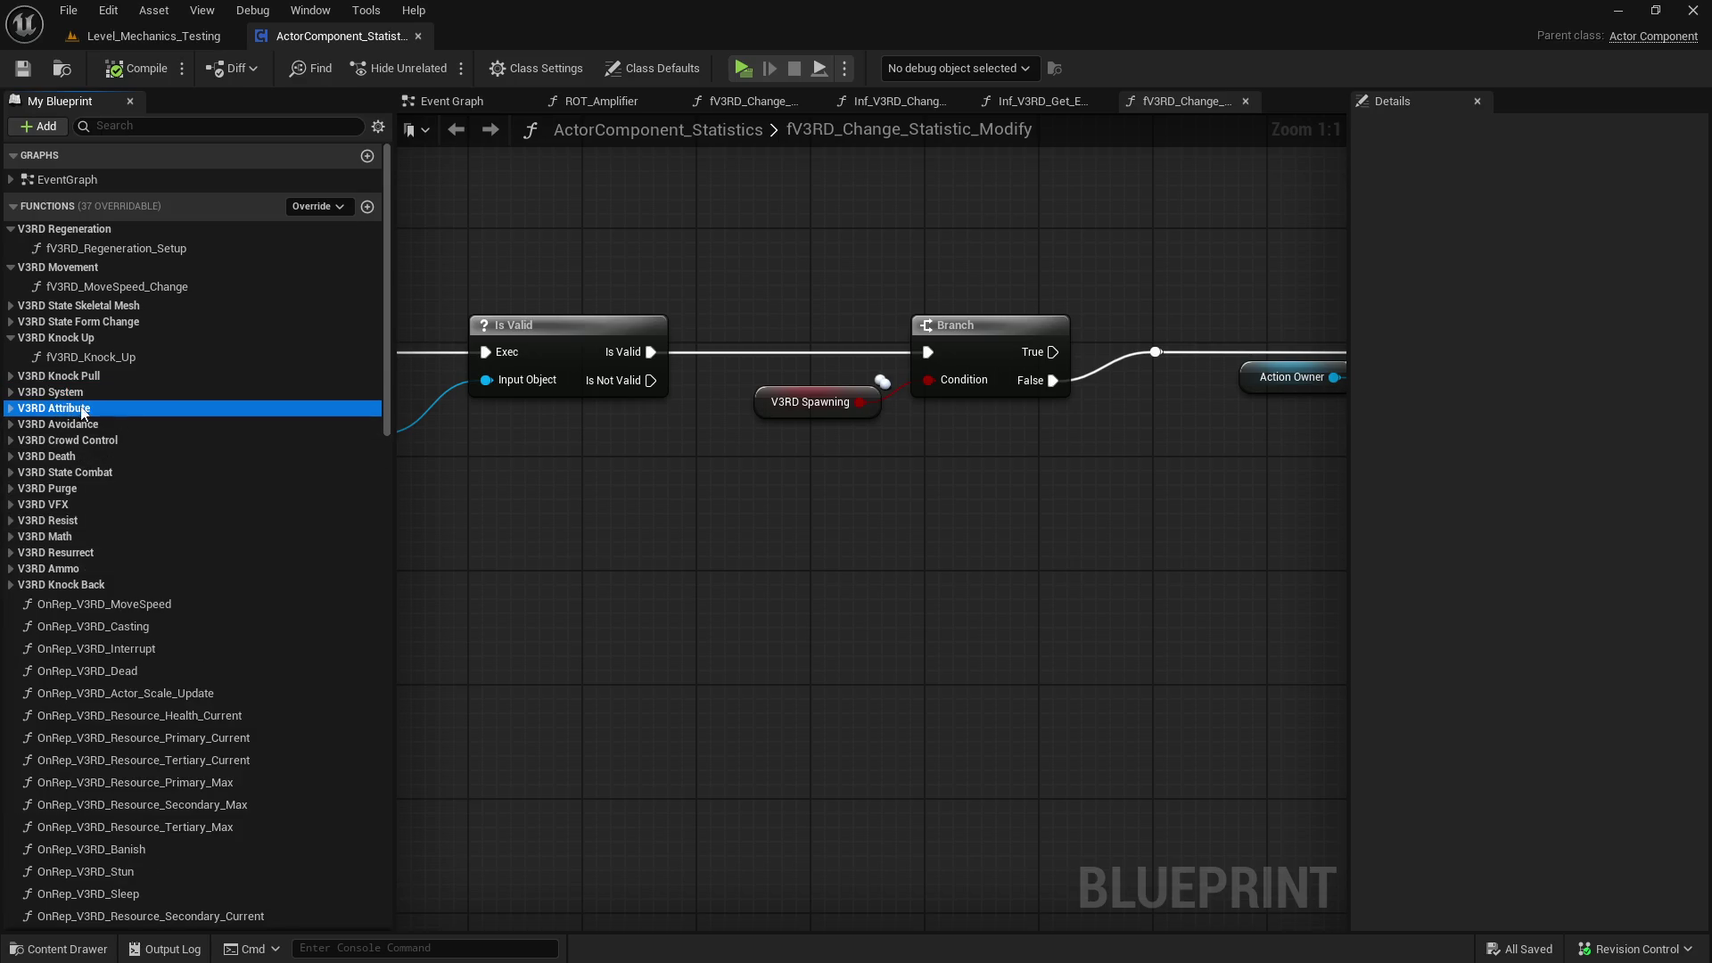
- Collapse the functions list and expand the V3RD Resistance variable category
left_click(27, 206)
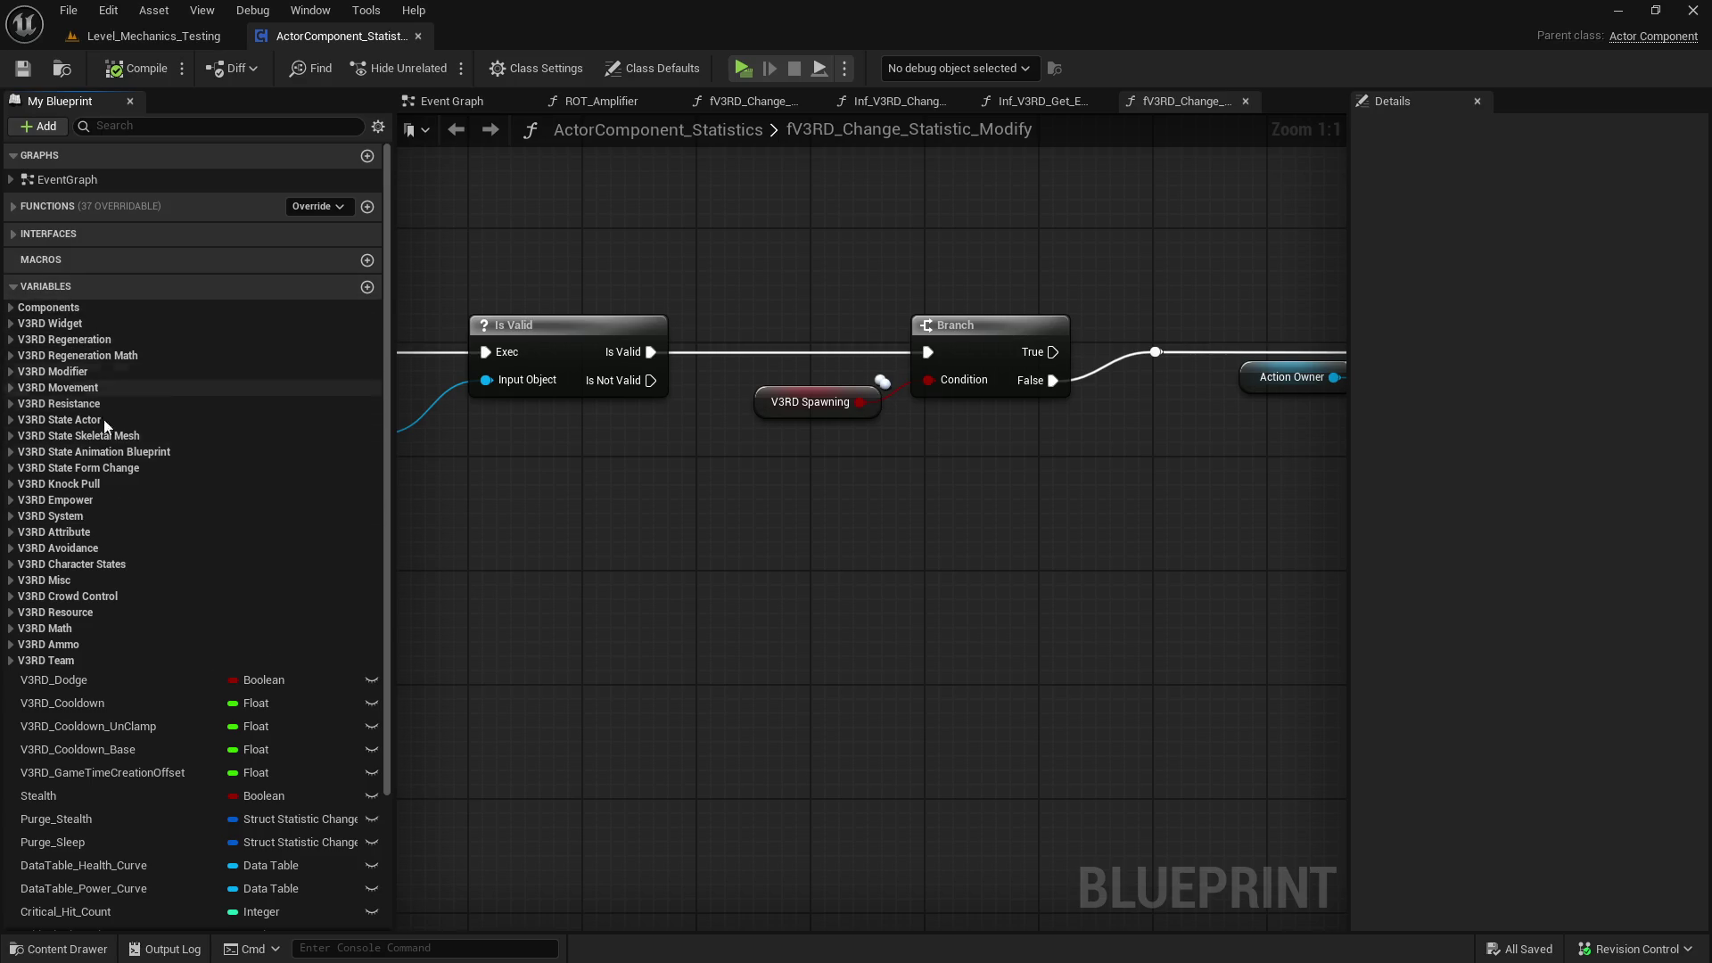
scroll(118, 613, "down", 2)
left_click(103, 572)
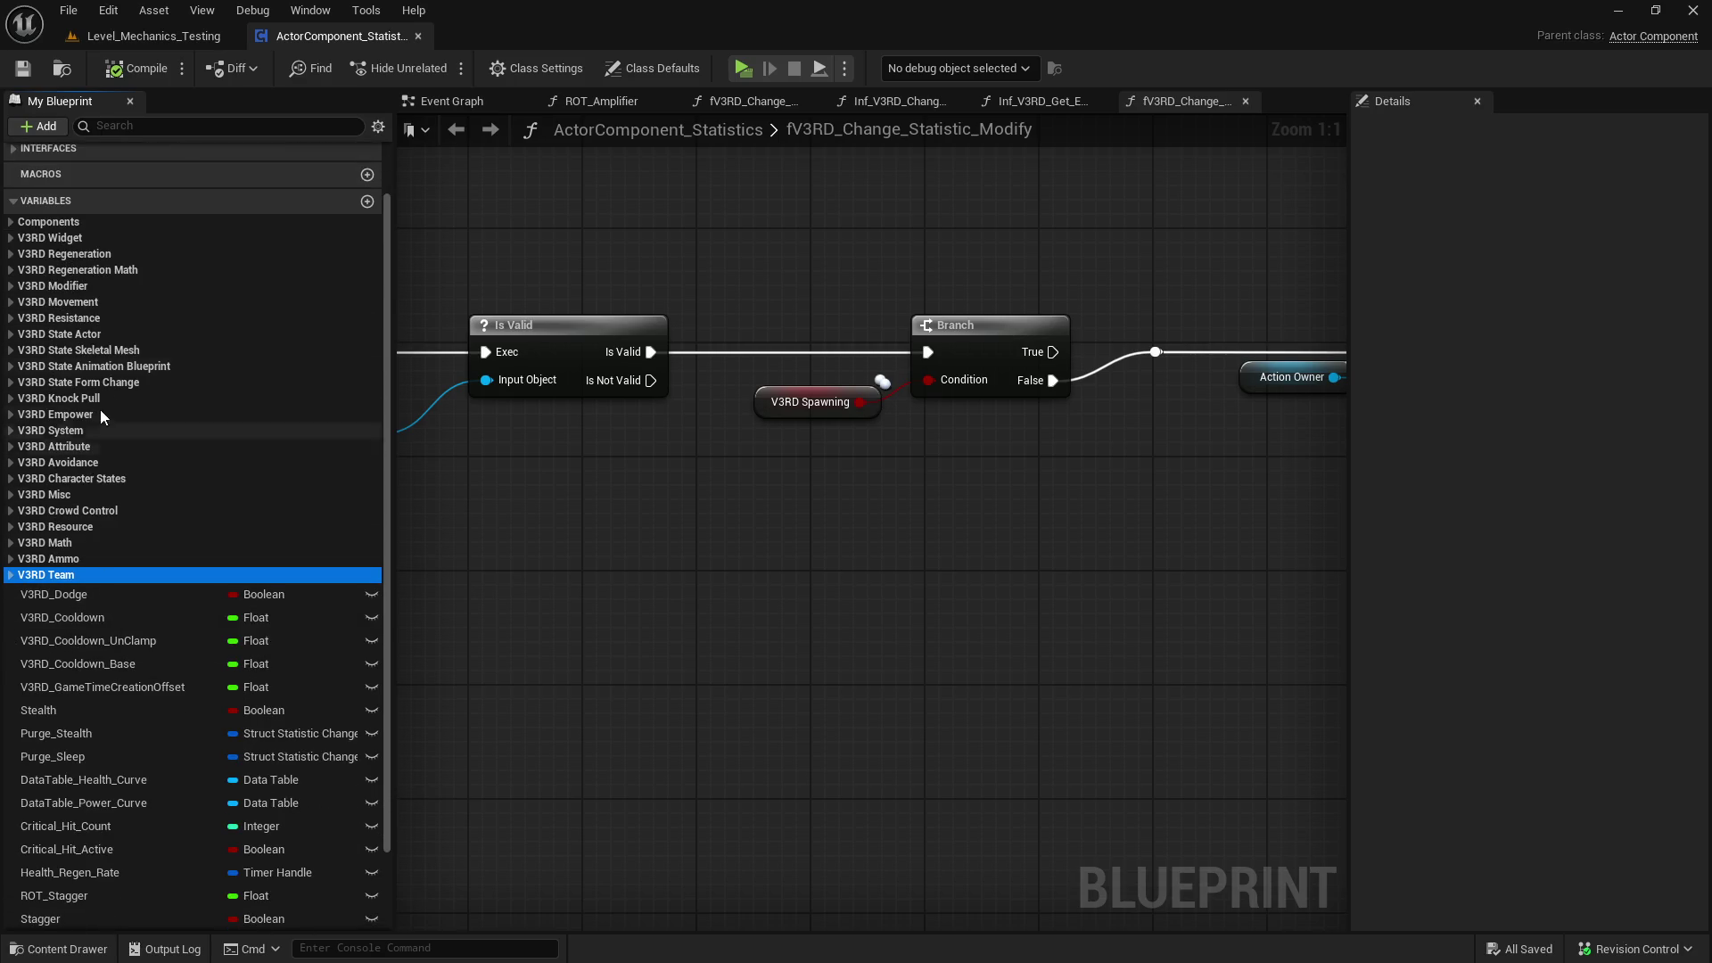
left_click(83, 253)
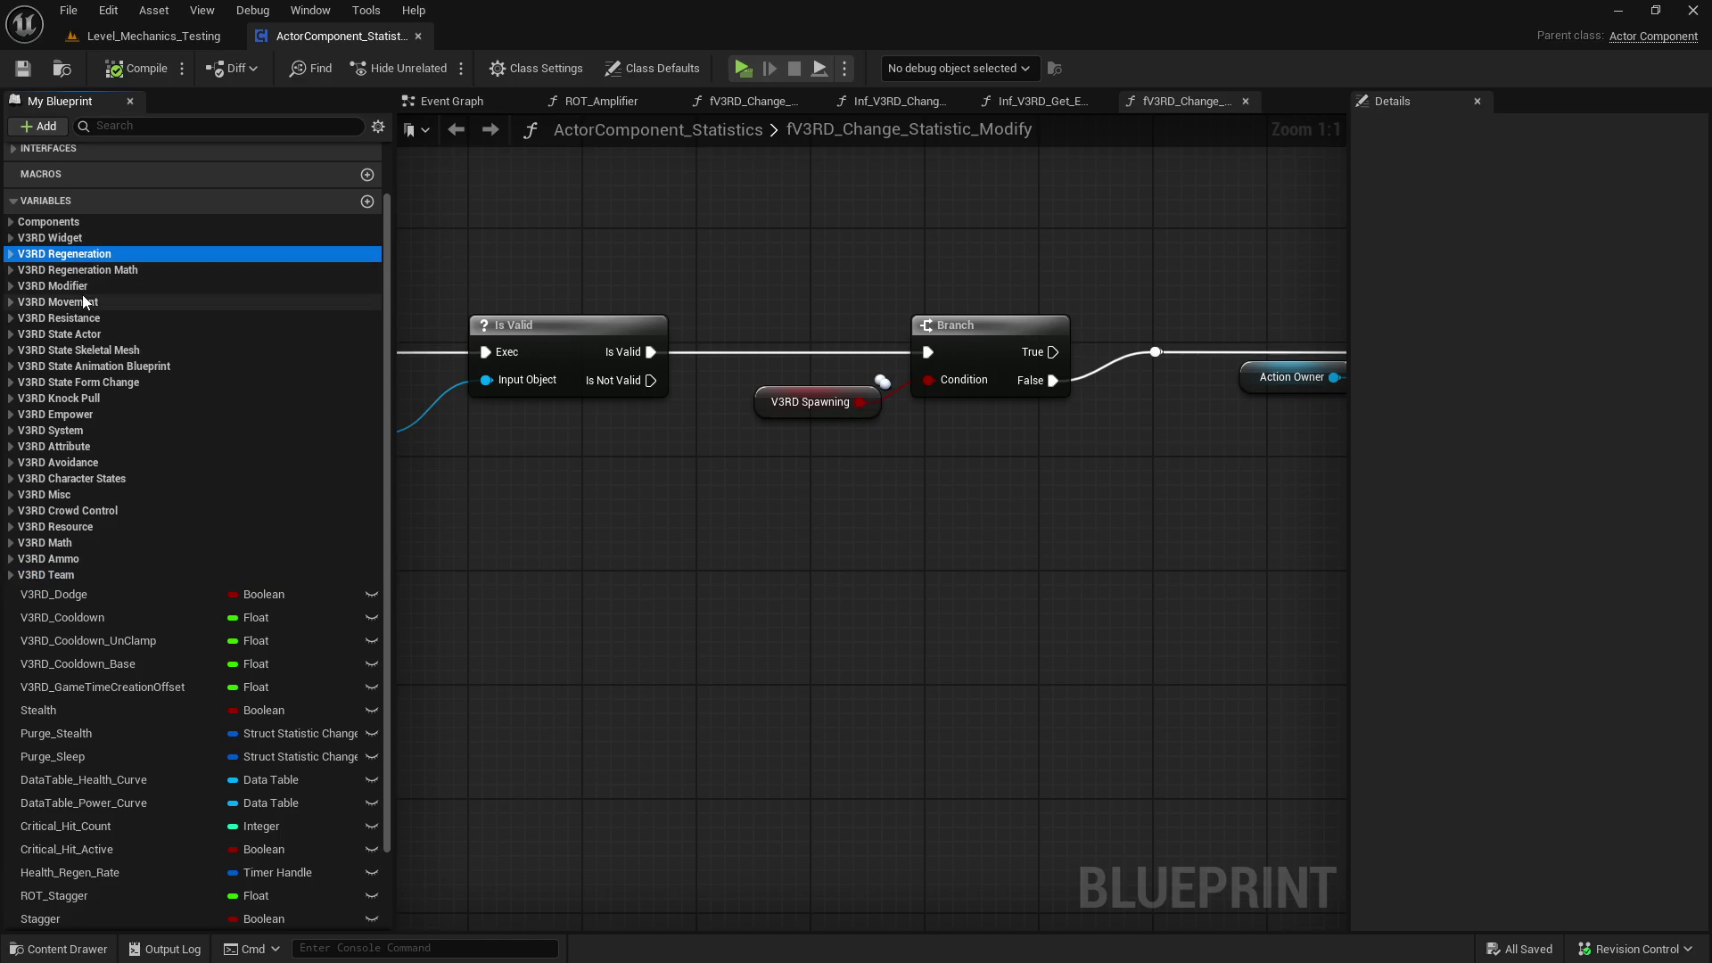
left_click(114, 334)
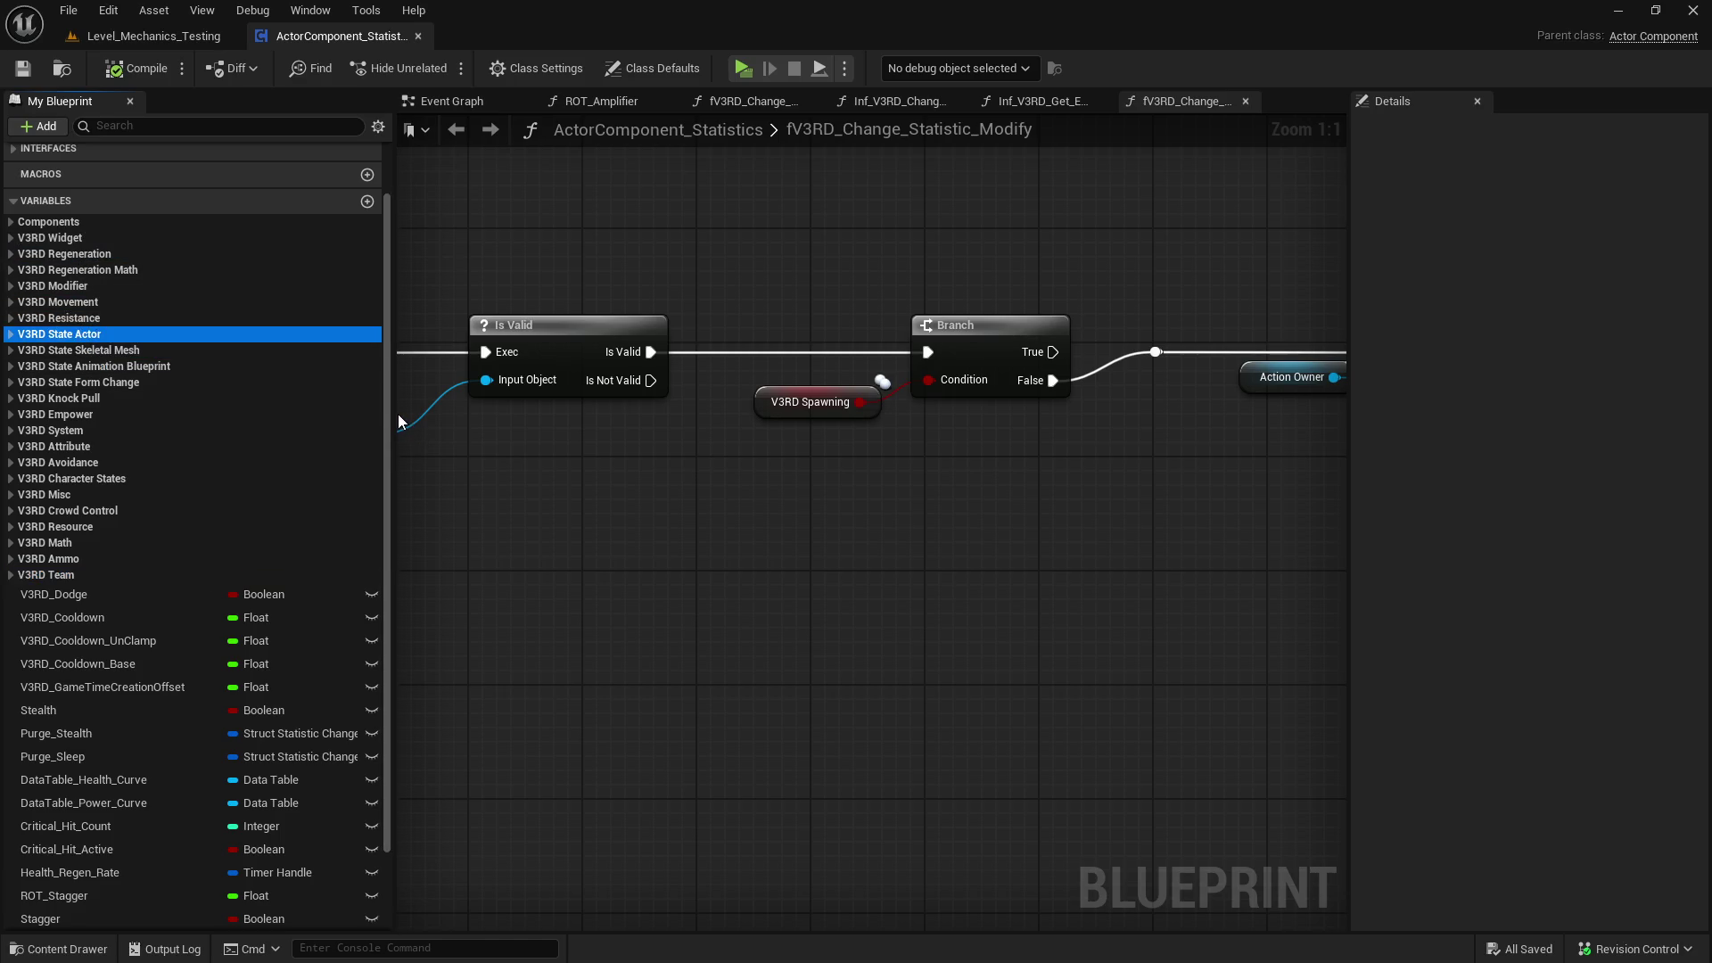
key("Up")
key("Right")
key("Left")
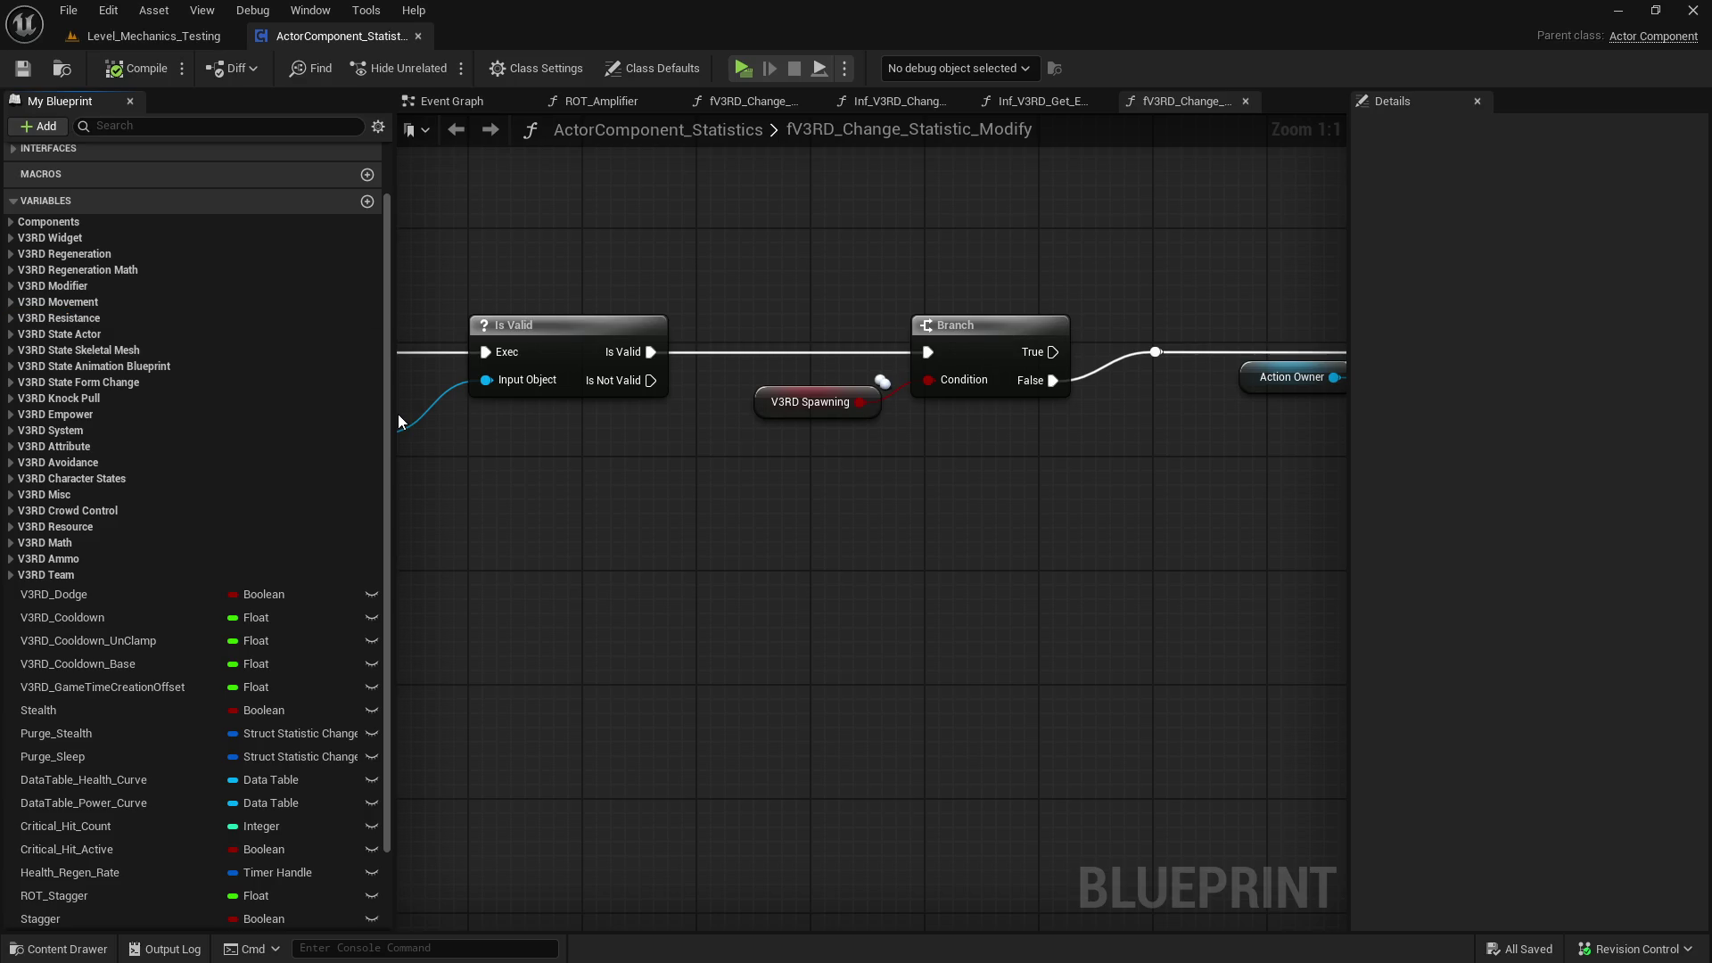
double_click(112, 325)
scroll(123, 546, "down", 5)
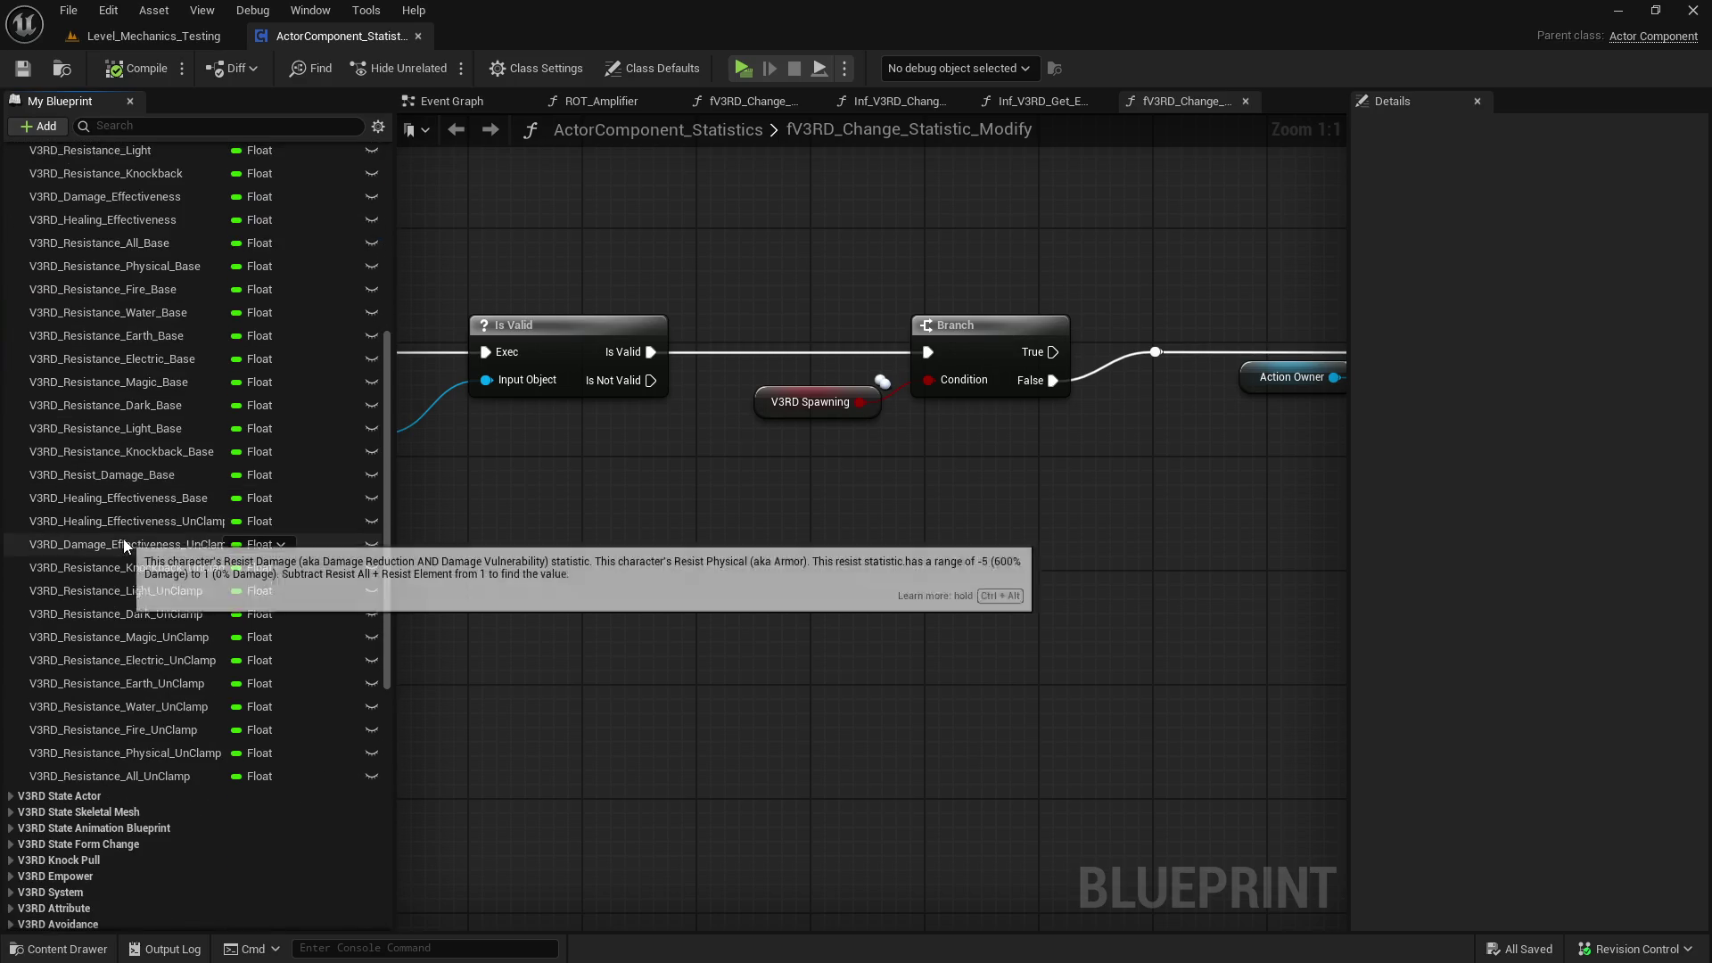
scroll(123, 537, "up", 4)
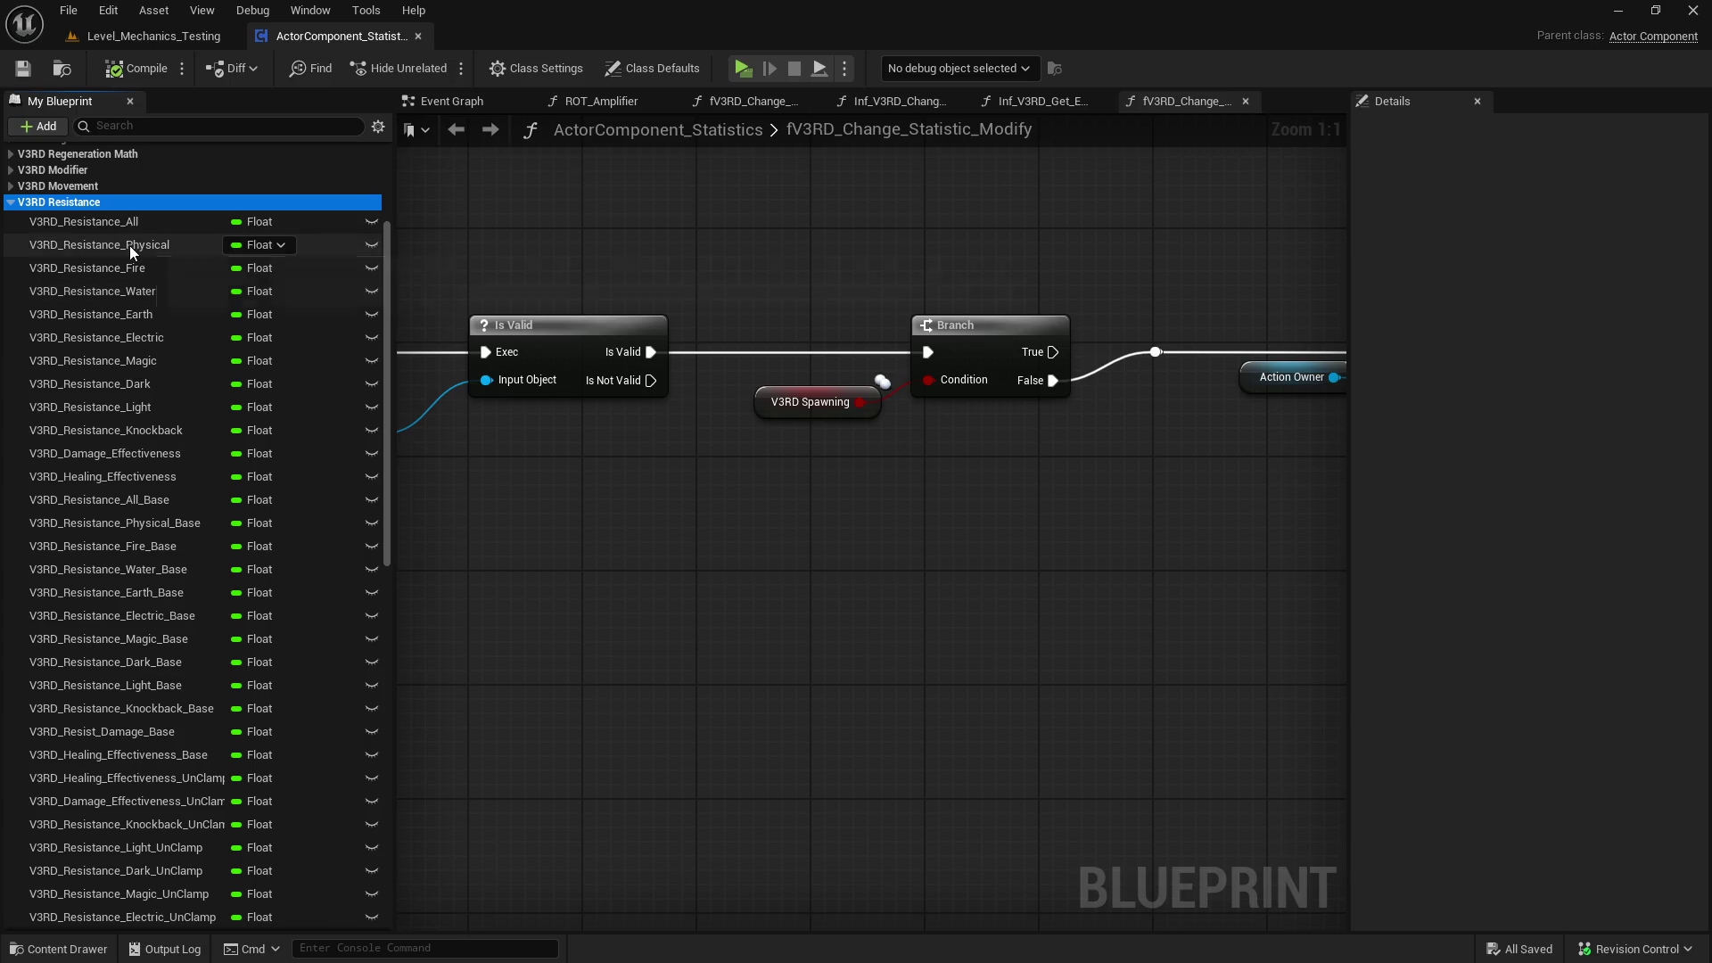
- Inspect V3RD_Resistance_Physical in Details, collapse V3RD Resistance, and close the blueprint
left_click(131, 242)
mouse_move(1350, 205)
left_mouse_down()
mouse_move(1016, 214)
mouse_move(985, 231)
mouse_move(1008, 267)
left_mouse_up()
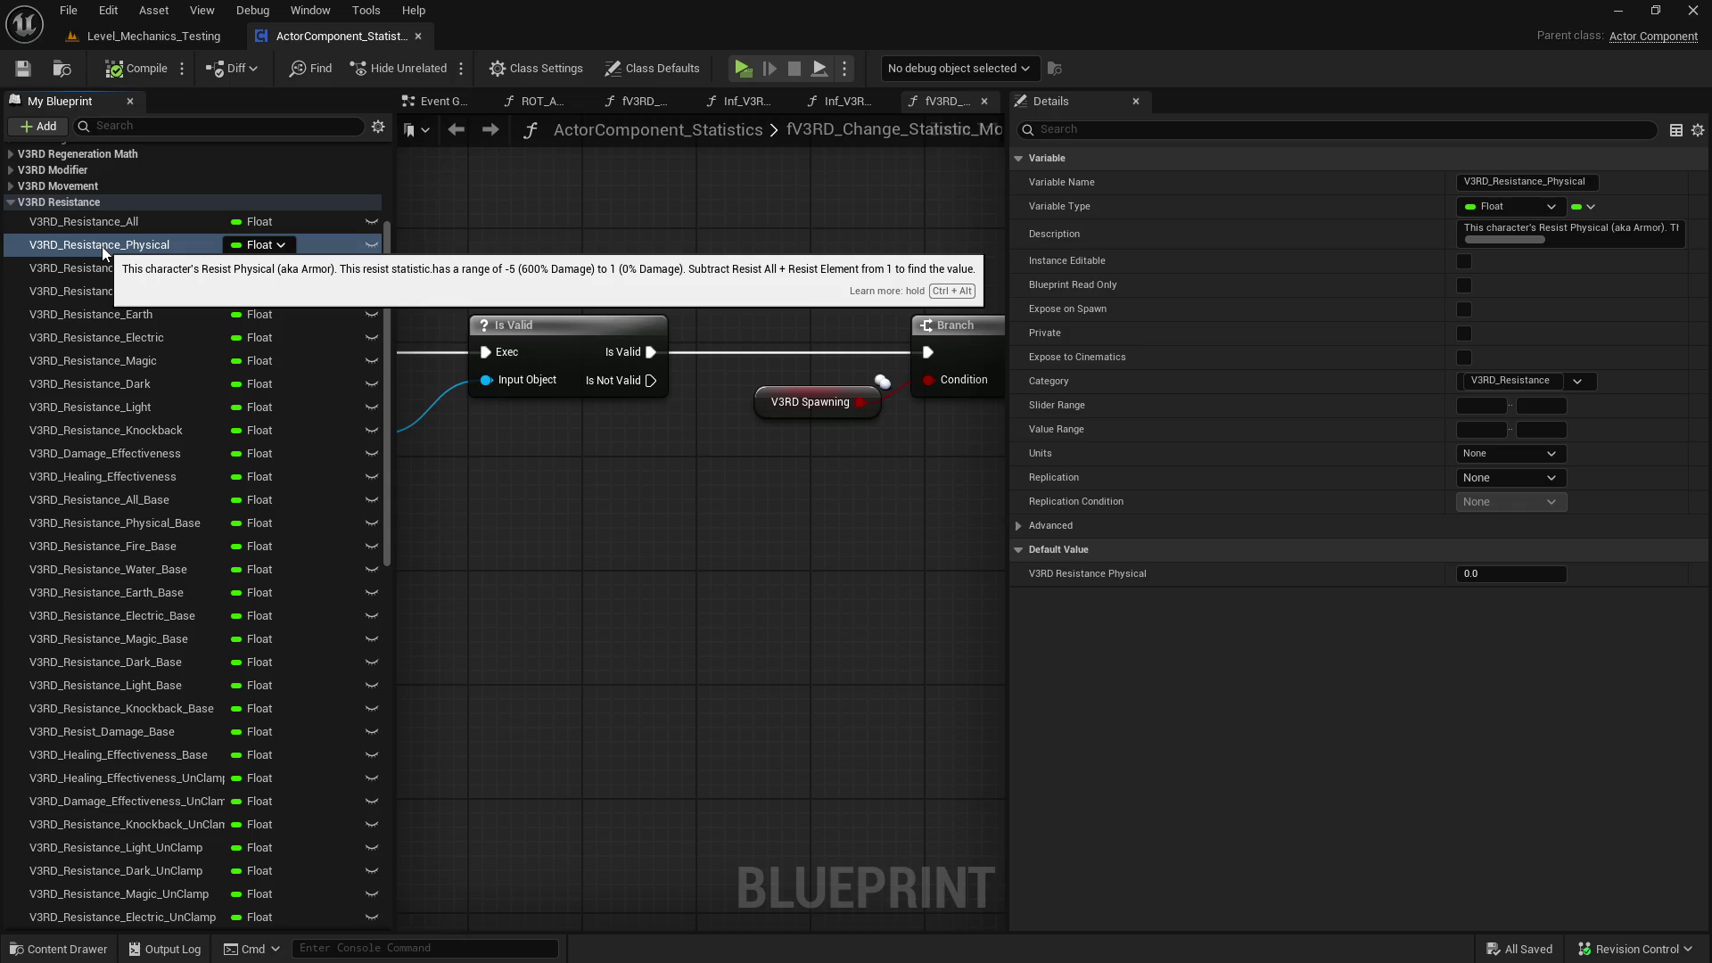
left_click_drag(1007, 261, 1427, 260)
scroll(100, 472, "down", 5)
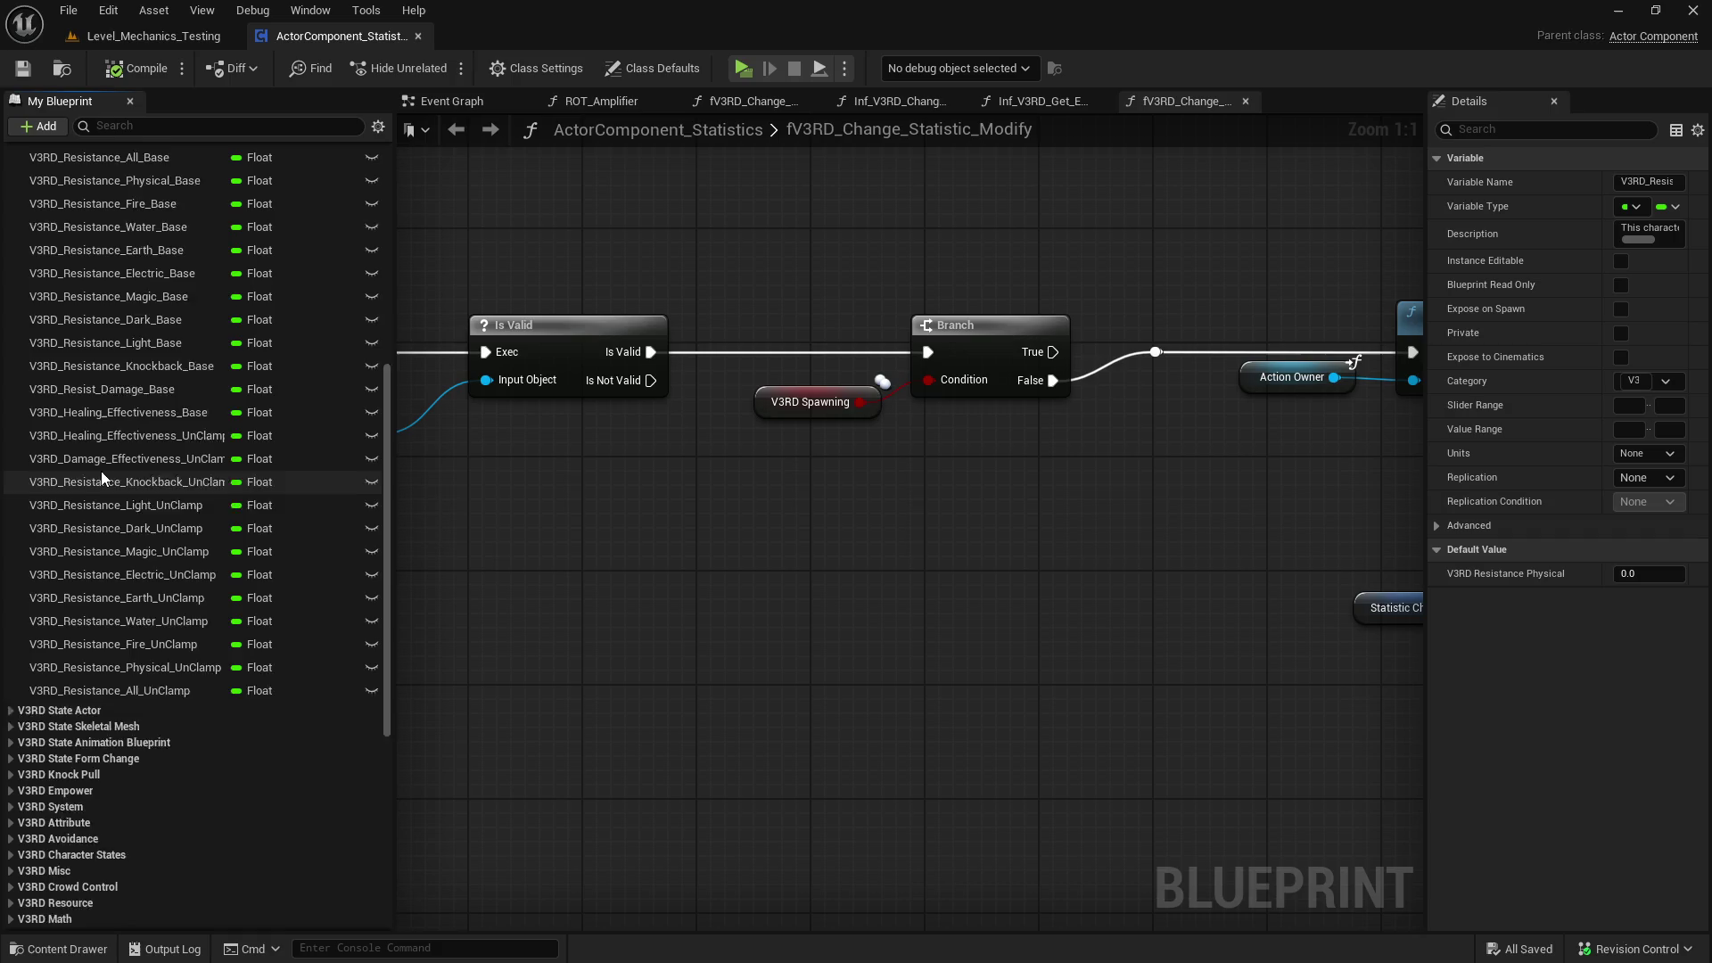
scroll(101, 473, "up", 5)
left_click(61, 232)
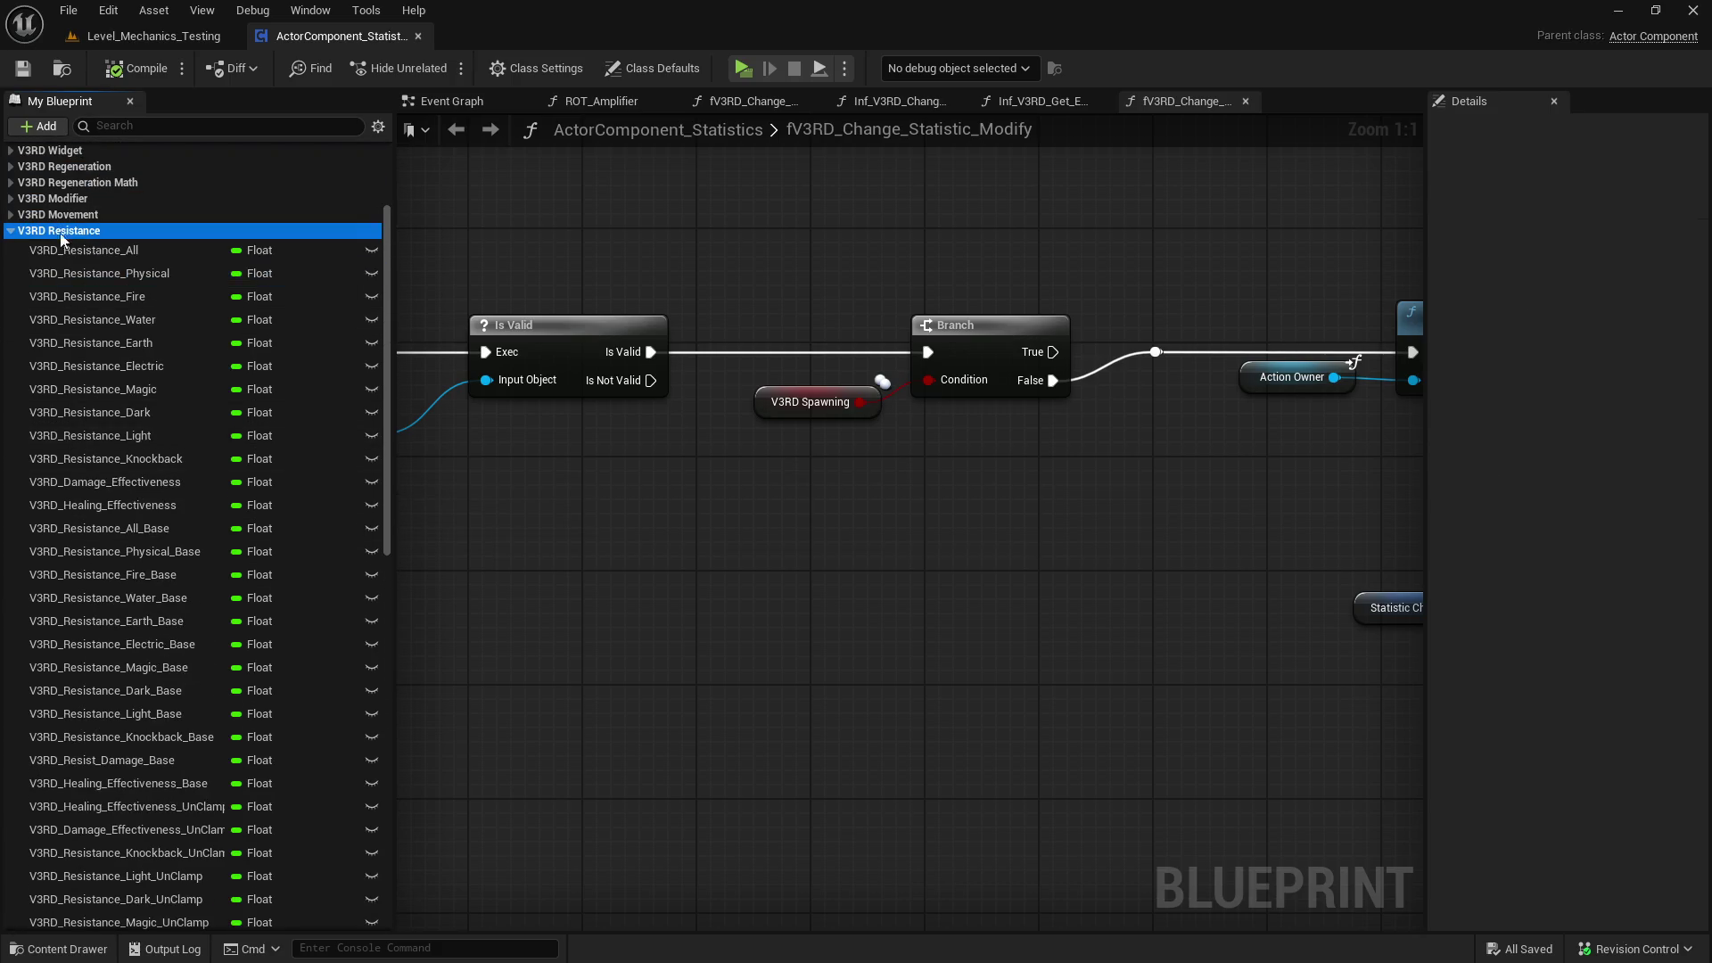
double_click(62, 233)
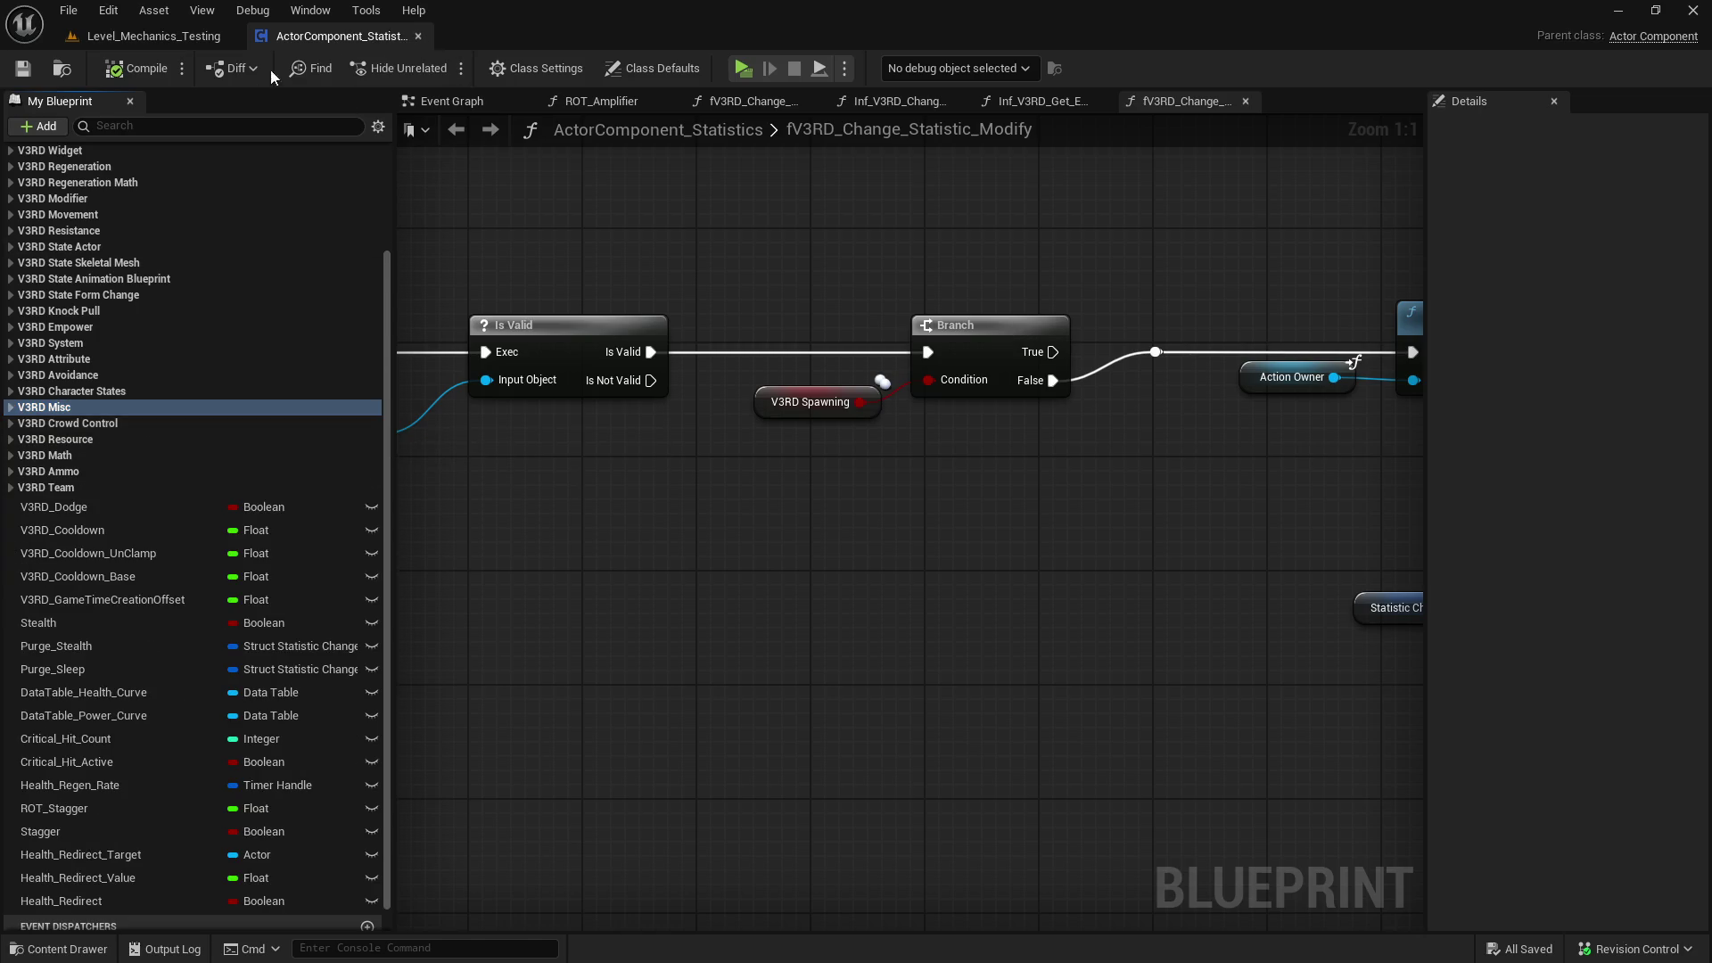
middle_click(330, 43)
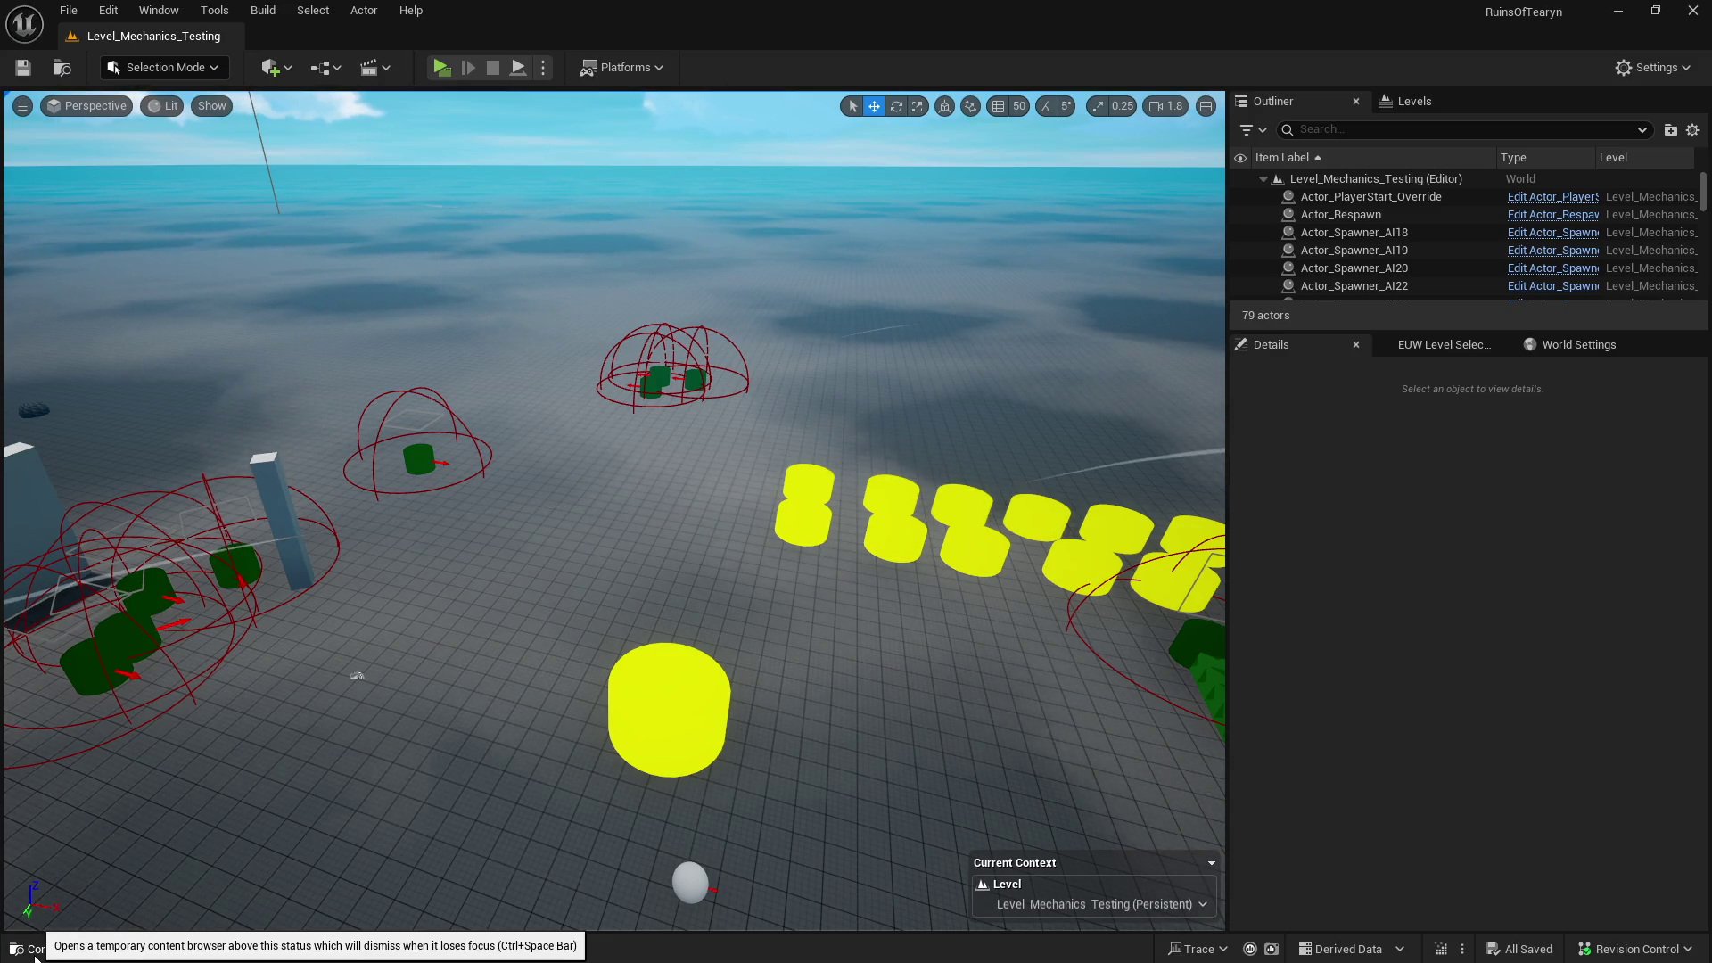
- Browse the Content Drawer to the Archer Trap_Snare R1 Base folder
left_click(34, 953)
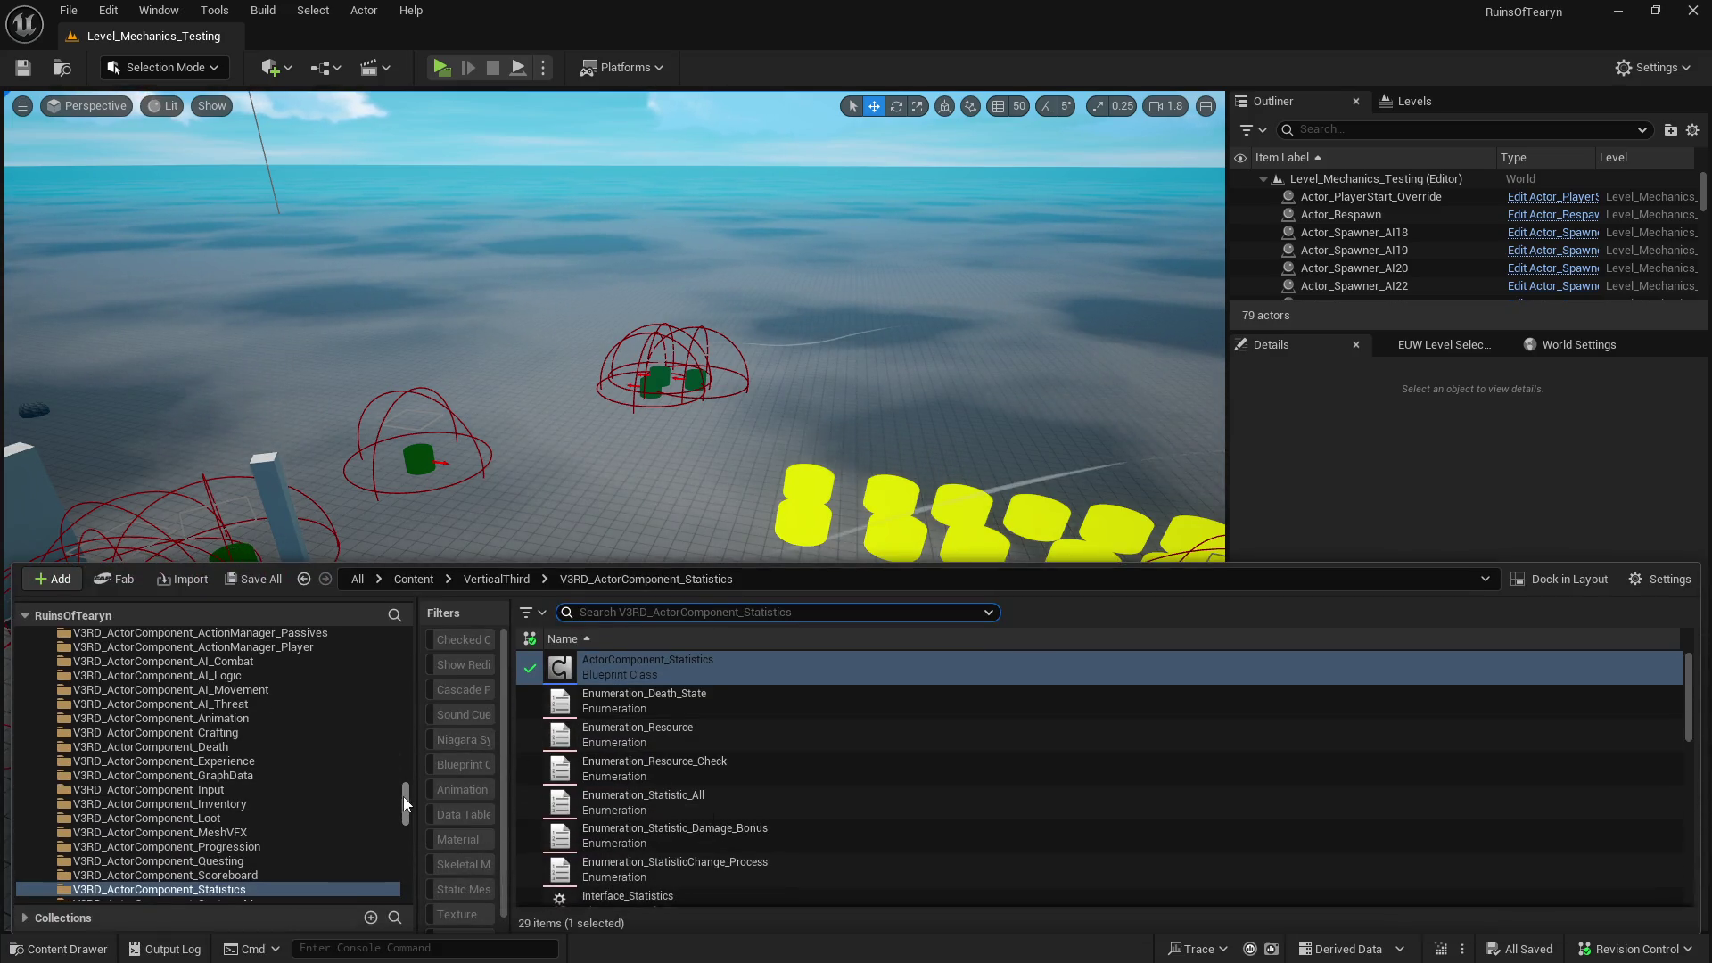
mouse_move(403, 796)
left_mouse_down()
mouse_move(432, 635)
mouse_move(424, 688)
mouse_move(426, 651)
left_mouse_up()
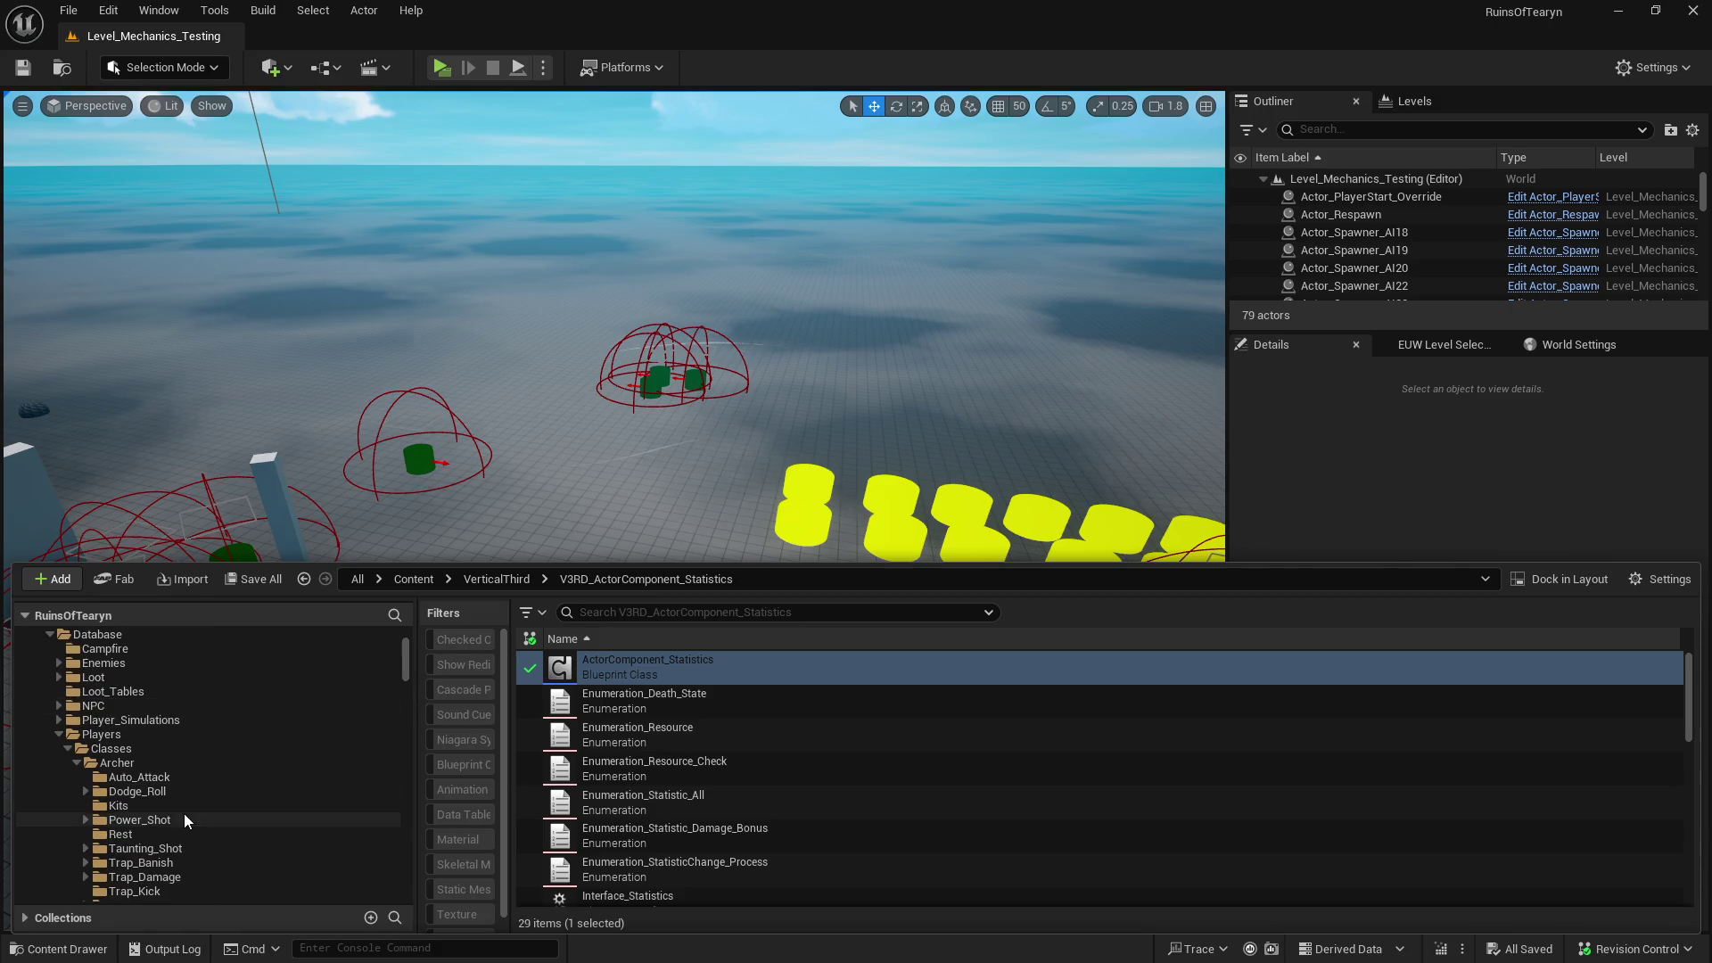
scroll(184, 813, "down", 3)
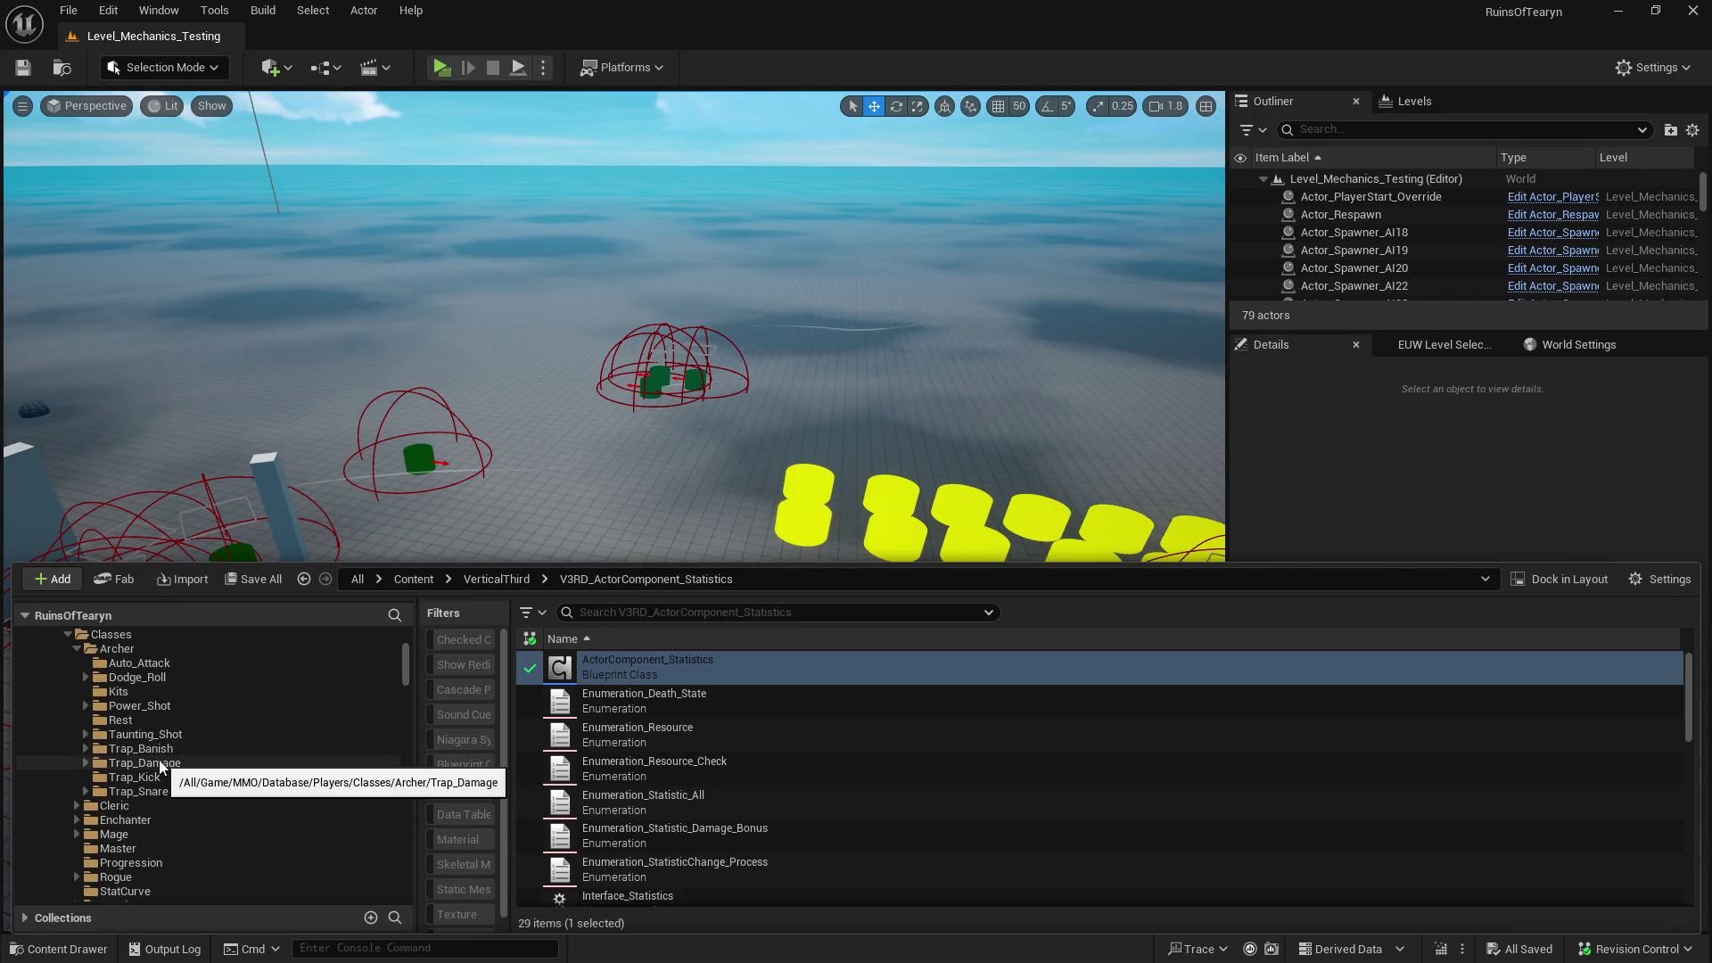
left_click(157, 776)
left_click(152, 791)
double_click(595, 671)
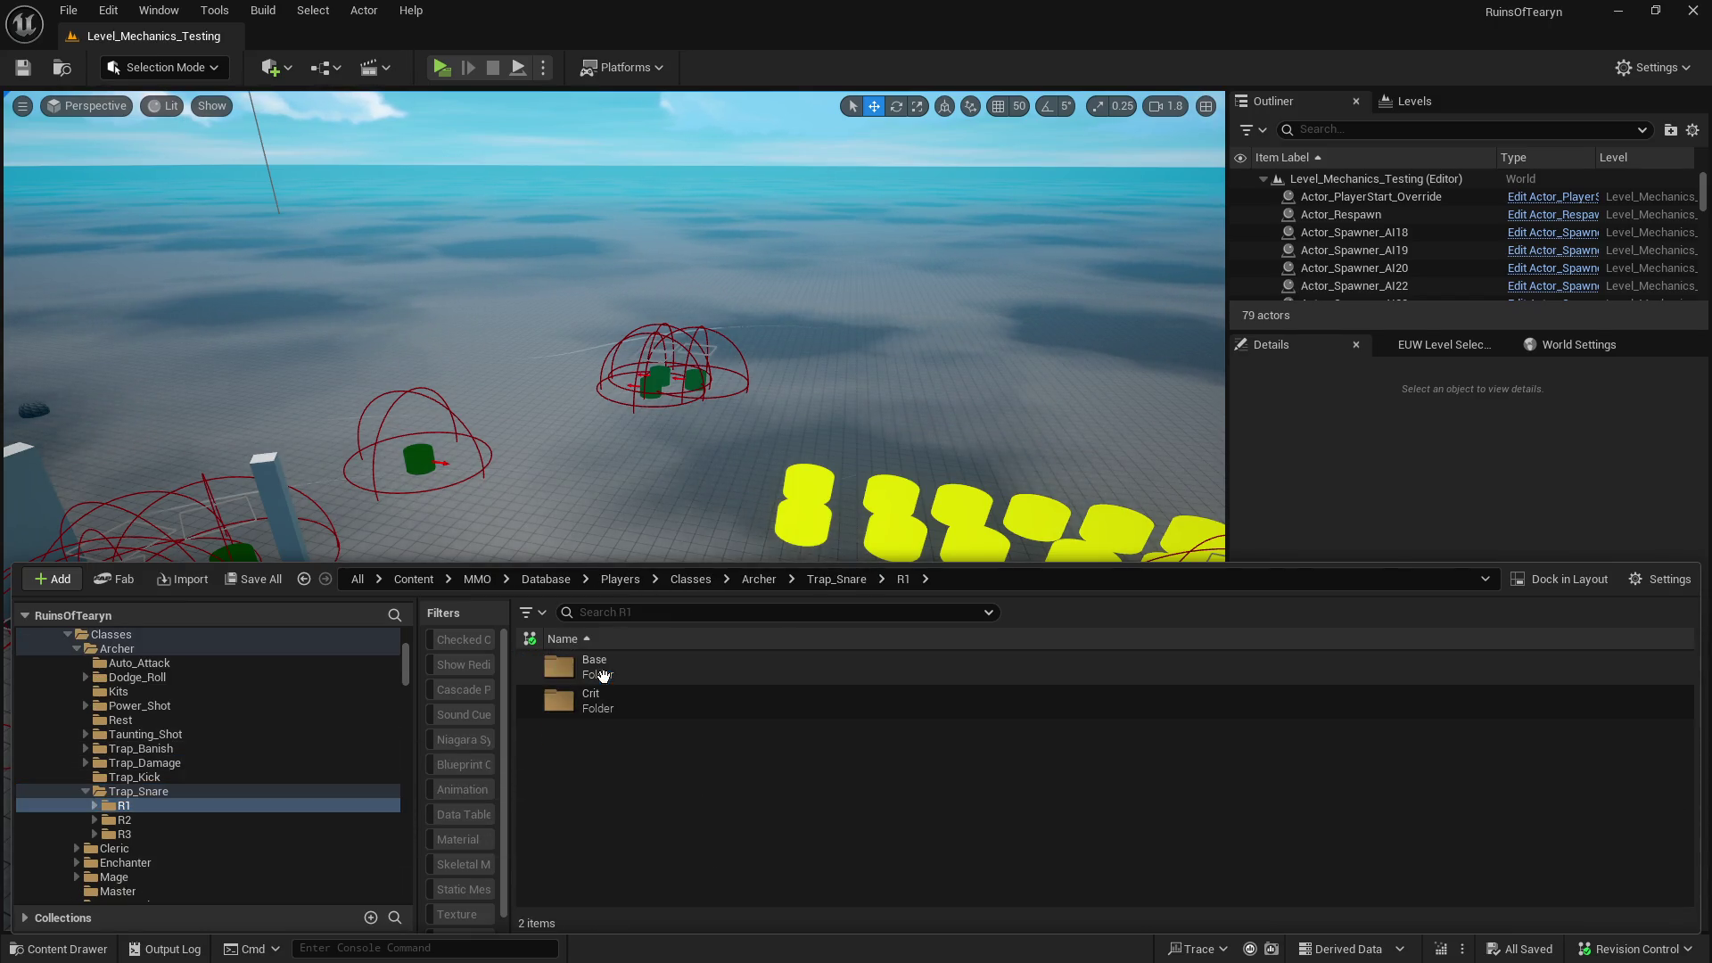
double_click(628, 670)
- Read the Spawn_Trap_Snare_R1 description, close the table, and switch to Obsidian
left_click(611, 667)
double_click(640, 733)
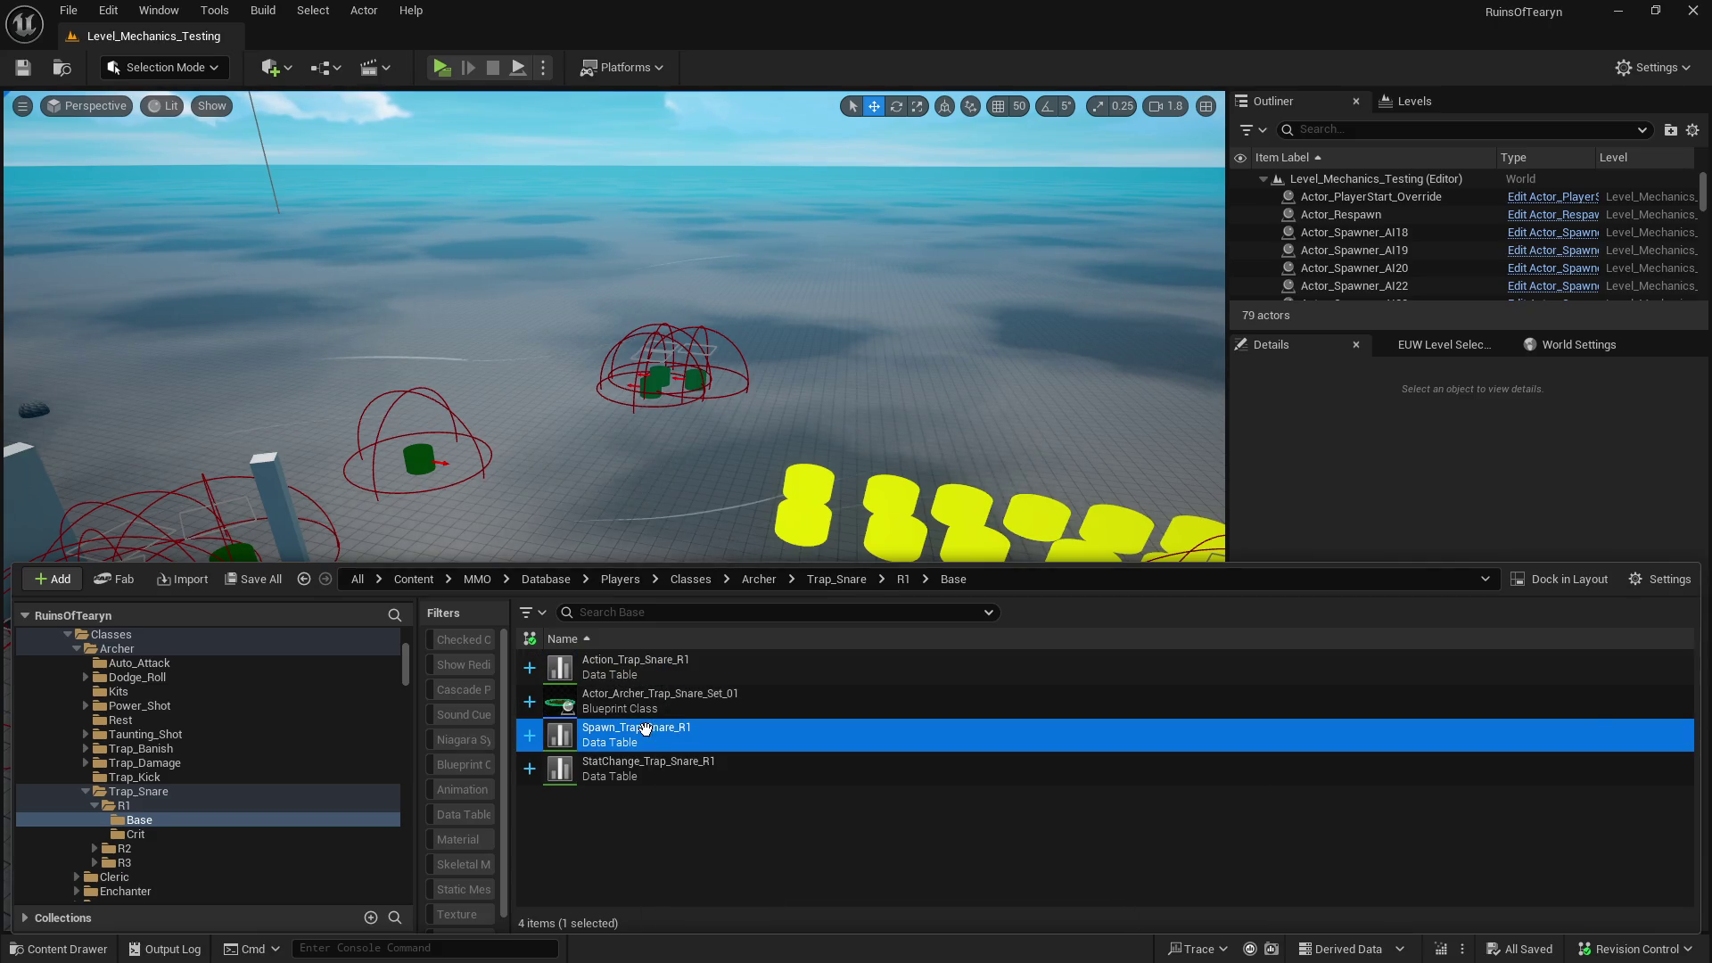
scroll(652, 769, "down", 10)
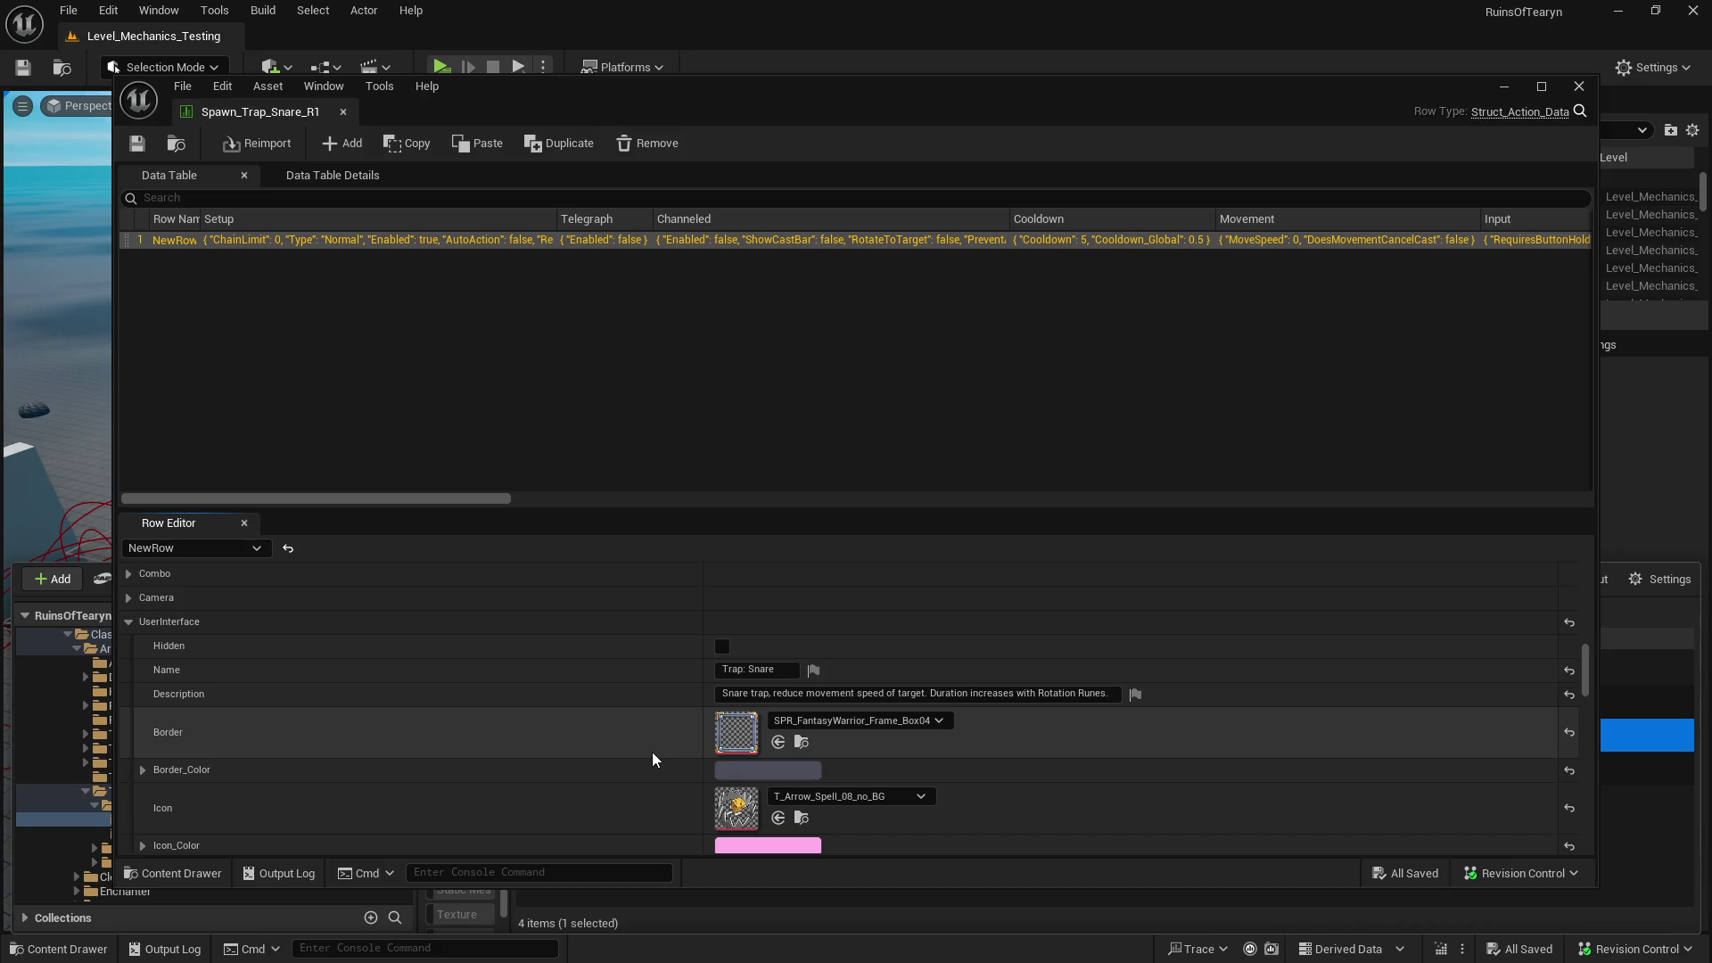
left_click(342, 112)
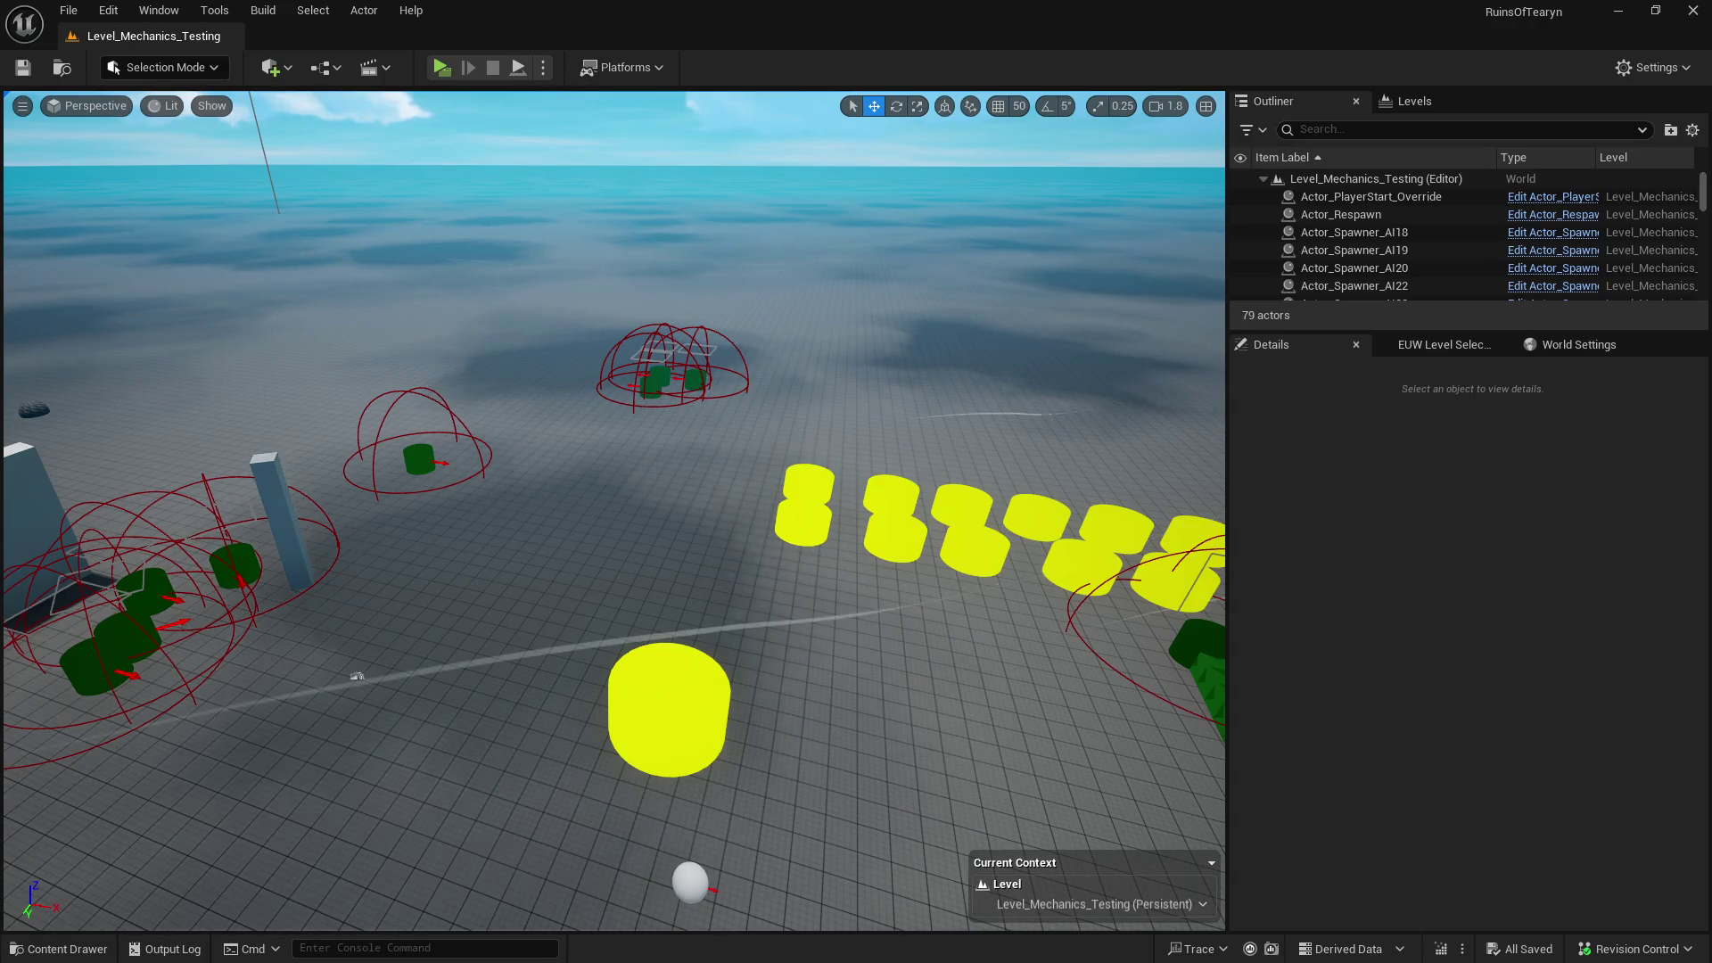
key("alt+Tab")
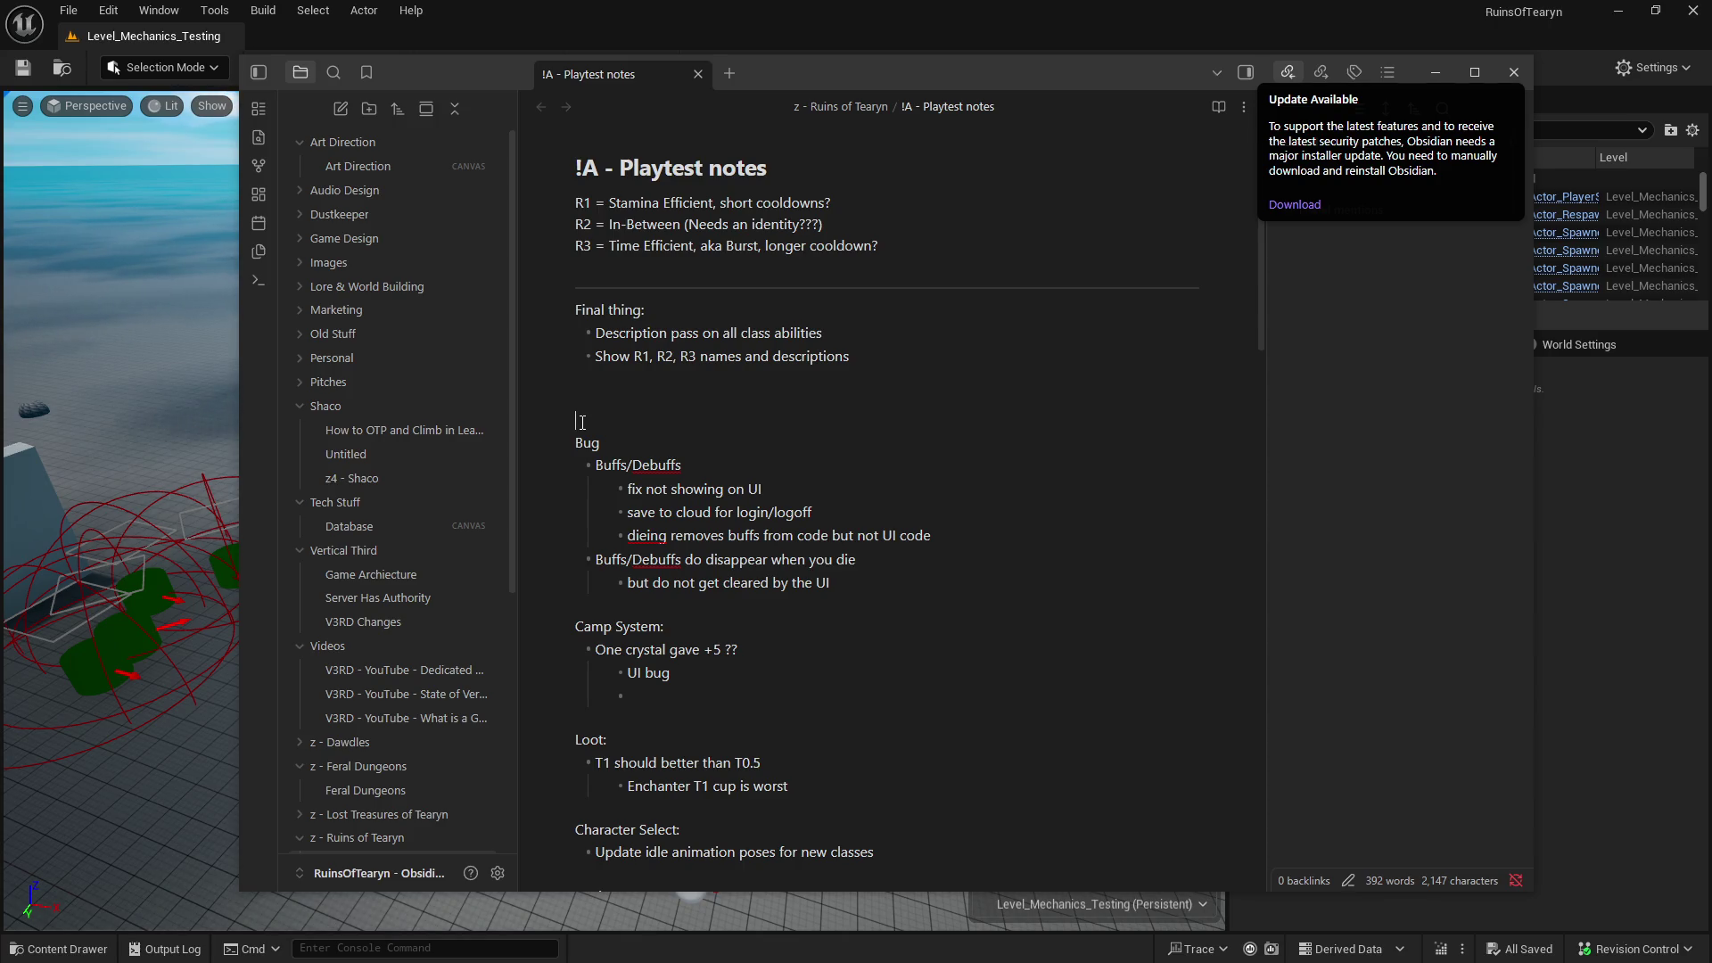
- Click an empty line in '!A - Playtest notes', then return to the Unreal Editor
left_click(583, 422)
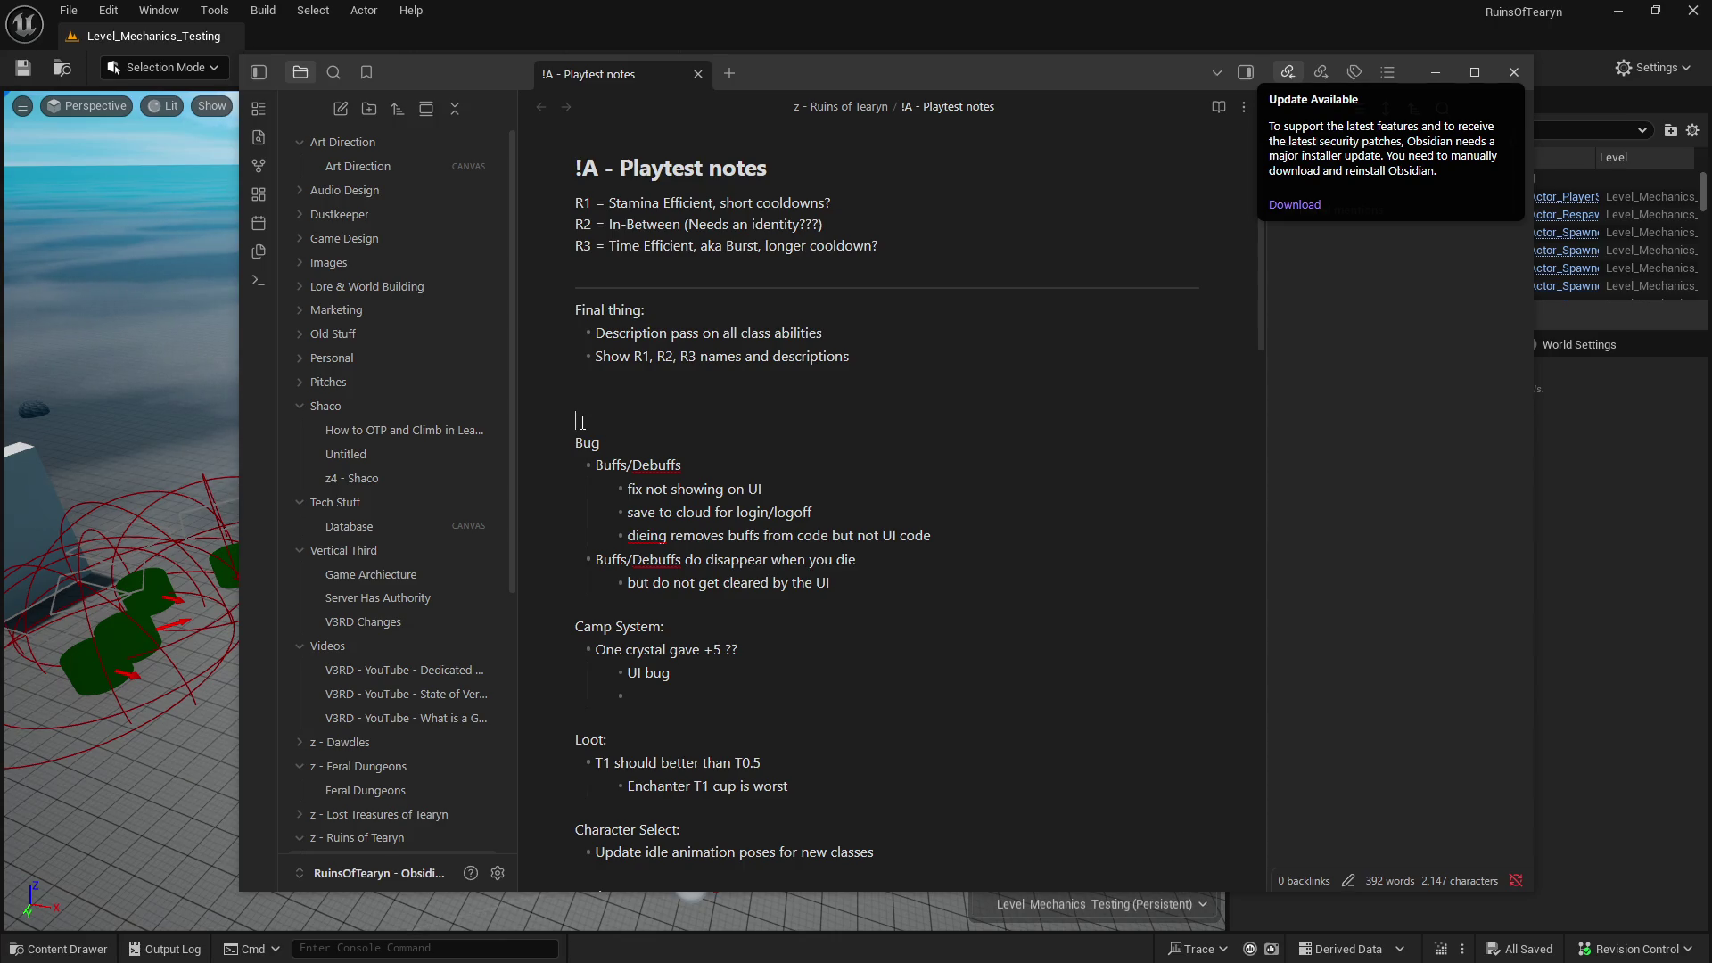
left_click(554, 24)
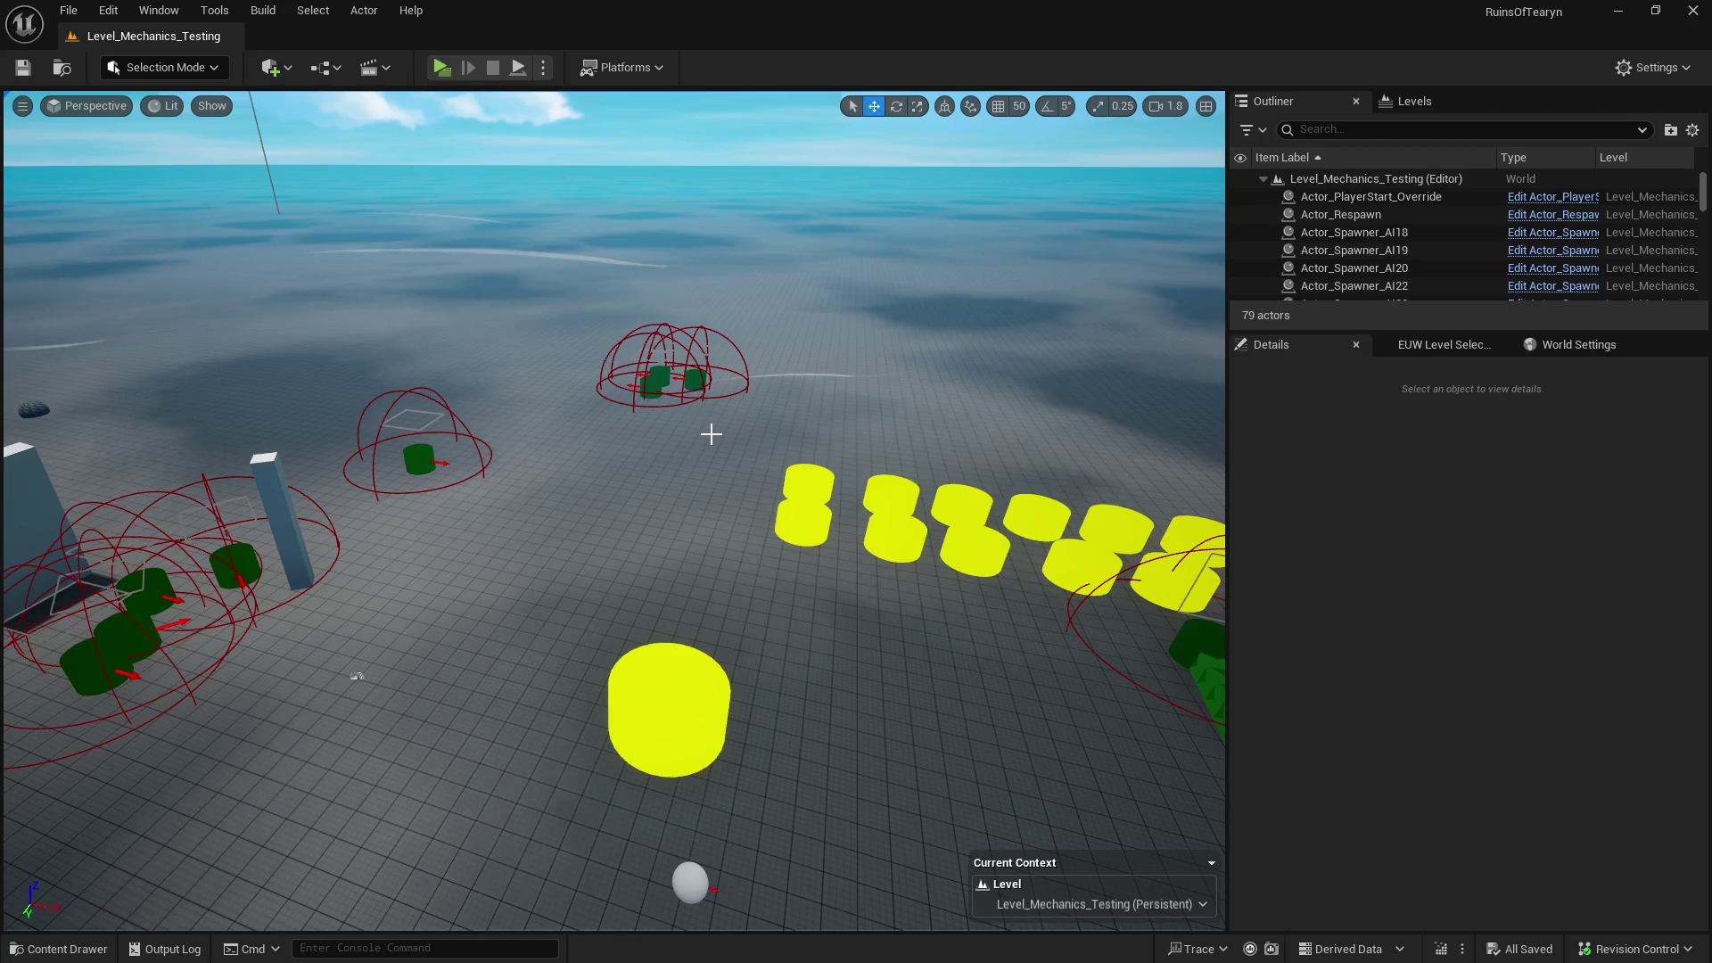
- Fly the viewport camera around toward the green block triangle
mouse_move(624, 455)
left_mouse_down()
mouse_move(624, 419)
mouse_move(637, 425)
left_mouse_up()
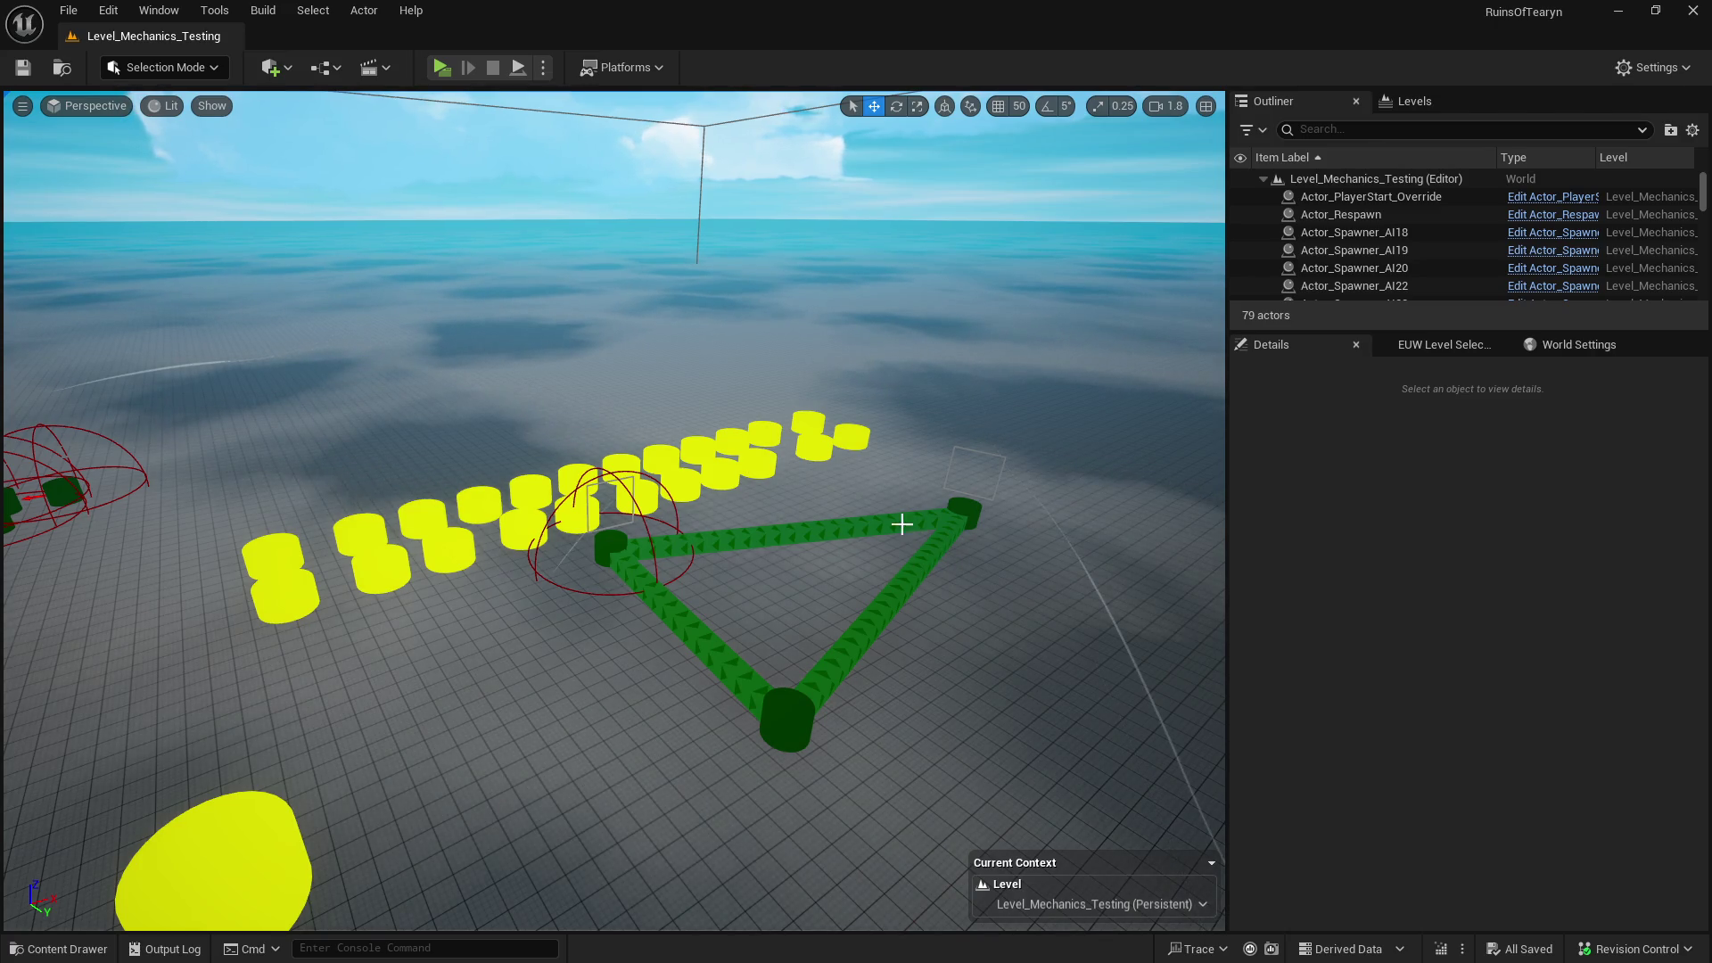
mouse_move(901, 520)
left_mouse_down()
mouse_move(758, 522)
mouse_move(616, 462)
left_mouse_up()
mouse_move(700, 526)
left_mouse_down()
mouse_move(609, 494)
mouse_move(624, 548)
mouse_move(777, 600)
mouse_move(695, 680)
mouse_move(669, 676)
left_mouse_up()
- Reopen the Content Drawer at Trap_Snare R1 Base and check the MMO folder list
key("ctrl+space")
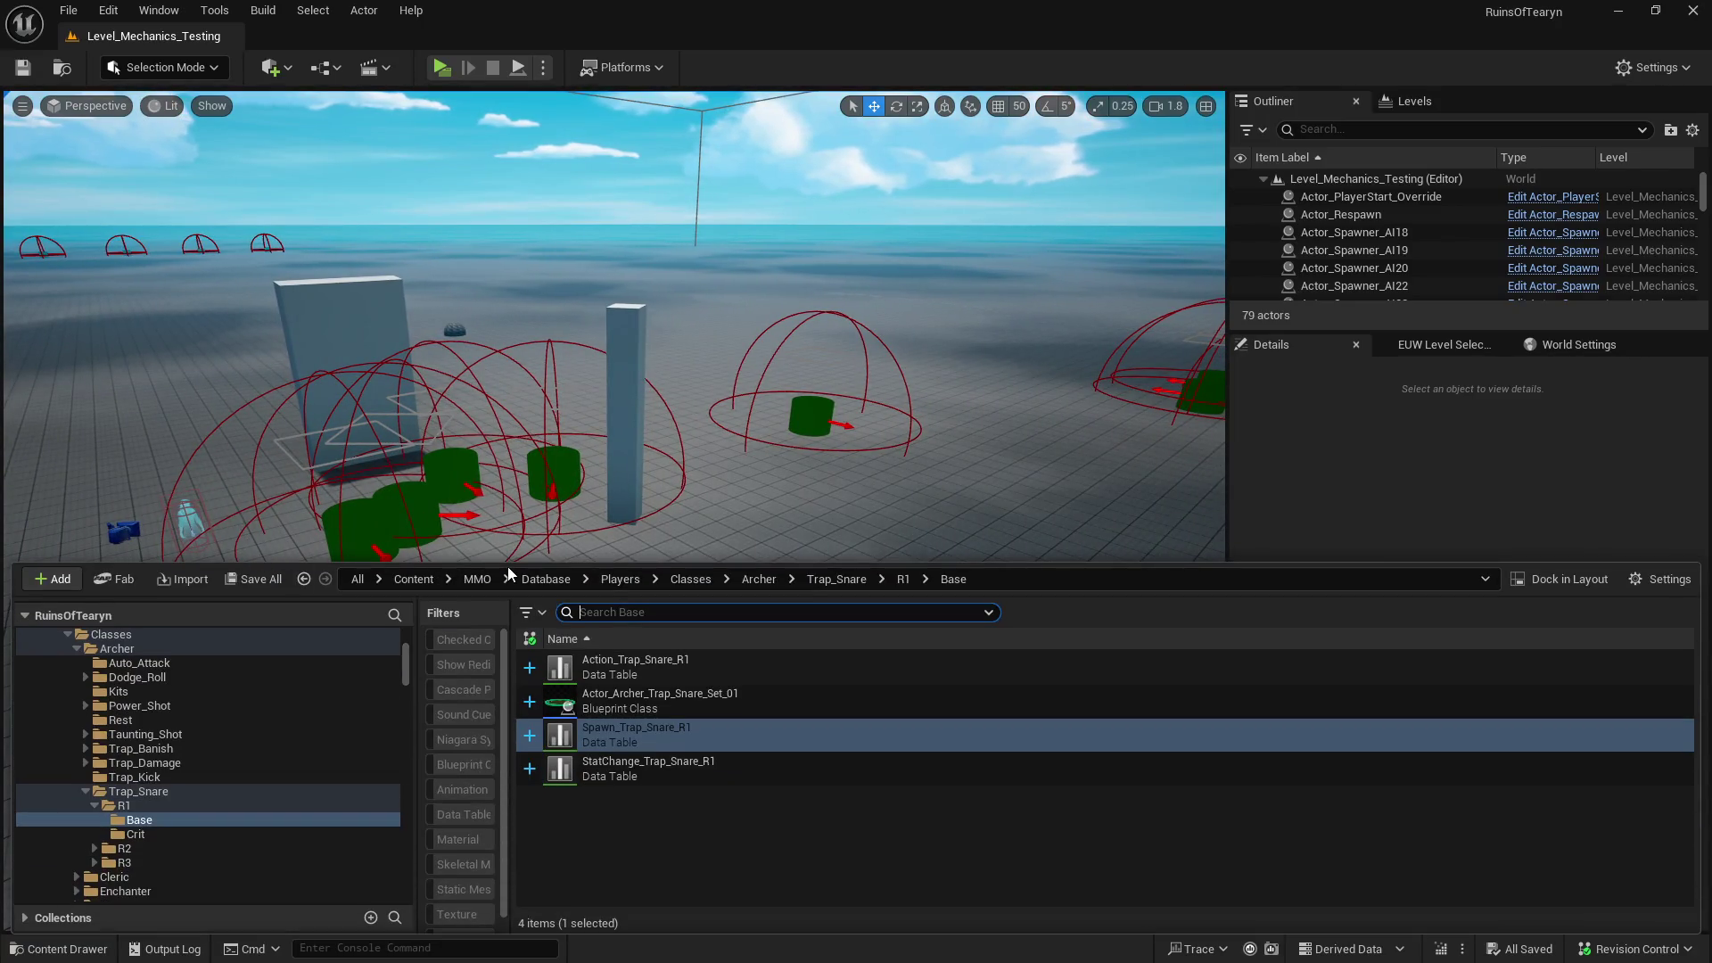
mouse_move(511, 560)
left_mouse_down()
mouse_move(511, 541)
mouse_move(506, 580)
left_mouse_up()
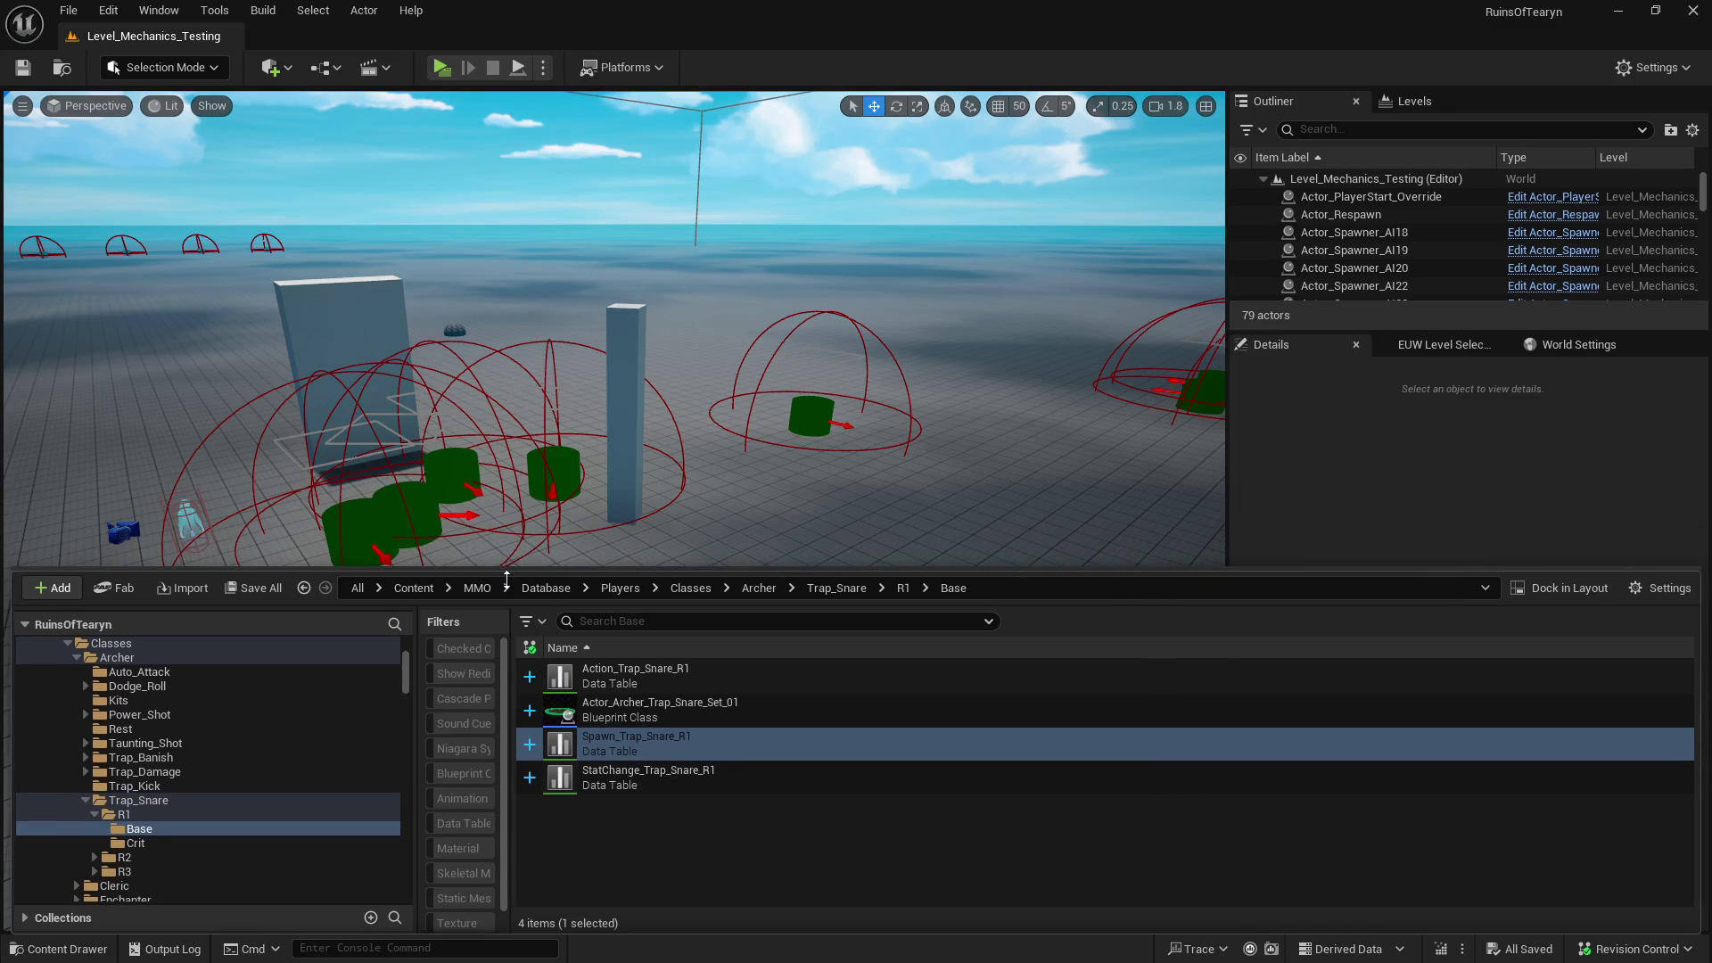
left_click(506, 587)
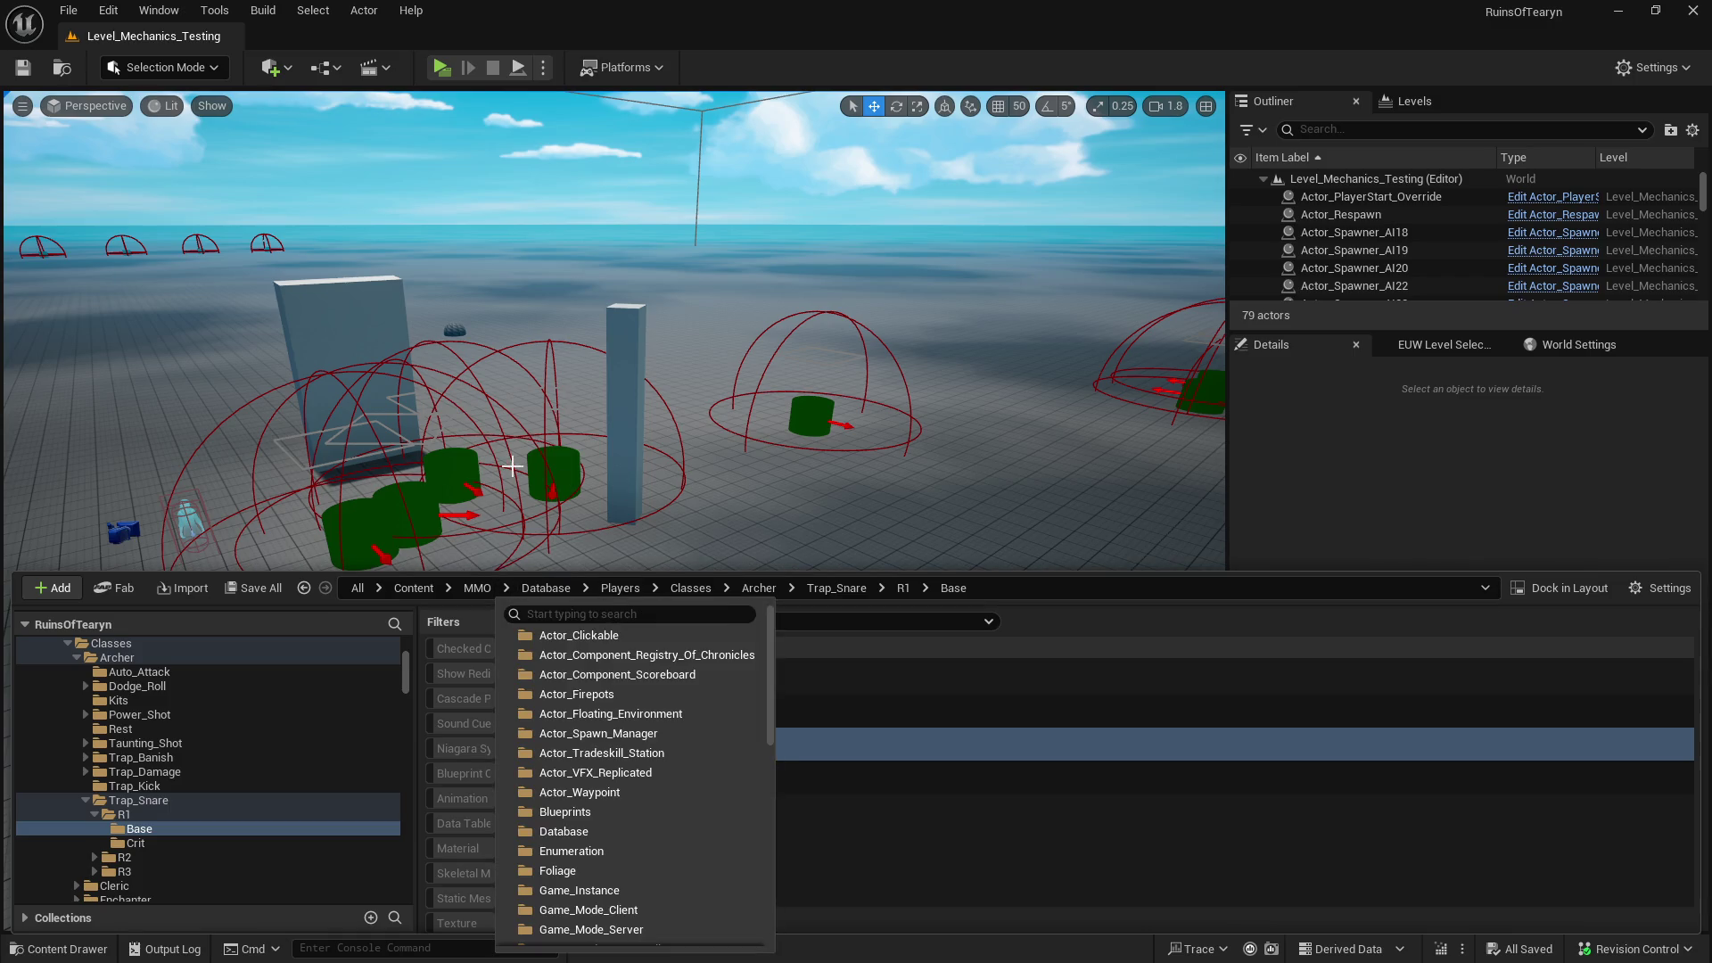
key("Escape")
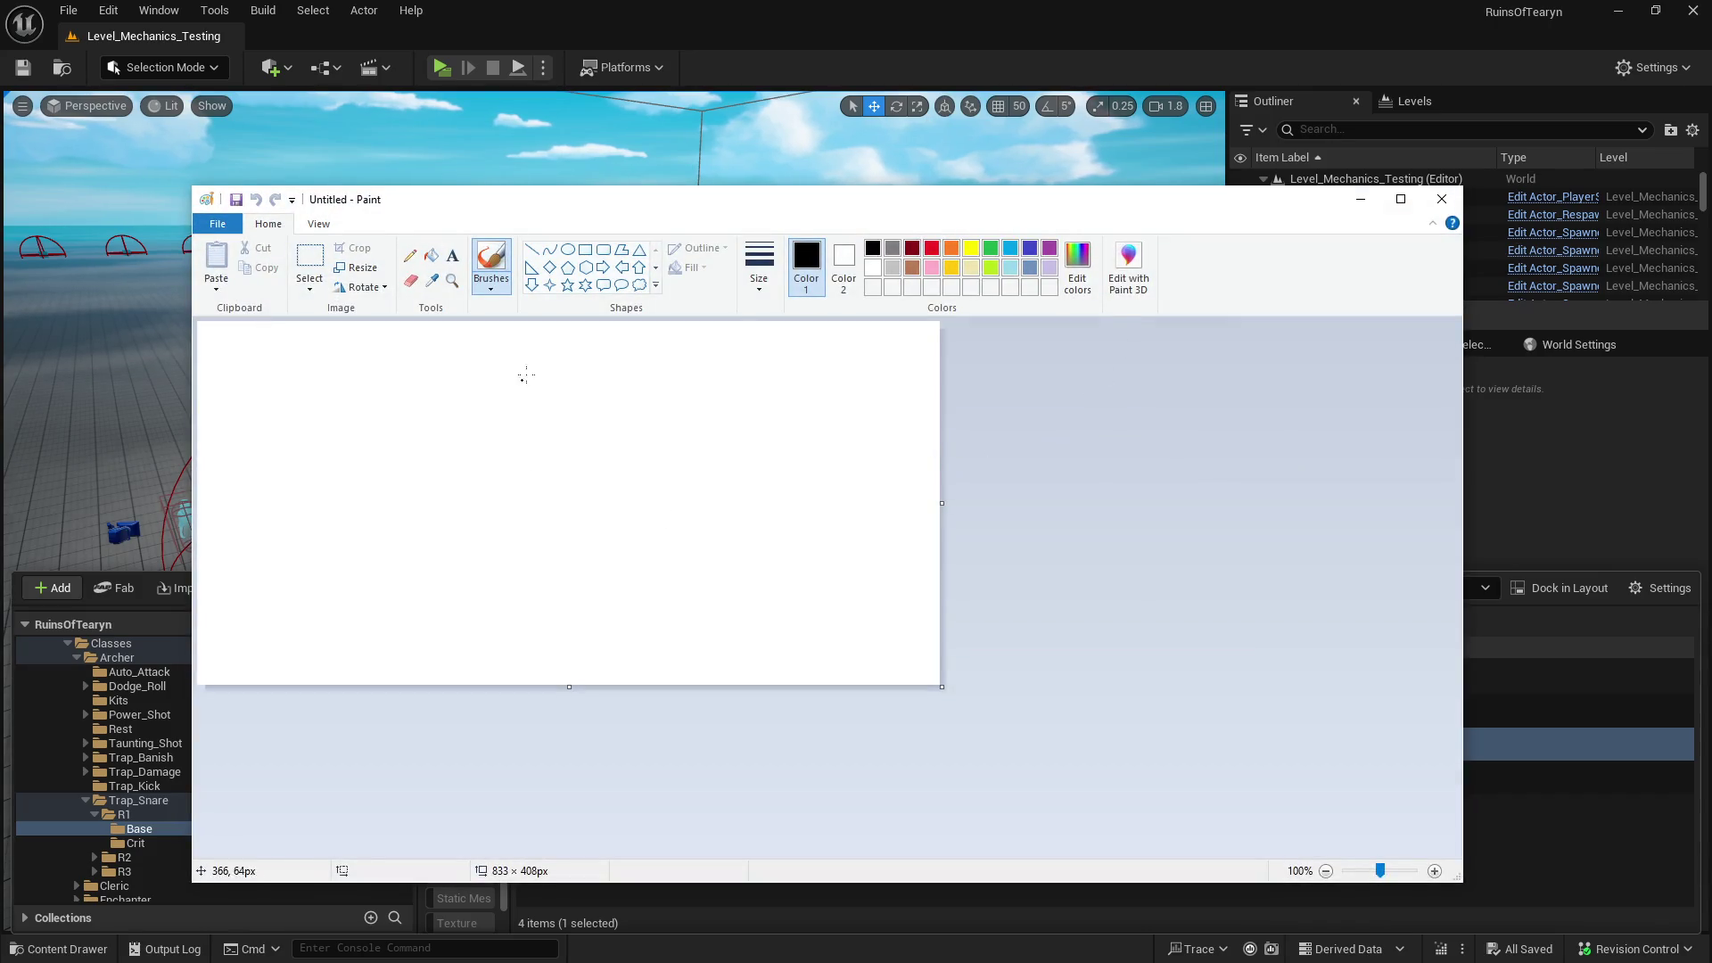
- Draw three circles A, B and C across the Paint canvas
left_click(430, 257)
left_click(410, 259)
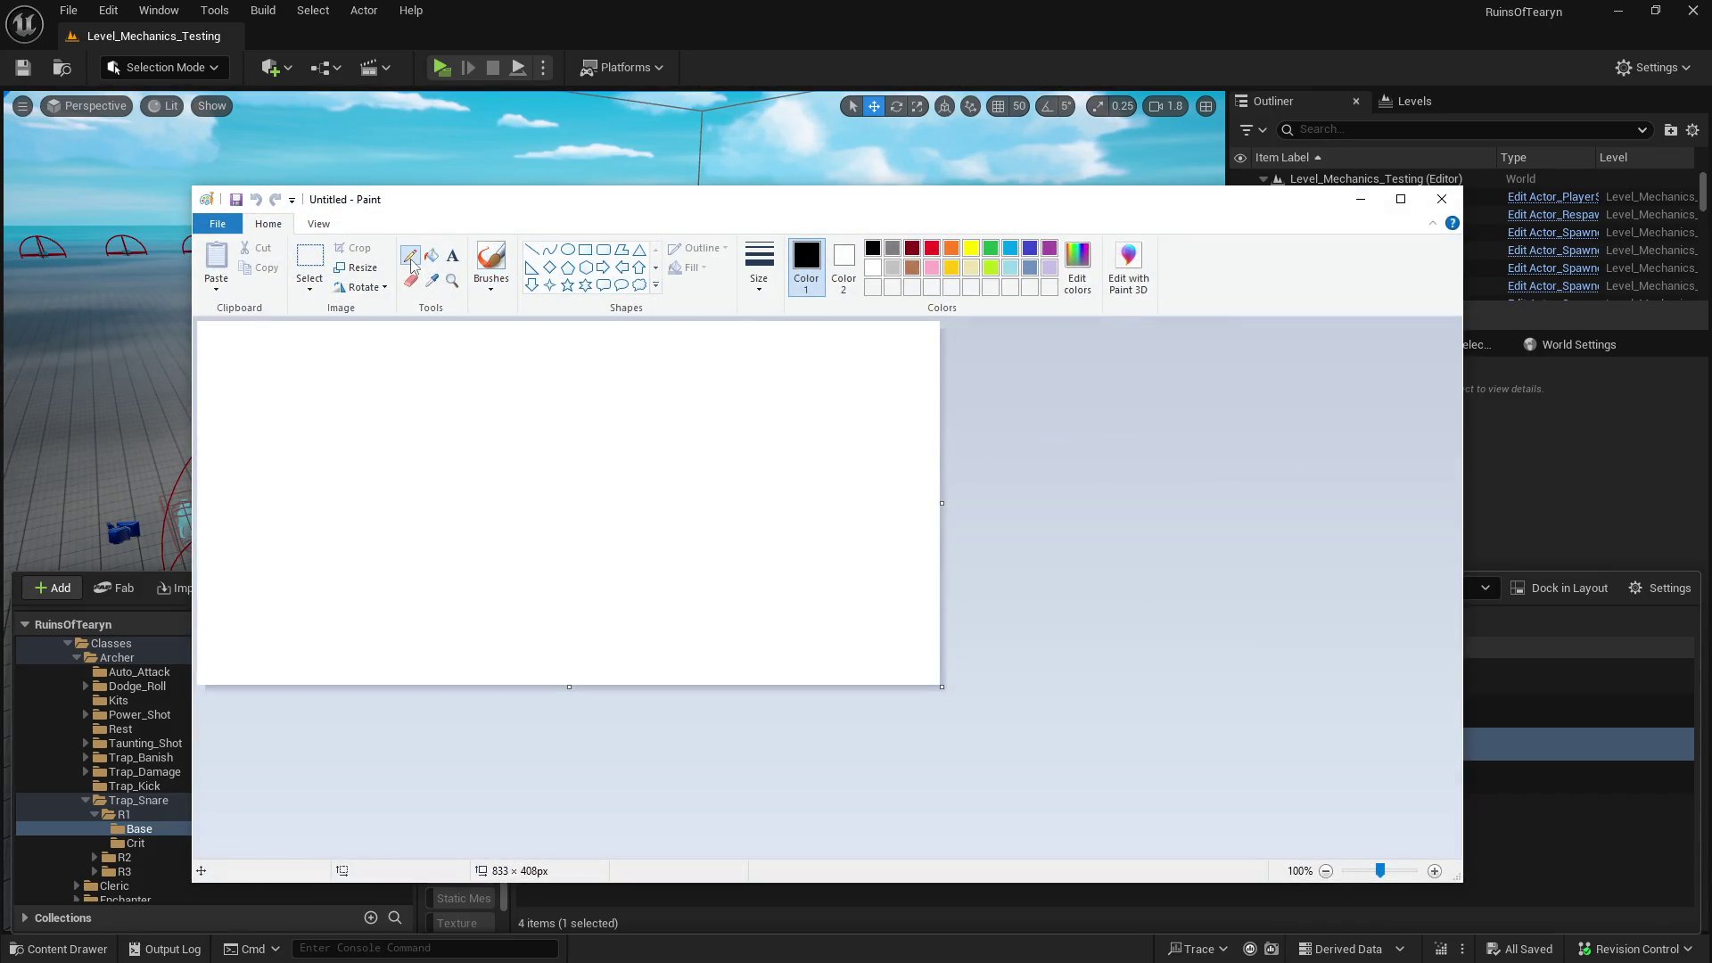
mouse_move(346, 481)
left_mouse_down()
mouse_move(371, 540)
mouse_move(341, 482)
left_mouse_up()
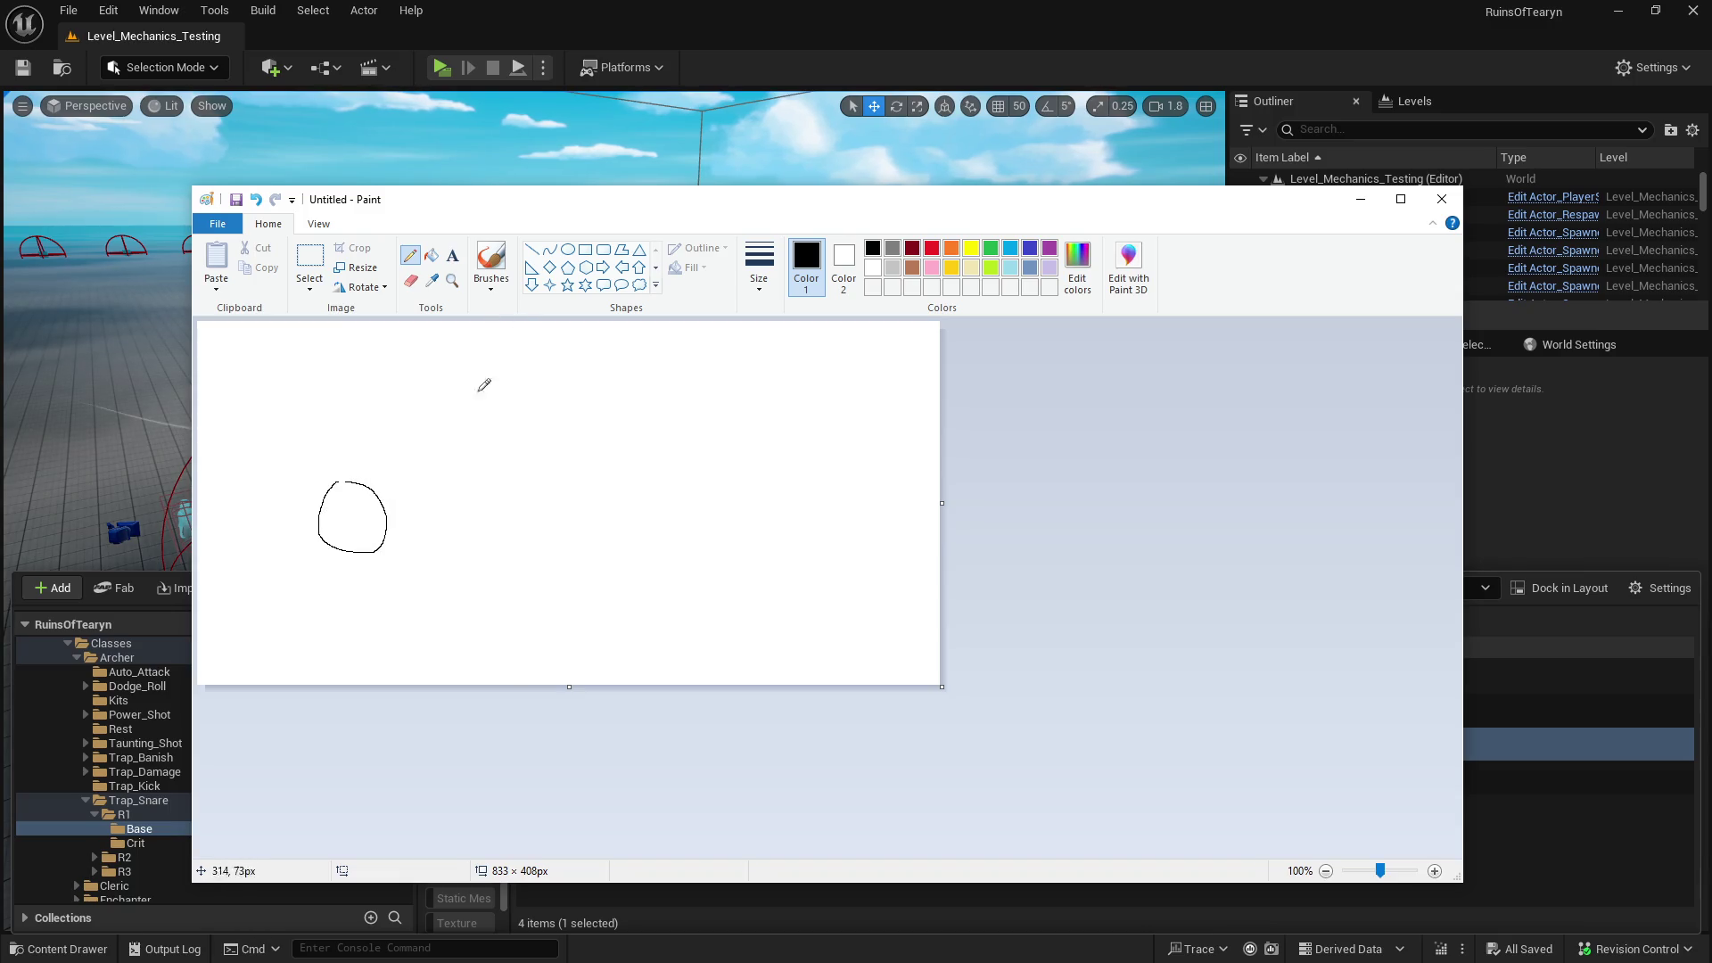
mouse_move(513, 493)
left_mouse_down()
mouse_move(501, 483)
mouse_move(528, 504)
left_mouse_up()
mouse_move(632, 474)
left_mouse_down()
mouse_move(575, 506)
mouse_move(635, 465)
left_mouse_up()
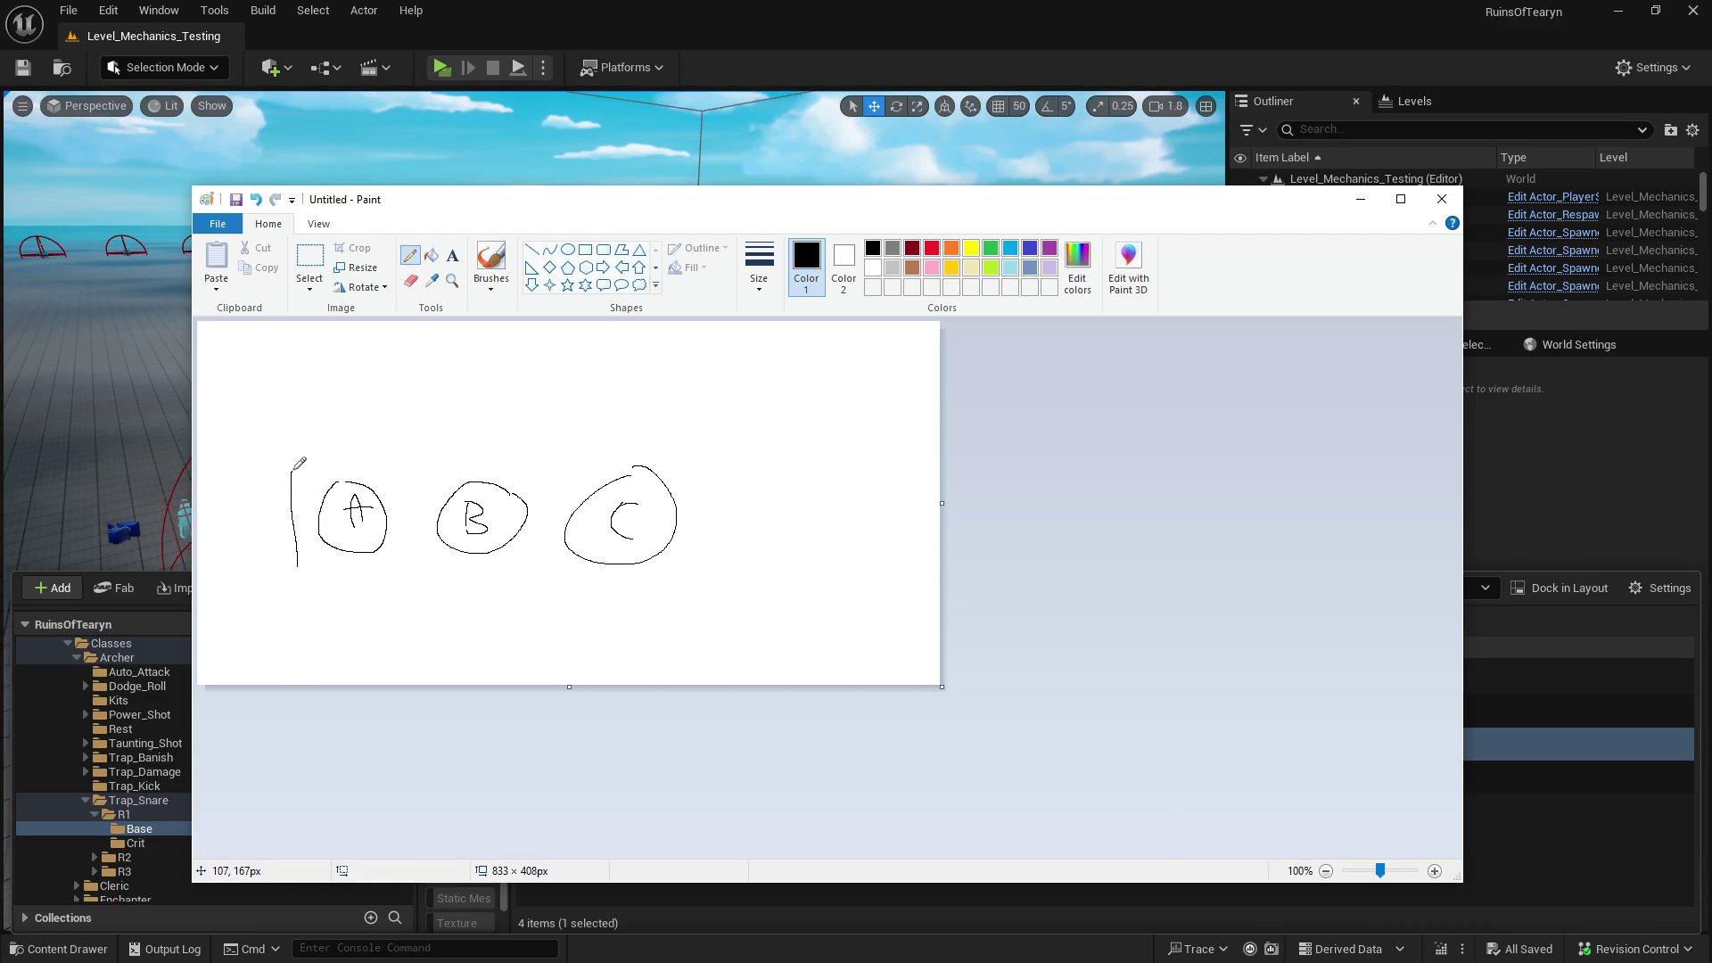
- Box each circle and draw a line across the top of all three boxes
left_click_drag(293, 470, 383, 469)
left_click_drag(418, 543, 336, 572)
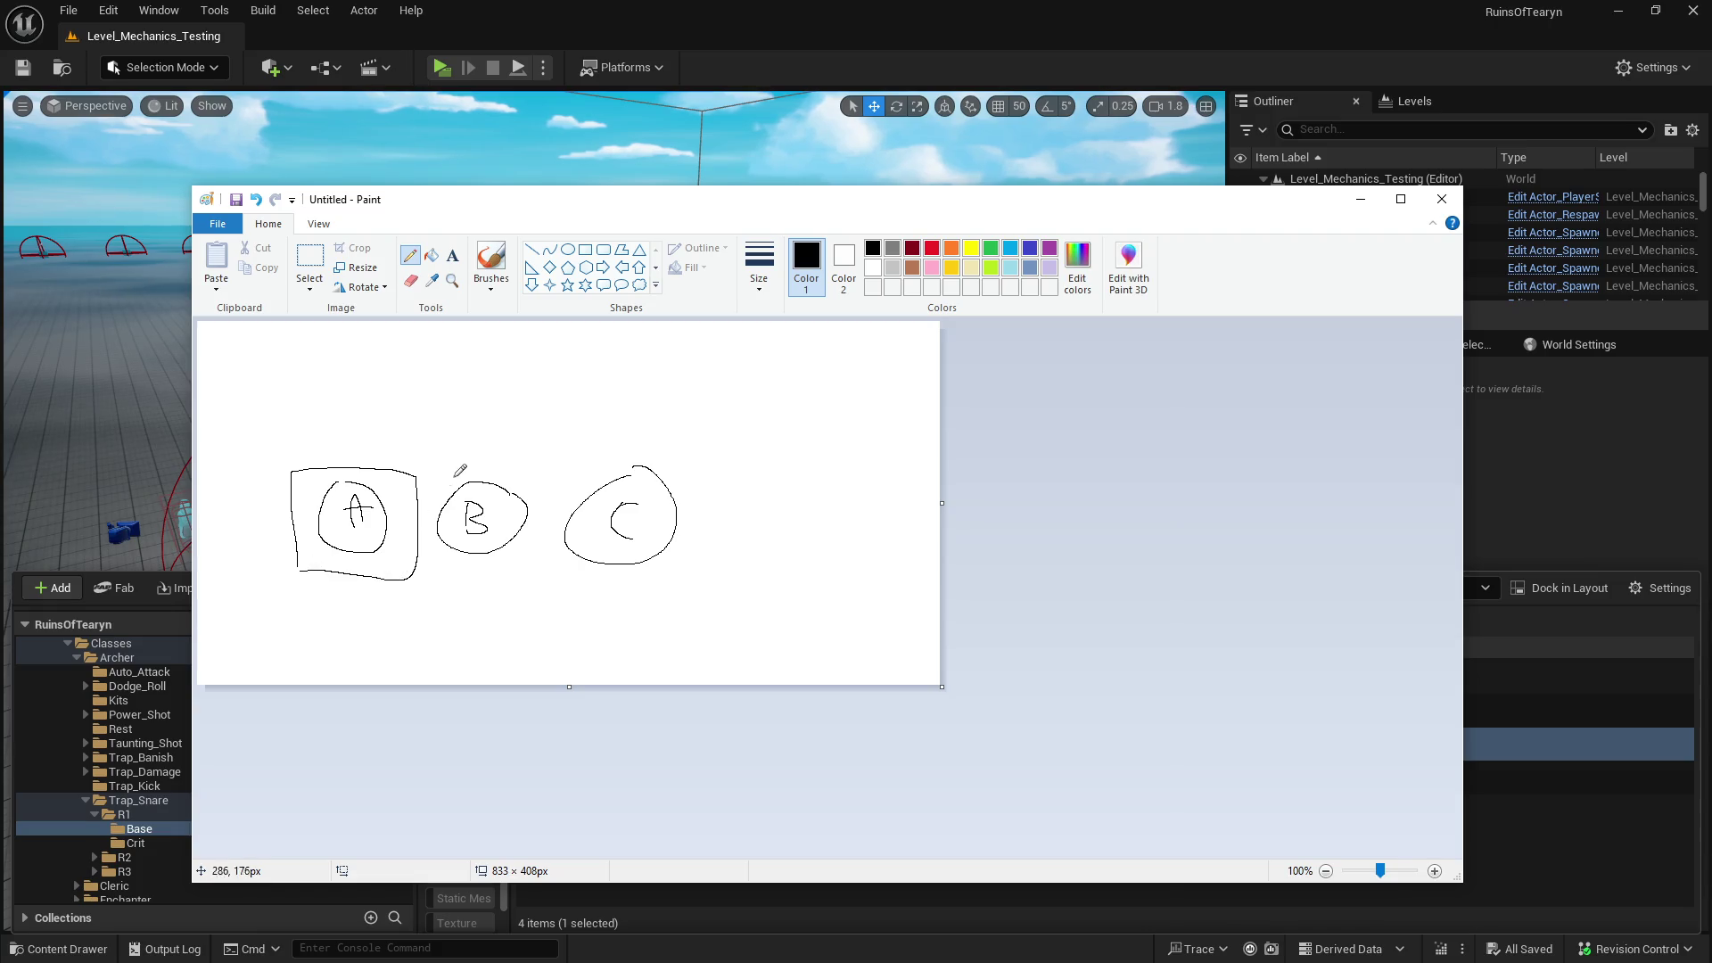
mouse_move(428, 471)
left_mouse_down()
mouse_move(424, 578)
mouse_move(500, 466)
mouse_move(549, 540)
mouse_move(478, 576)
left_mouse_up()
mouse_move(571, 466)
left_mouse_down()
mouse_move(558, 546)
mouse_move(663, 576)
mouse_move(723, 474)
mouse_move(611, 461)
left_mouse_up()
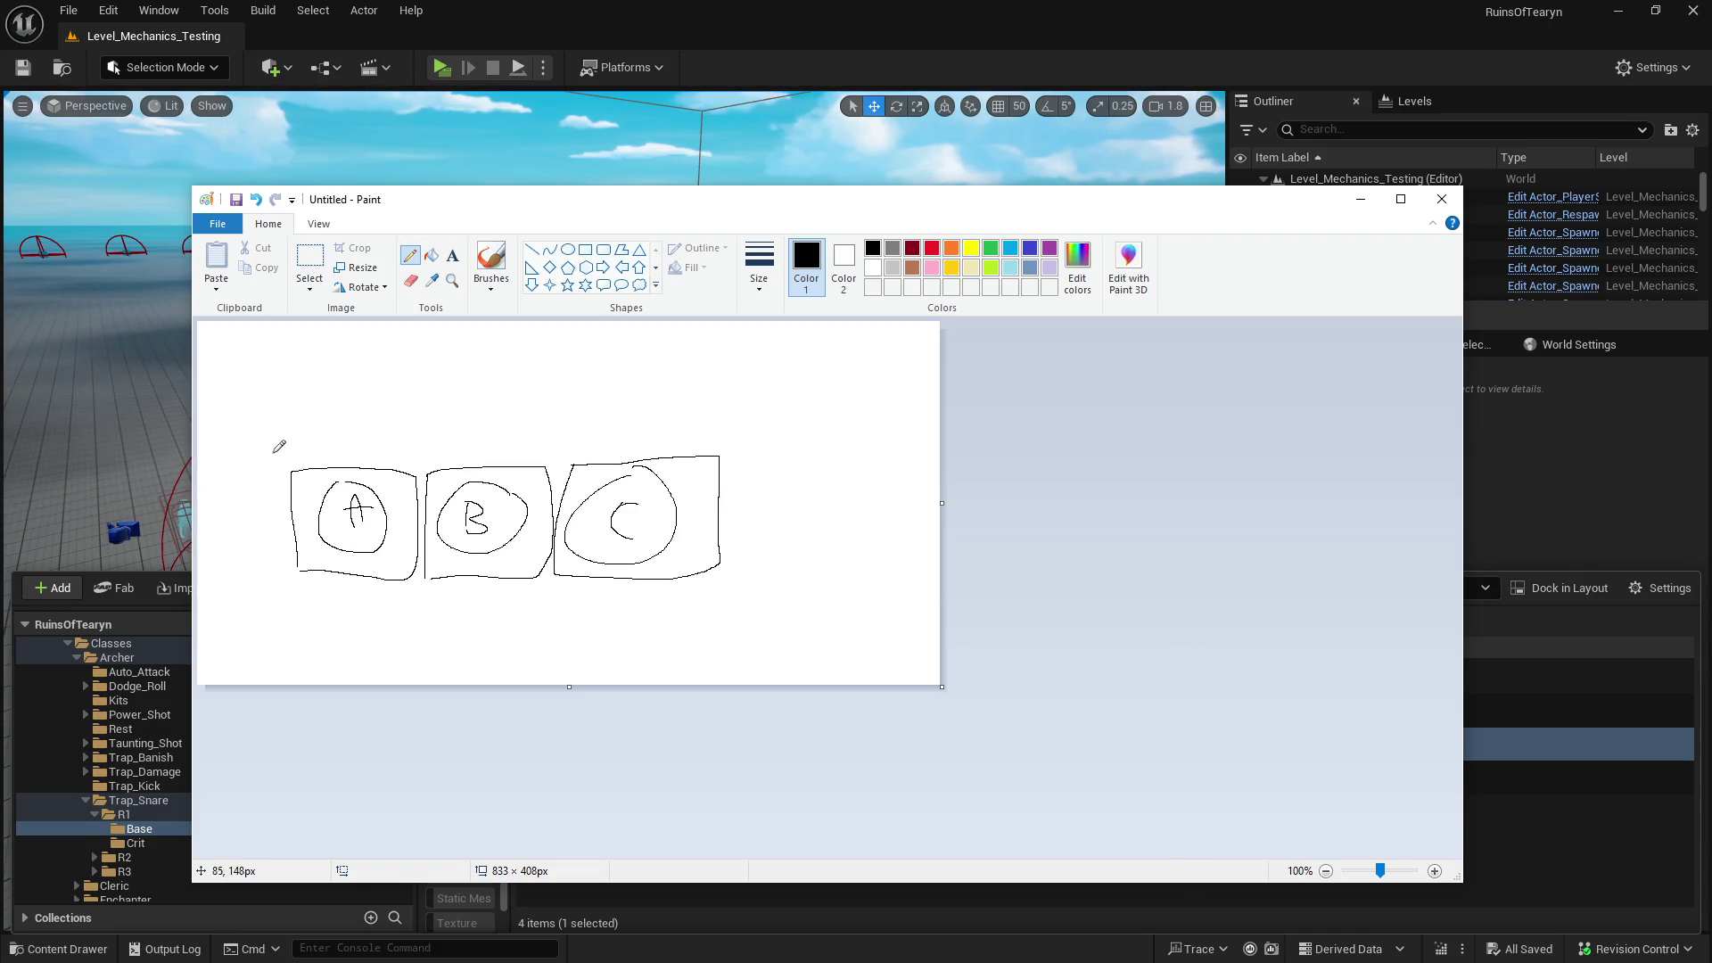
mouse_move(270, 427)
left_mouse_down()
mouse_move(656, 401)
mouse_move(747, 447)
left_mouse_up()
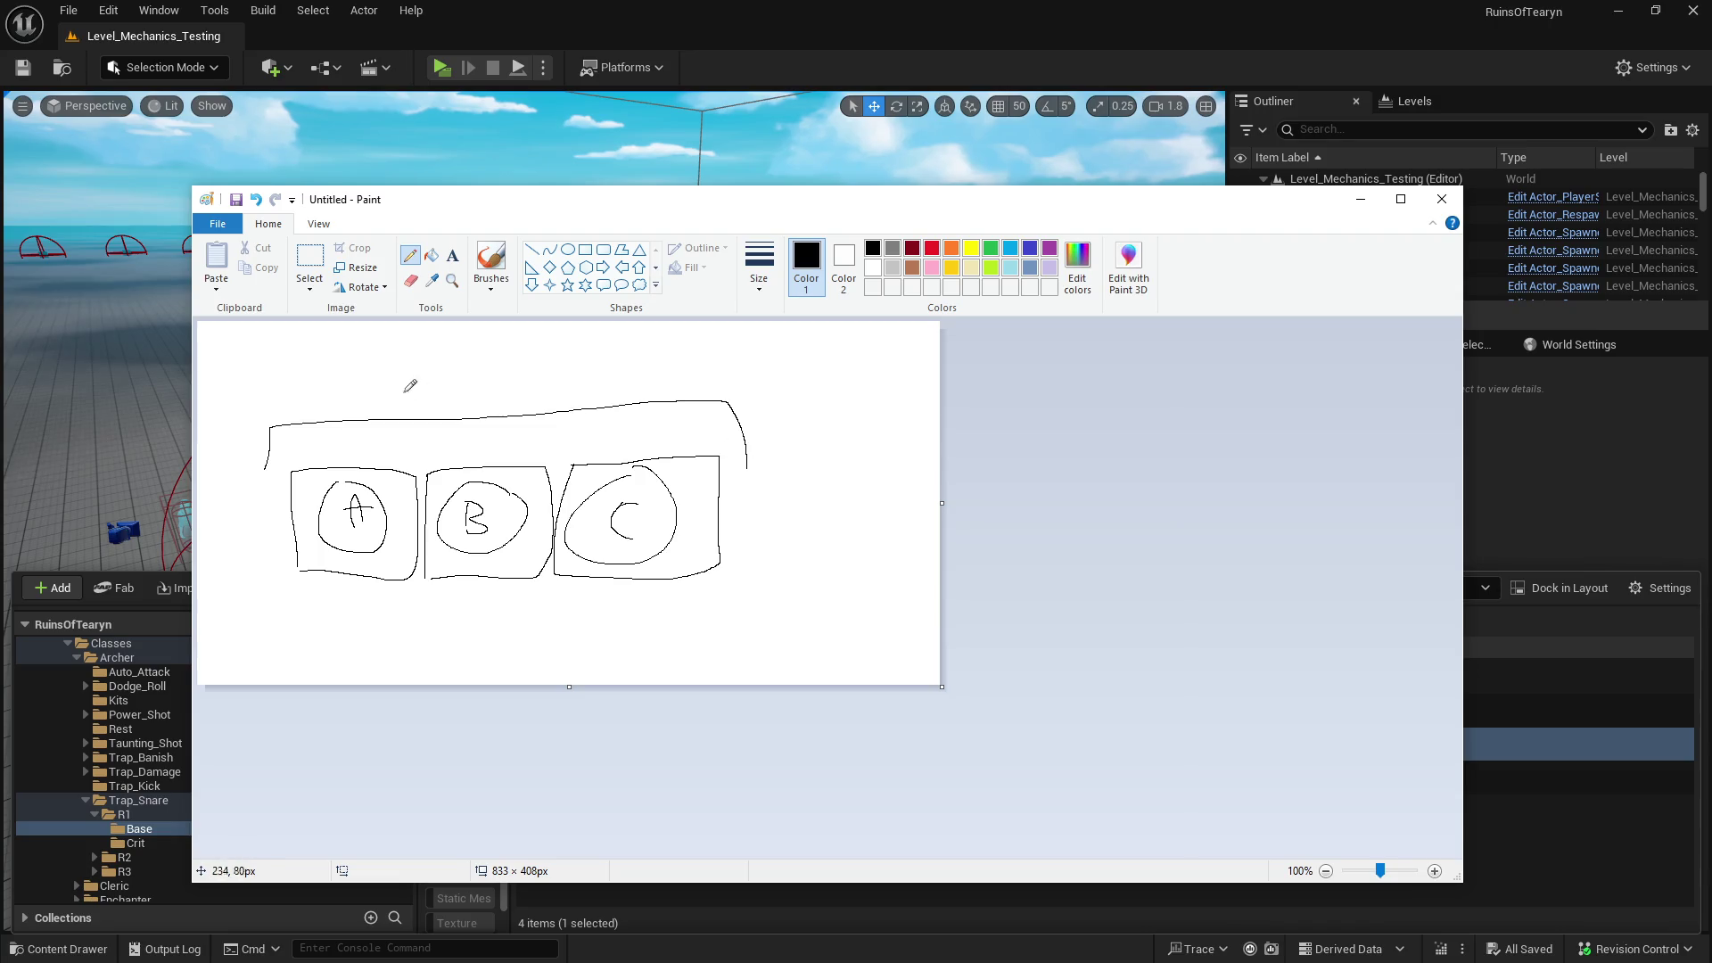
- Add the label 'mission manager' beside the M, then close Paint without saving
left_click(452, 255)
left_click(397, 357)
type("misi")
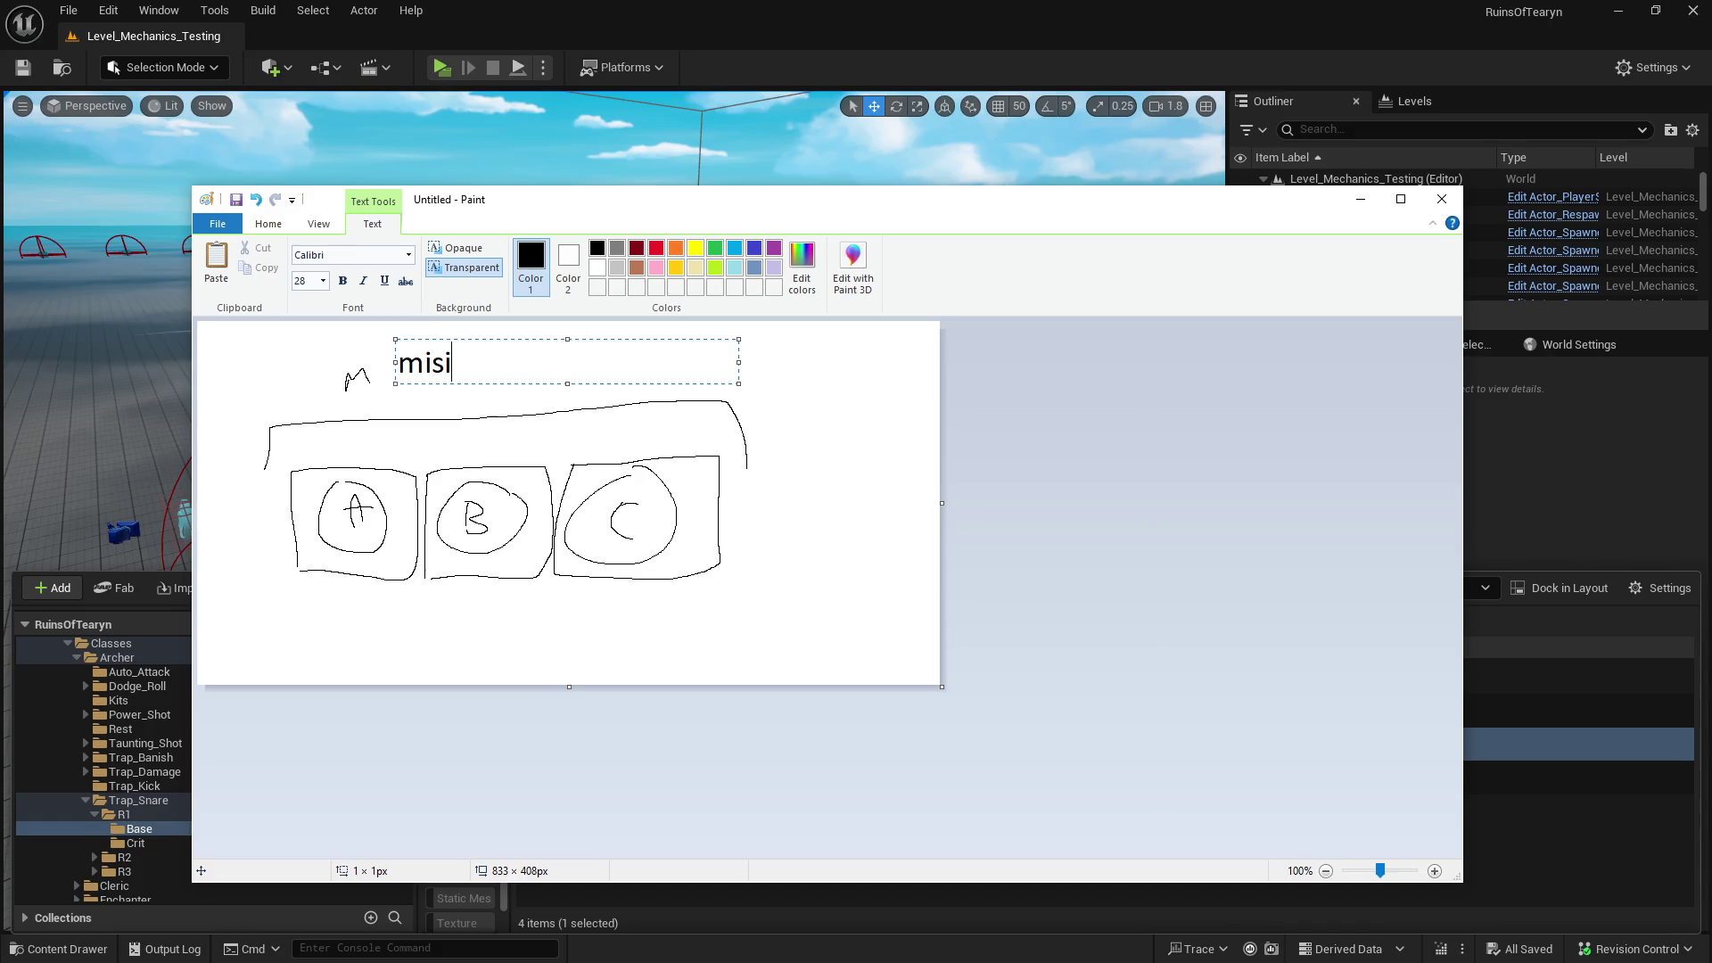
key("BackSpace")
type("sion manager")
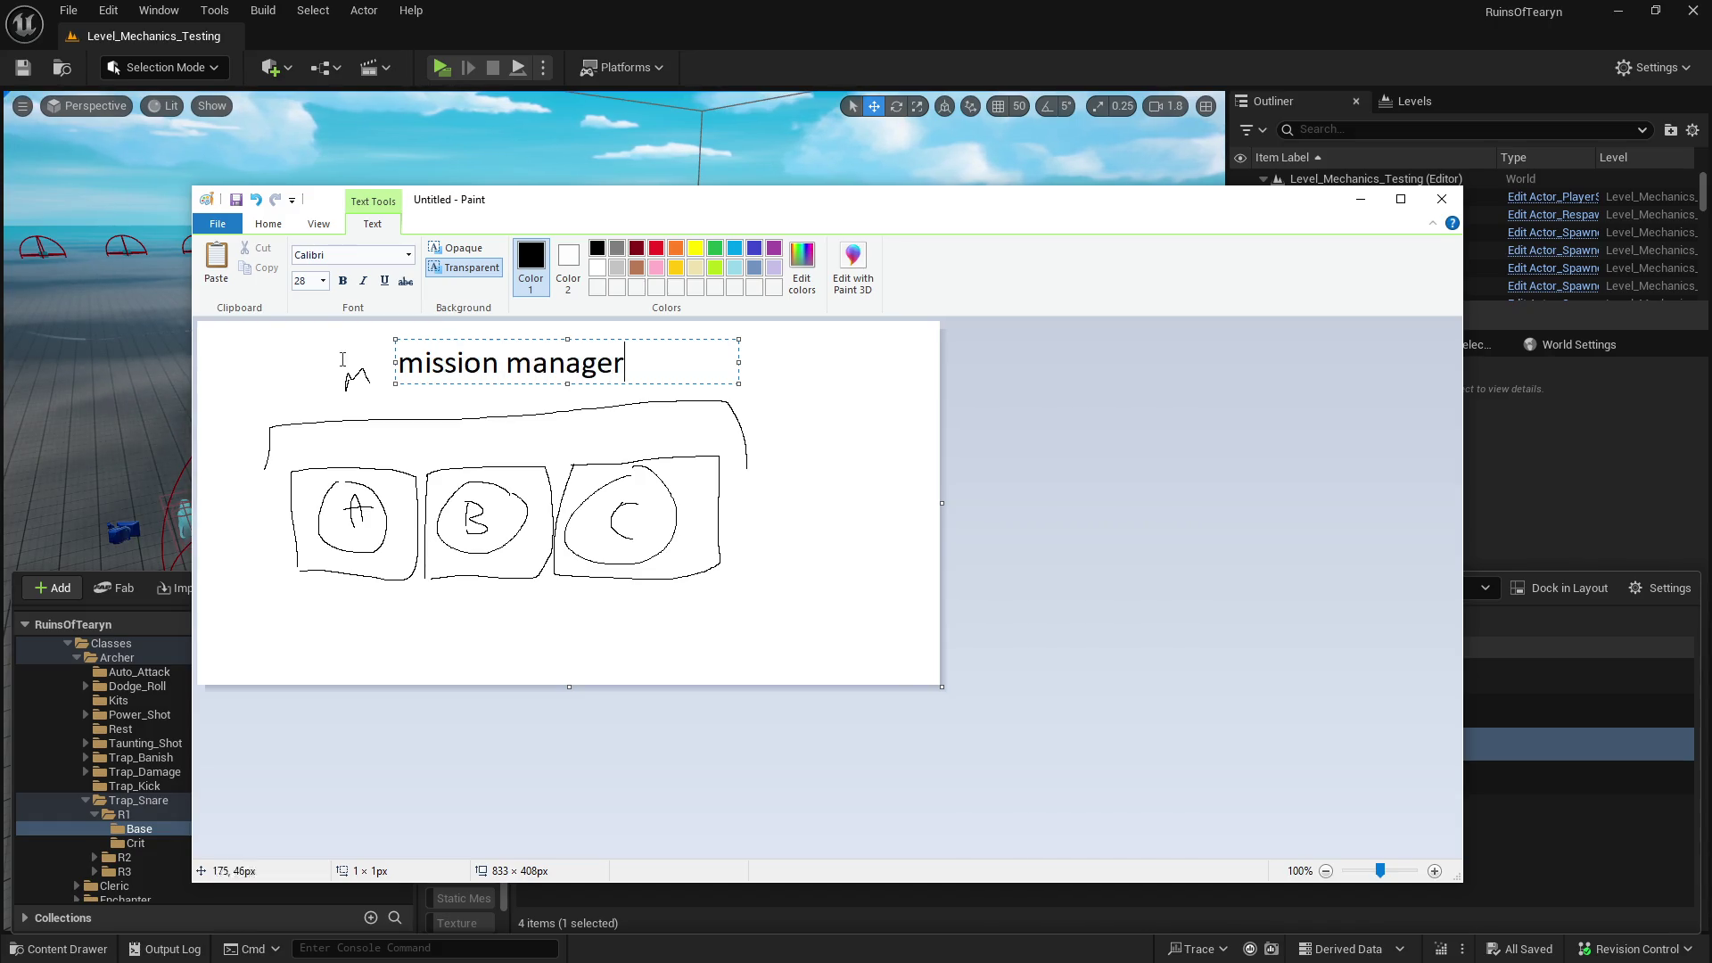
left_click(780, 377)
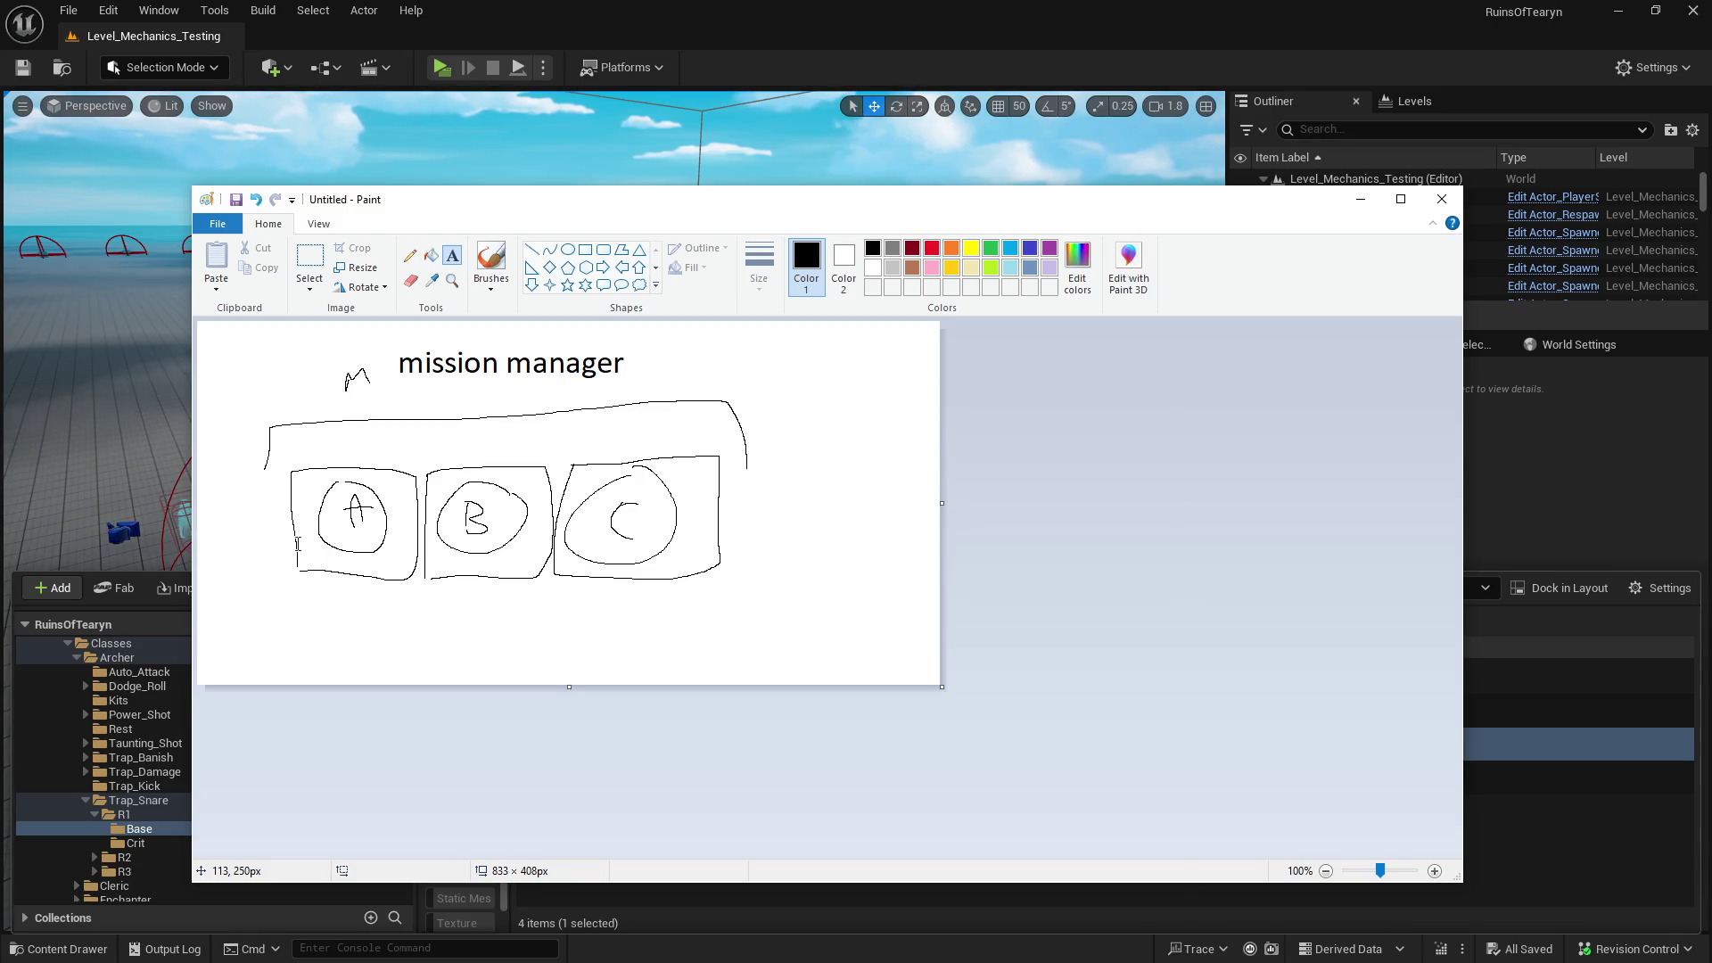
left_click(1442, 199)
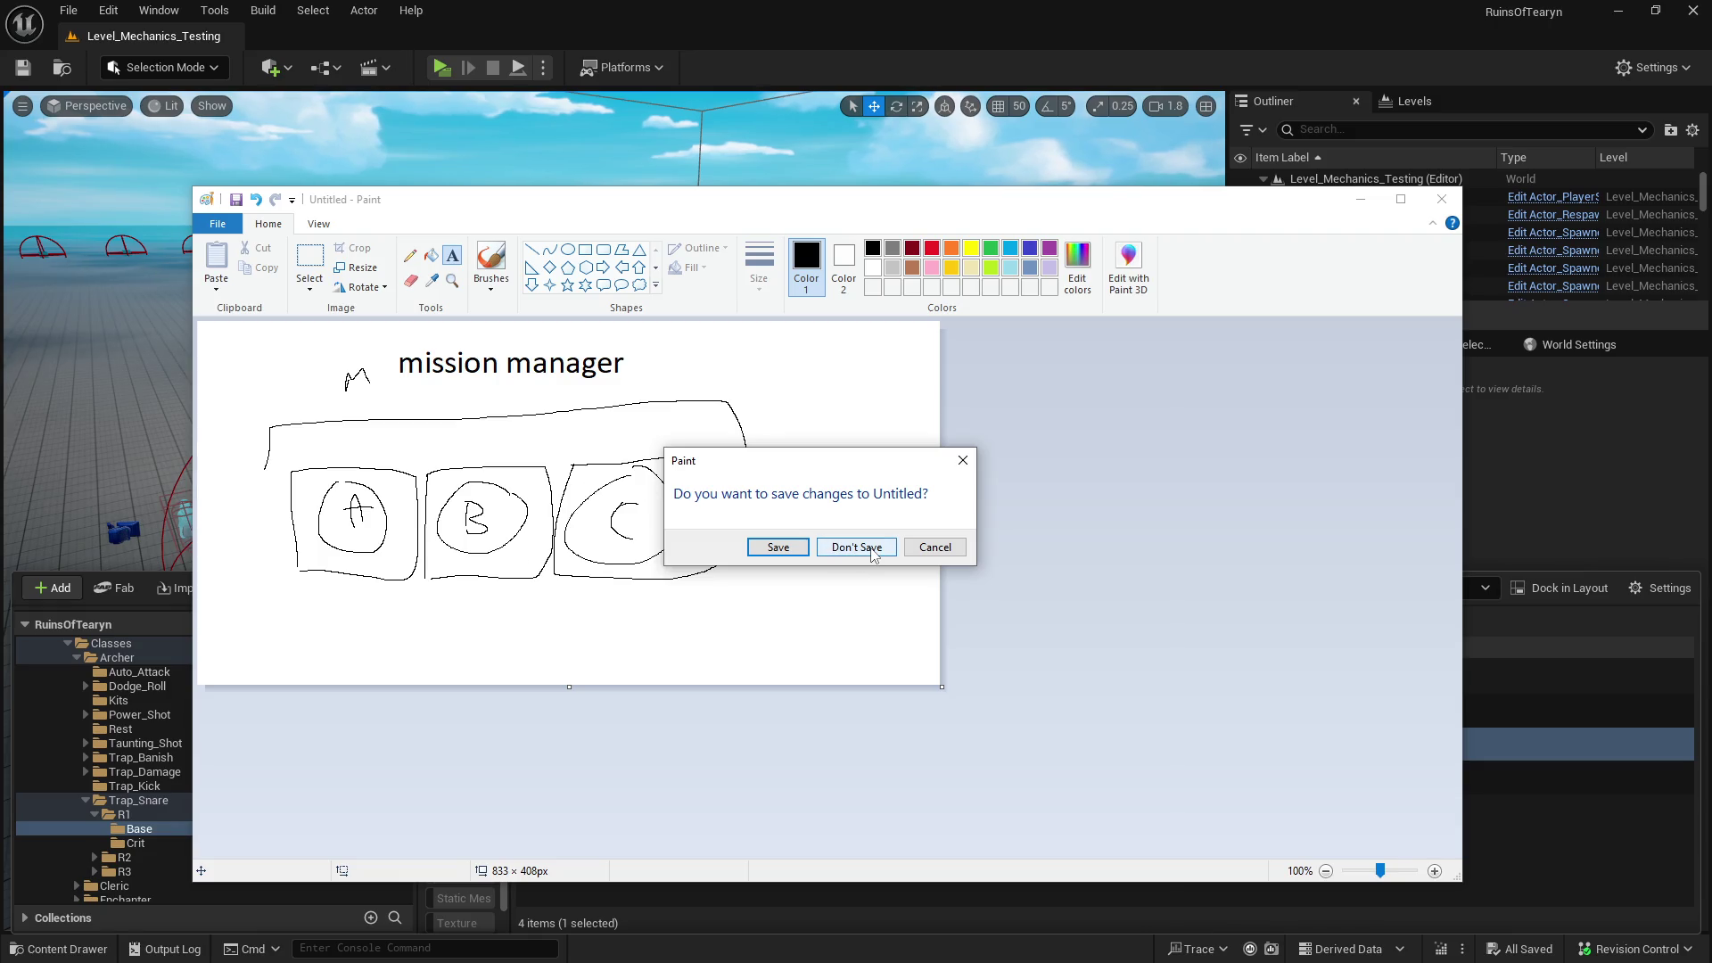
left_click(855, 550)
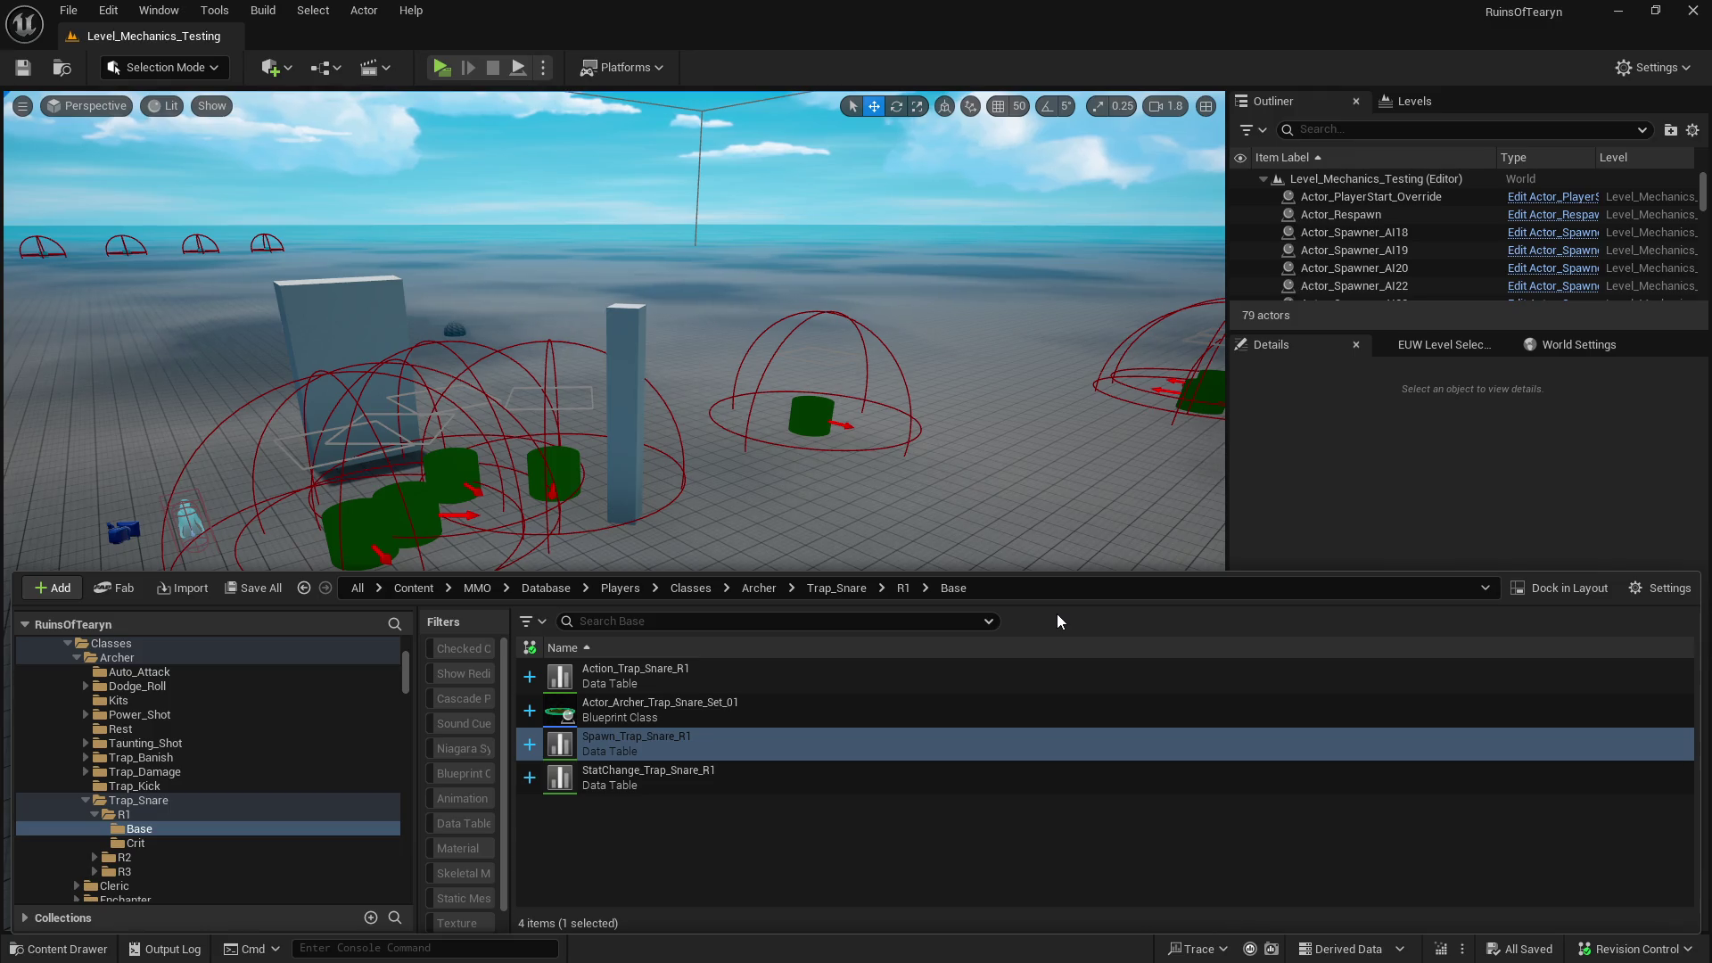
- Deselect Spawn_Trap_Snare_R1 in the Content Browser and switch to the Obsidian Playtest notes
left_click(713, 881)
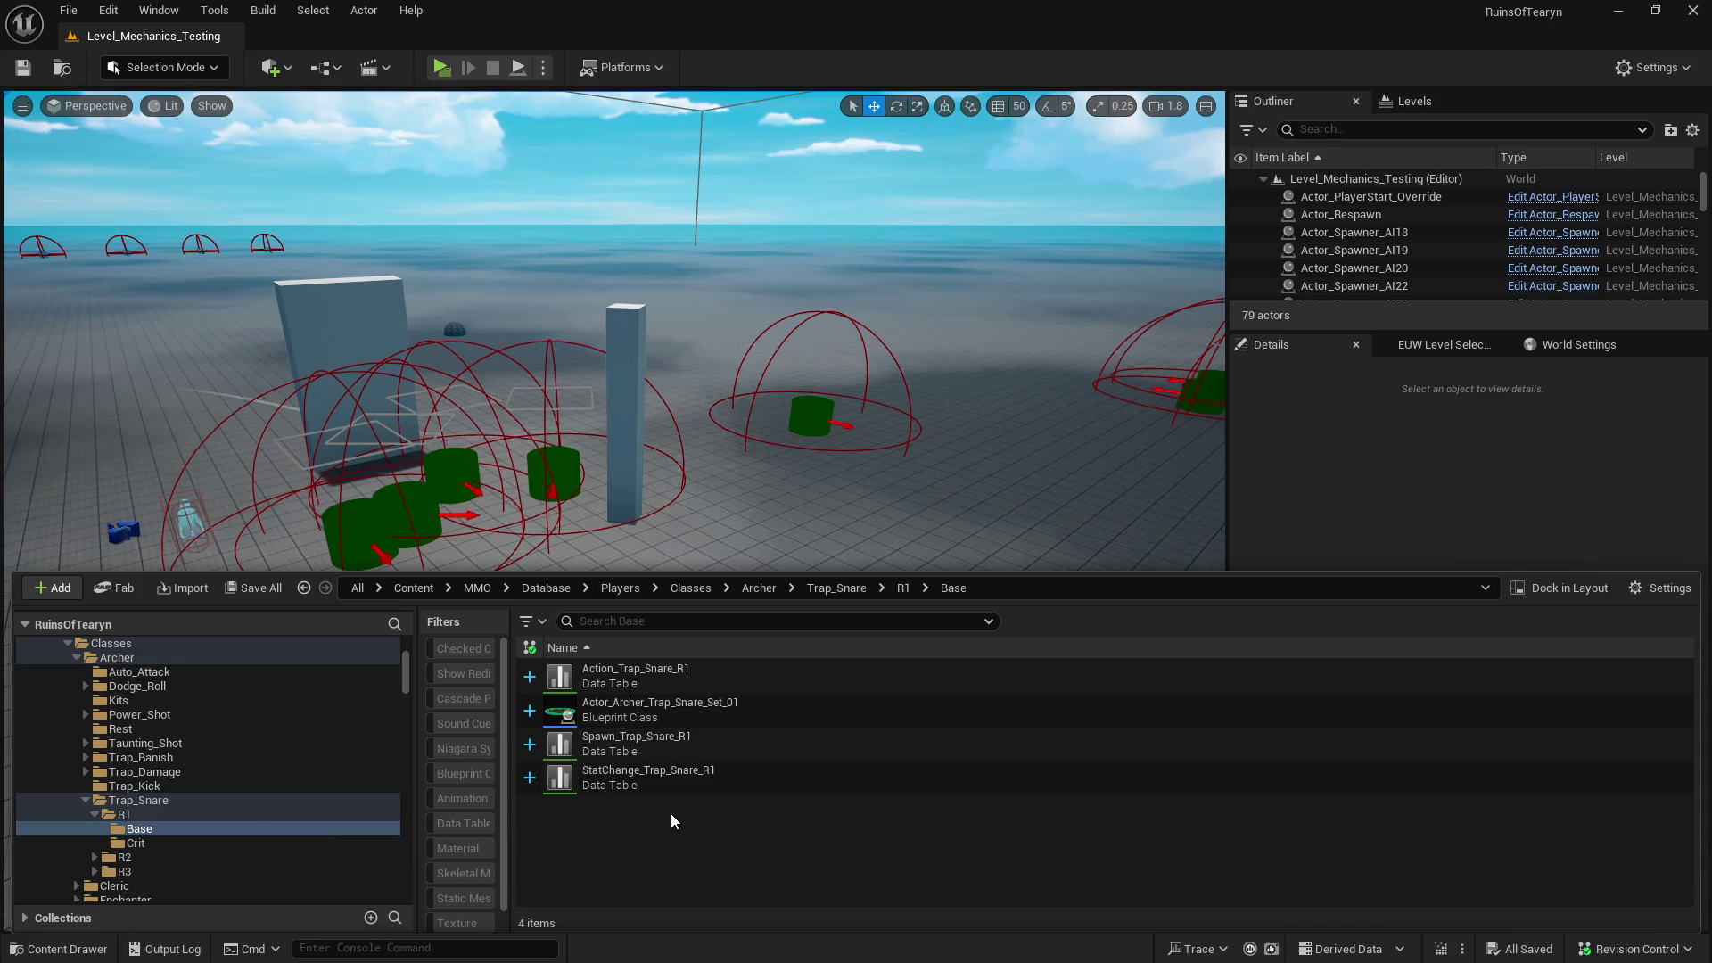
key("alt+Tab")
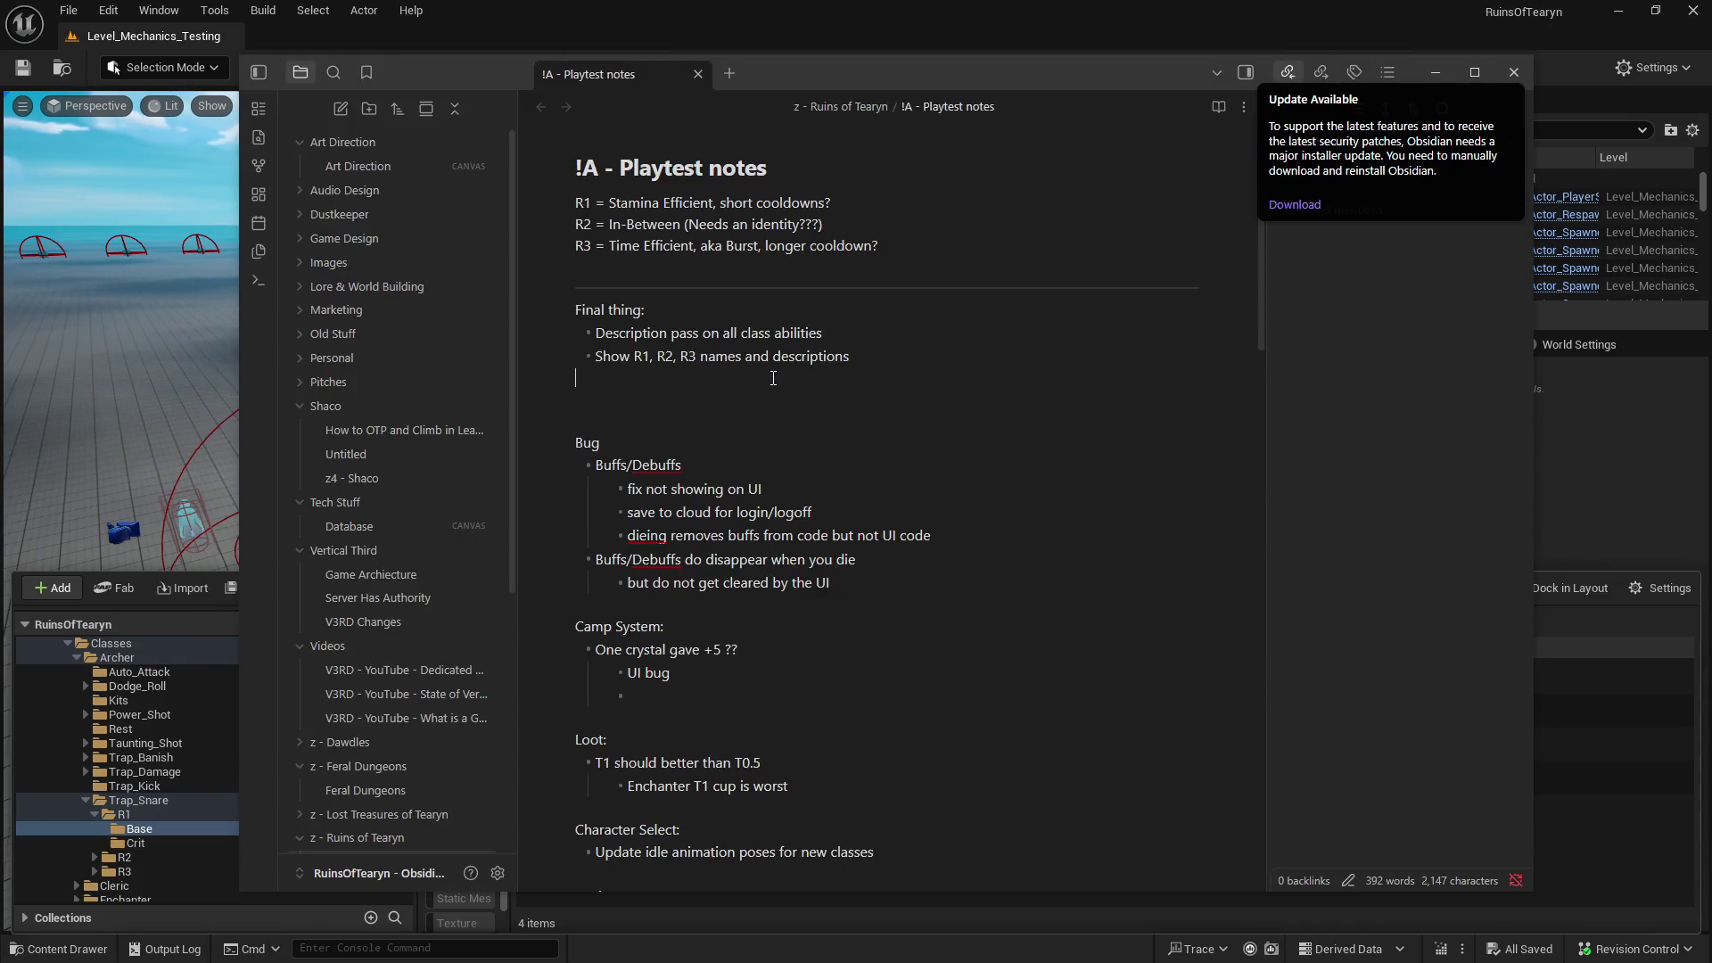
- Add a new line under the R1, R2, R3 bullet and start a Play-in-Editor session
key("Return")
type("A")
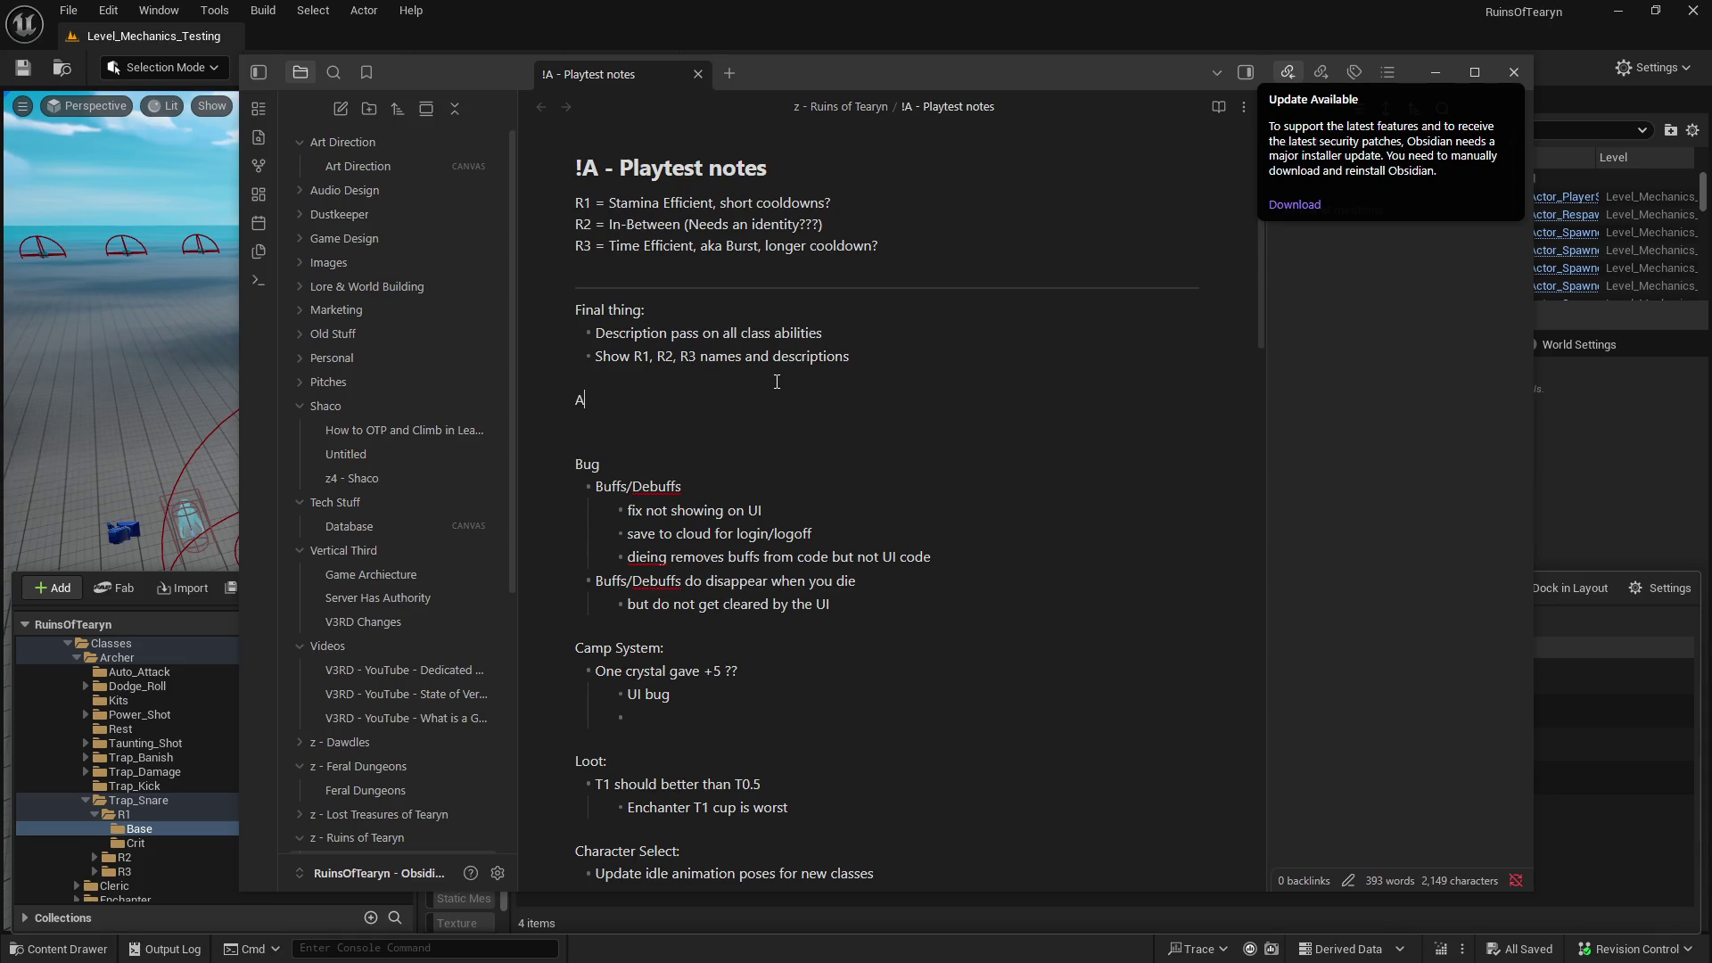
left_click(306, 30)
left_click(437, 72)
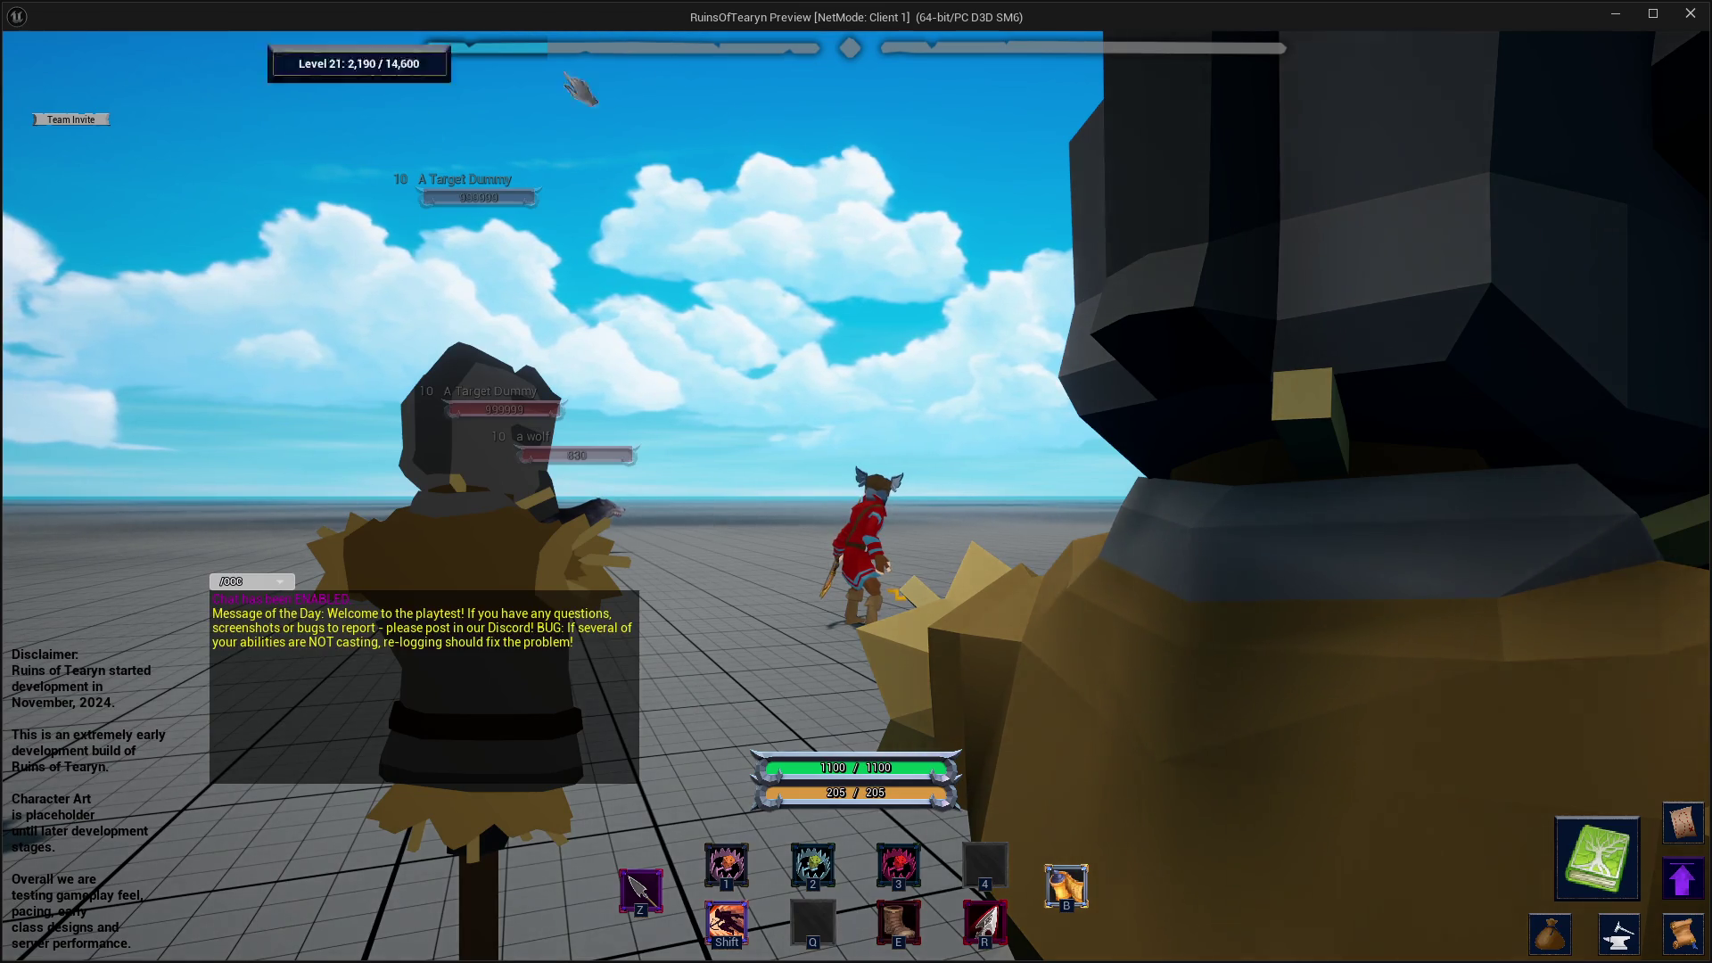
- Test the archer's Trap: Snare, Trap: Damage and Dodge Roll on the dummies, then exit
left_click_drag(573, 84, 756, 356)
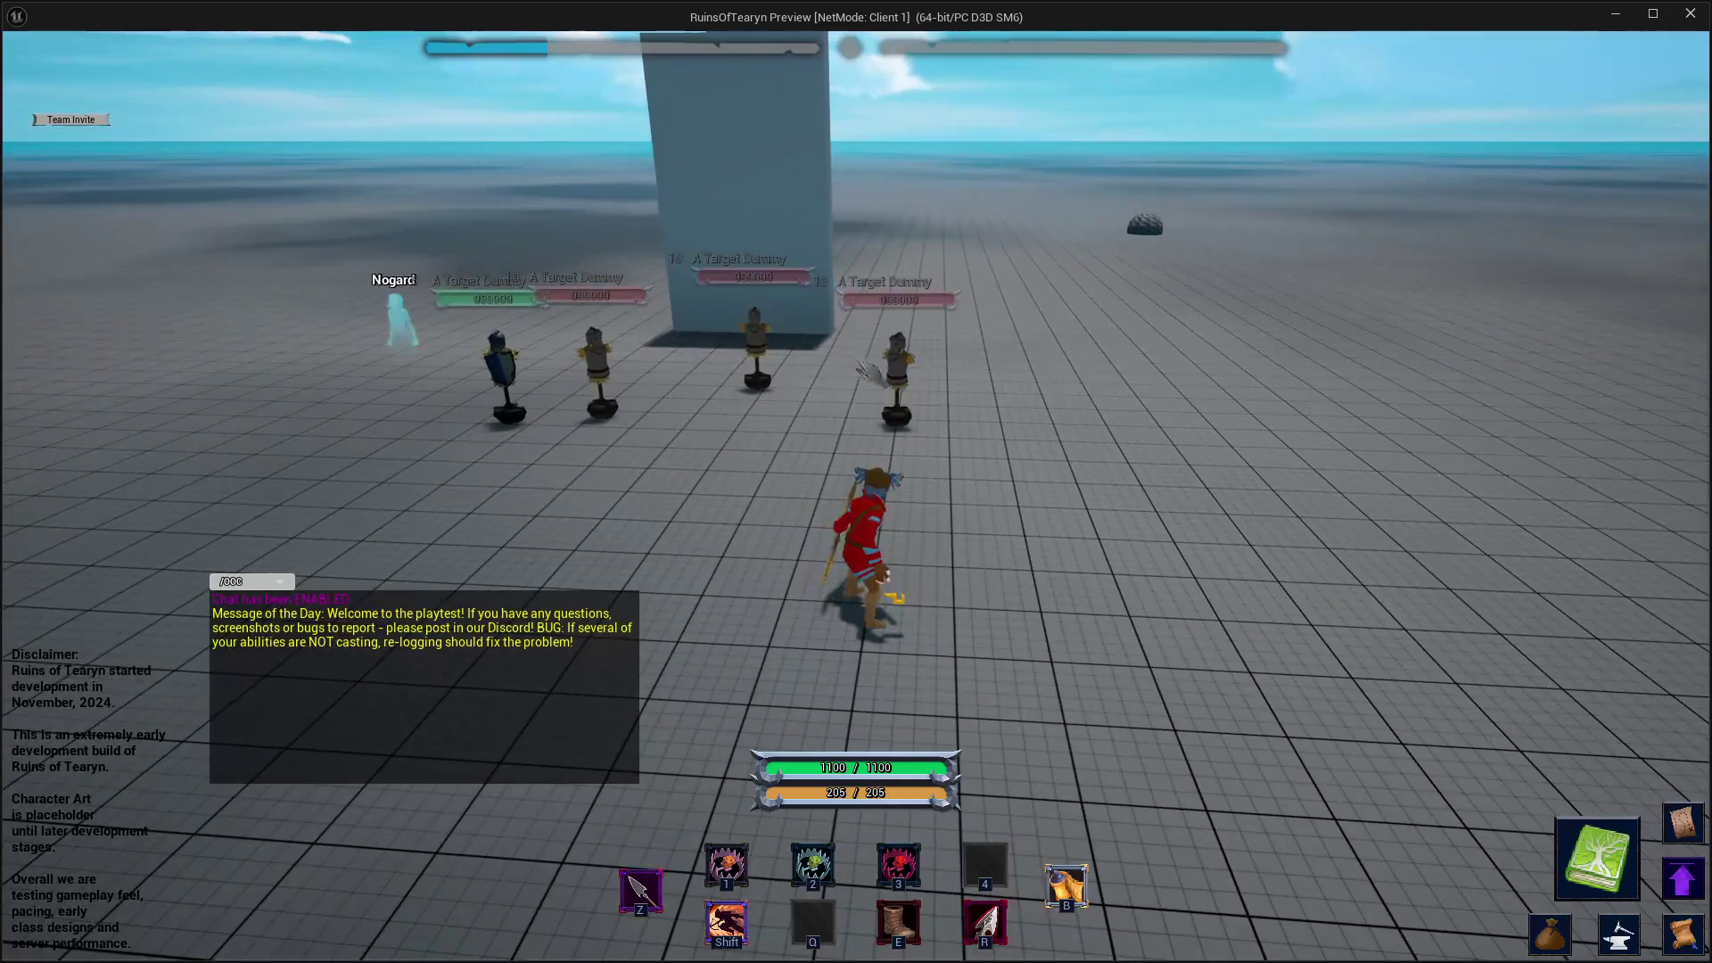
key("a")
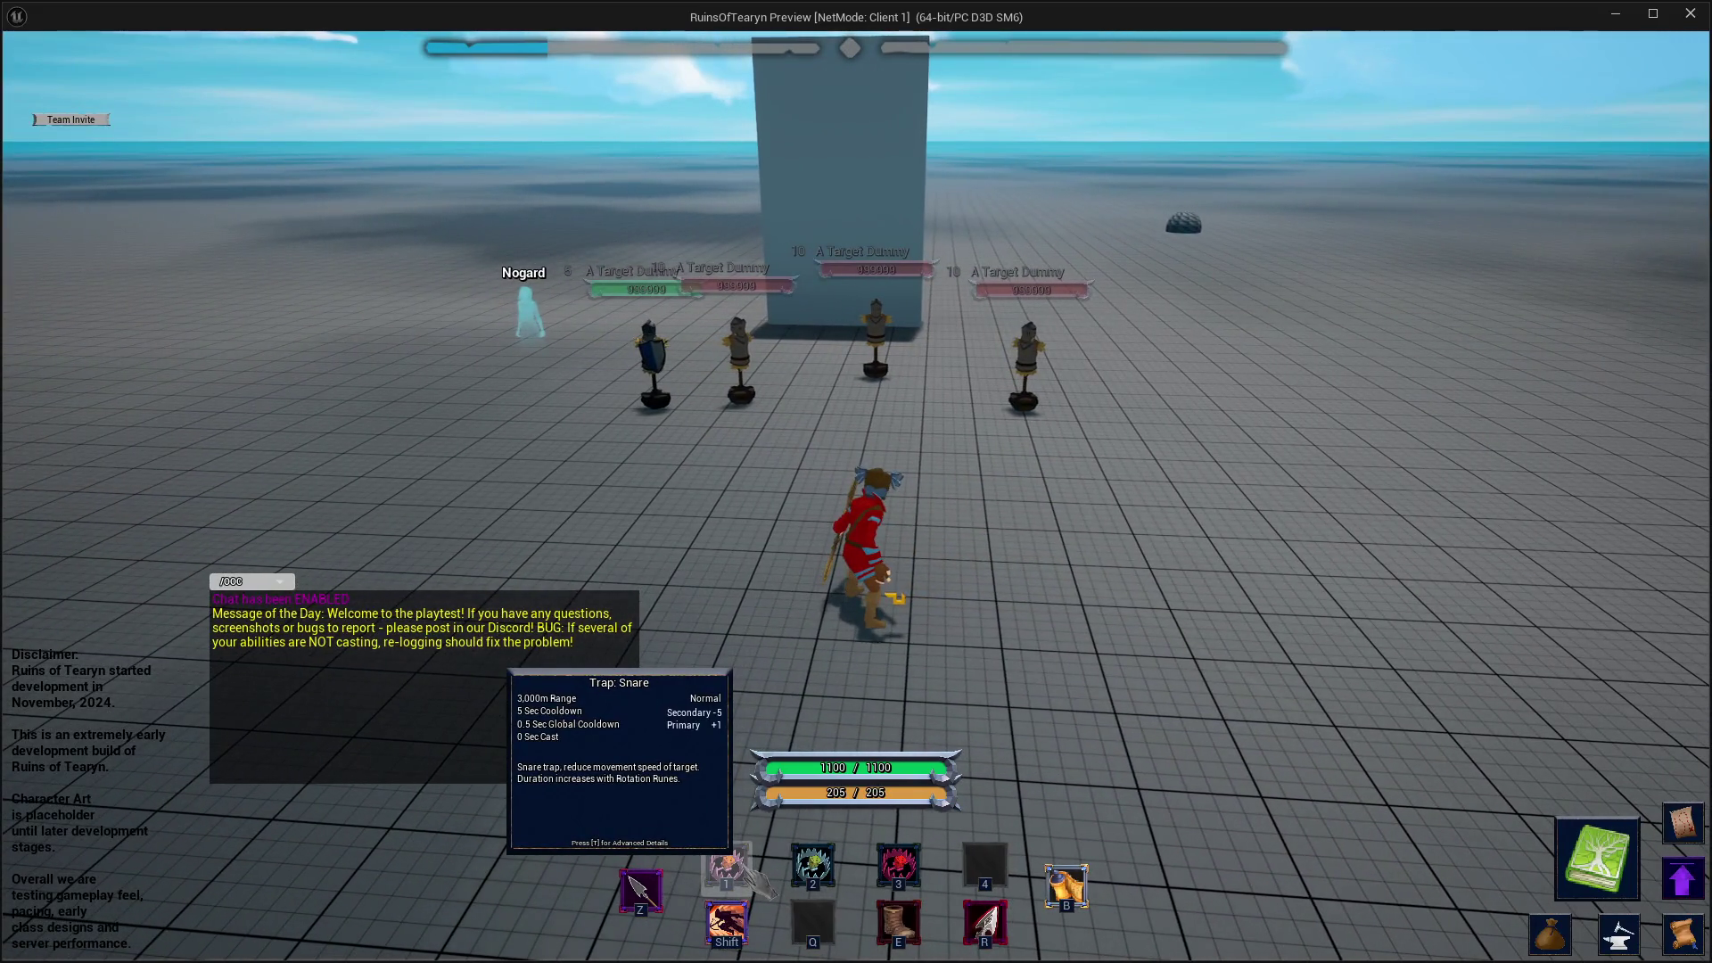
left_click(754, 872)
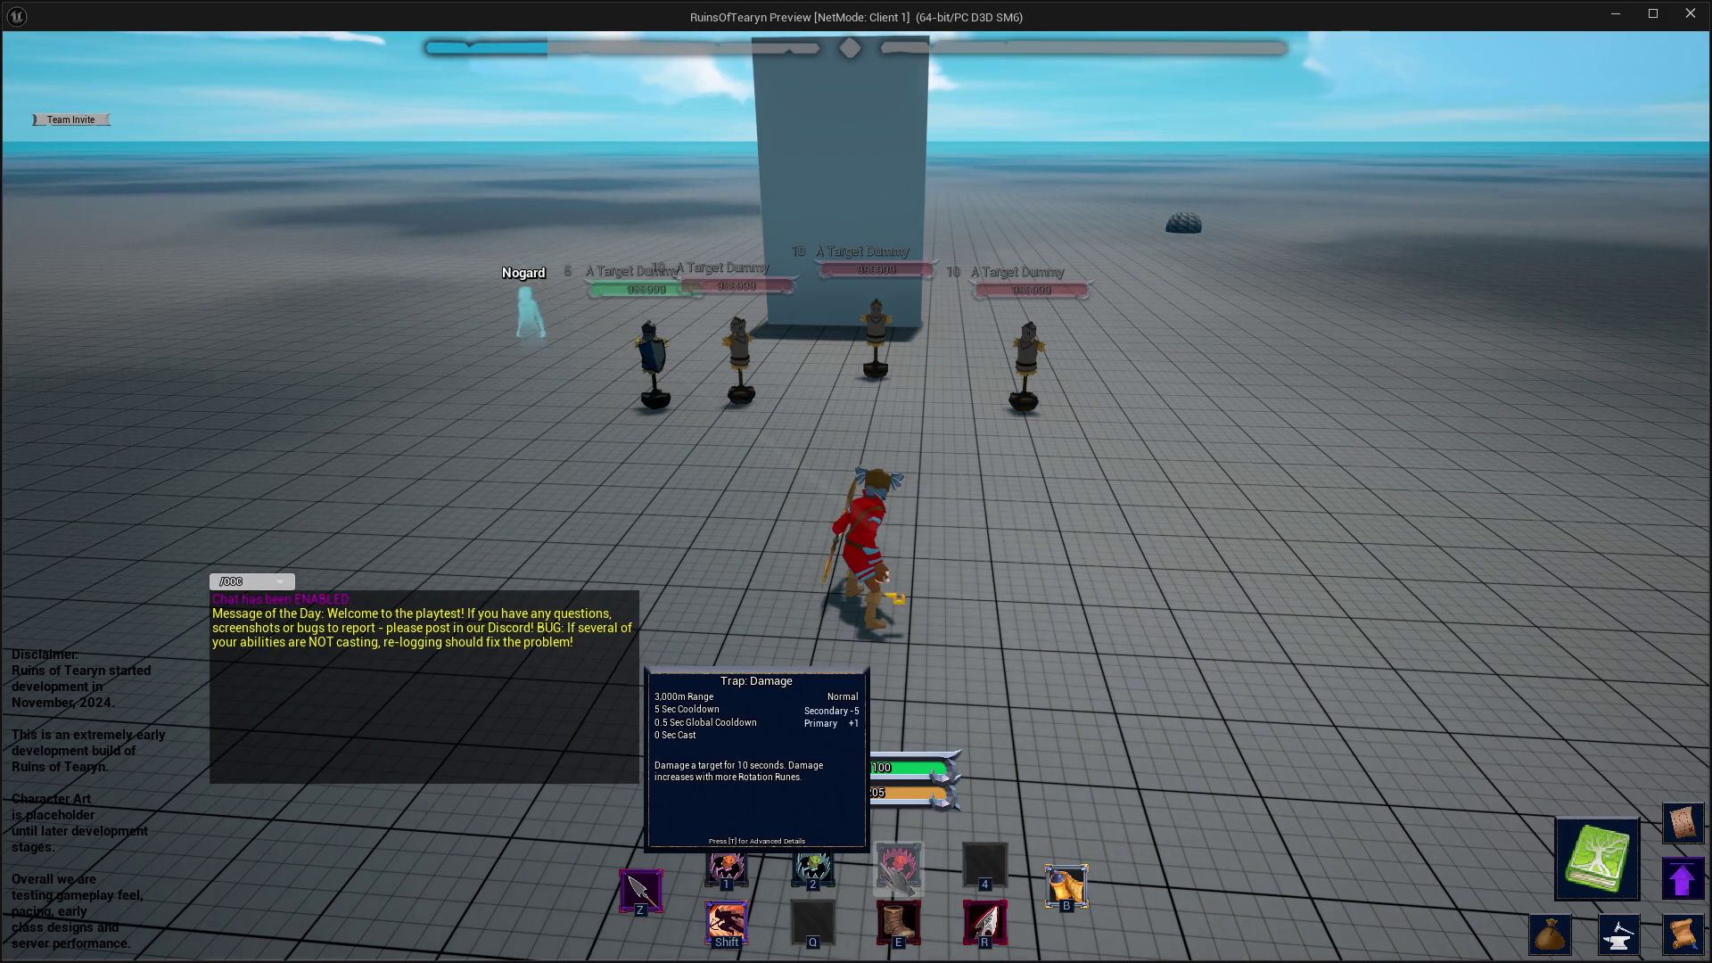
left_click(897, 869)
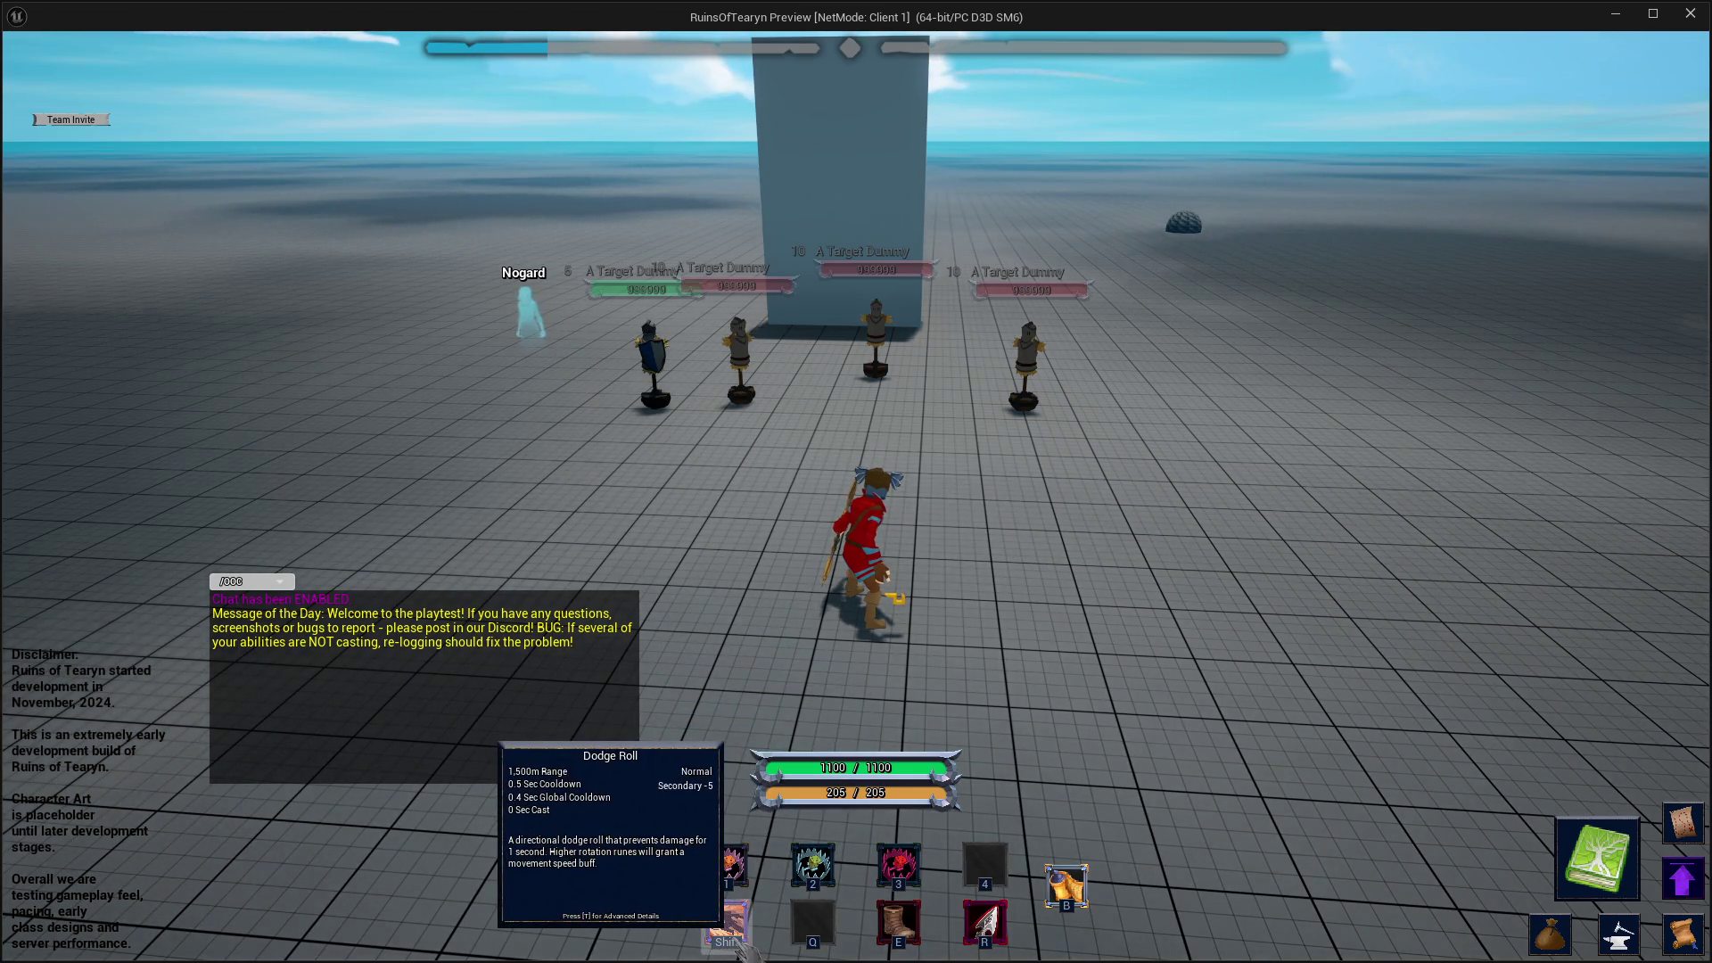
left_click(733, 935)
left_click(740, 945)
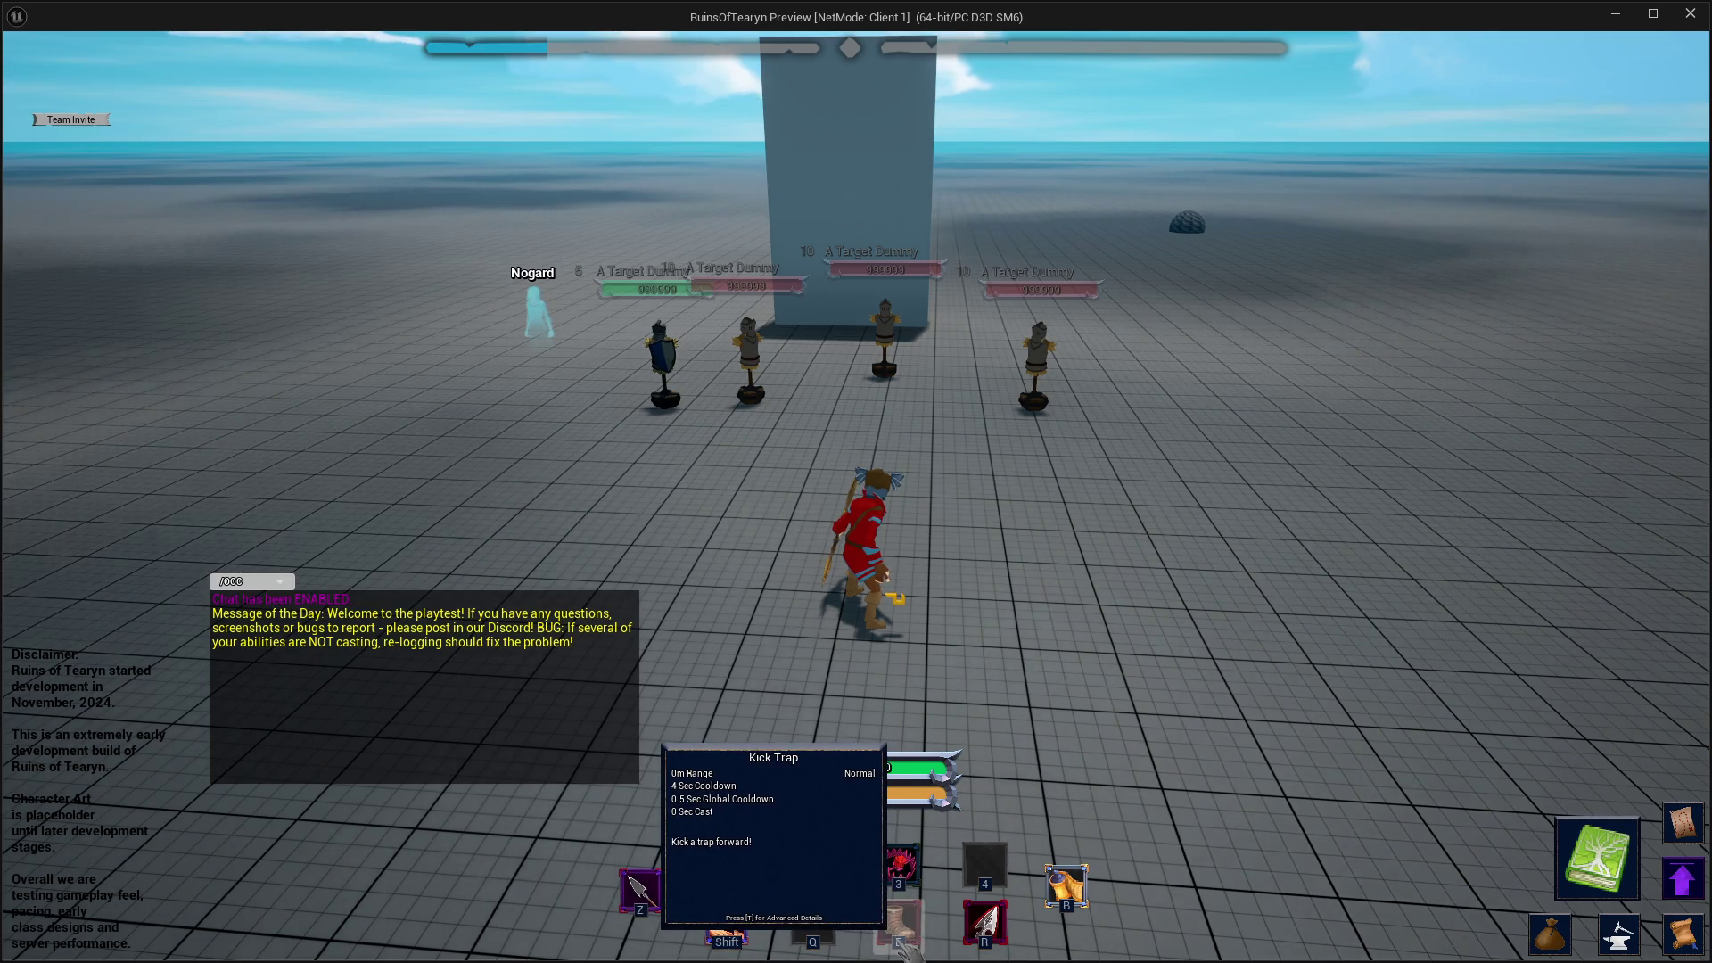
key("a")
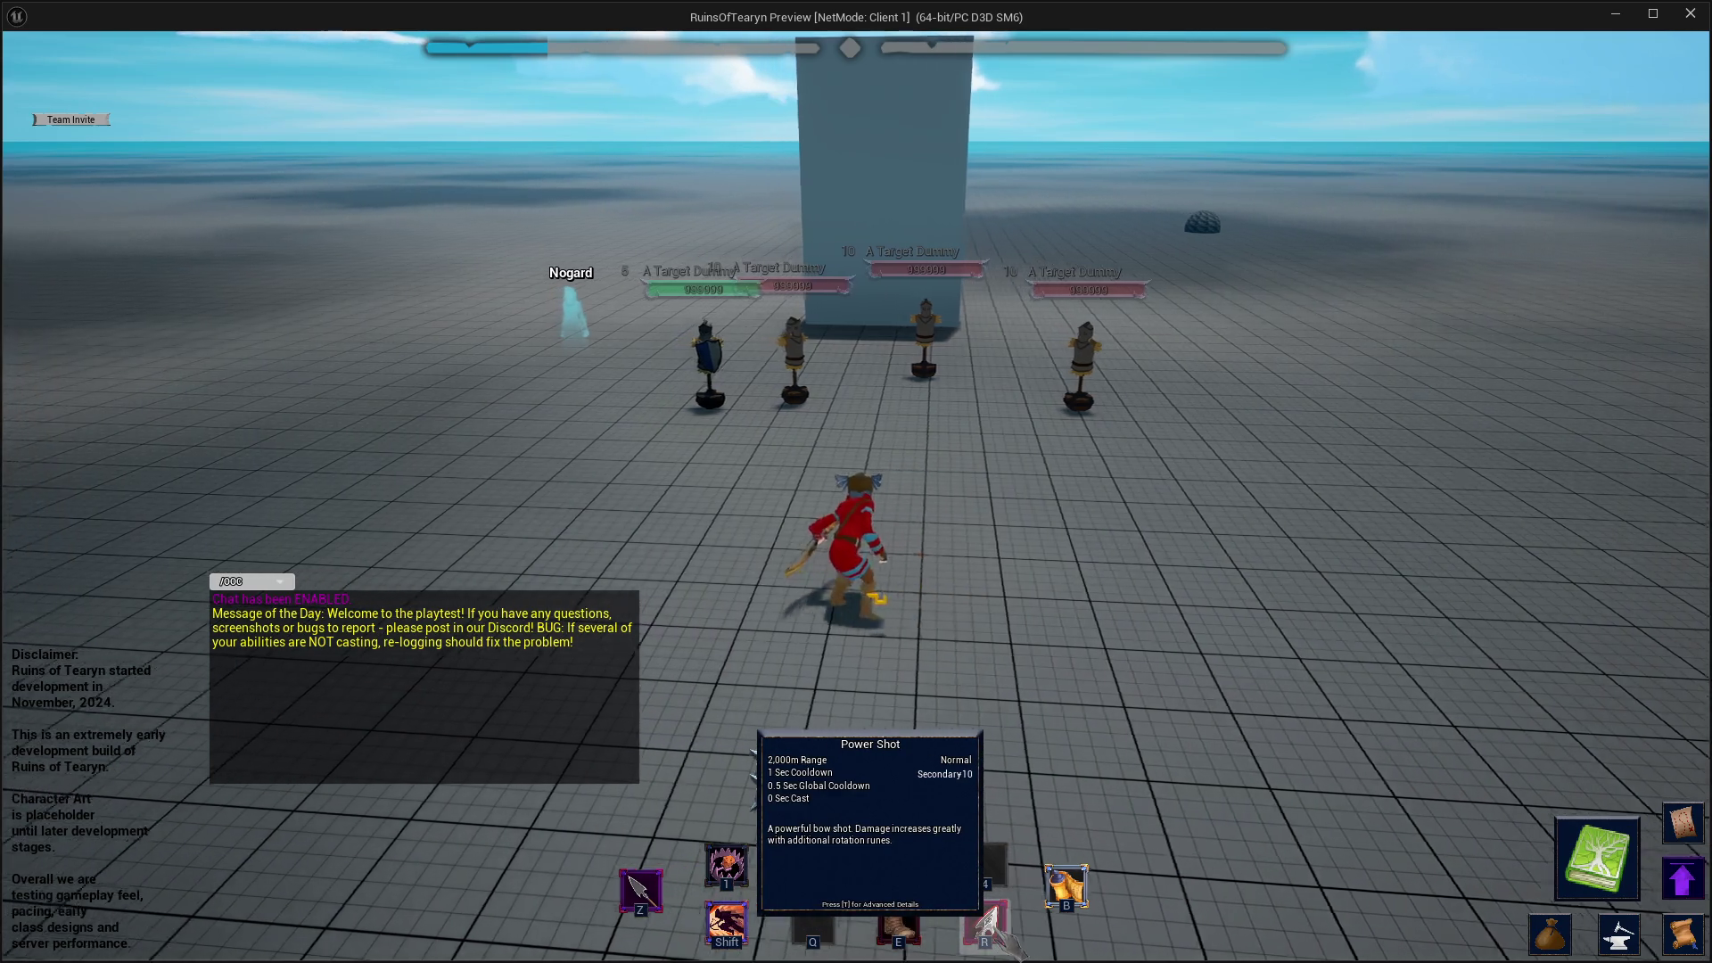
key("a")
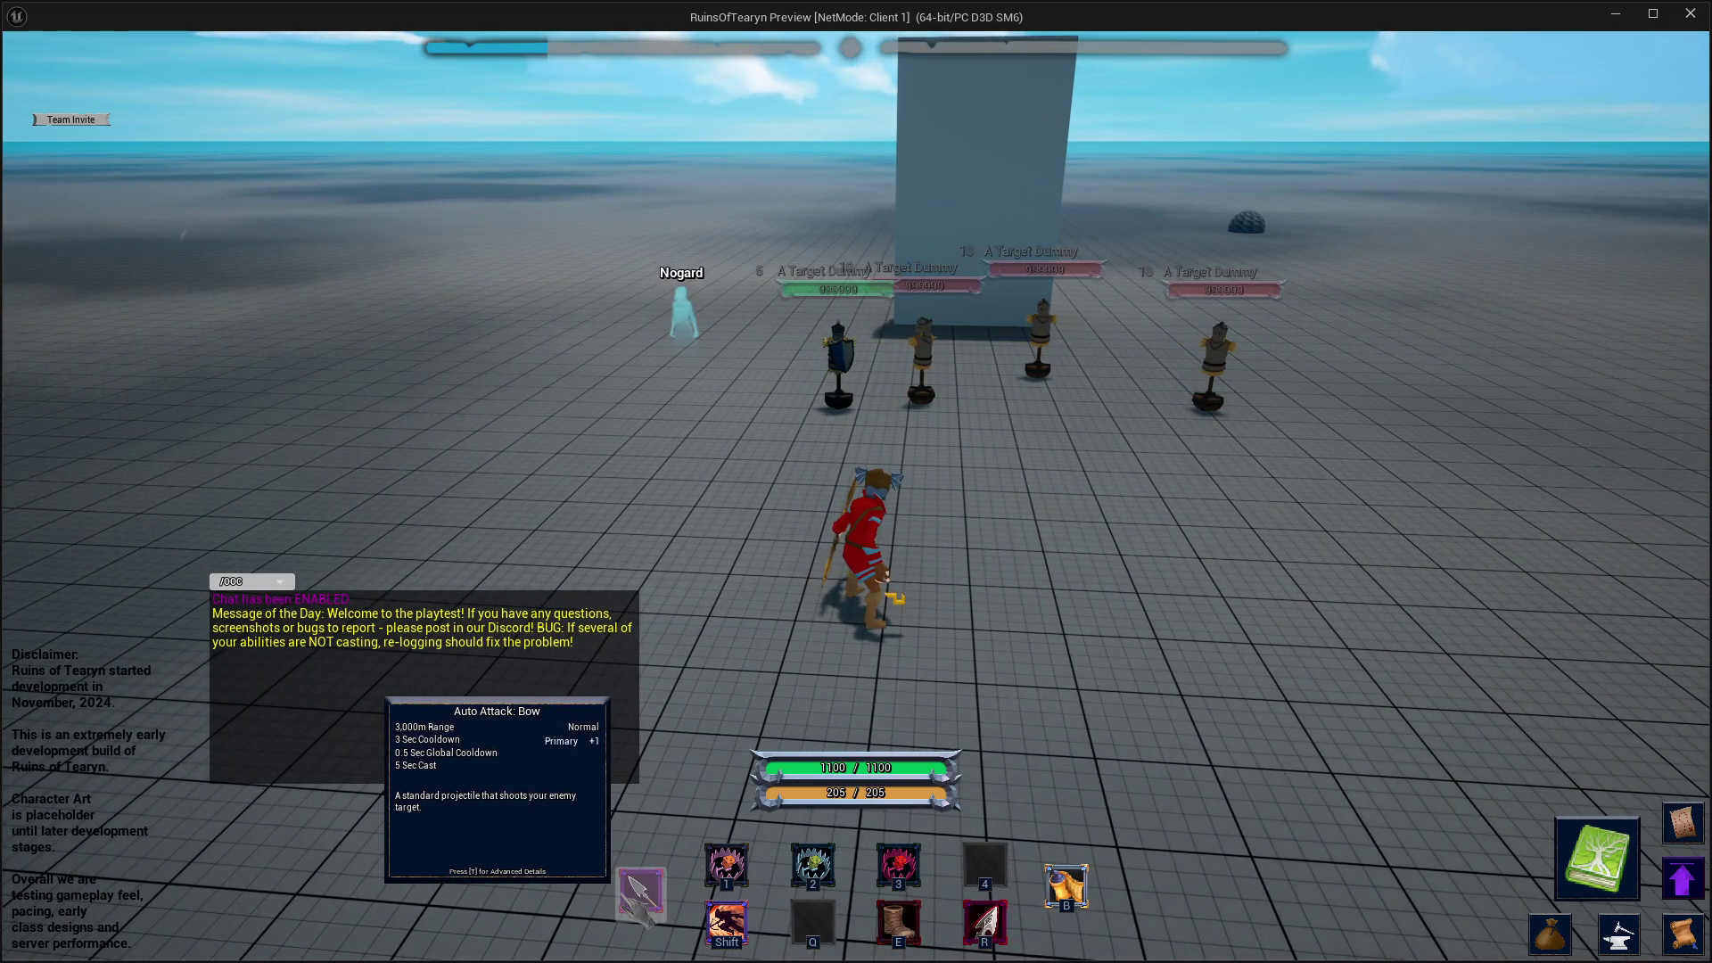
key("d")
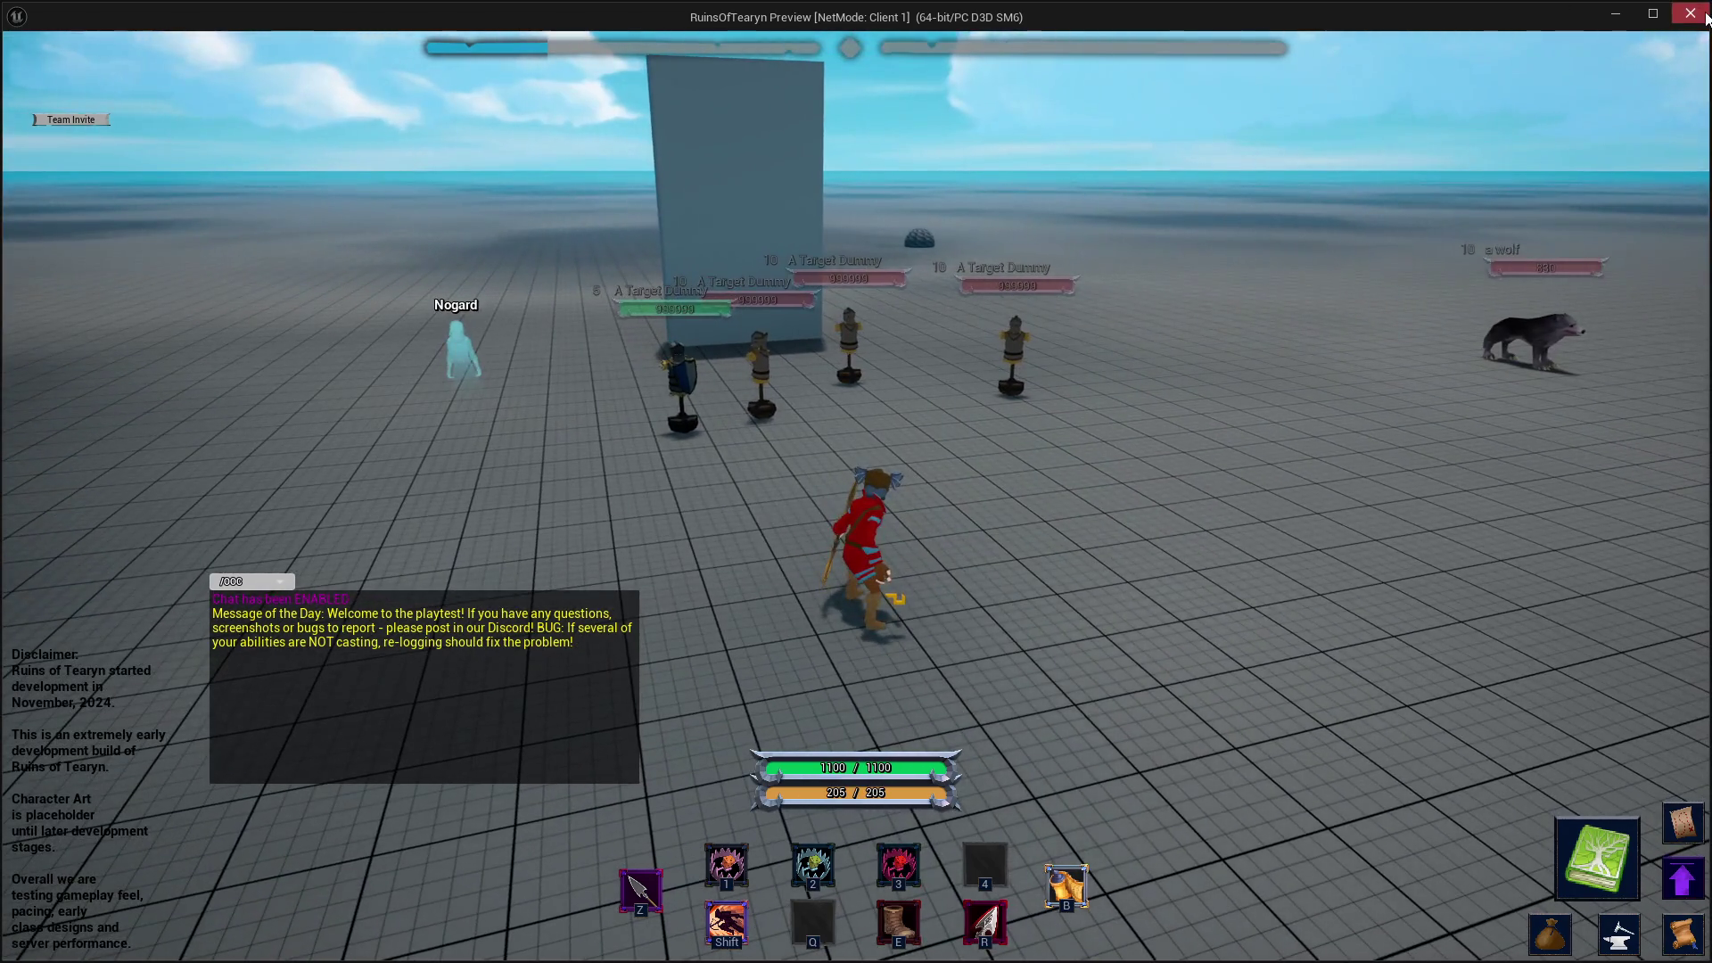
left_click(1705, 15)
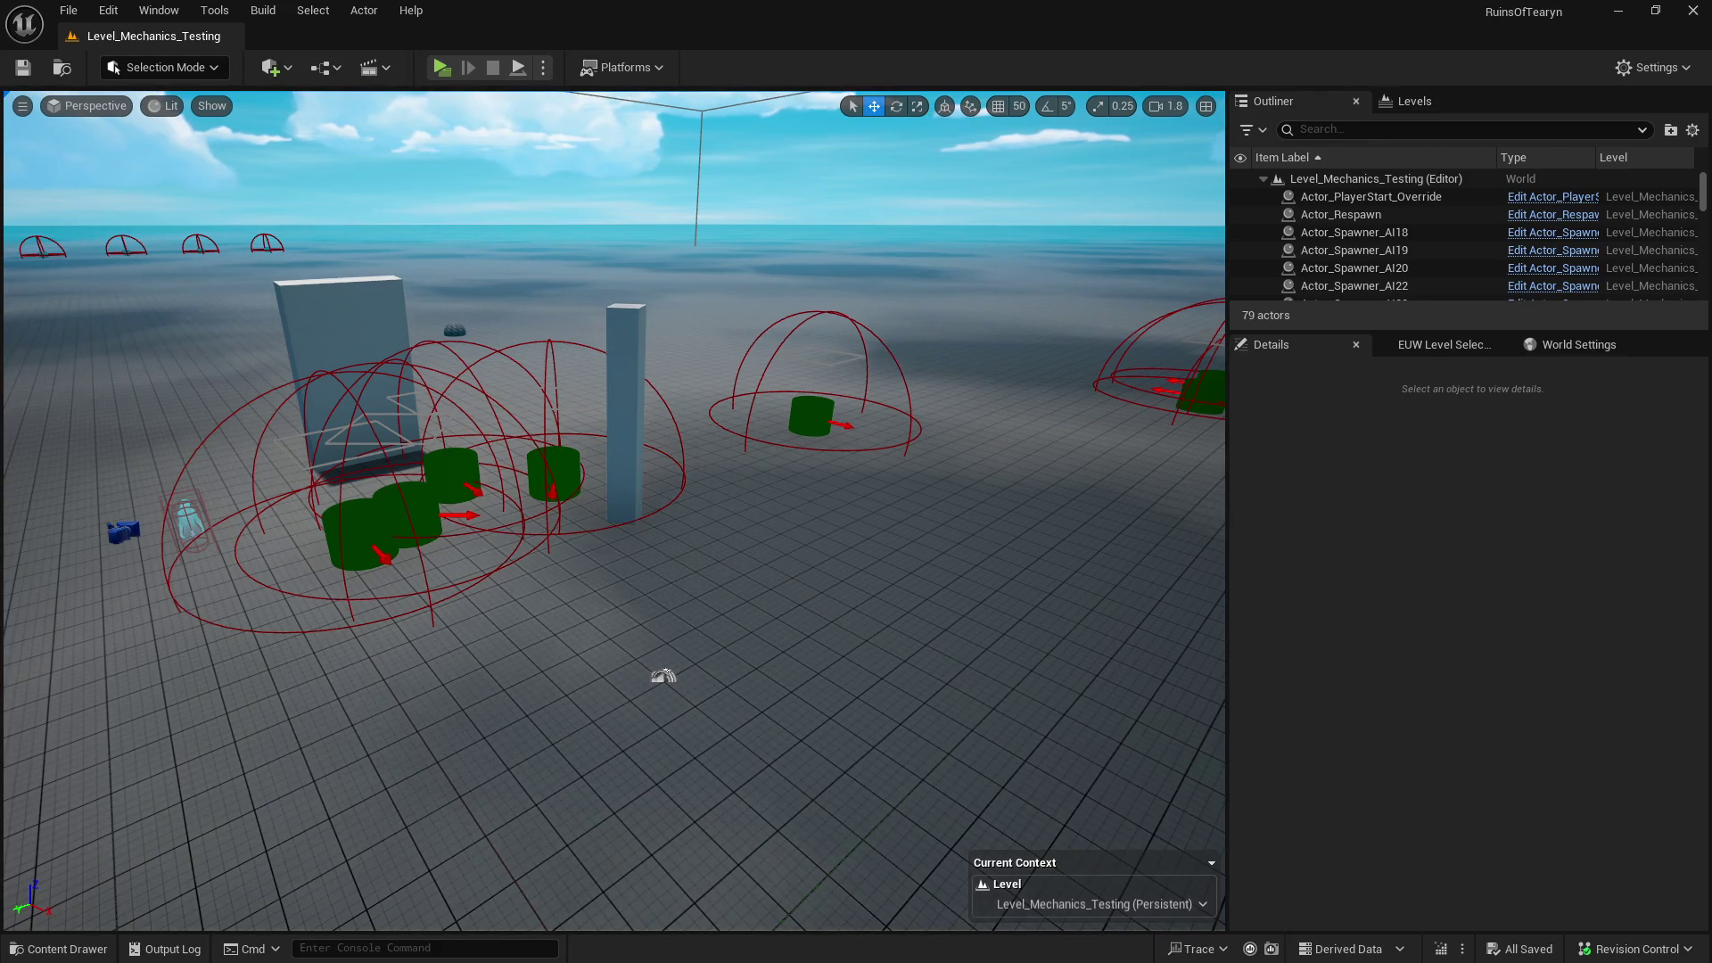
- Replay as the fire mage and drag Ignite onto the Z auto-attack slot
left_click(440, 68)
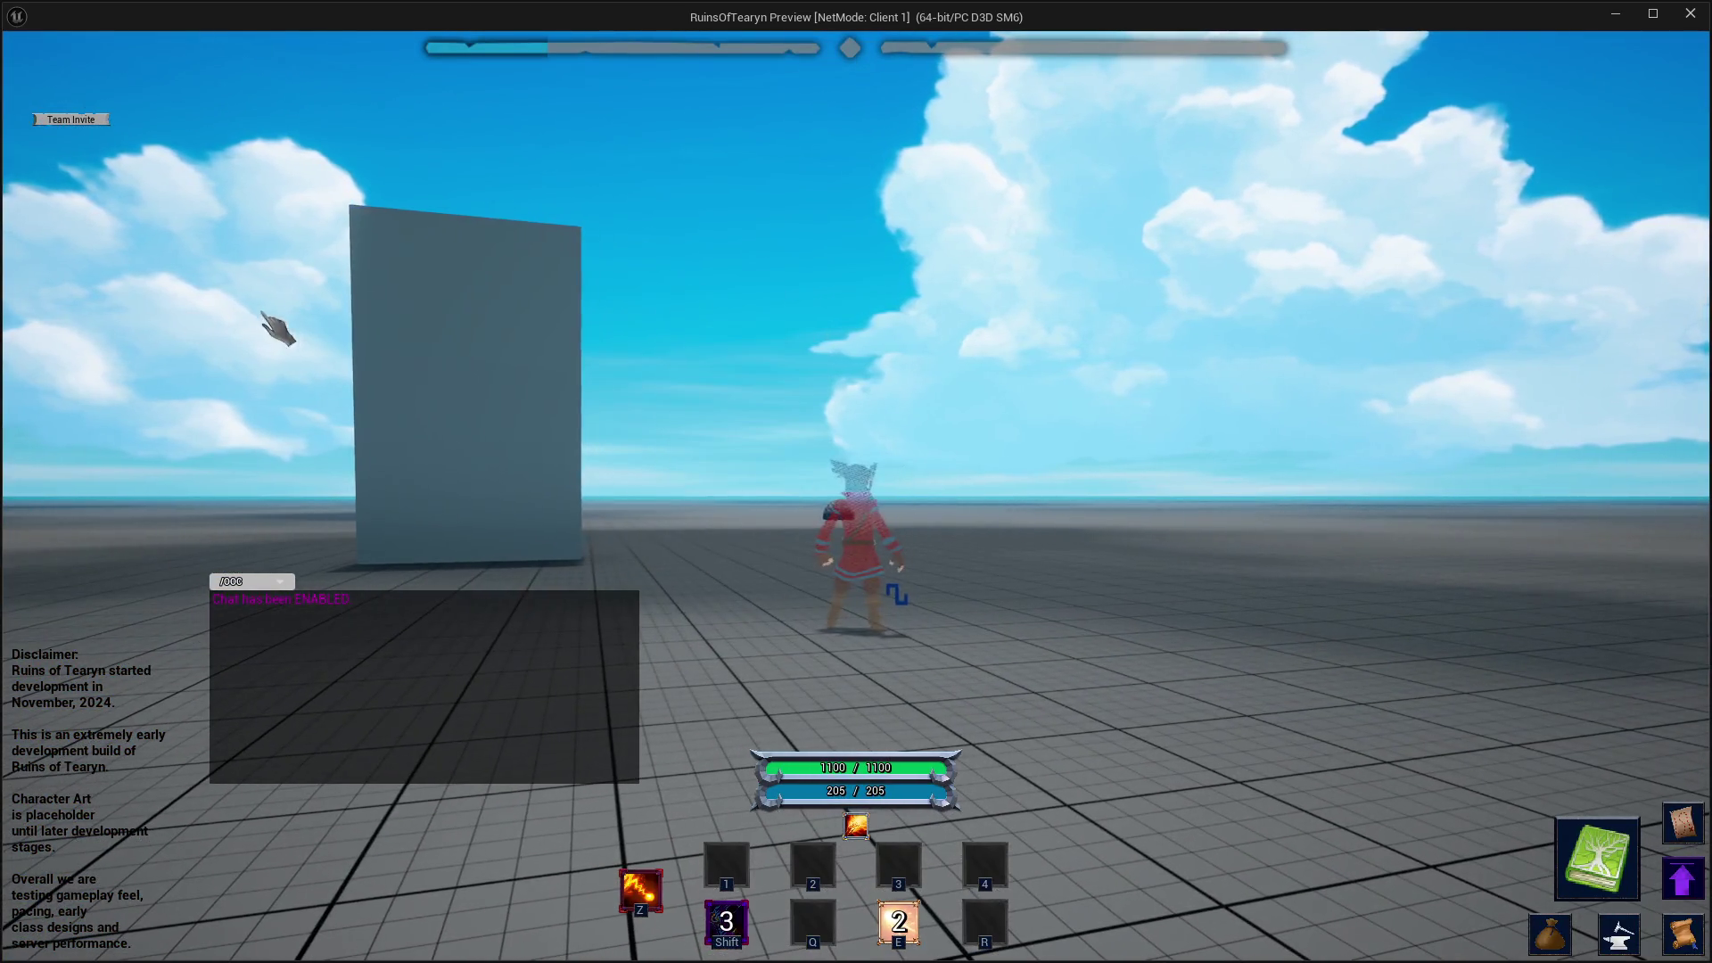
key("w")
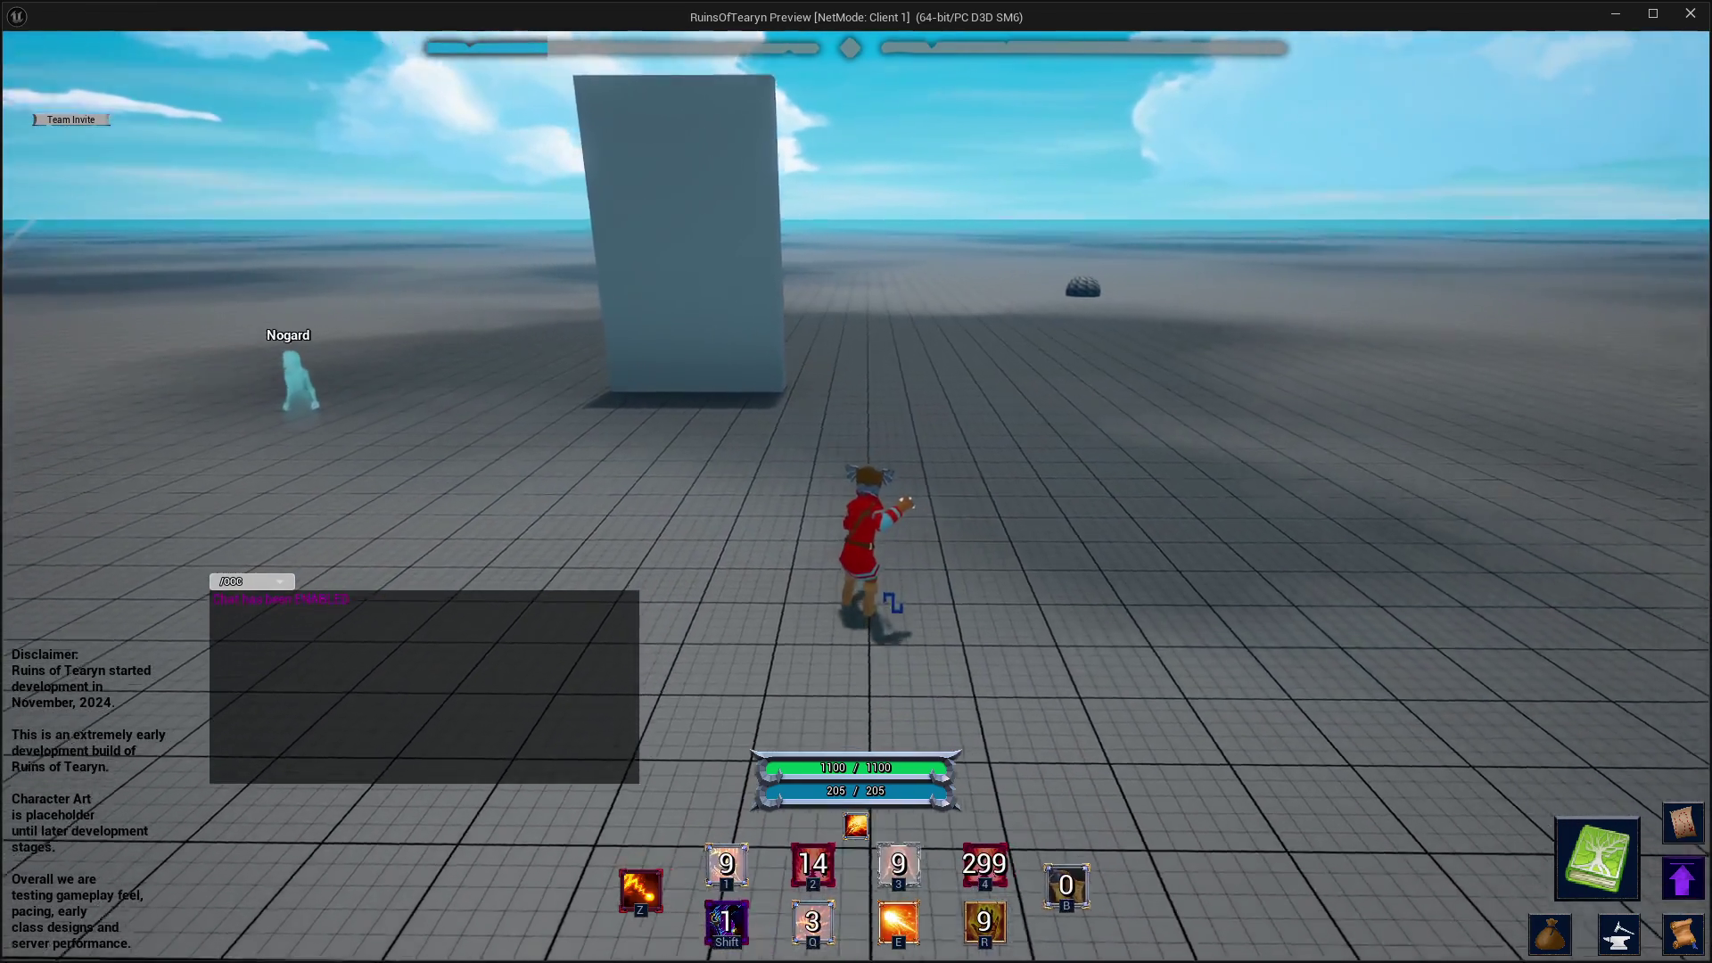
key("a")
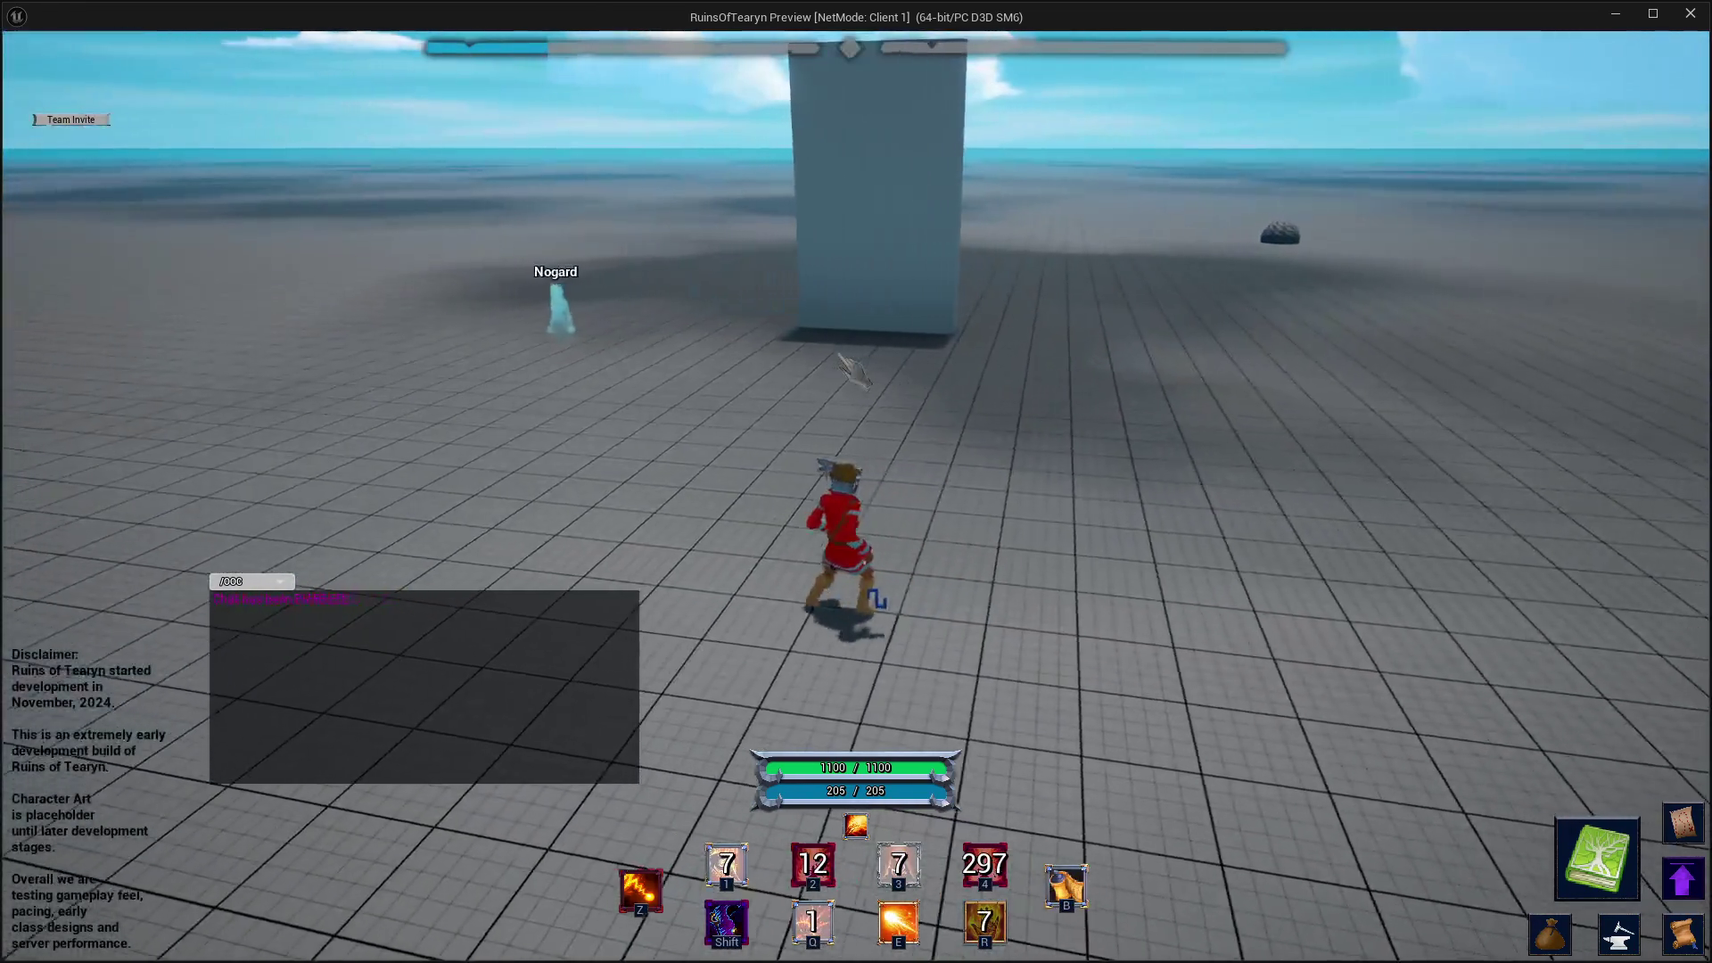
key("d")
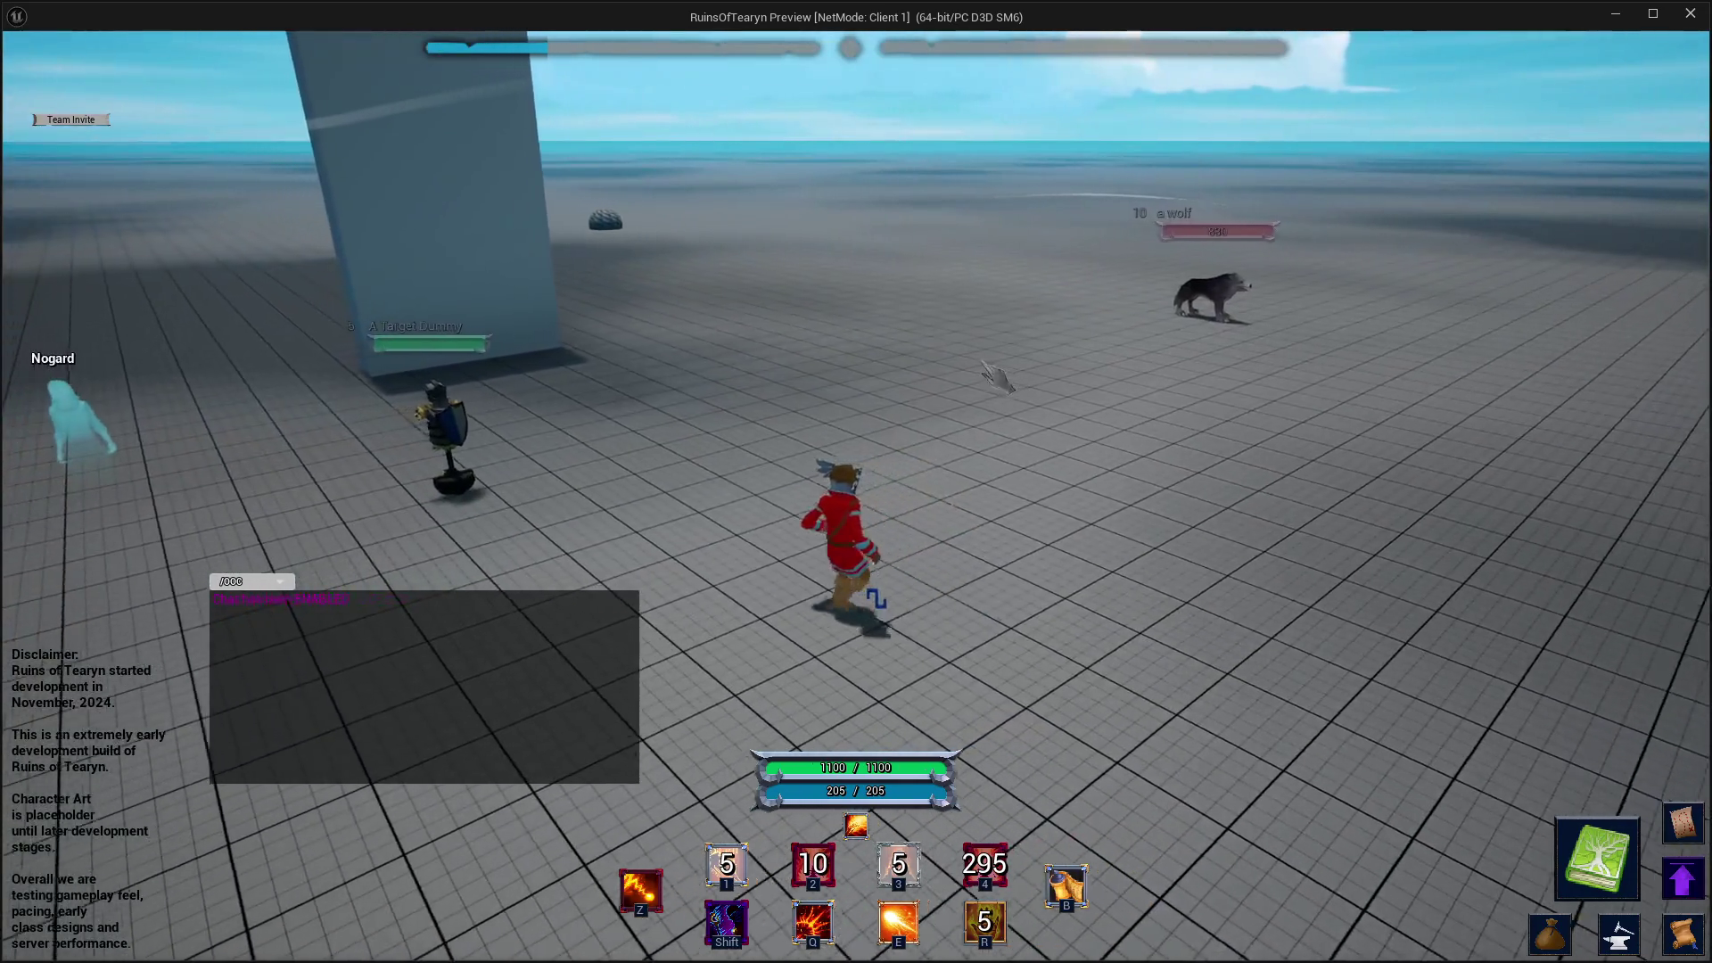
key("d")
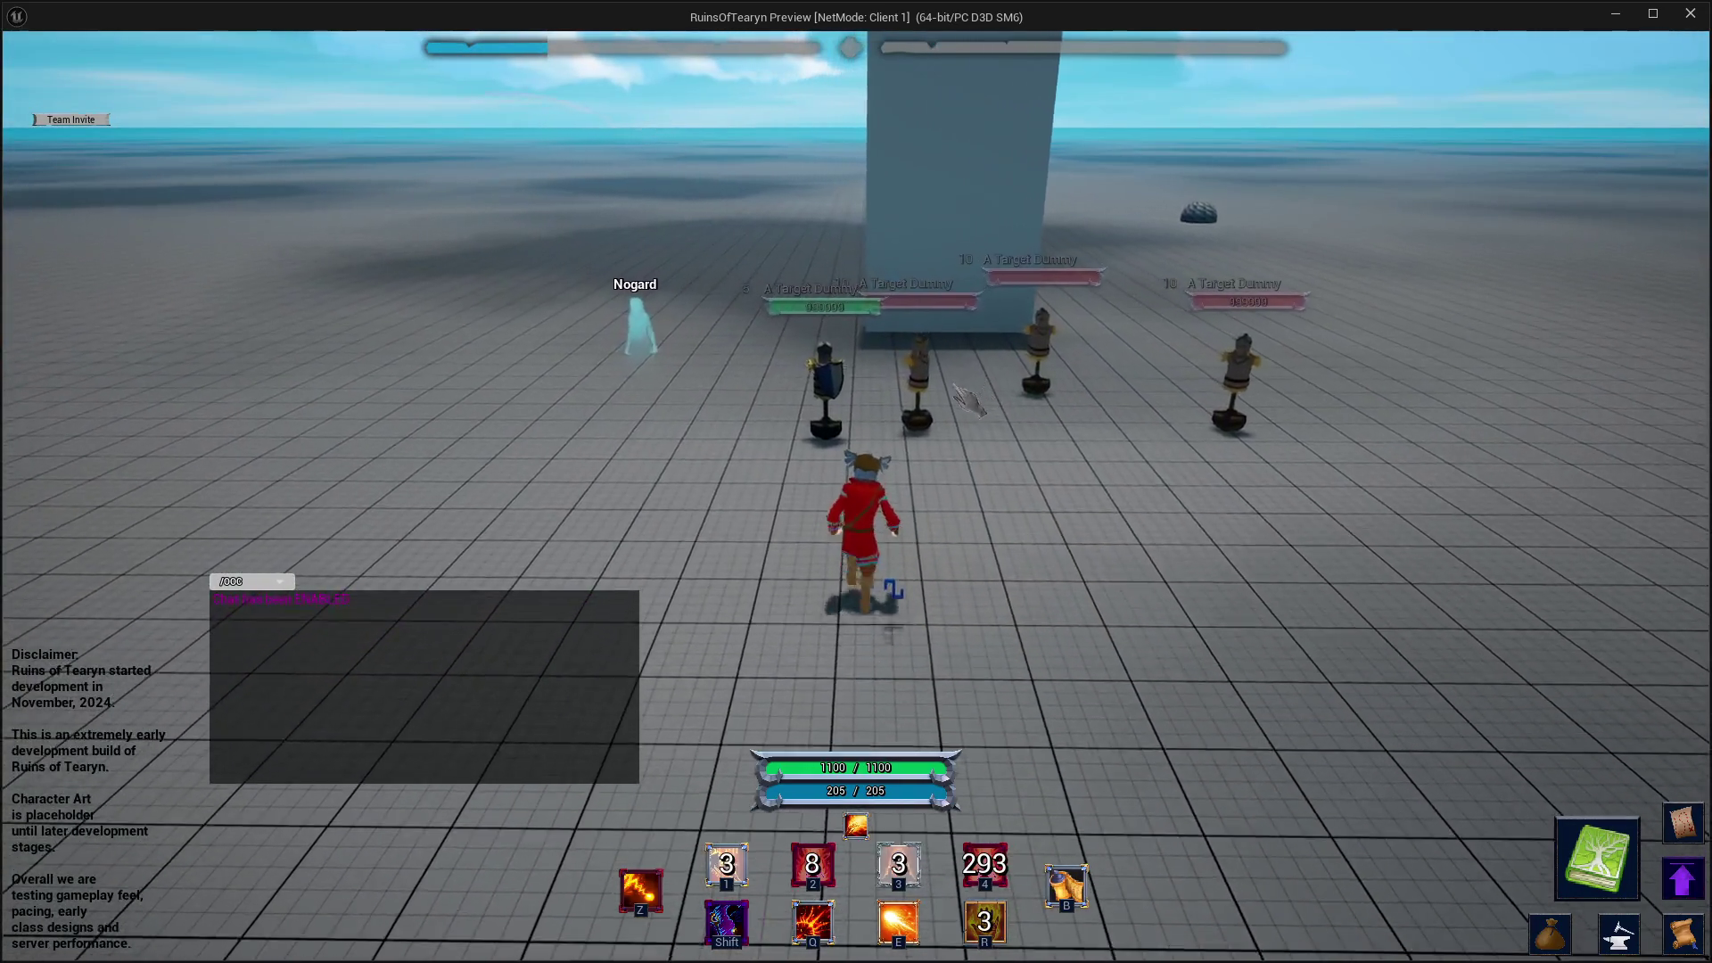
key("a")
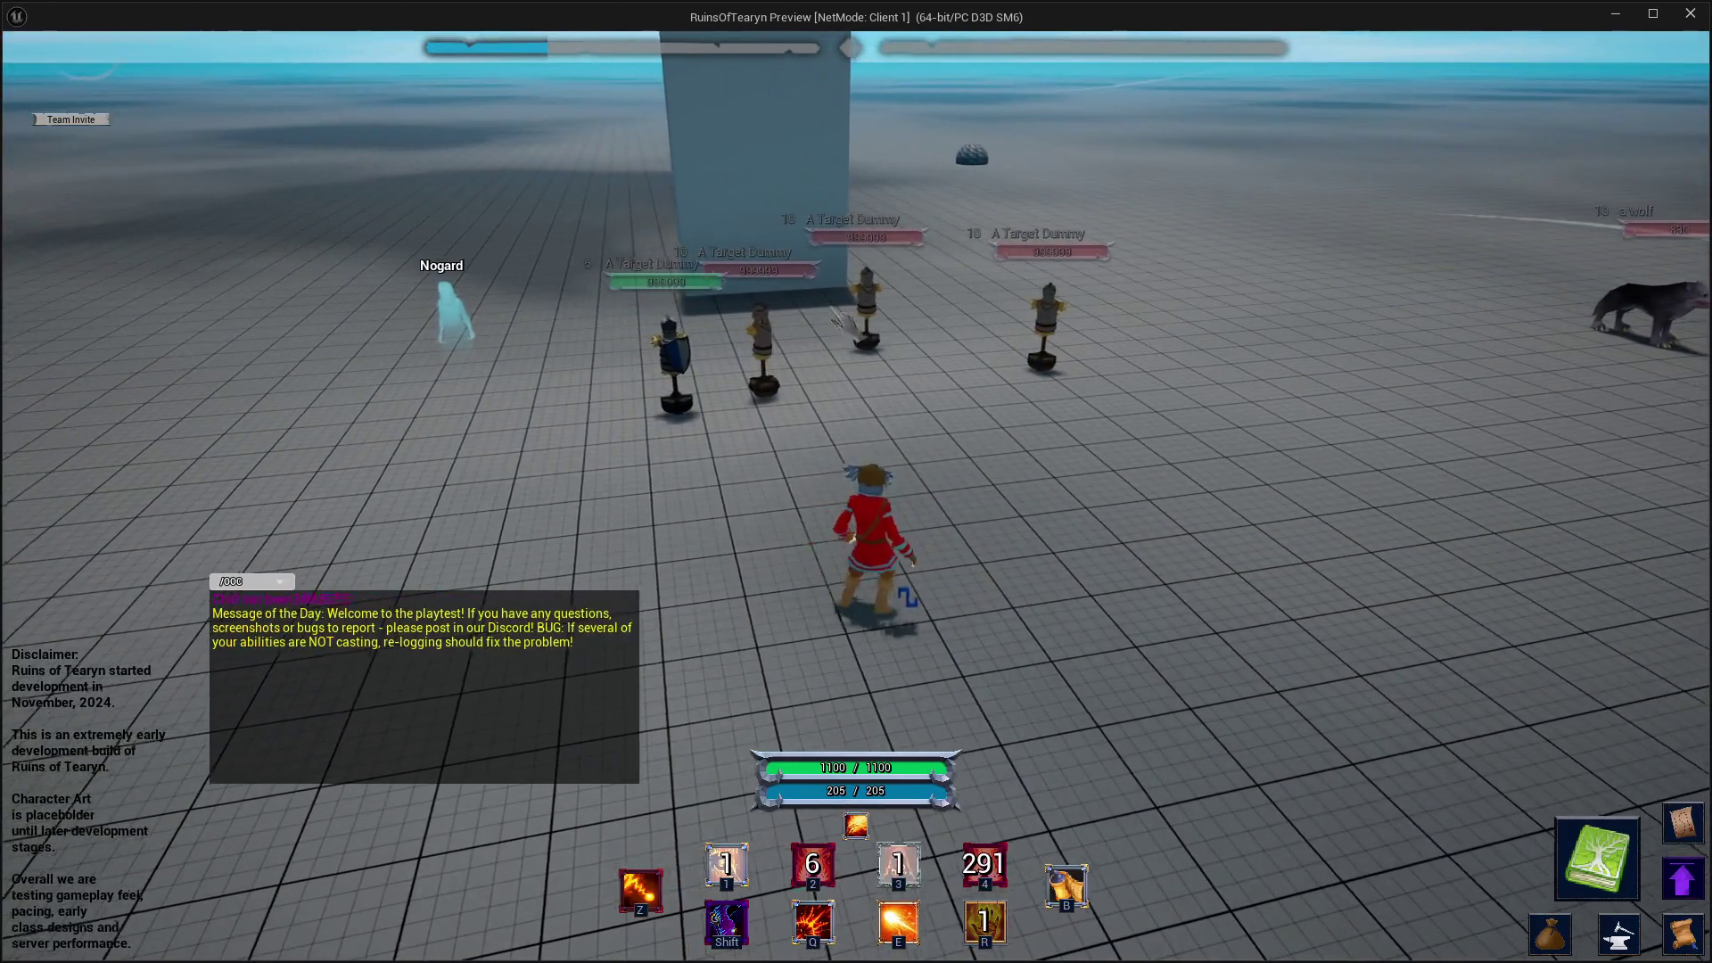
key("s")
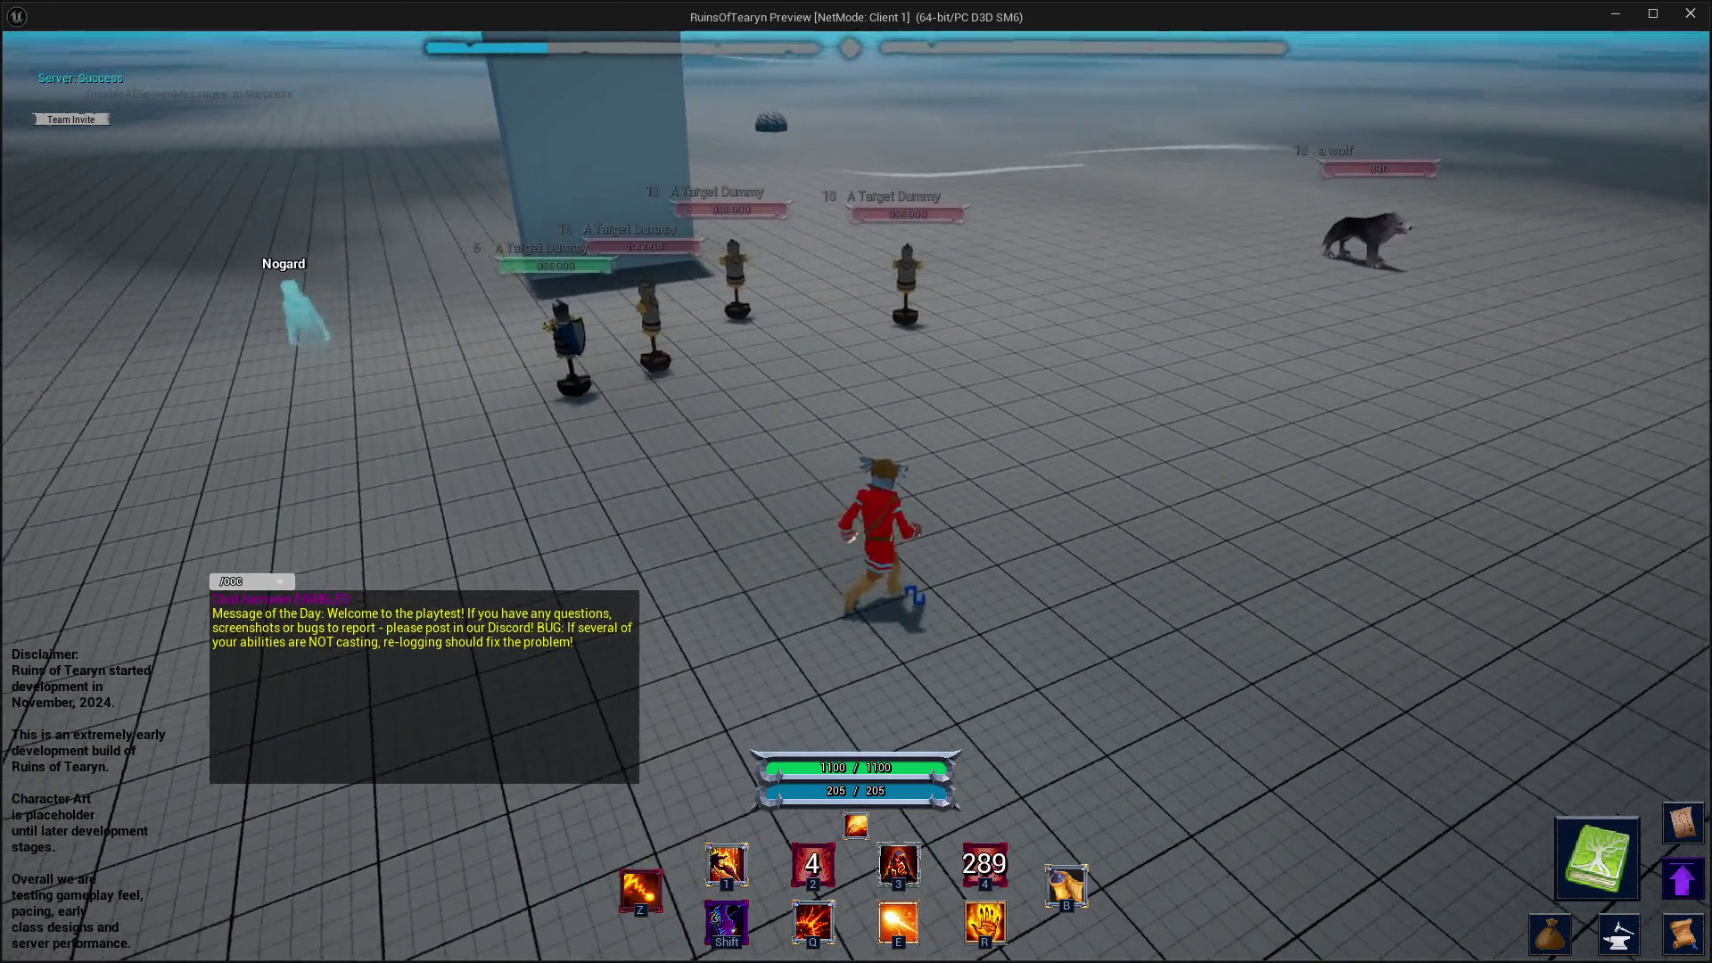
key("a")
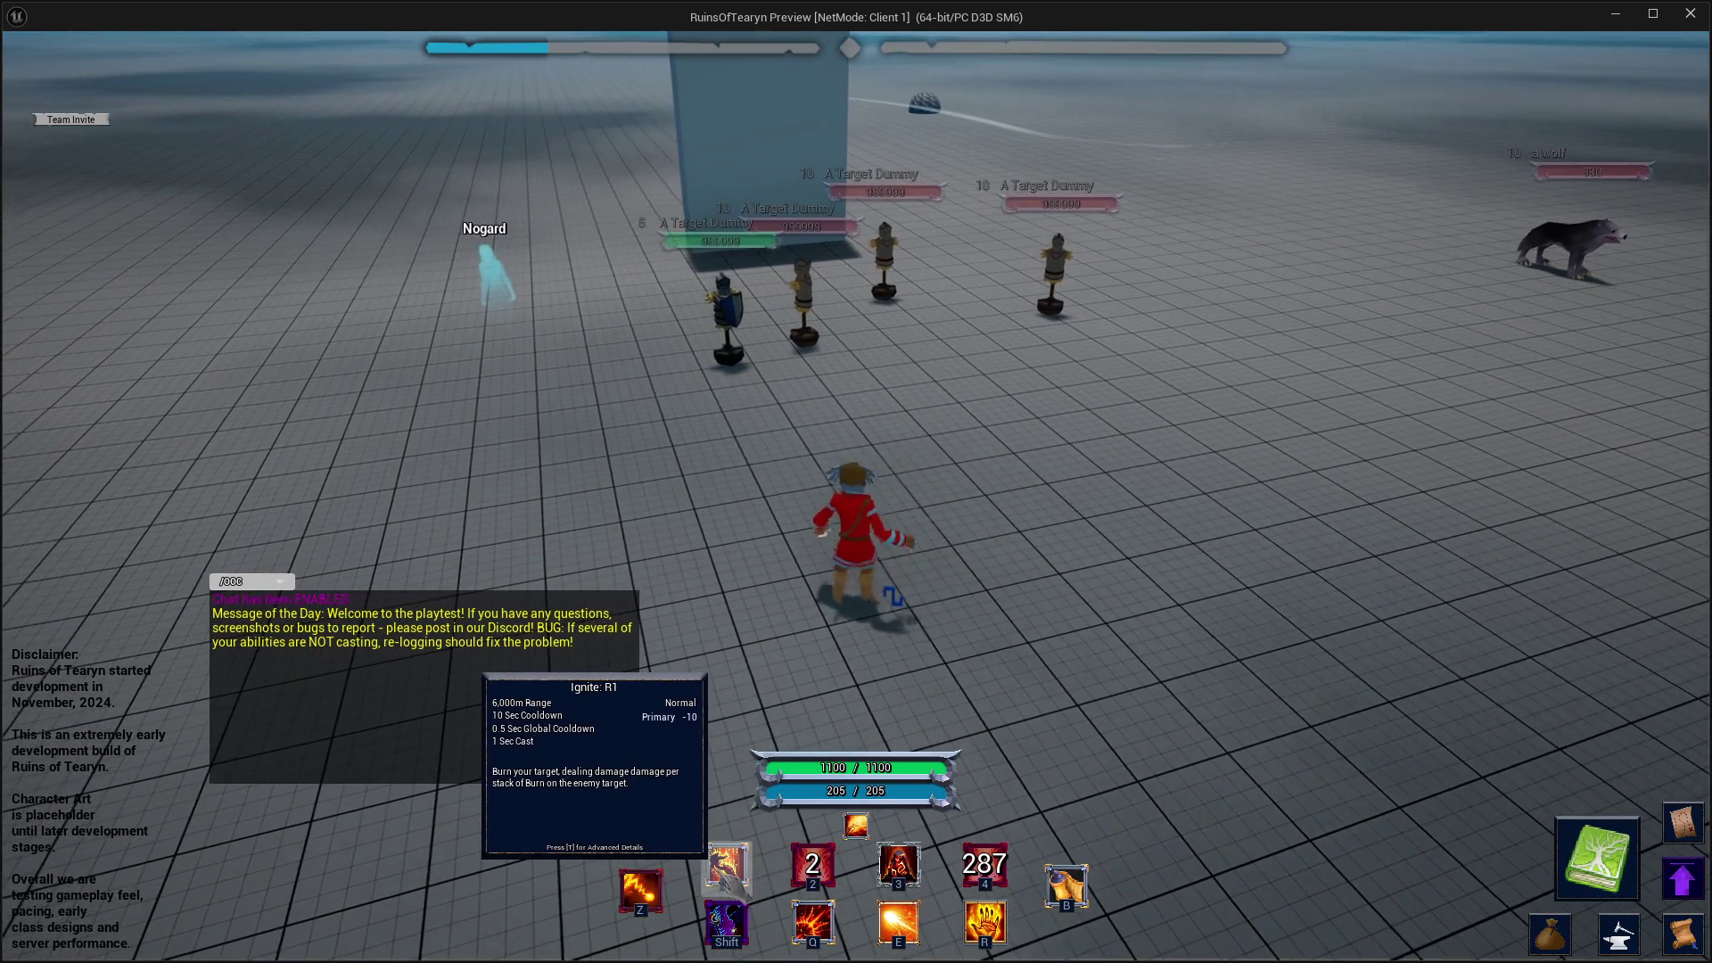
left_click_drag(727, 879, 646, 910)
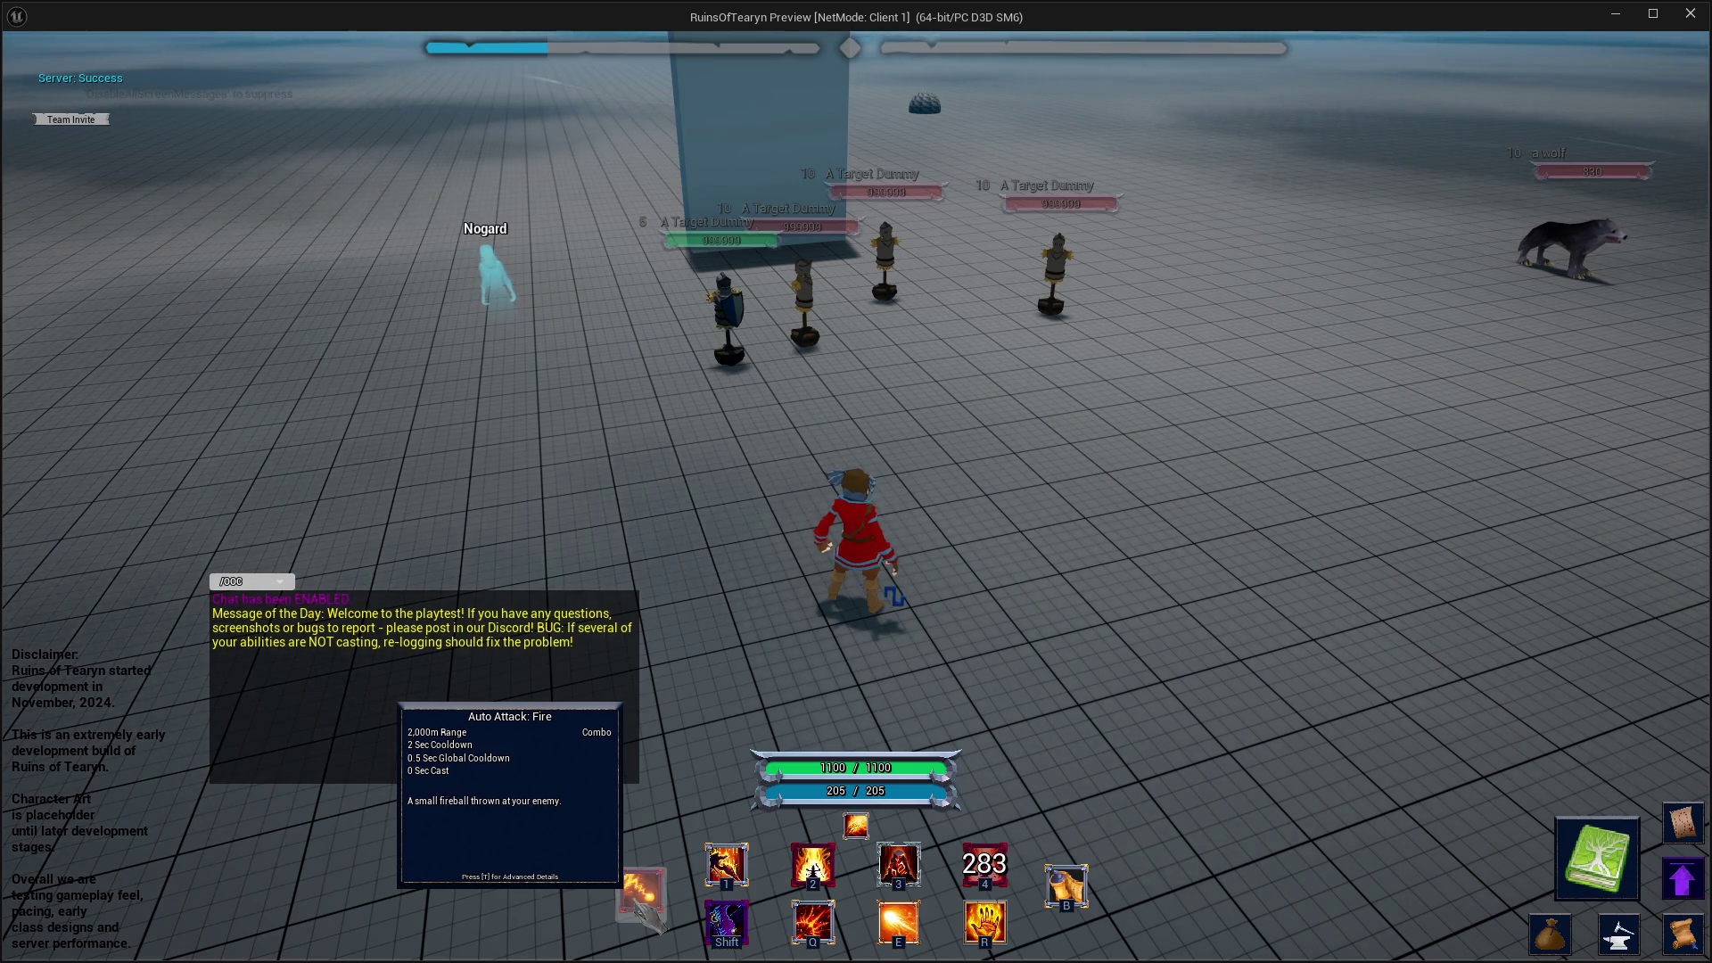
key("d")
key("a")
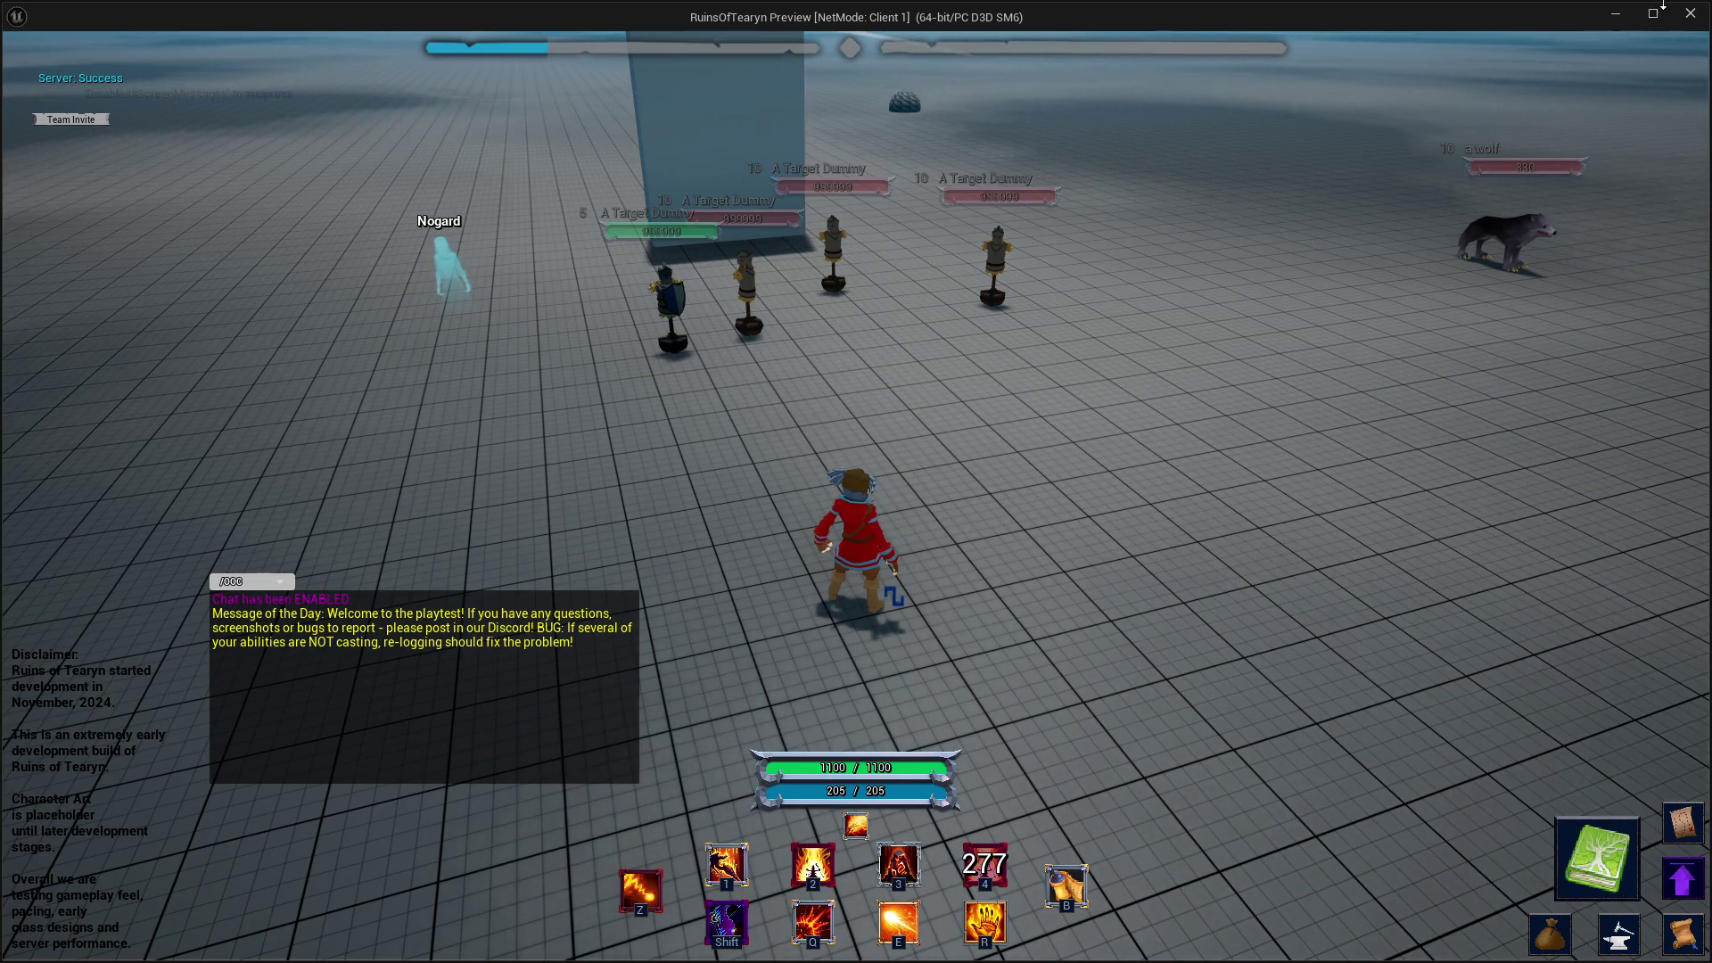
- Close the preview and browse the Content Drawer from Archer into the Mage ability folders
left_click(1691, 14)
key("ctrl+space")
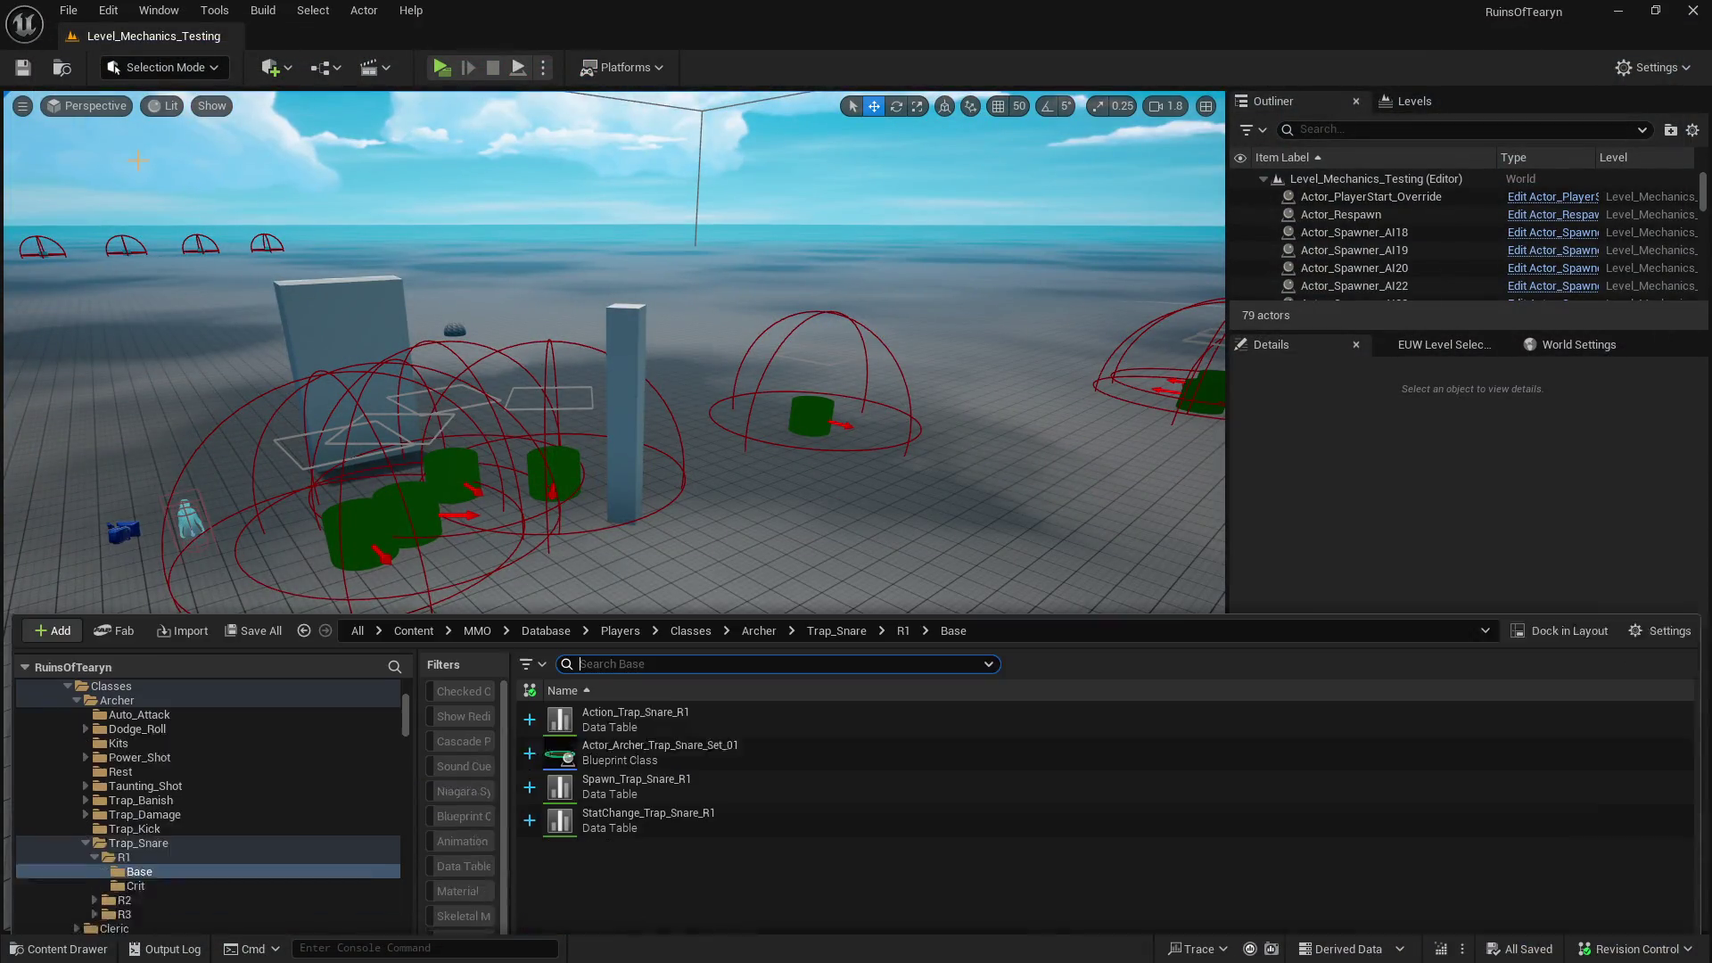
left_click(77, 657)
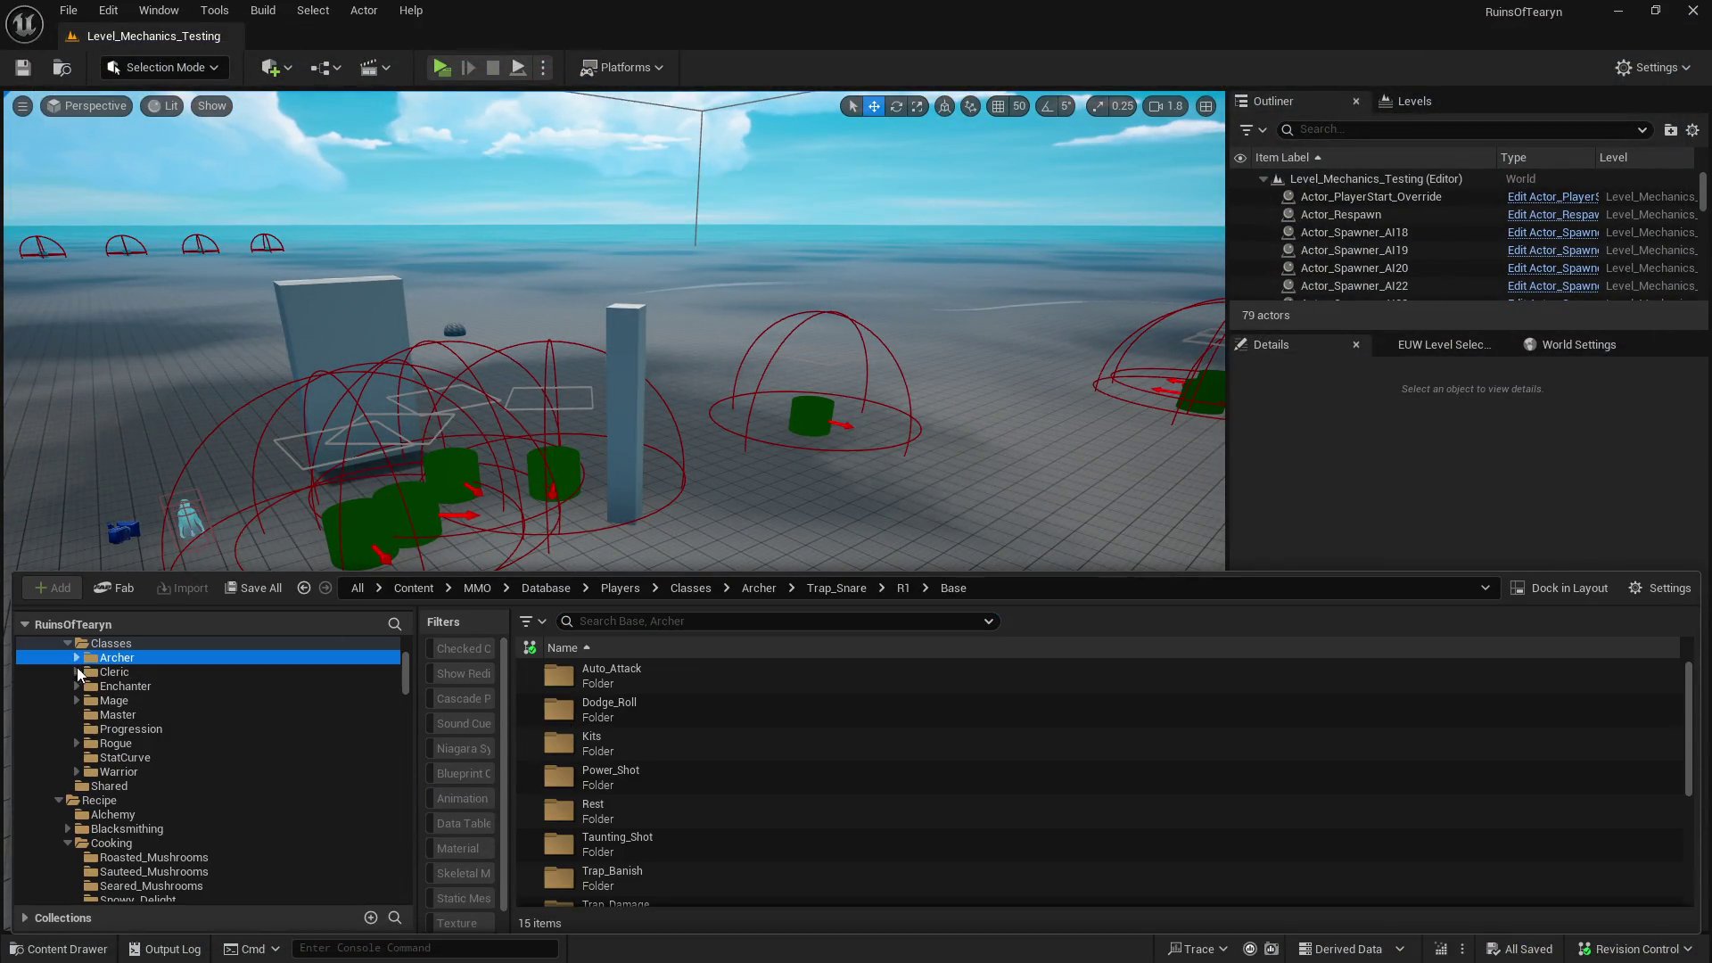
left_click(78, 700)
scroll(125, 720, "down", 2)
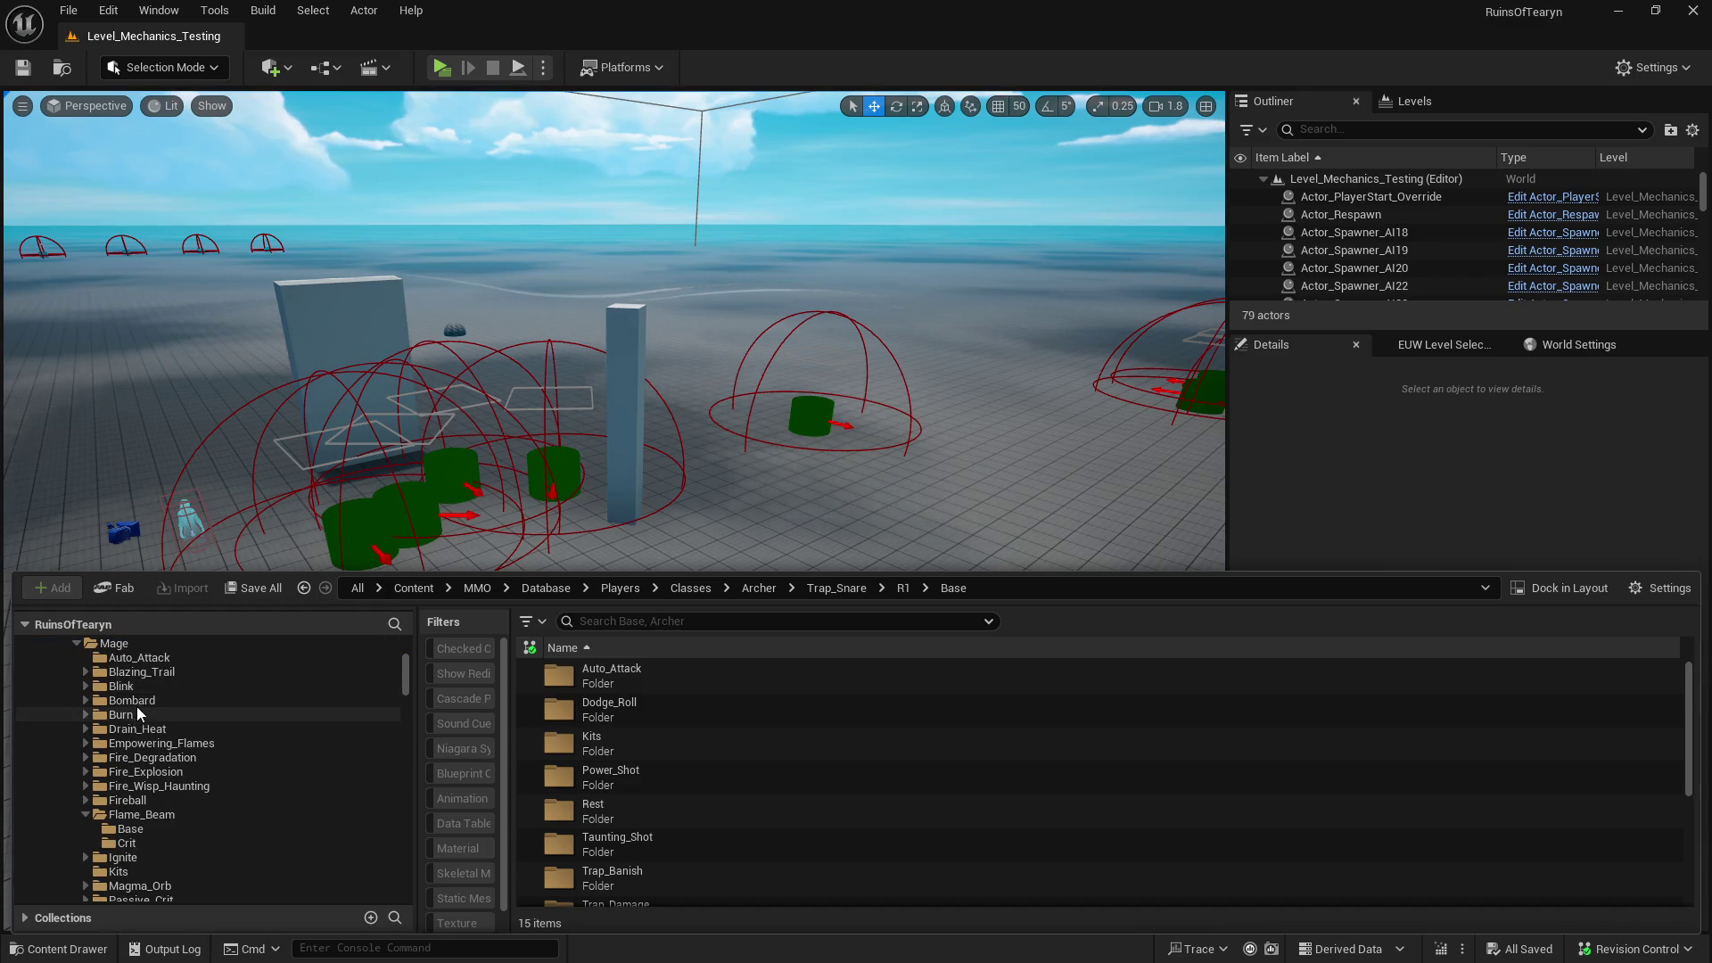
left_click(136, 658)
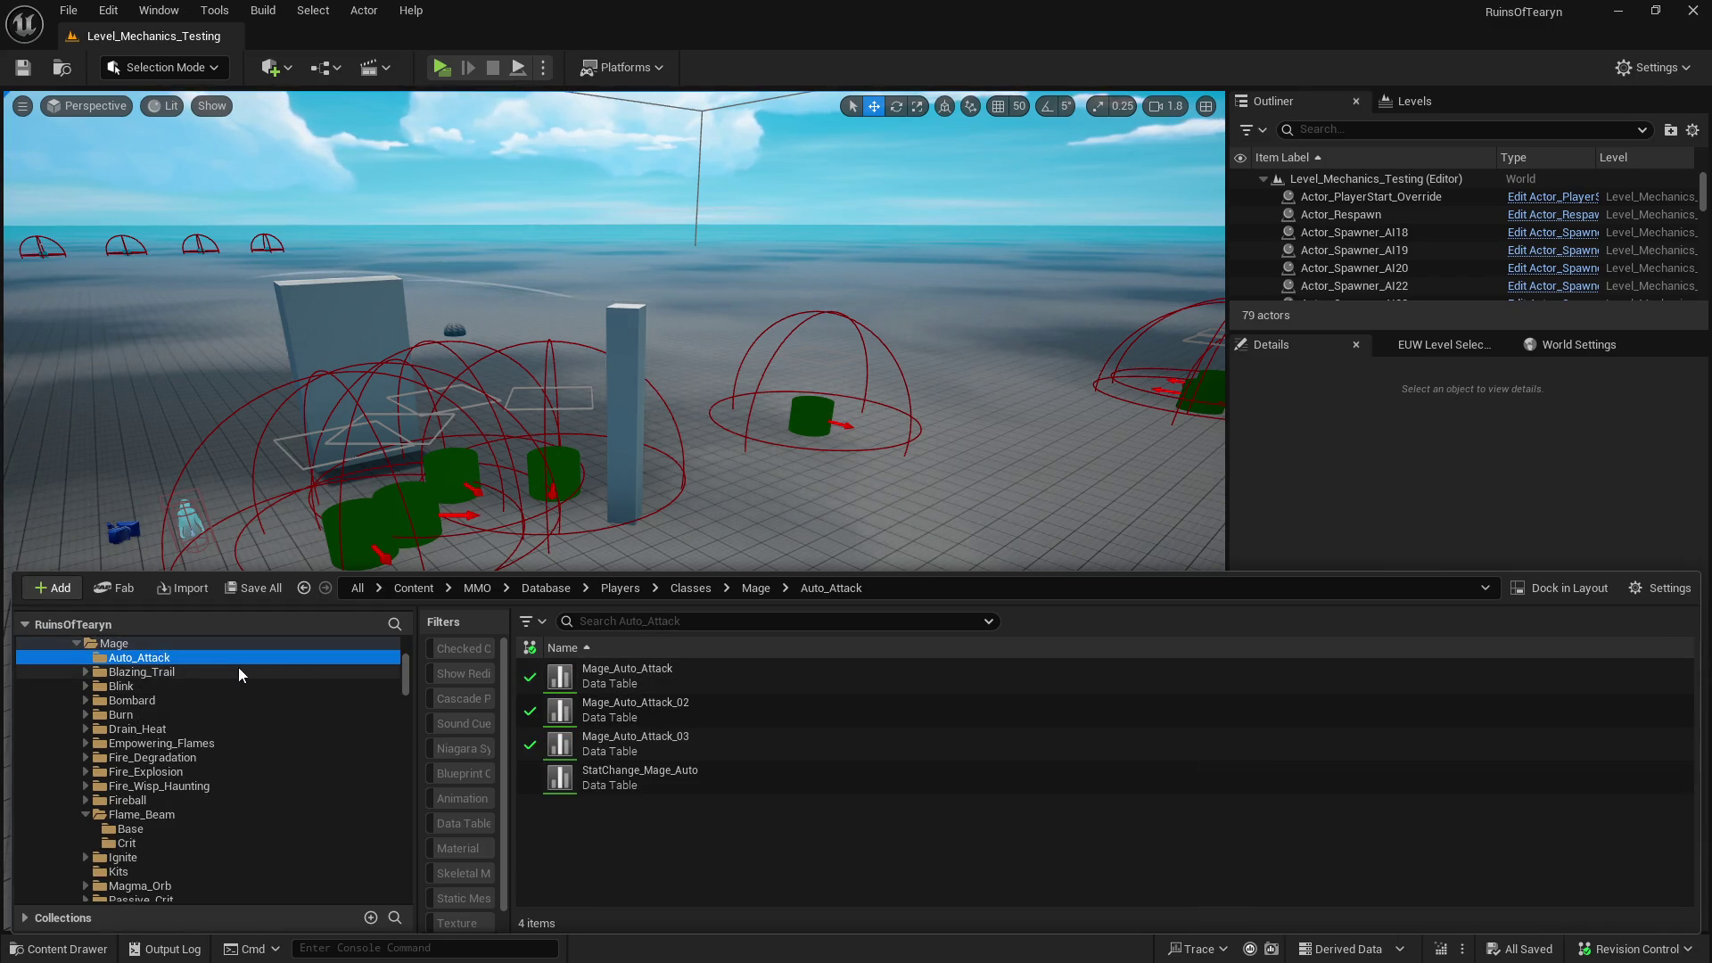
left_click(92, 672)
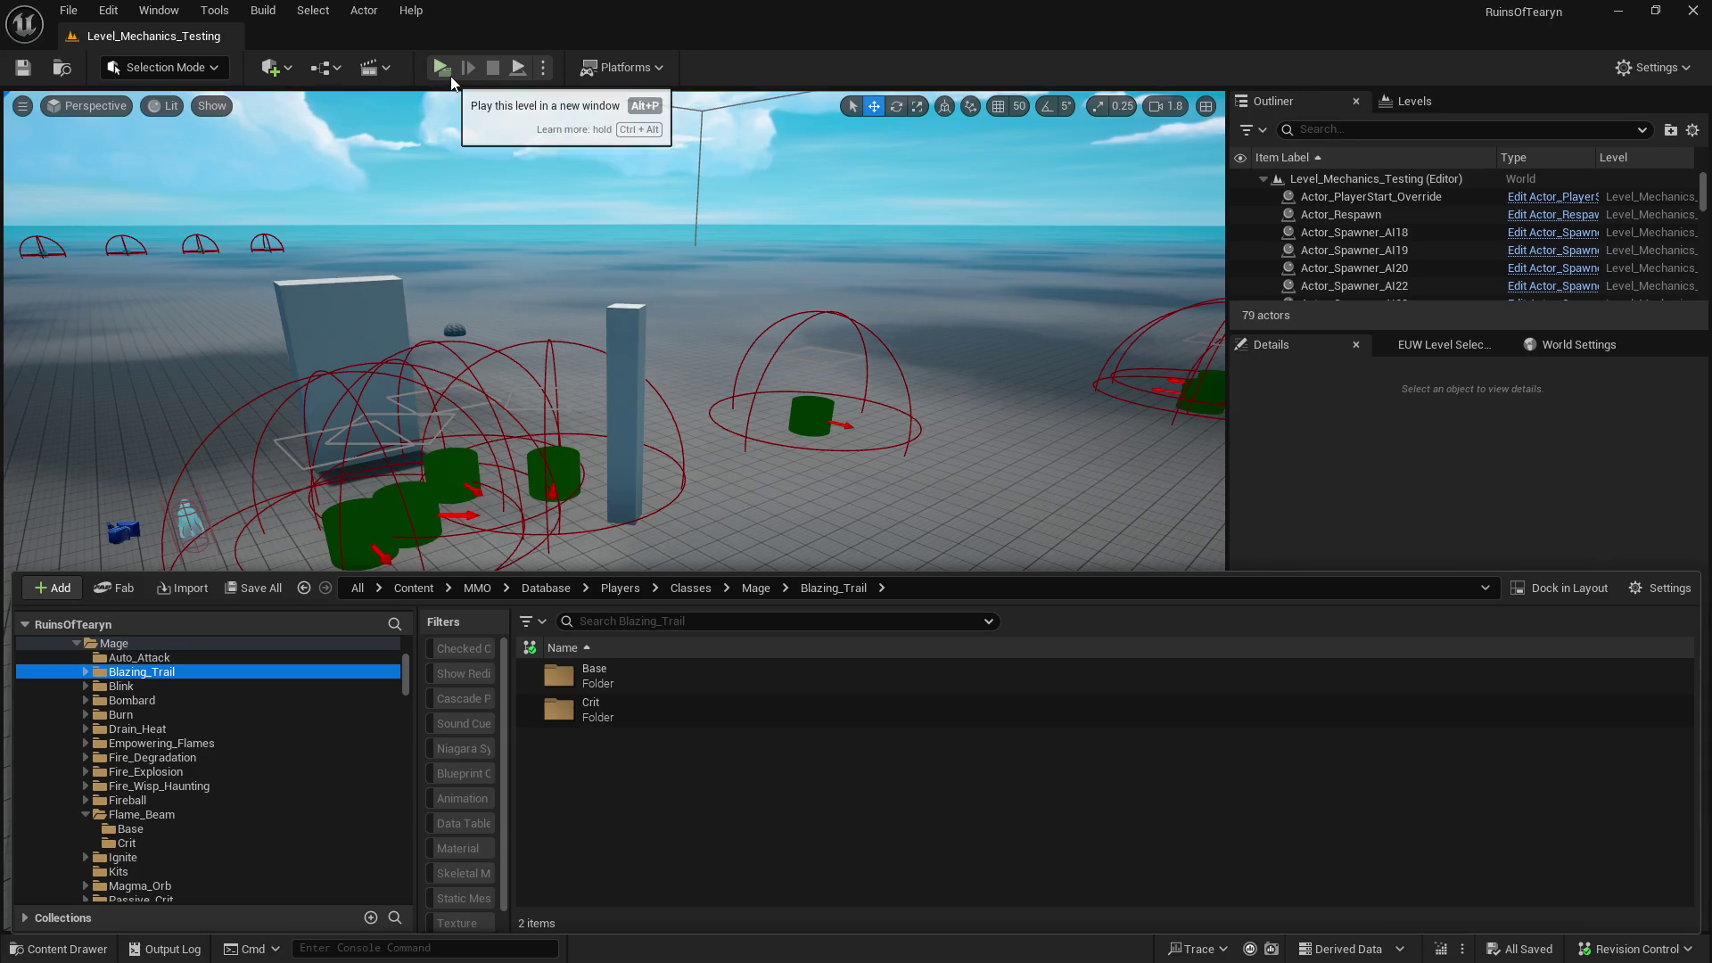
- Open Fire_Degradation > Base > Fire_Degration and scroll to its UserInterface fields
left_click(192, 758)
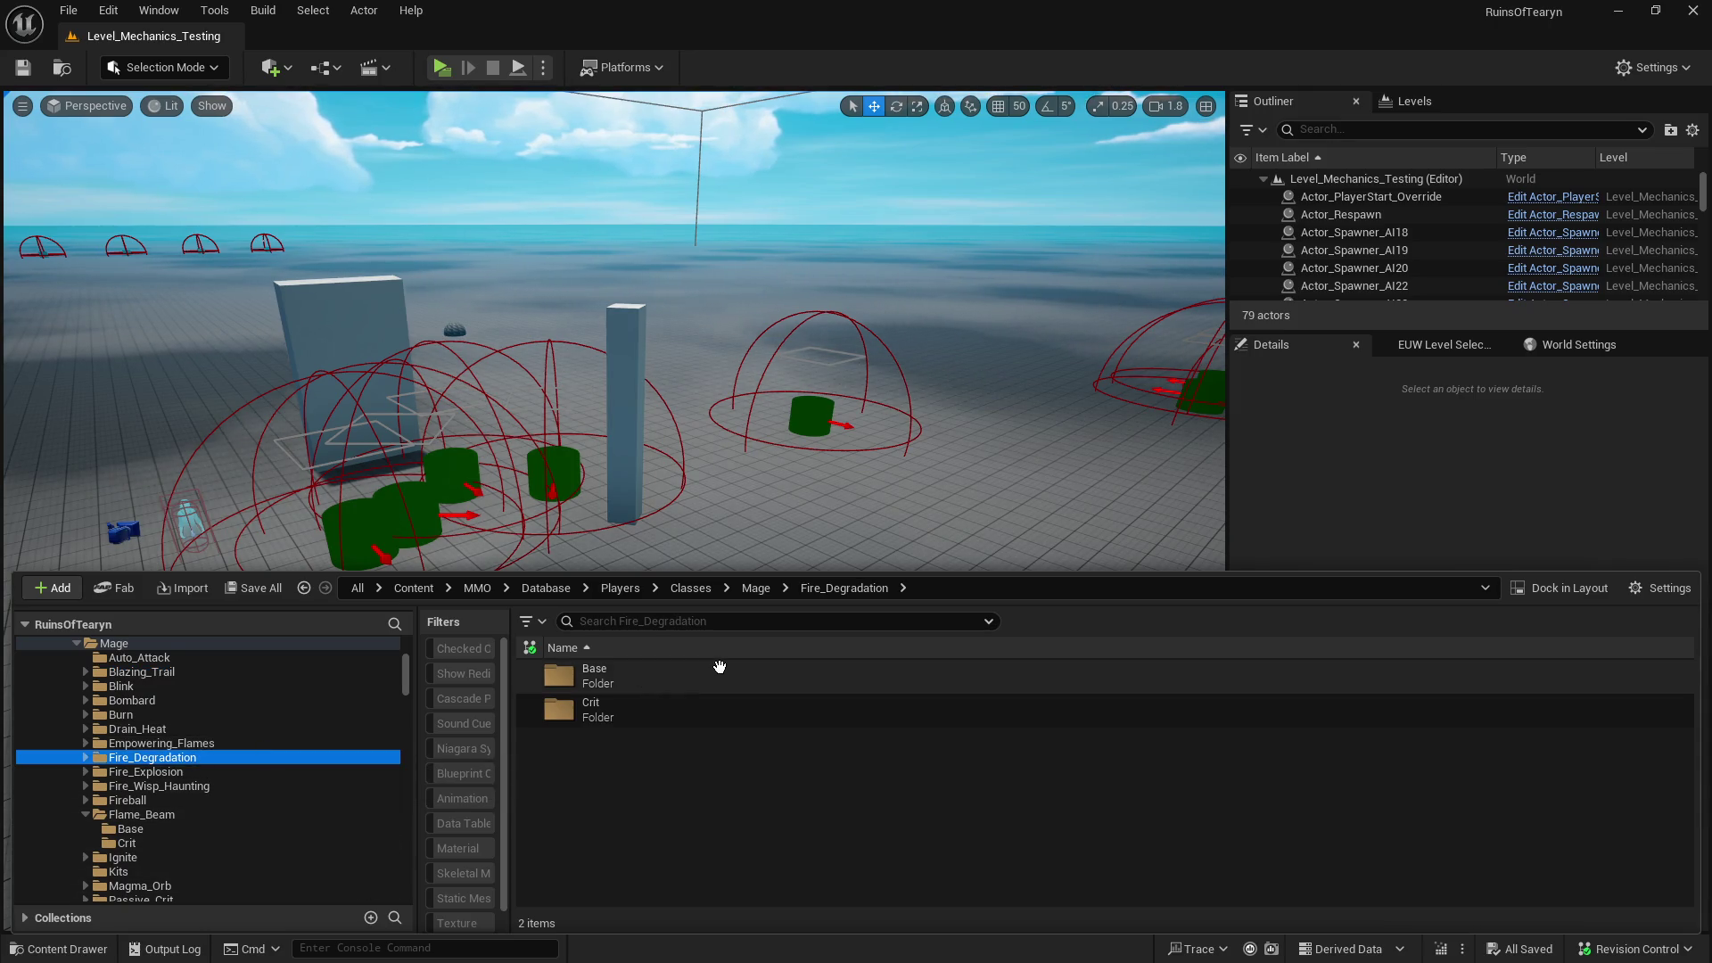
left_click(720, 667)
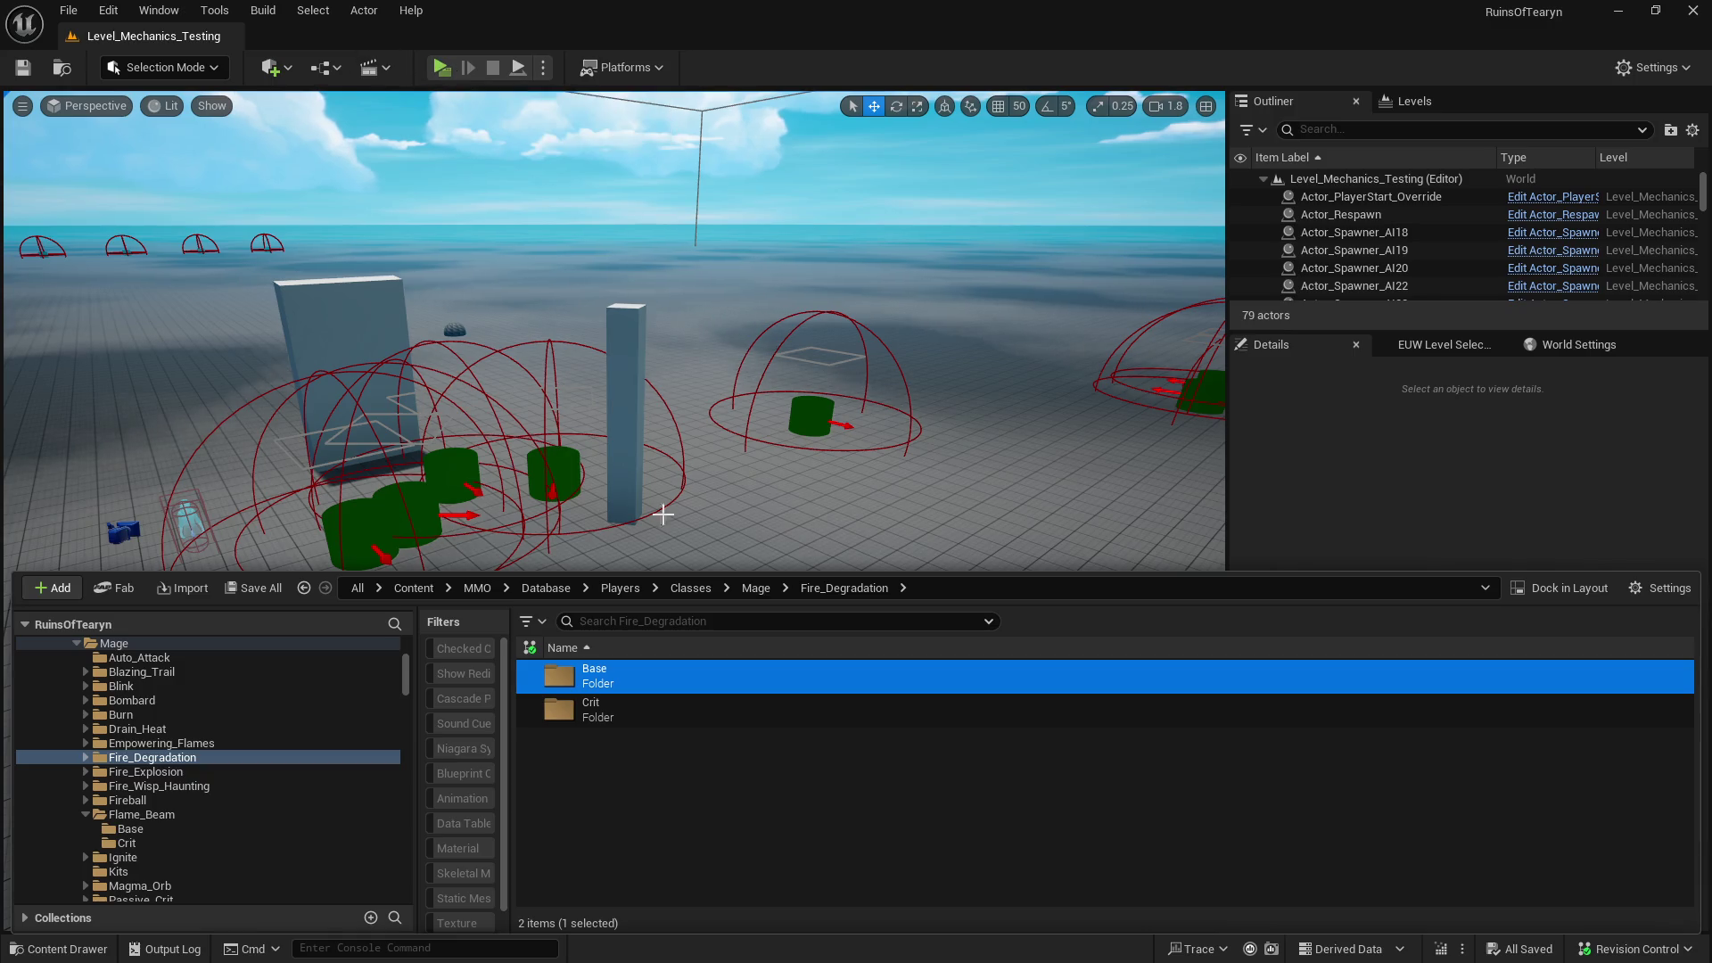
double_click(658, 681)
double_click(658, 680)
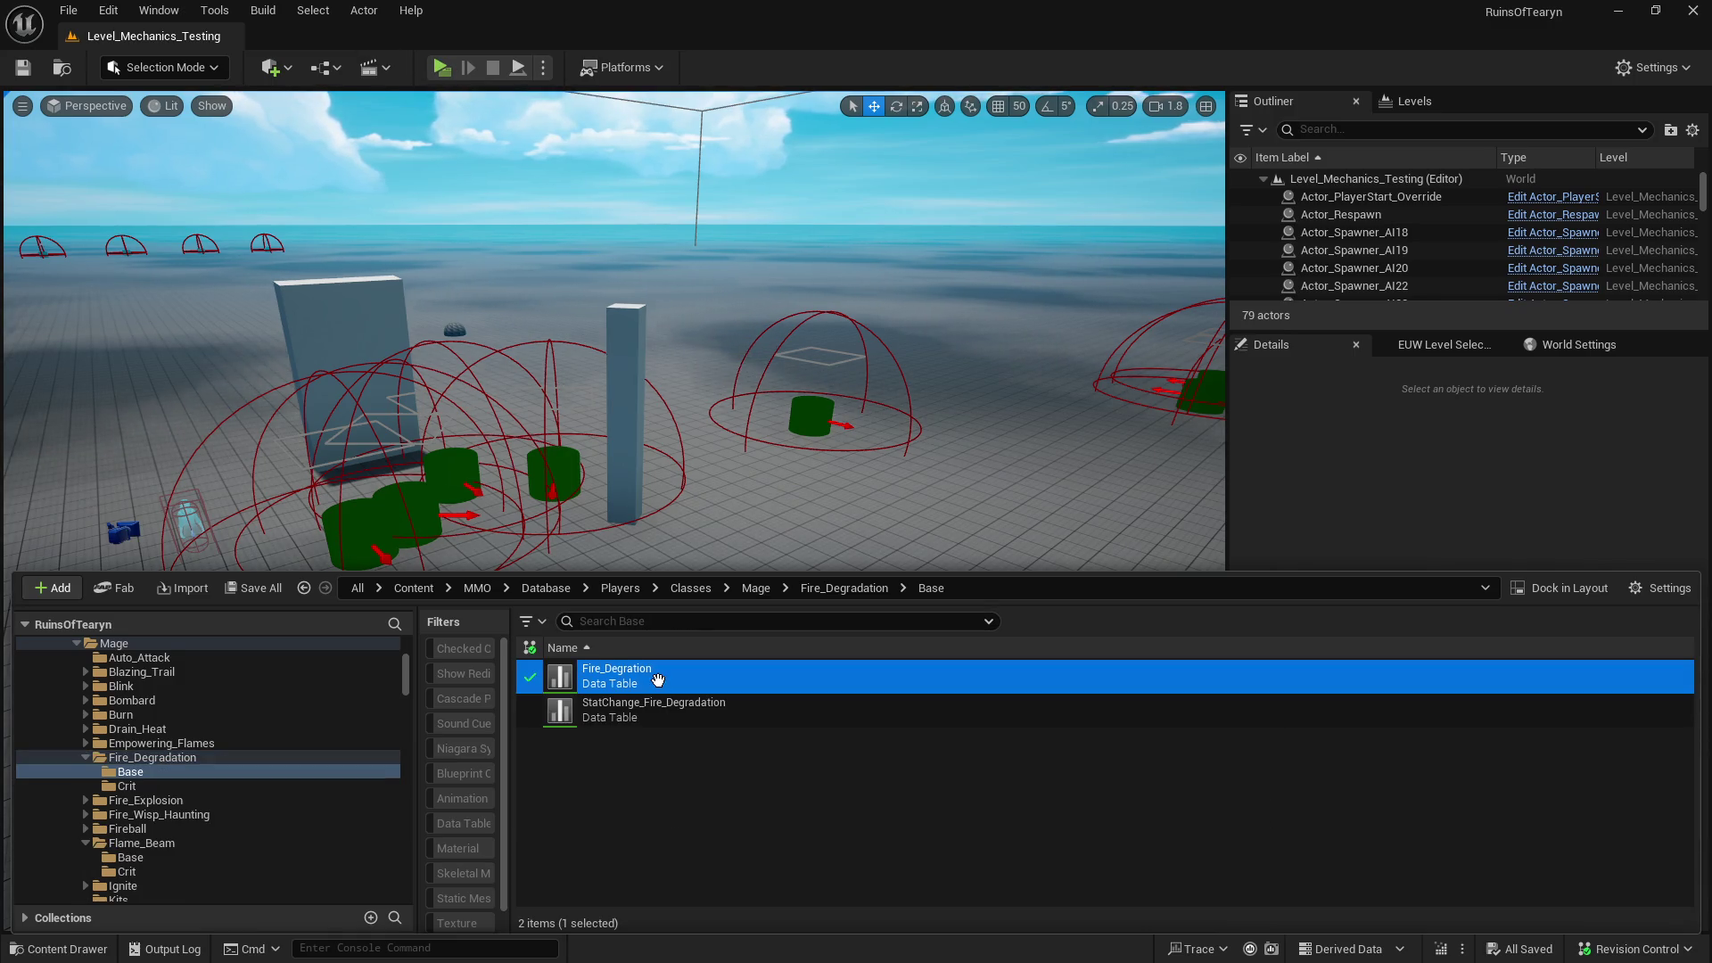
scroll(549, 687, "down", 10)
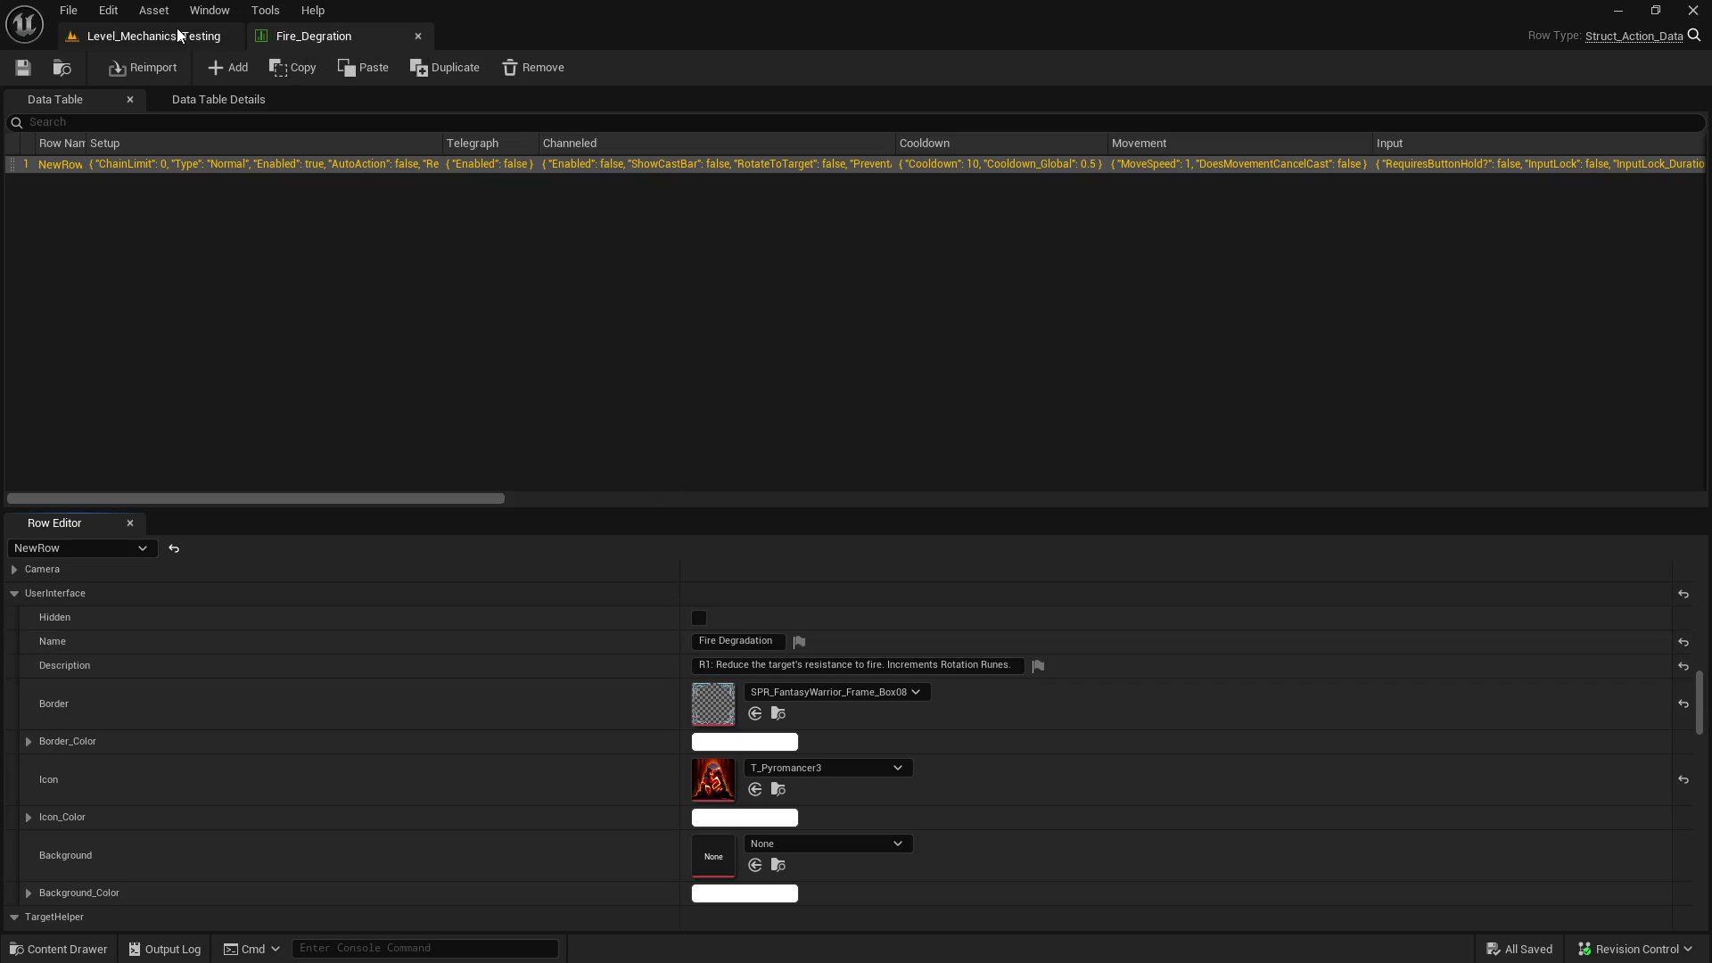
- Delete the sentence 'Increments Rotation Runes.' from the Fire_Degration Description
left_click(153, 36)
left_click(375, 36)
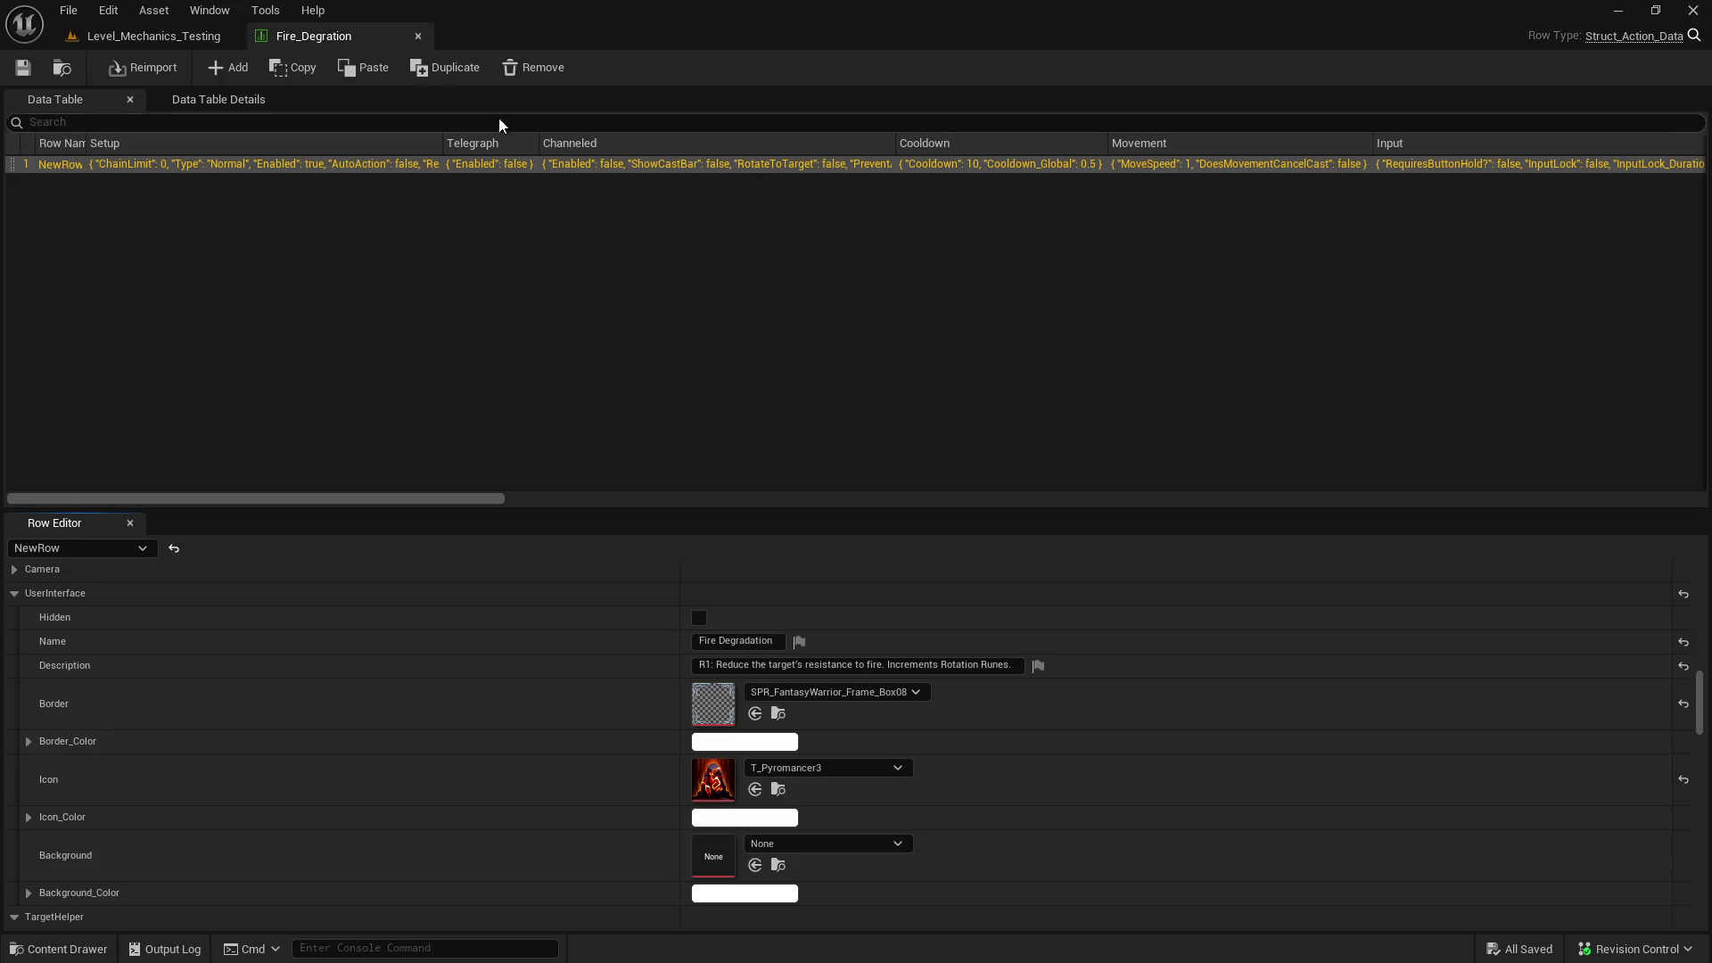
left_click(989, 666)
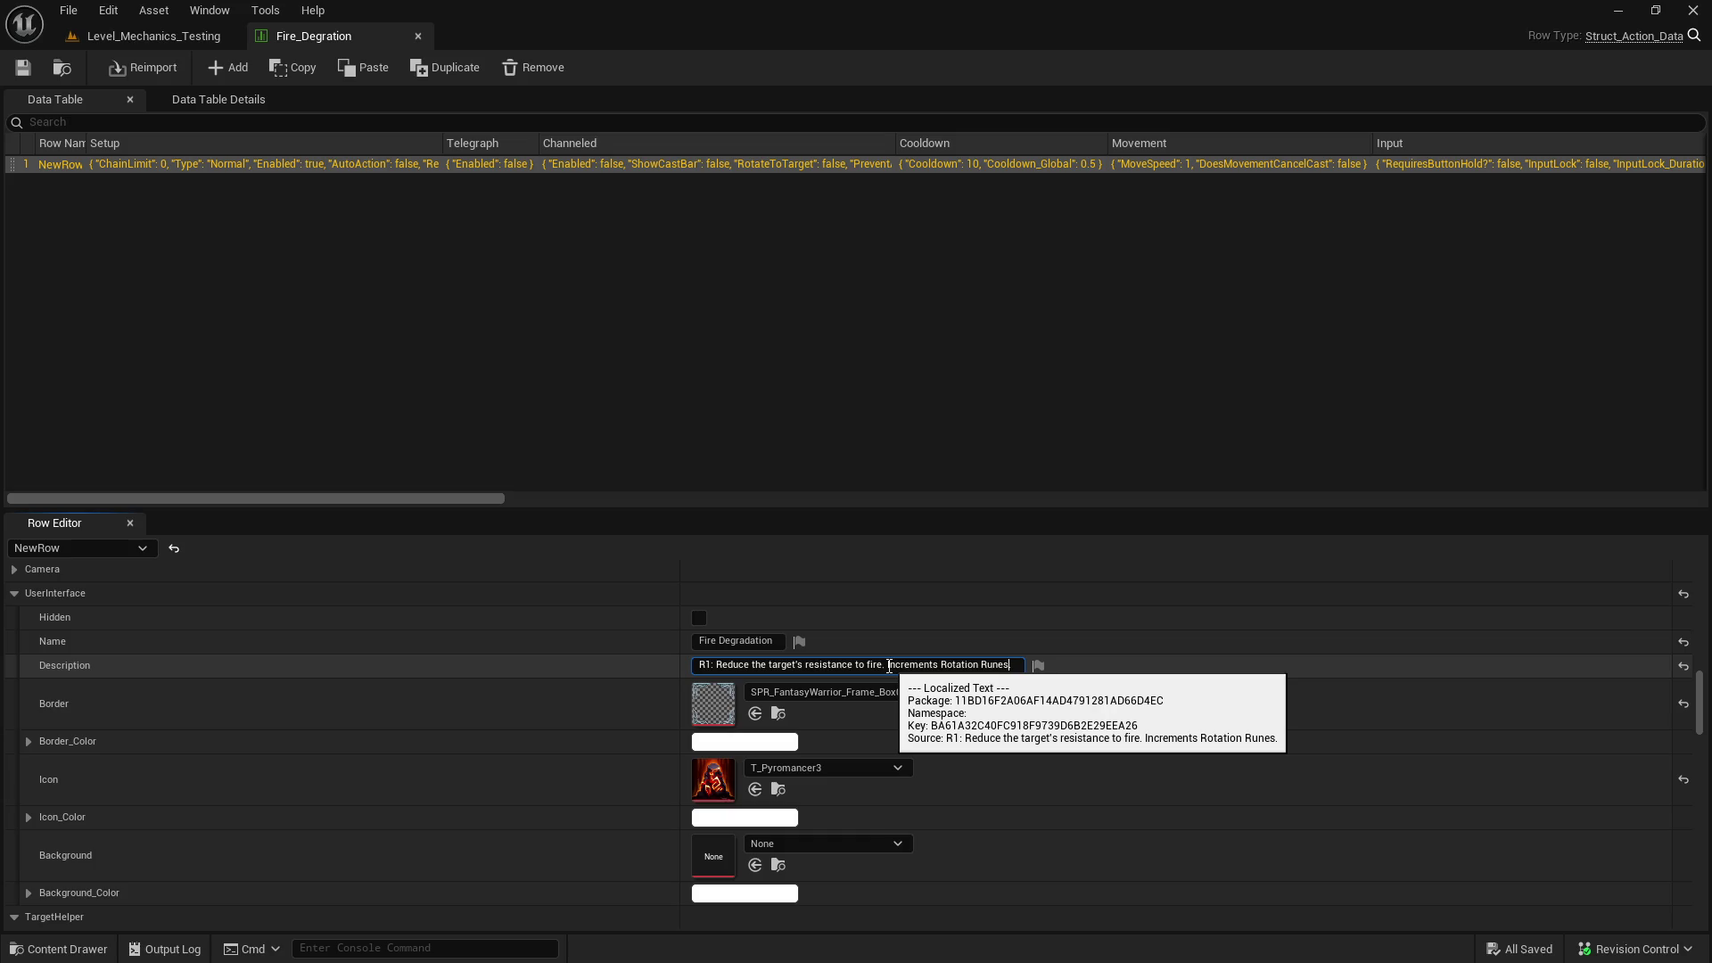
left_click_drag(889, 665, 1039, 669)
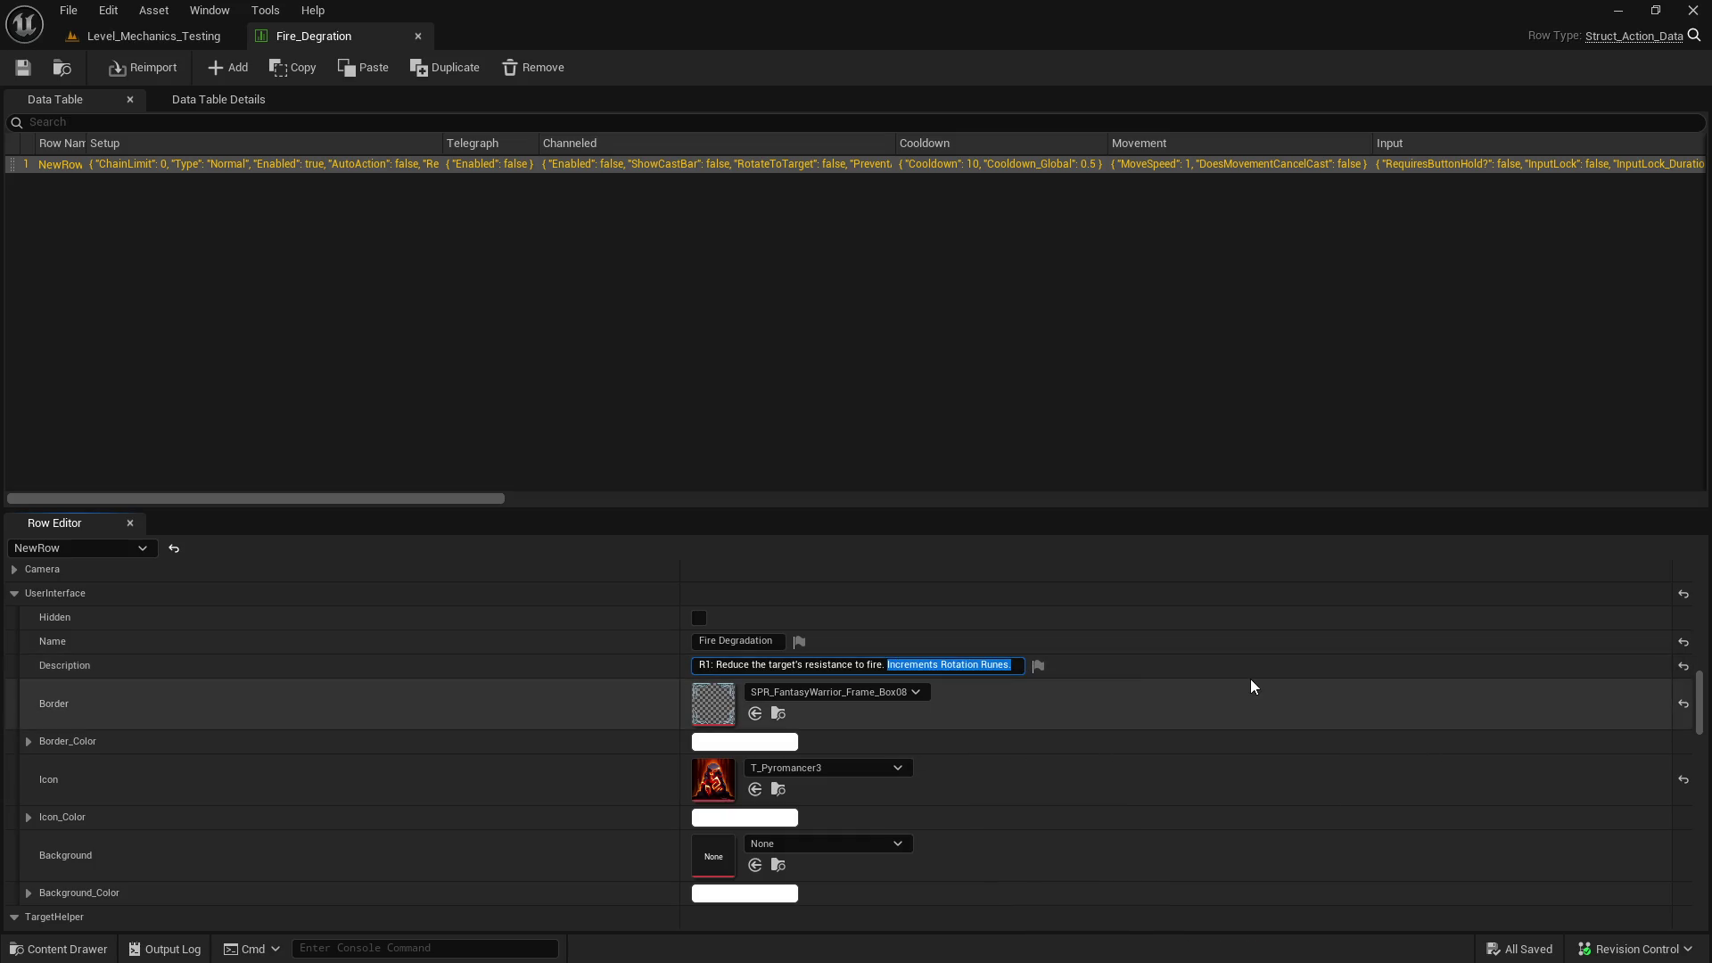
key("BackSpace")
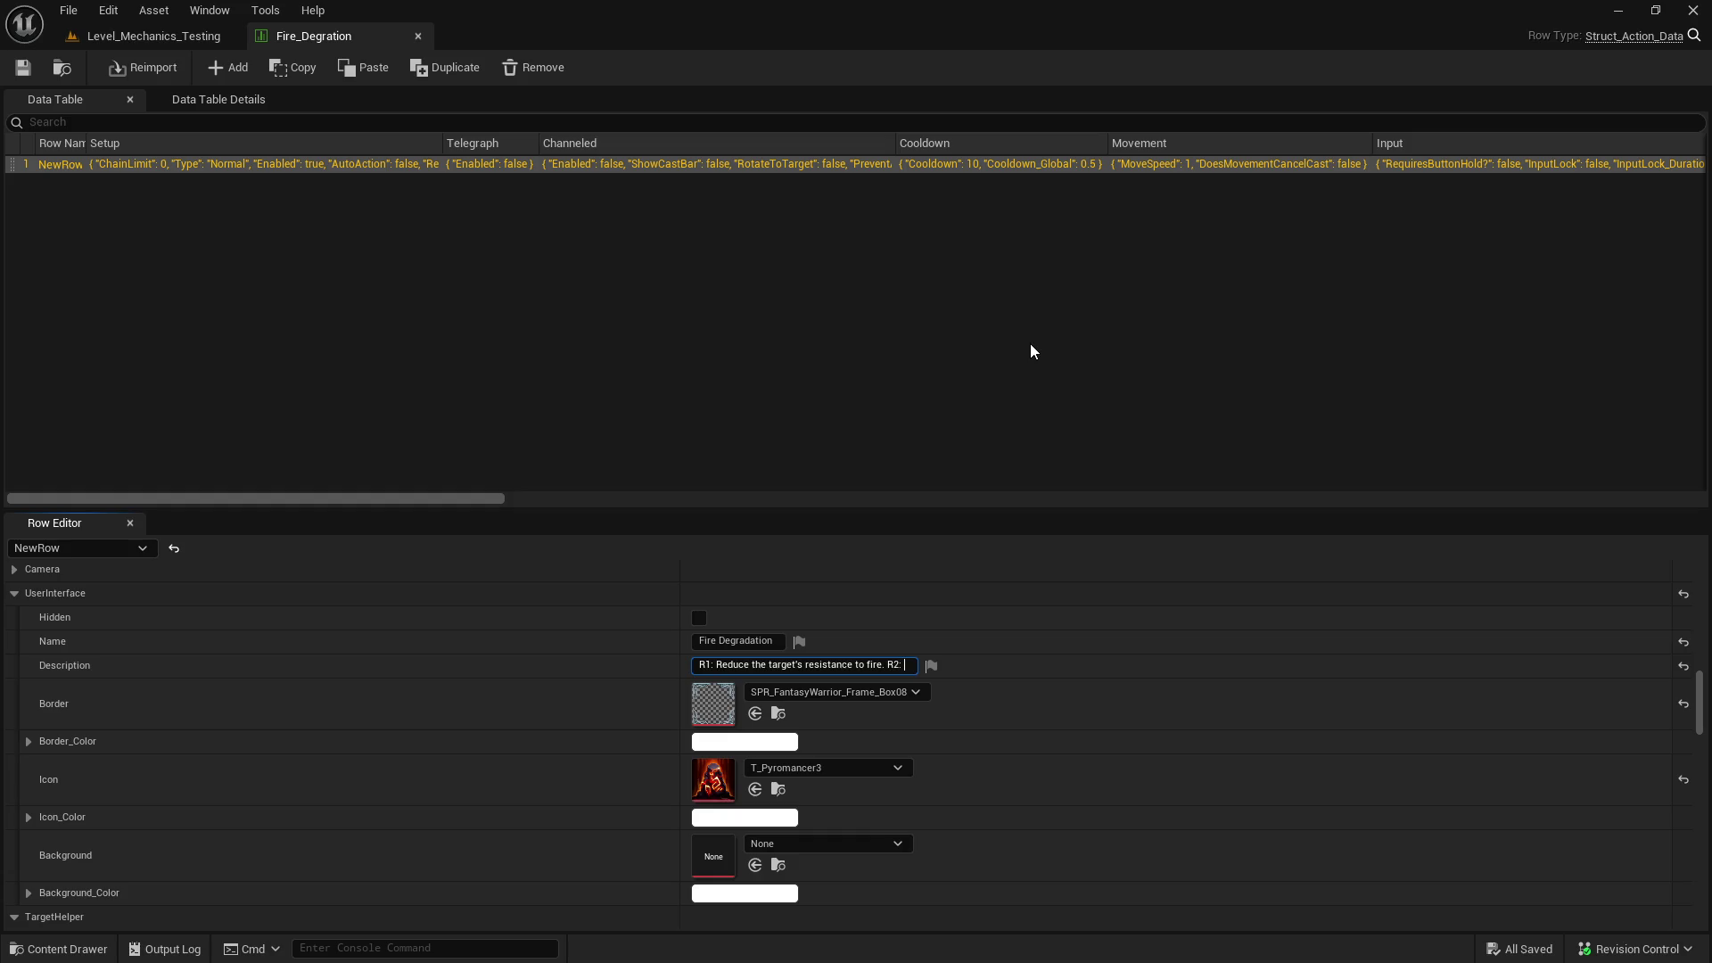
- Open Kit_Class_Mage_Set_01, 02 and 03 together from the Mage Kits folder
left_click(160, 37)
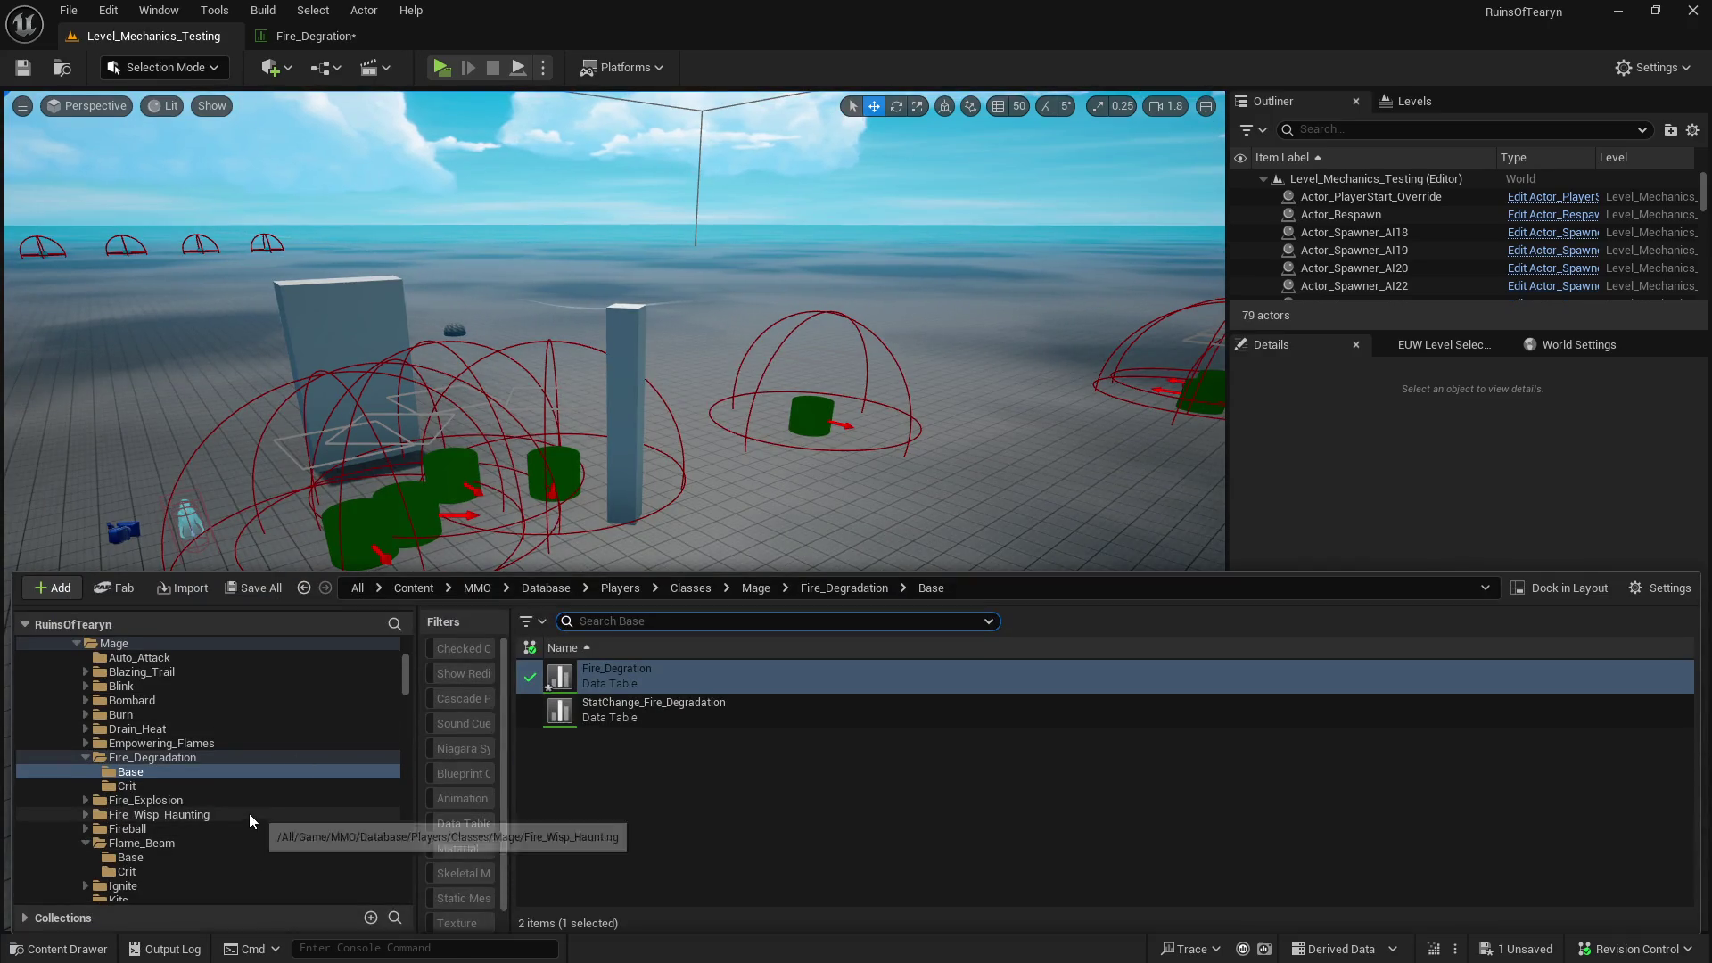
scroll(248, 814, "down", 5)
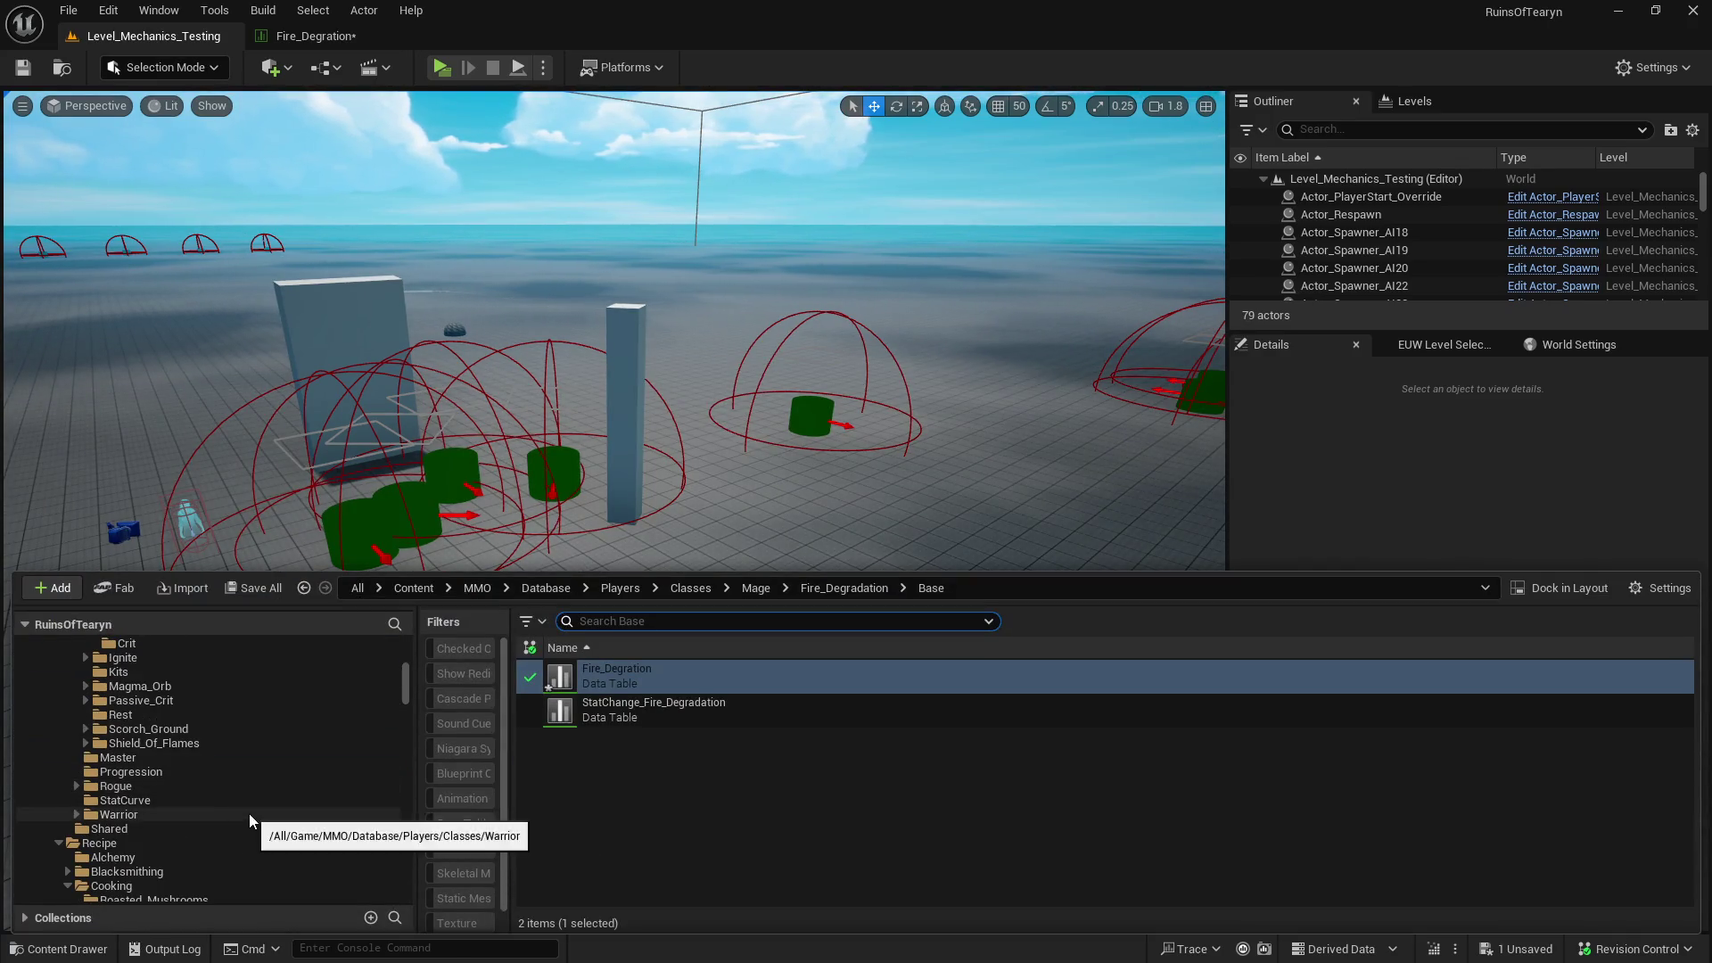
scroll(249, 814, "down", 1)
left_click(192, 728)
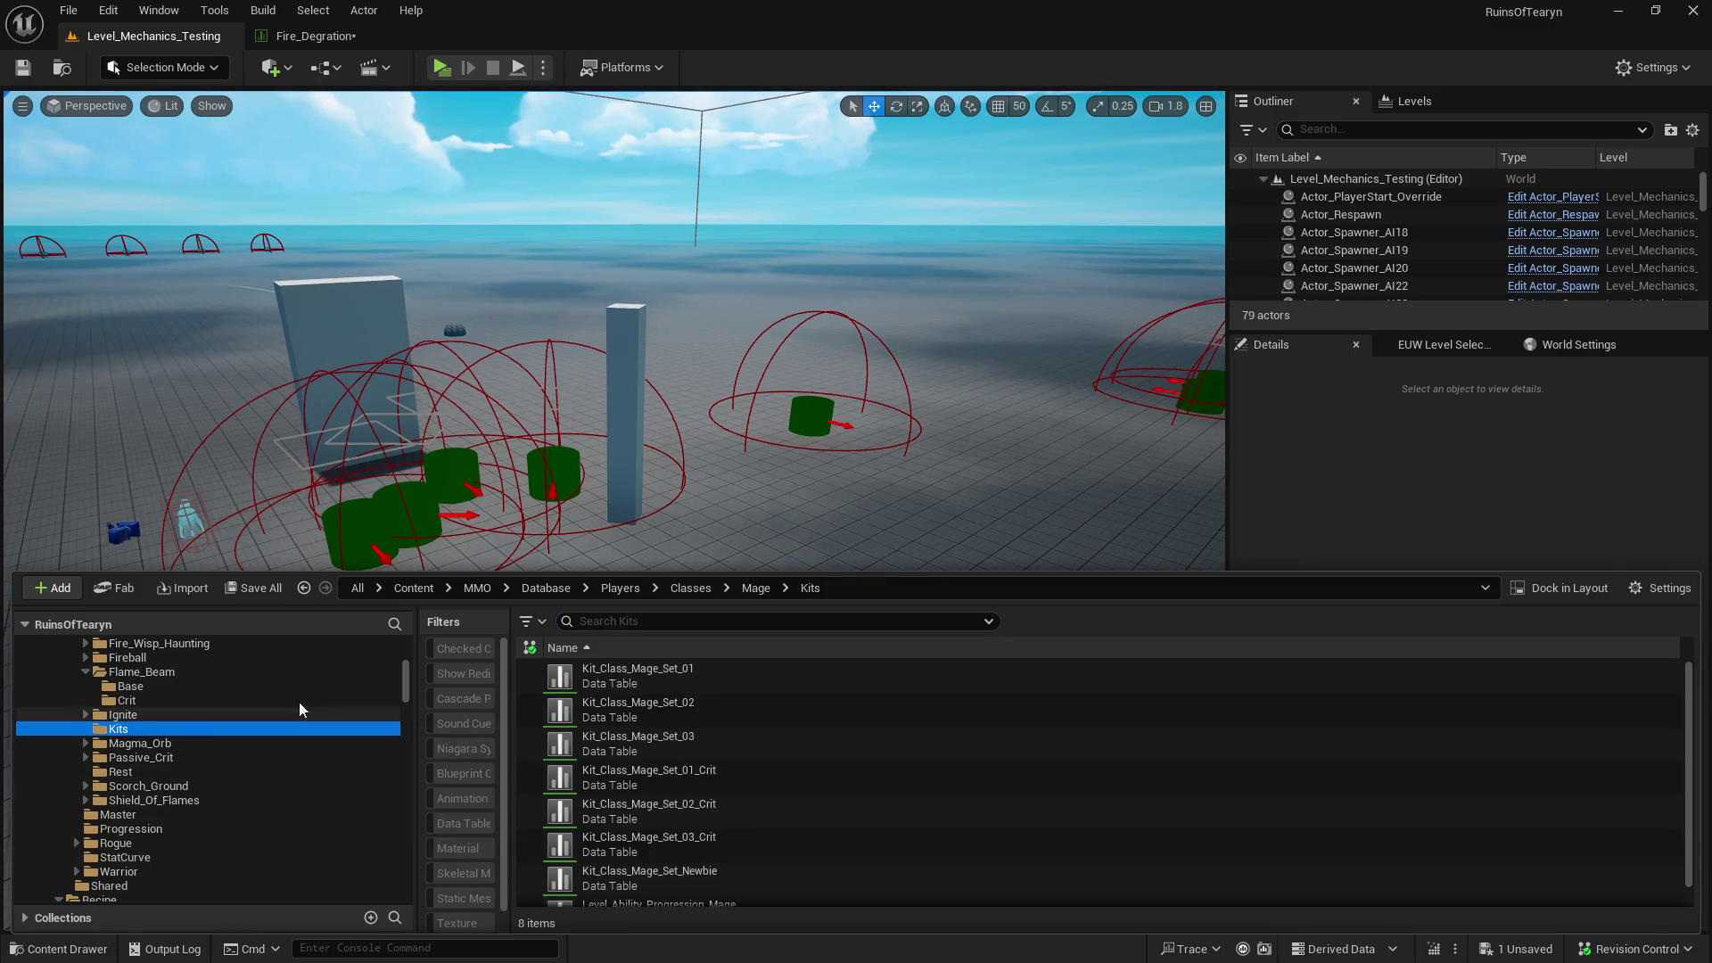
left_click(758, 682)
left_click(724, 741, "shift")
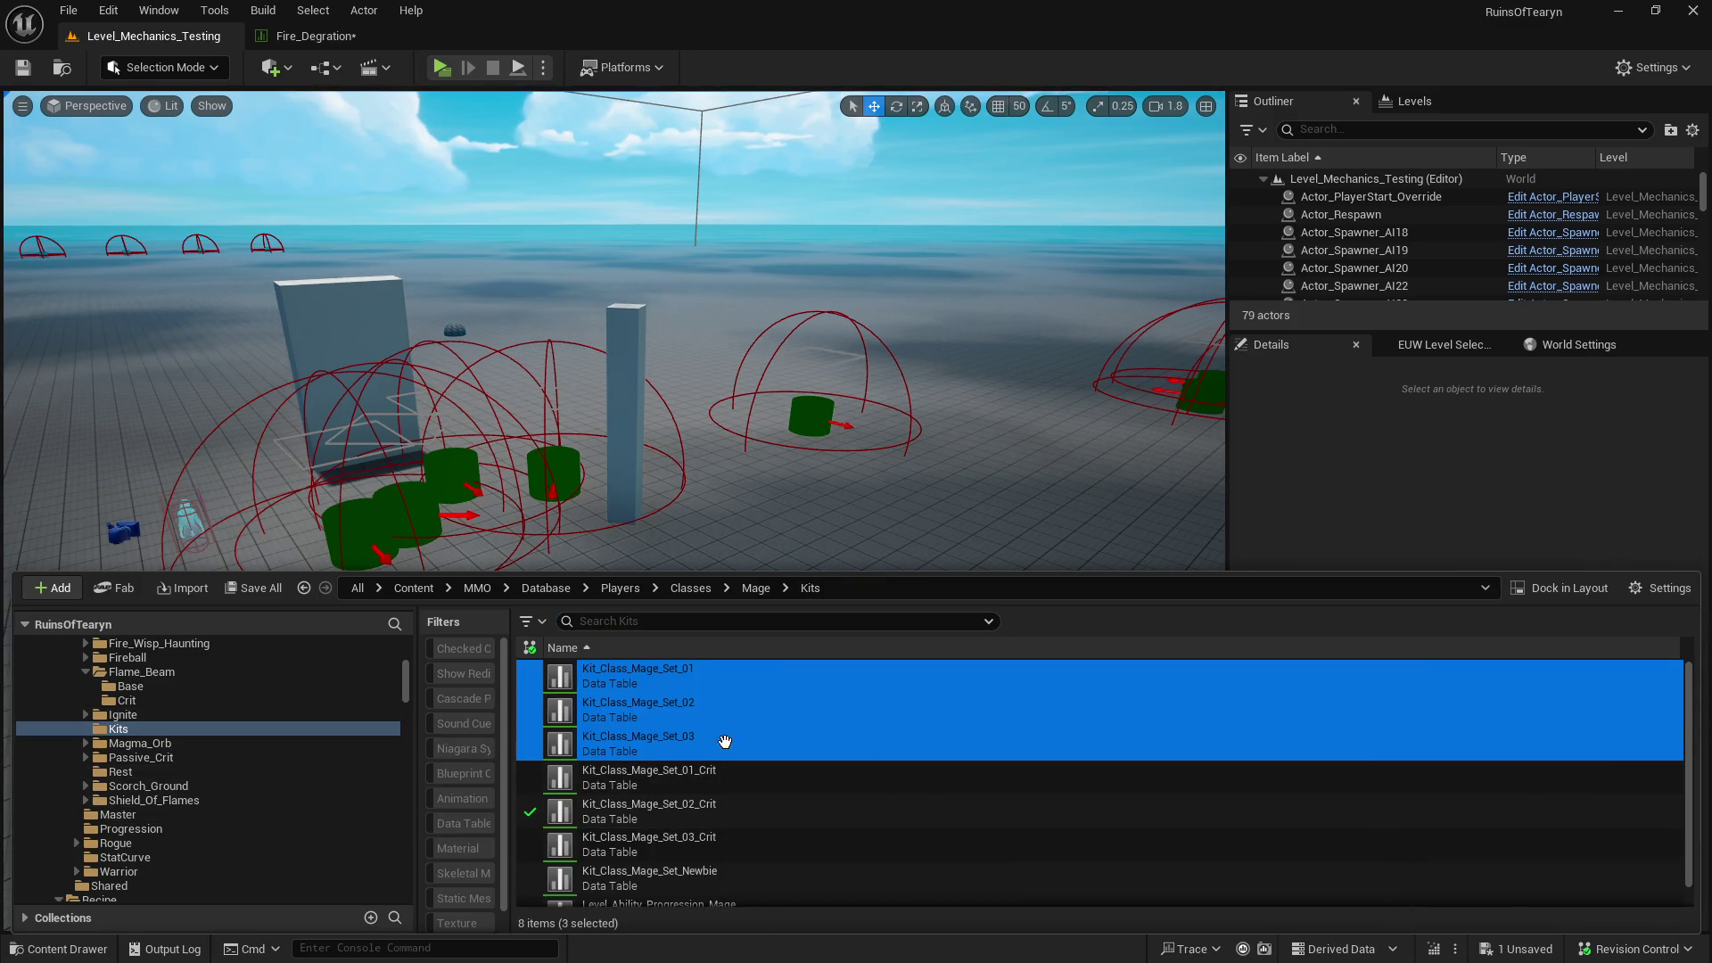
double_click(864, 757)
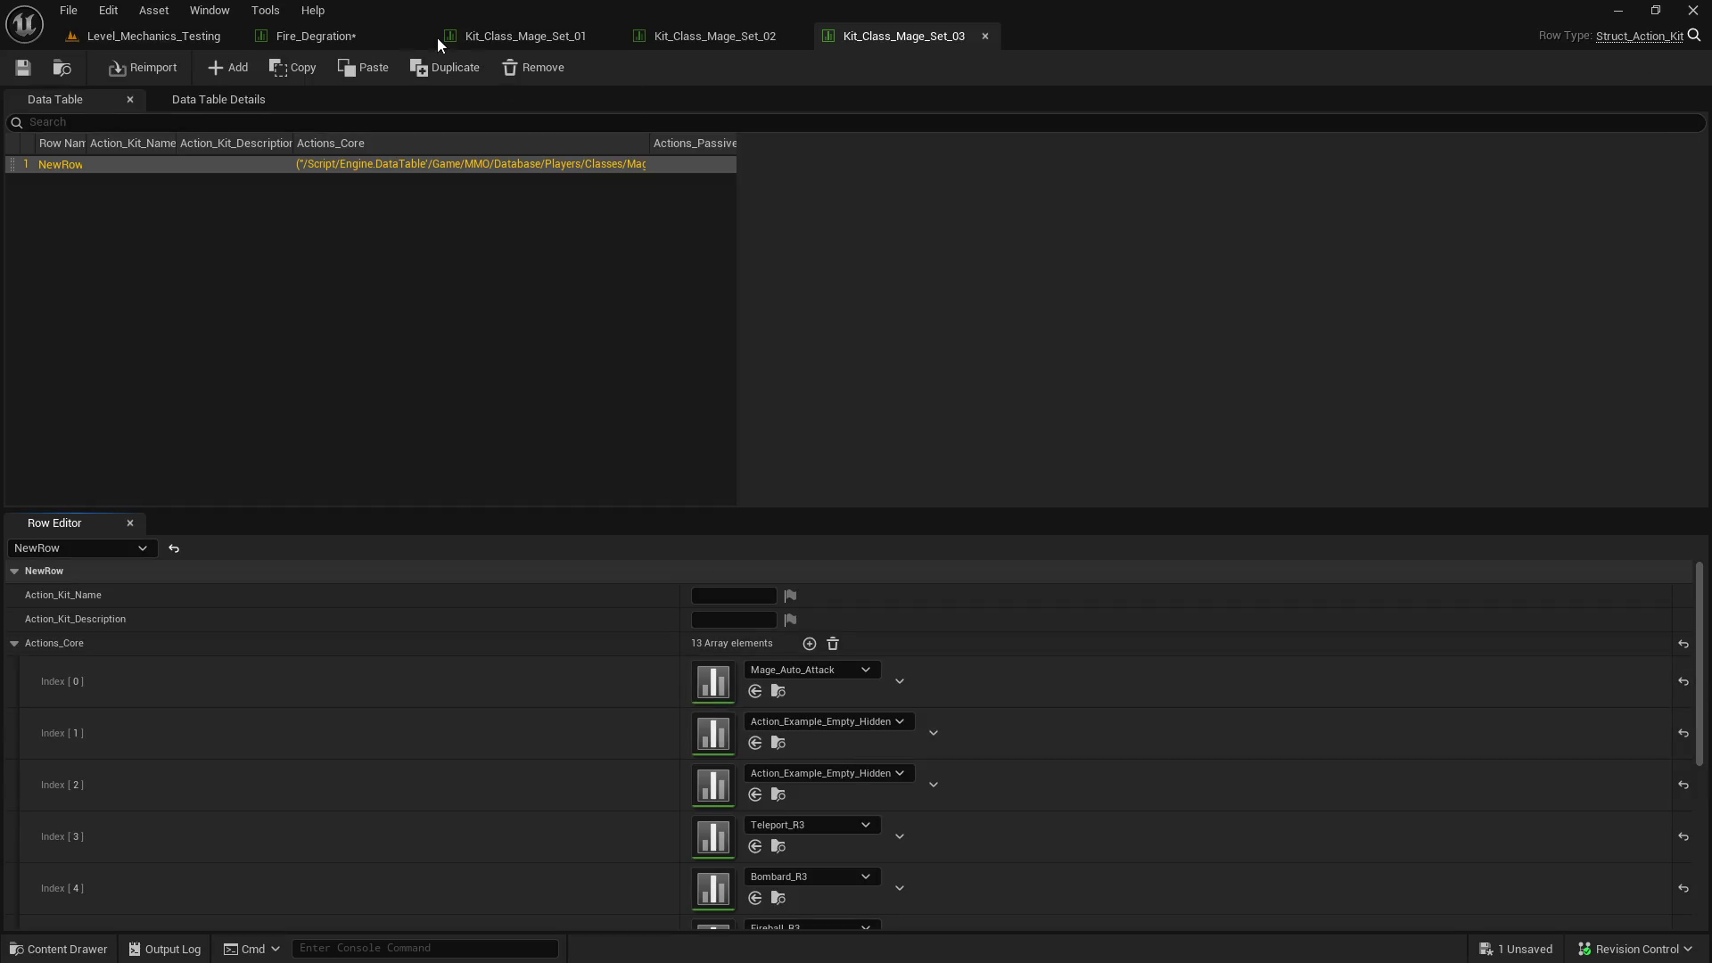
- Review the abilities listed in each of the three kit tables, then return to Fire_Degration
left_click(512, 32)
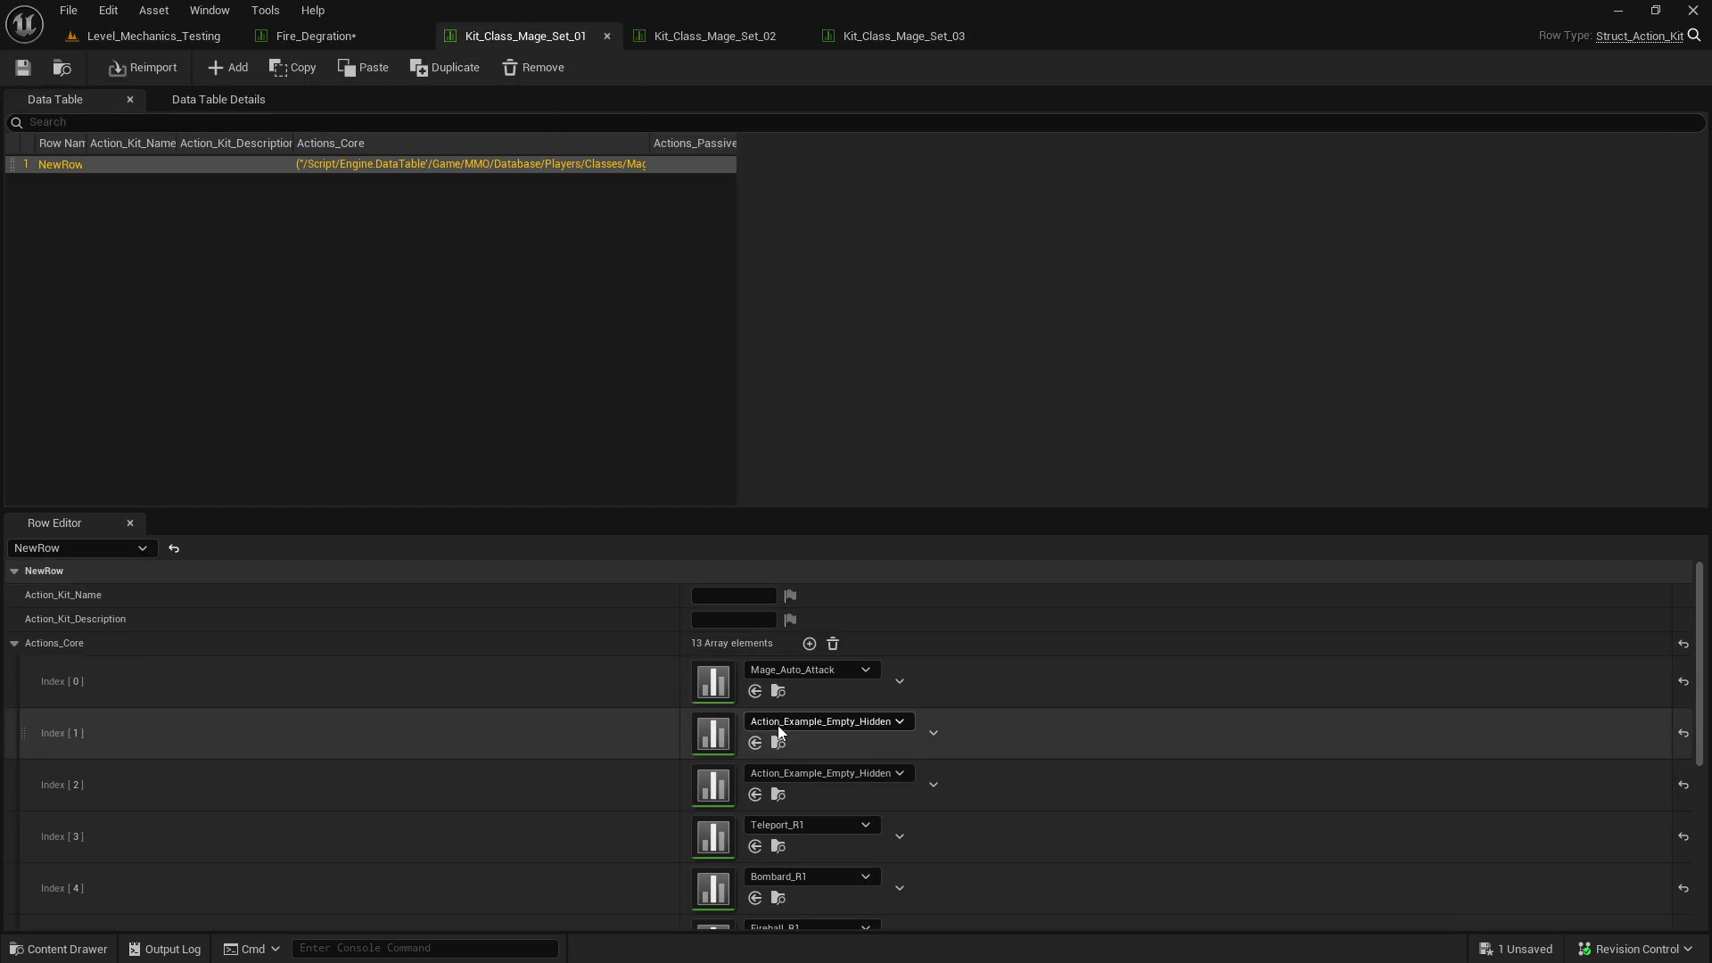
scroll(777, 725, "down", 5)
scroll(765, 753, "down", 1)
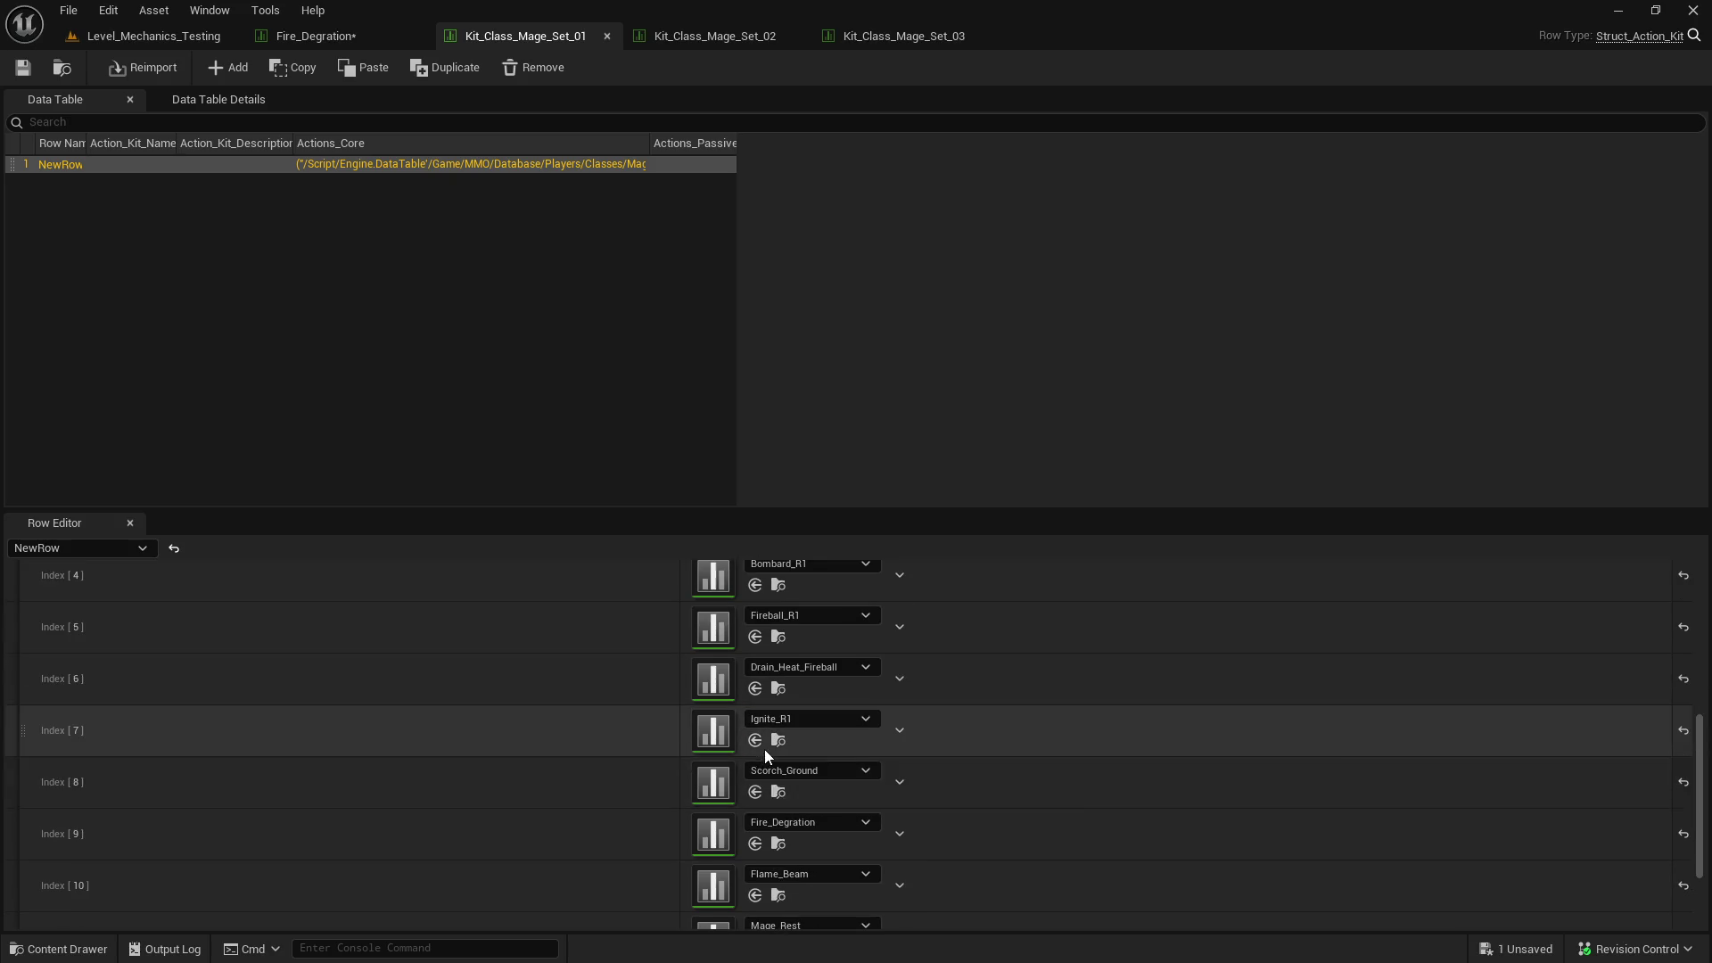
left_click(704, 23)
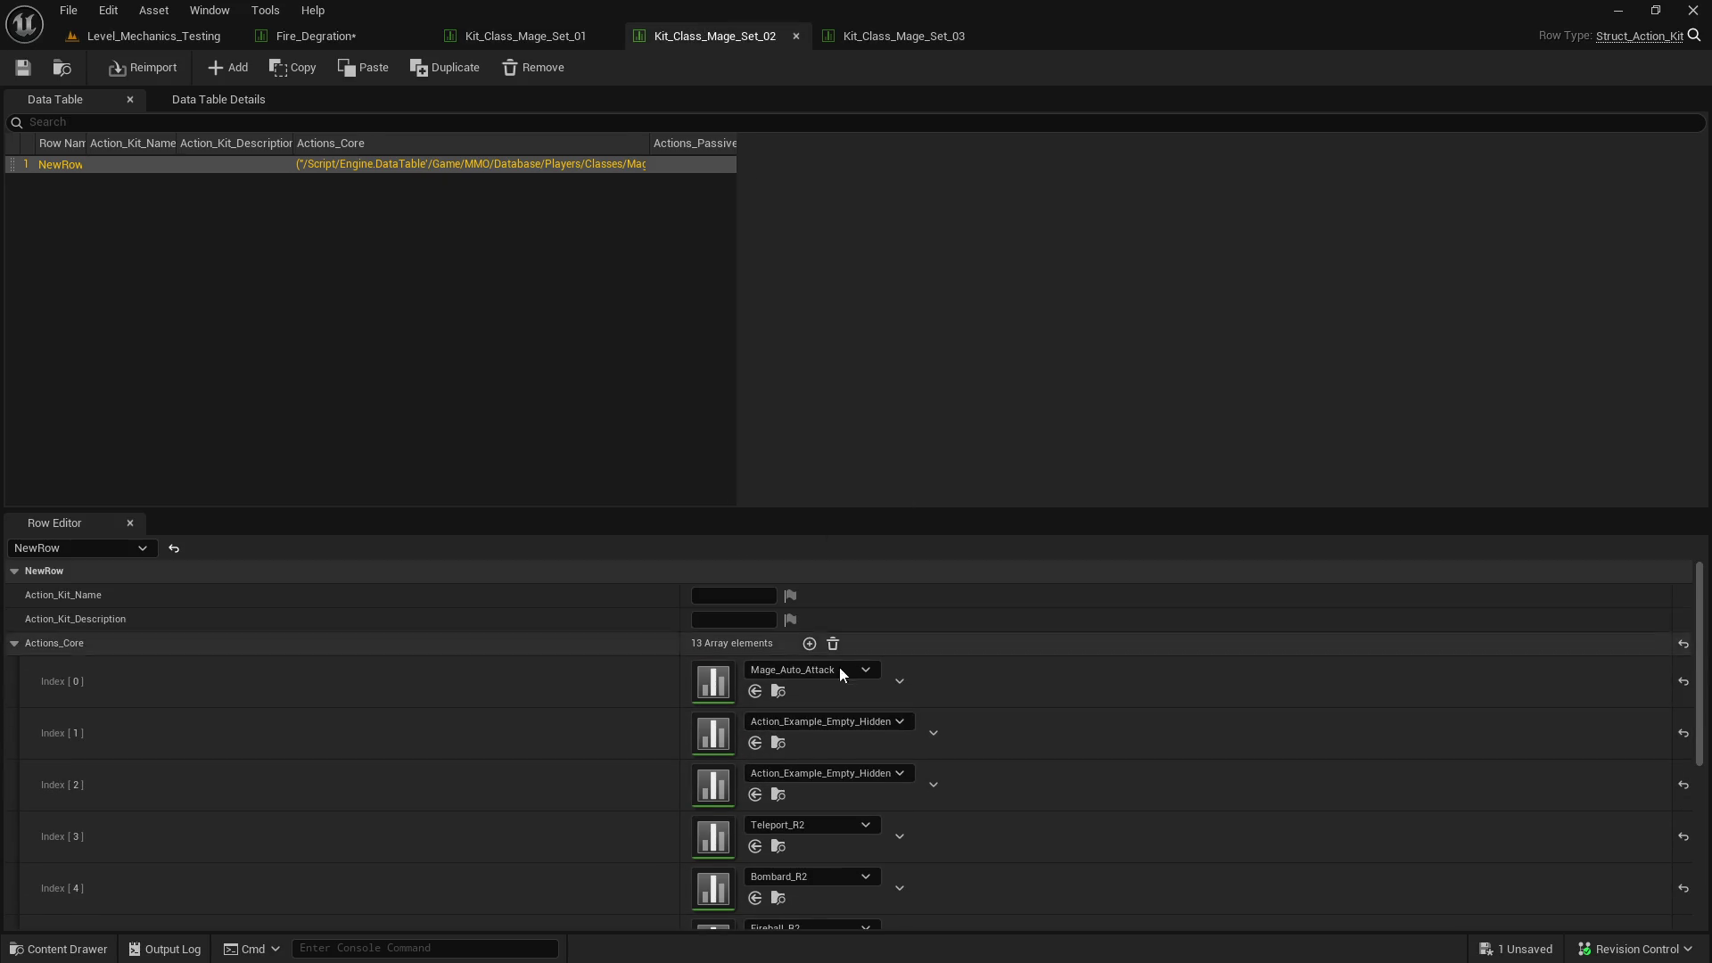
scroll(838, 668, "down", 6)
scroll(838, 677, "down", 1)
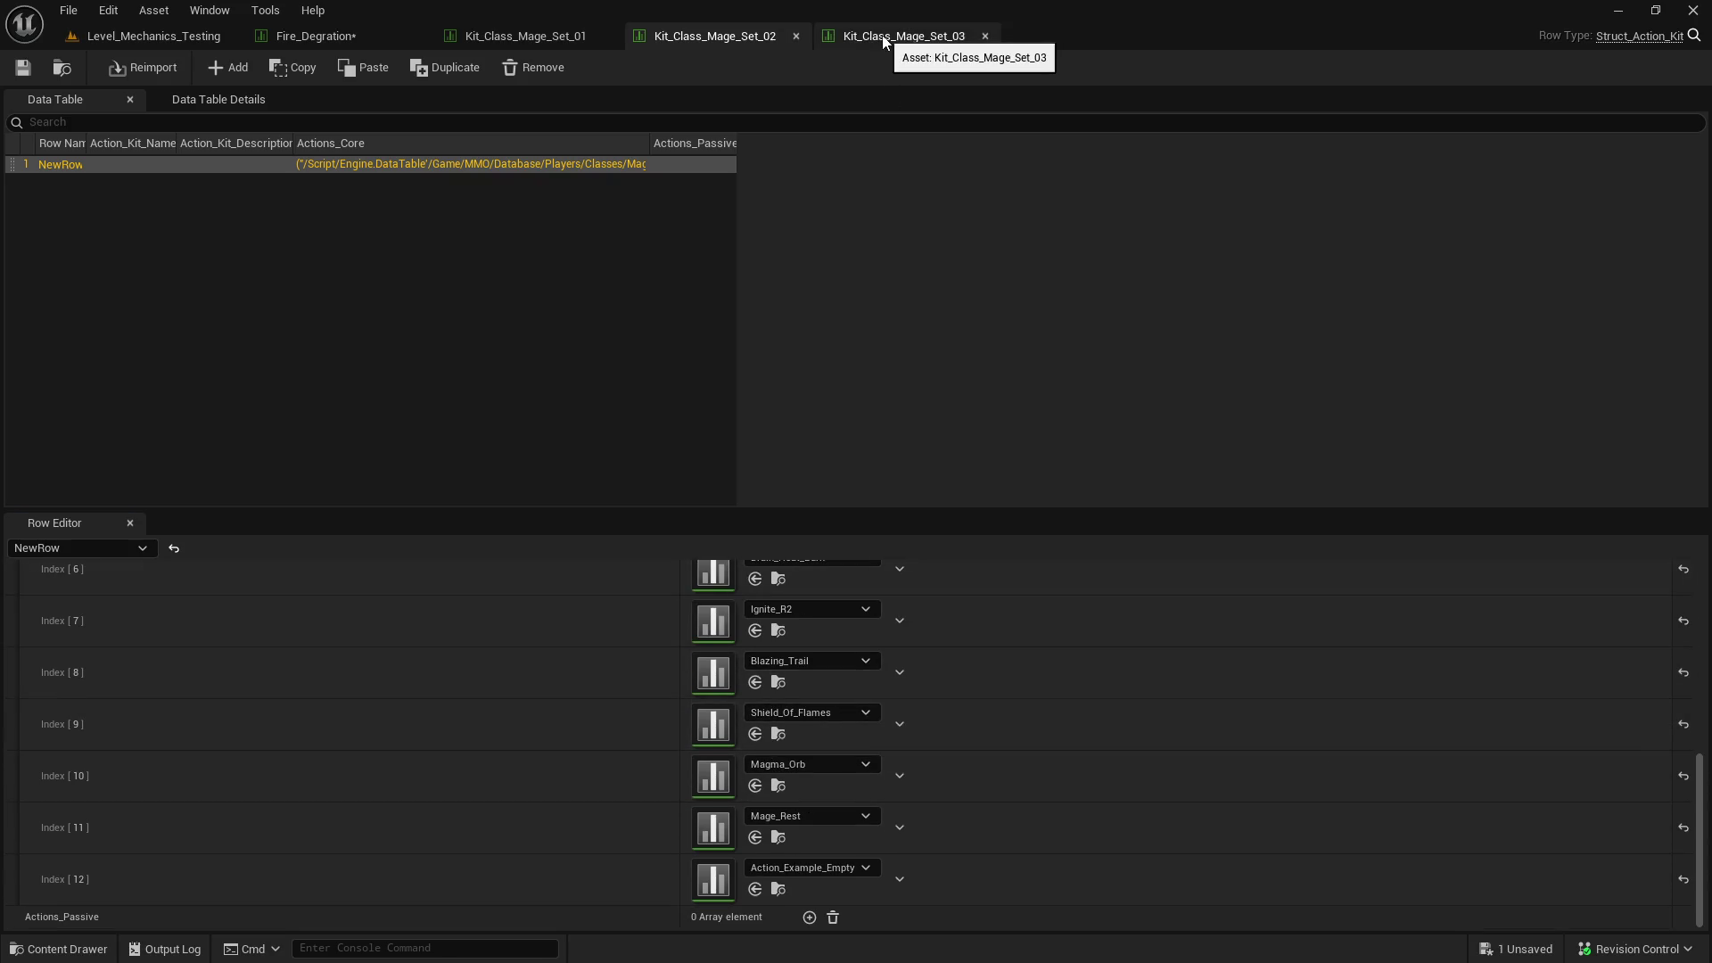
left_click(886, 37)
scroll(761, 781, "down", 7)
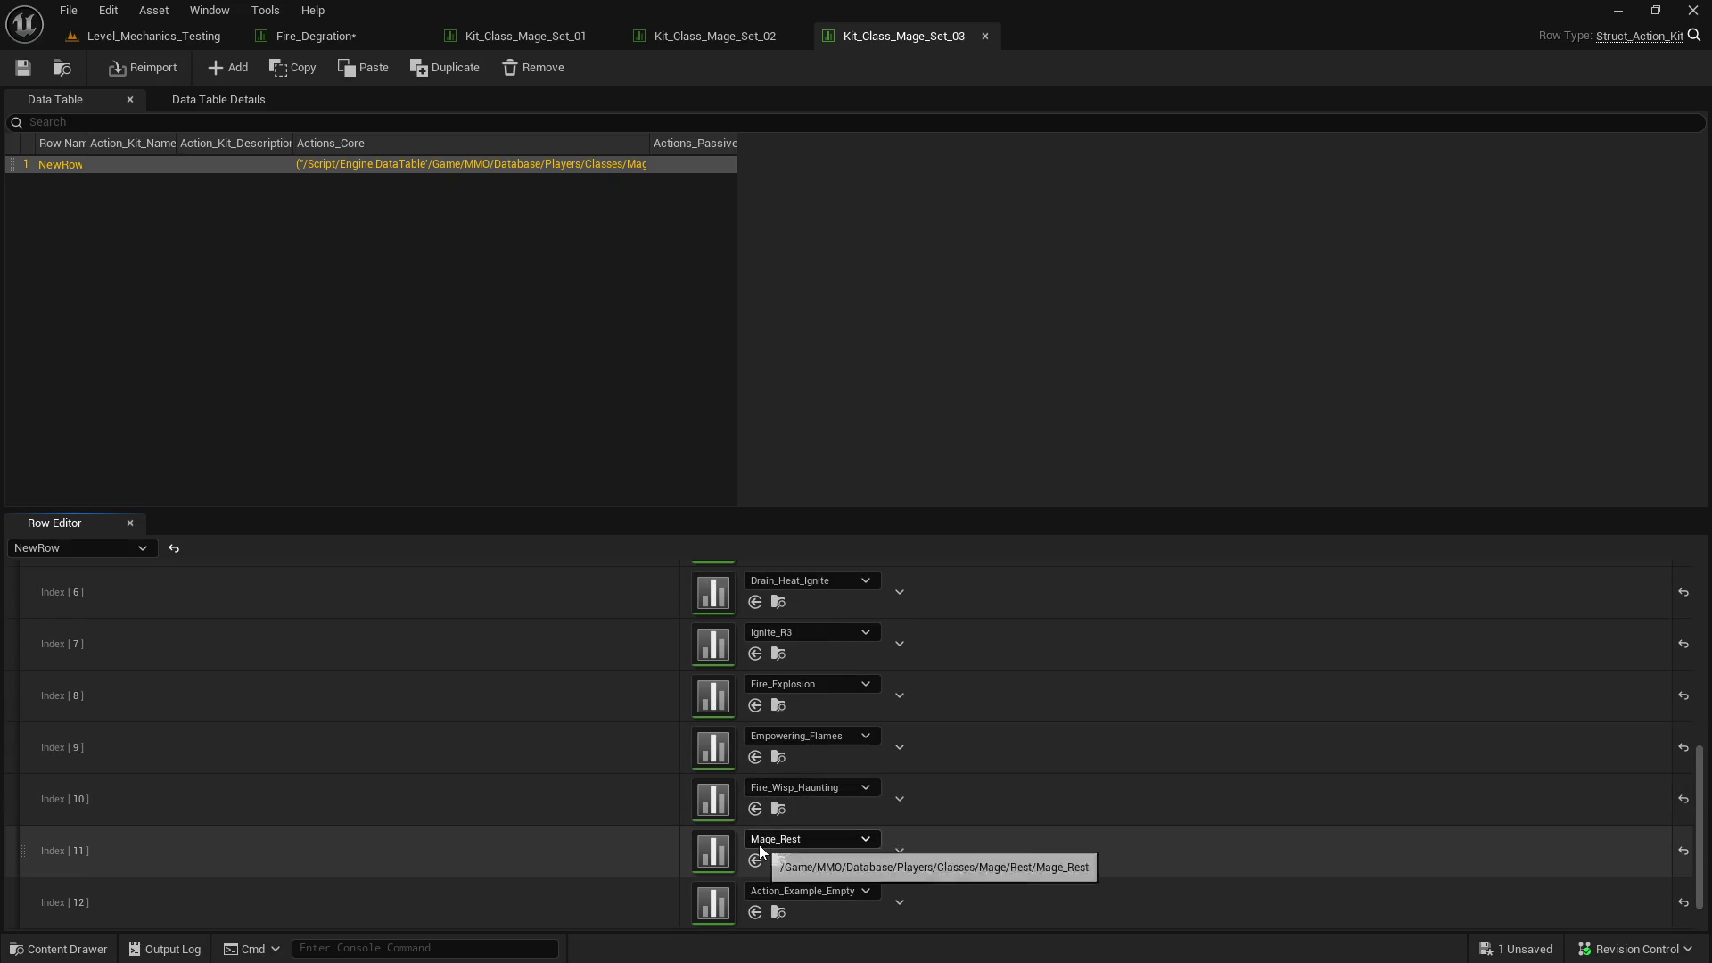
left_click(327, 35)
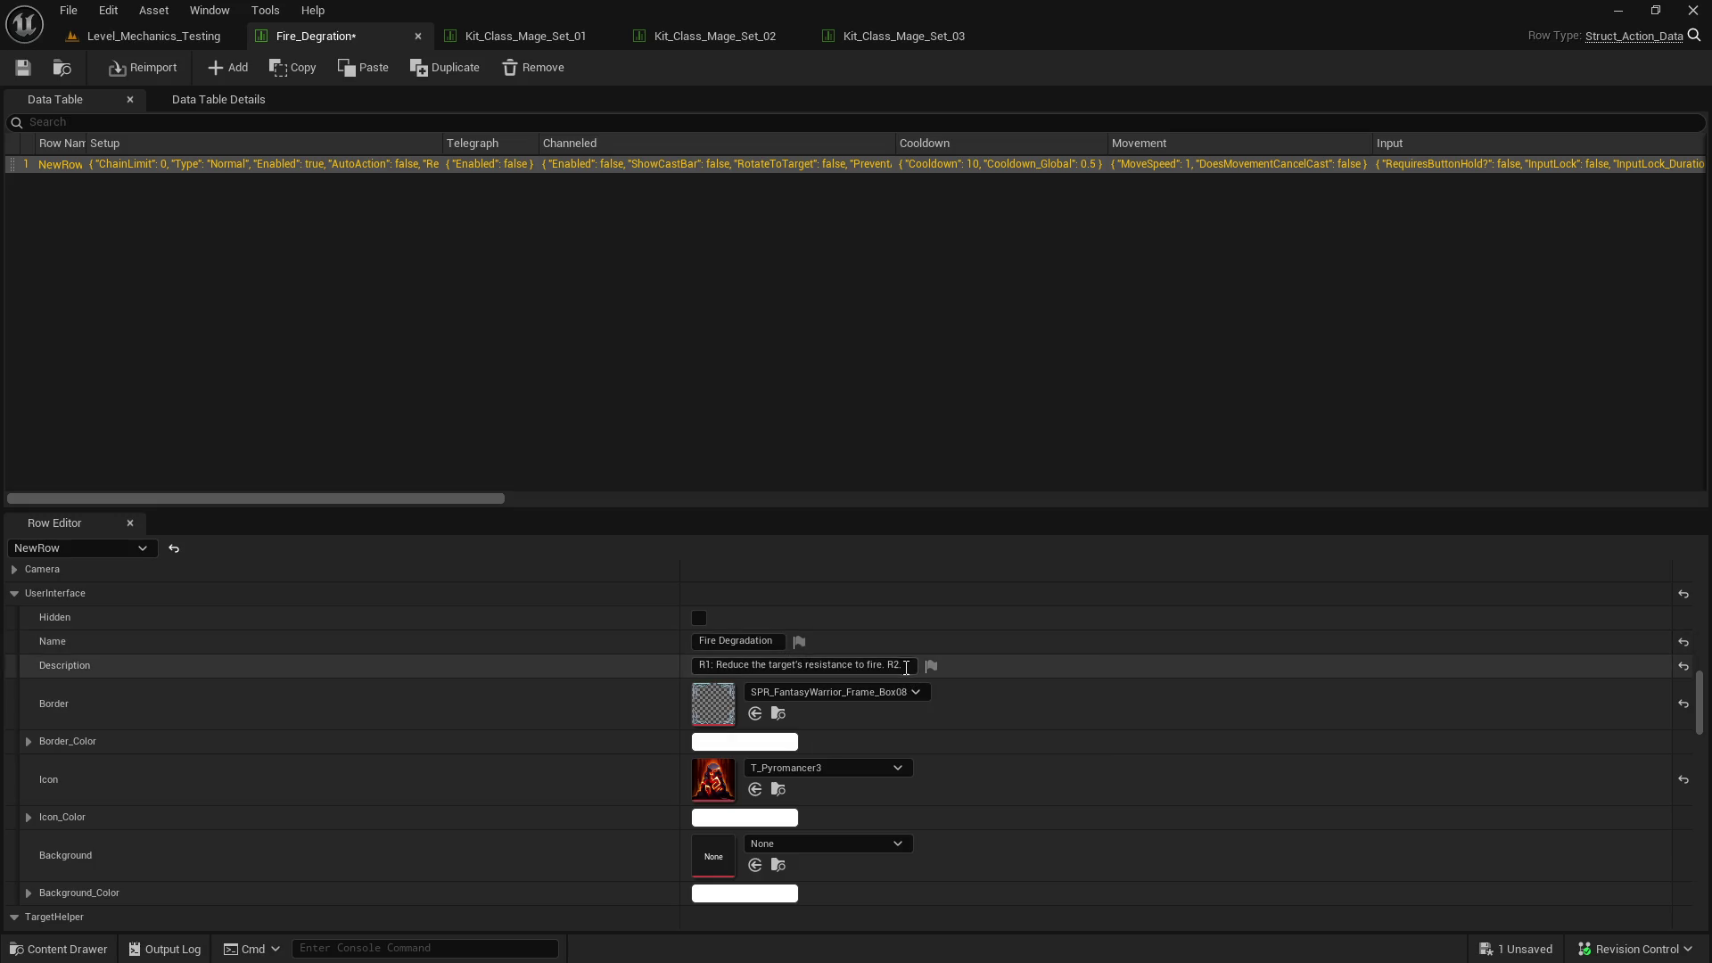
- Add 'Cast Shield of Flames on an ally target' and begin 'R3: Empowering Flames' in the description
left_click(830, 665)
key("End")
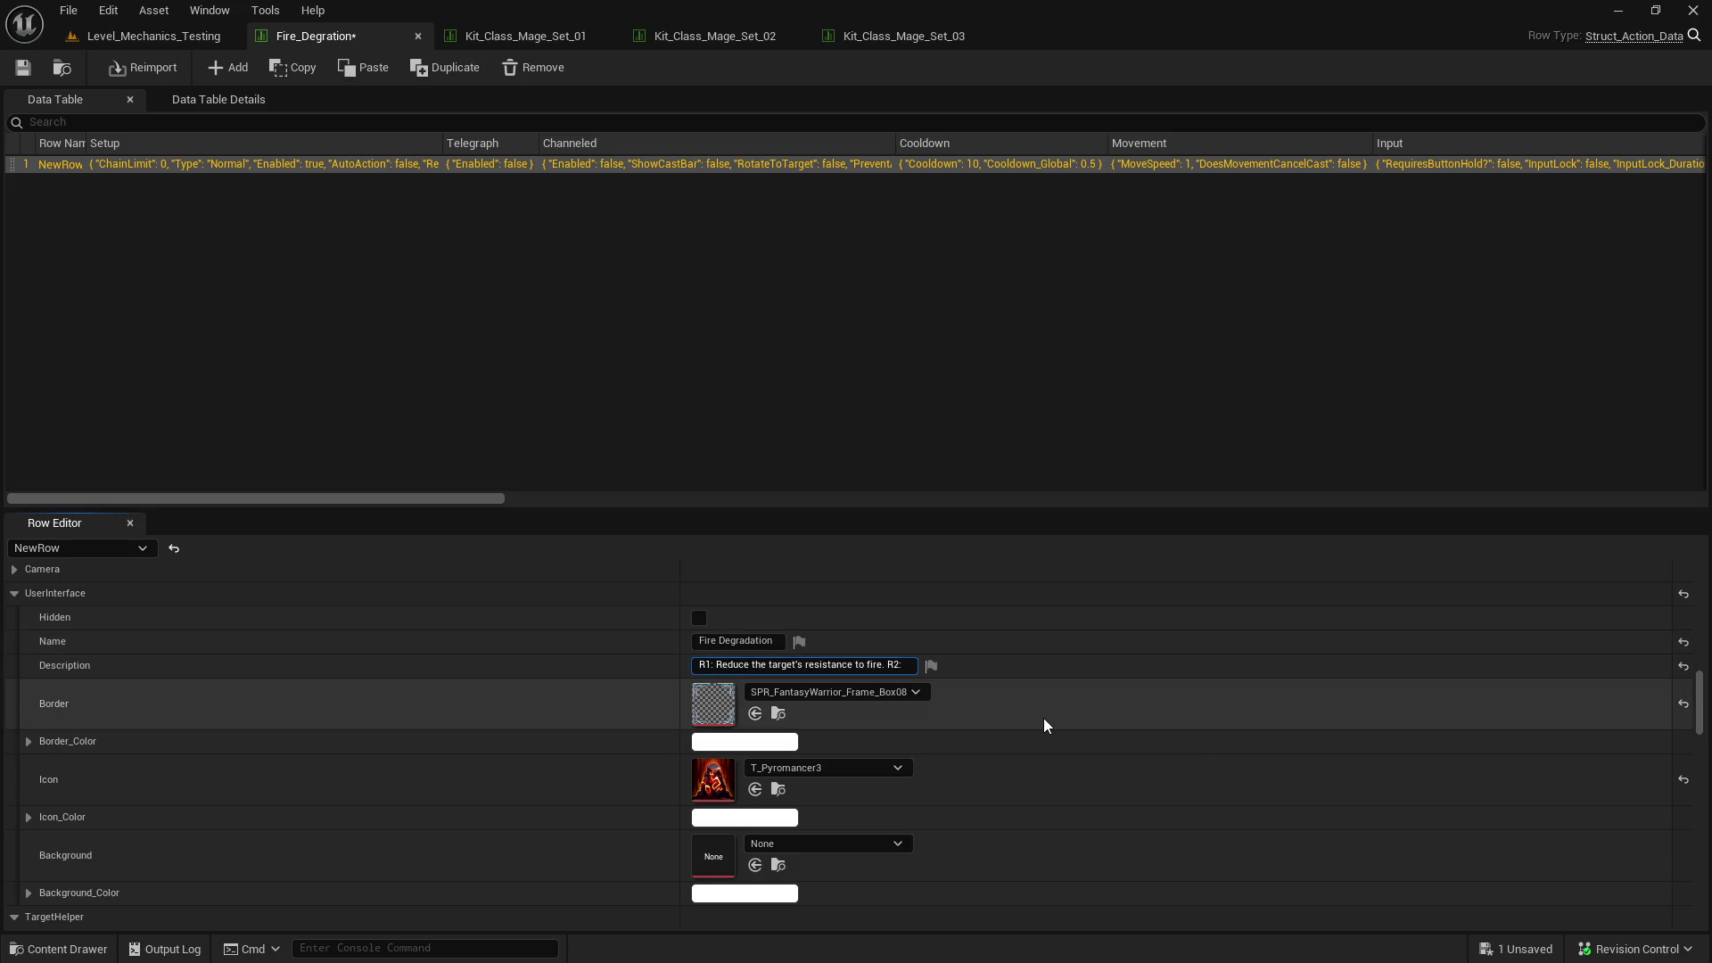
type("Shield of Flames")
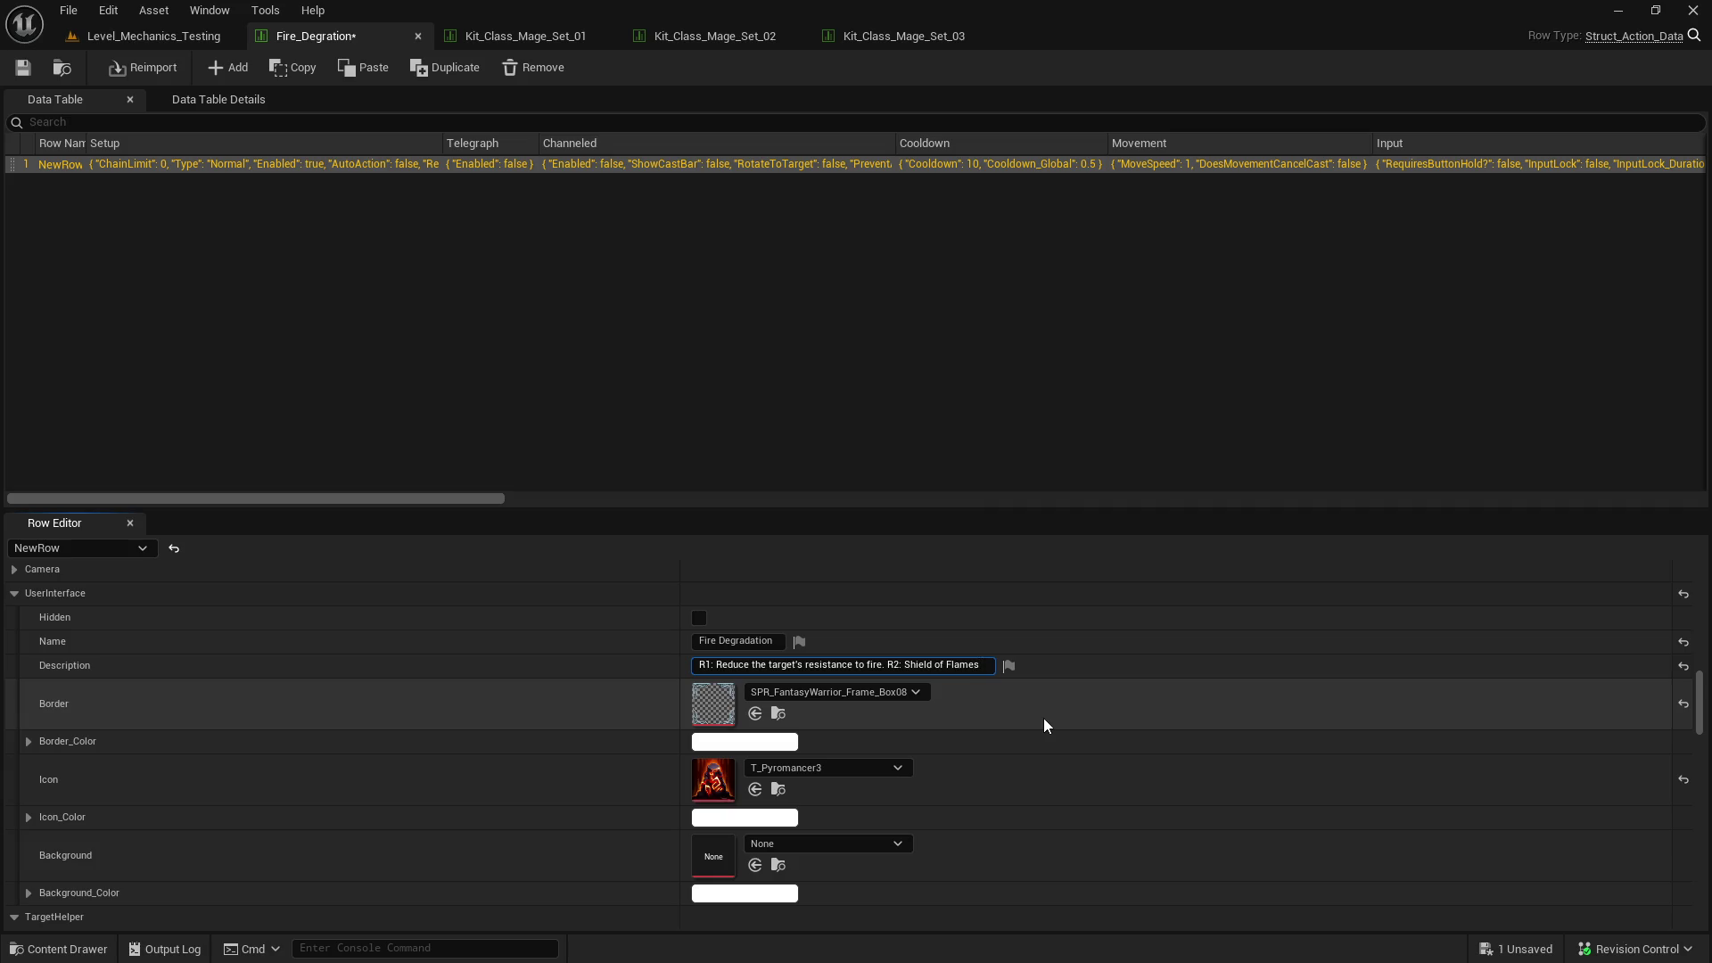
type("R3:")
type(" Empowerig F")
key("BackSpace")
key("BackSpace")
key("BackSpace")
type("ng")
type(" Flames")
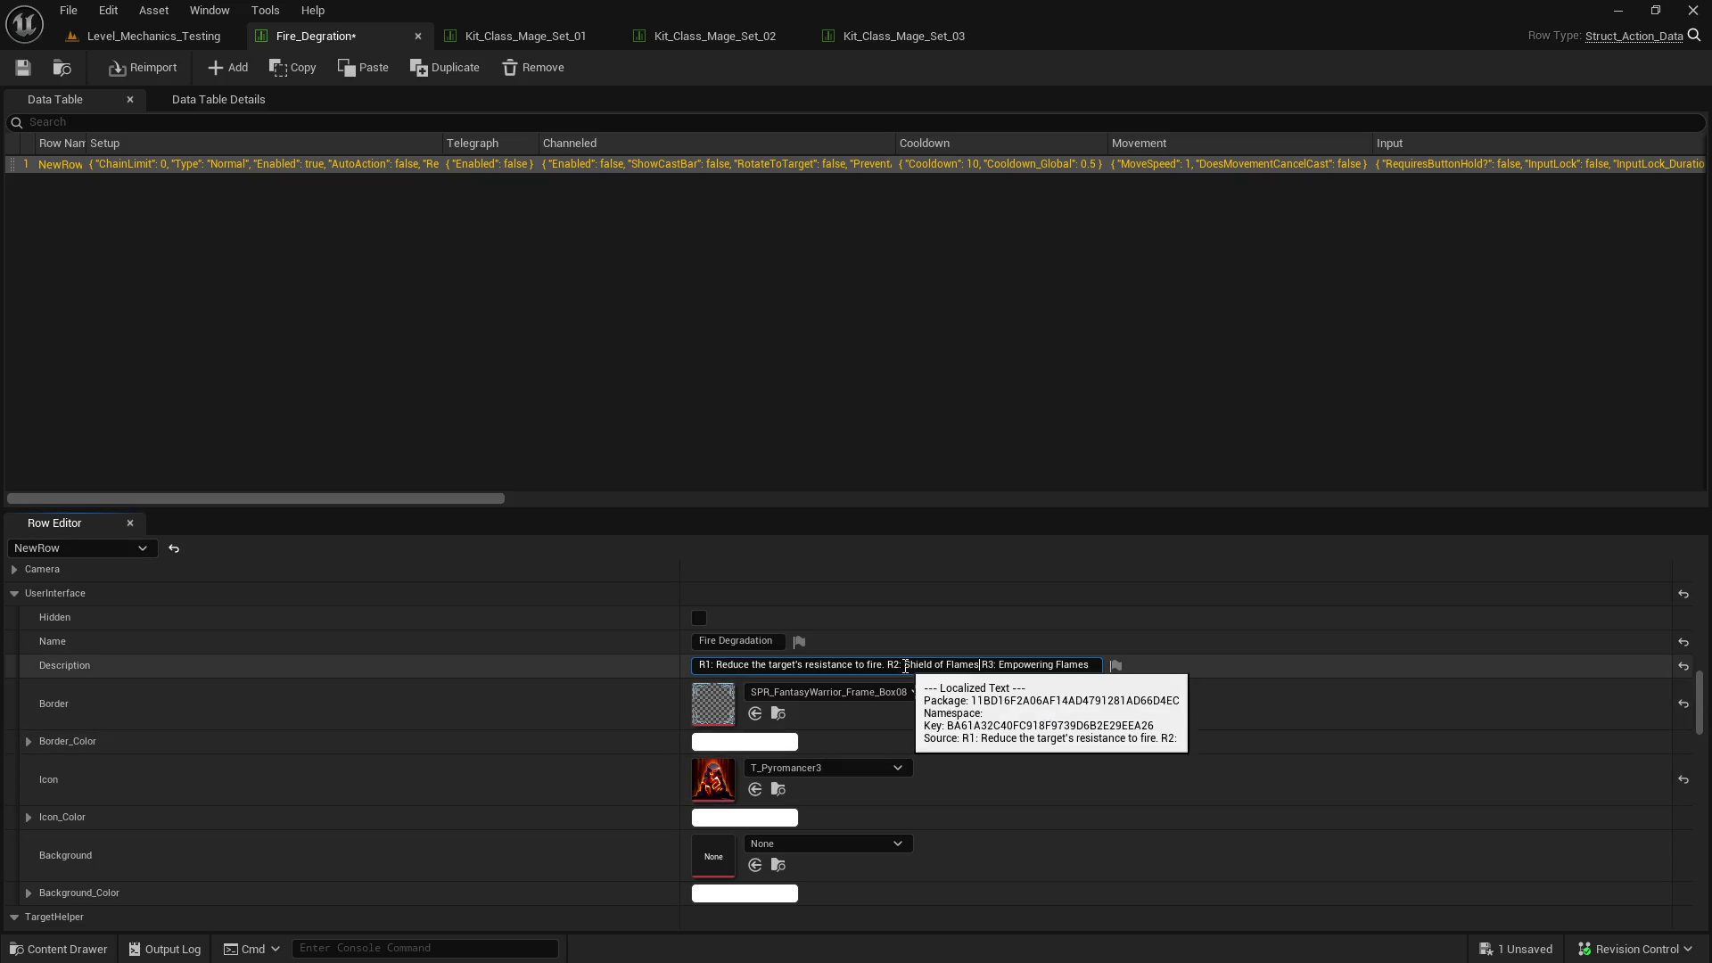
key("ctrl+Left")
key("ctrl+Left")
key("ctrl+Left")
type("Cast")
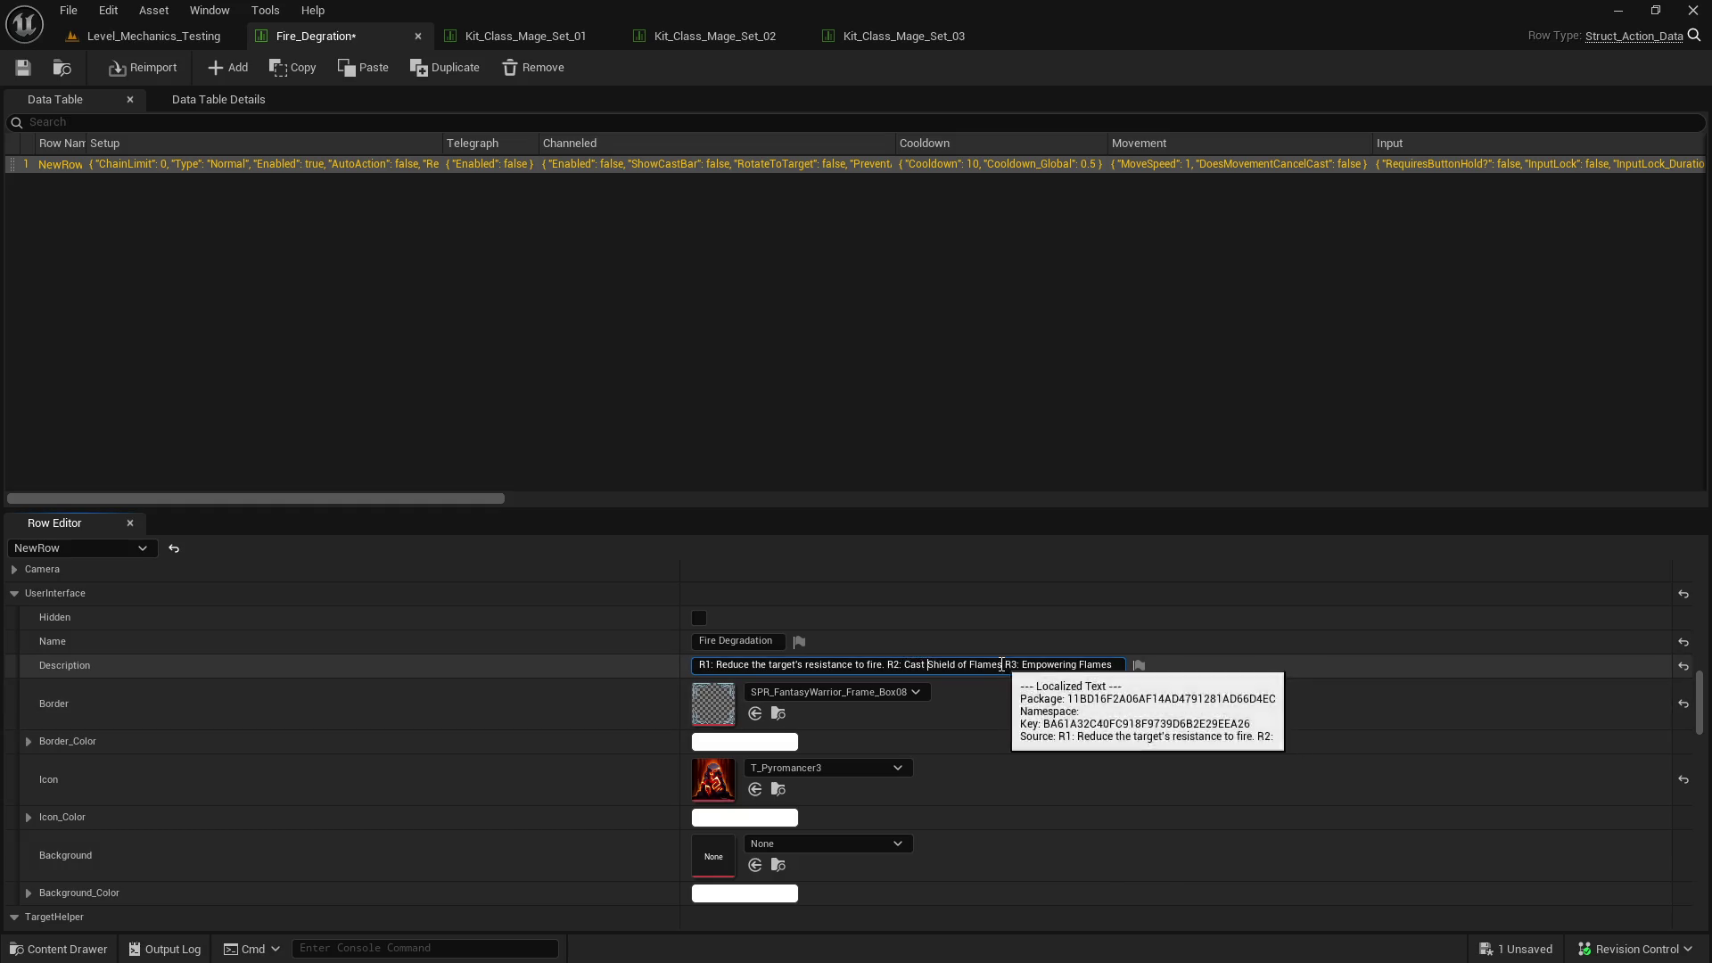
left_click(1003, 664)
type("on a")
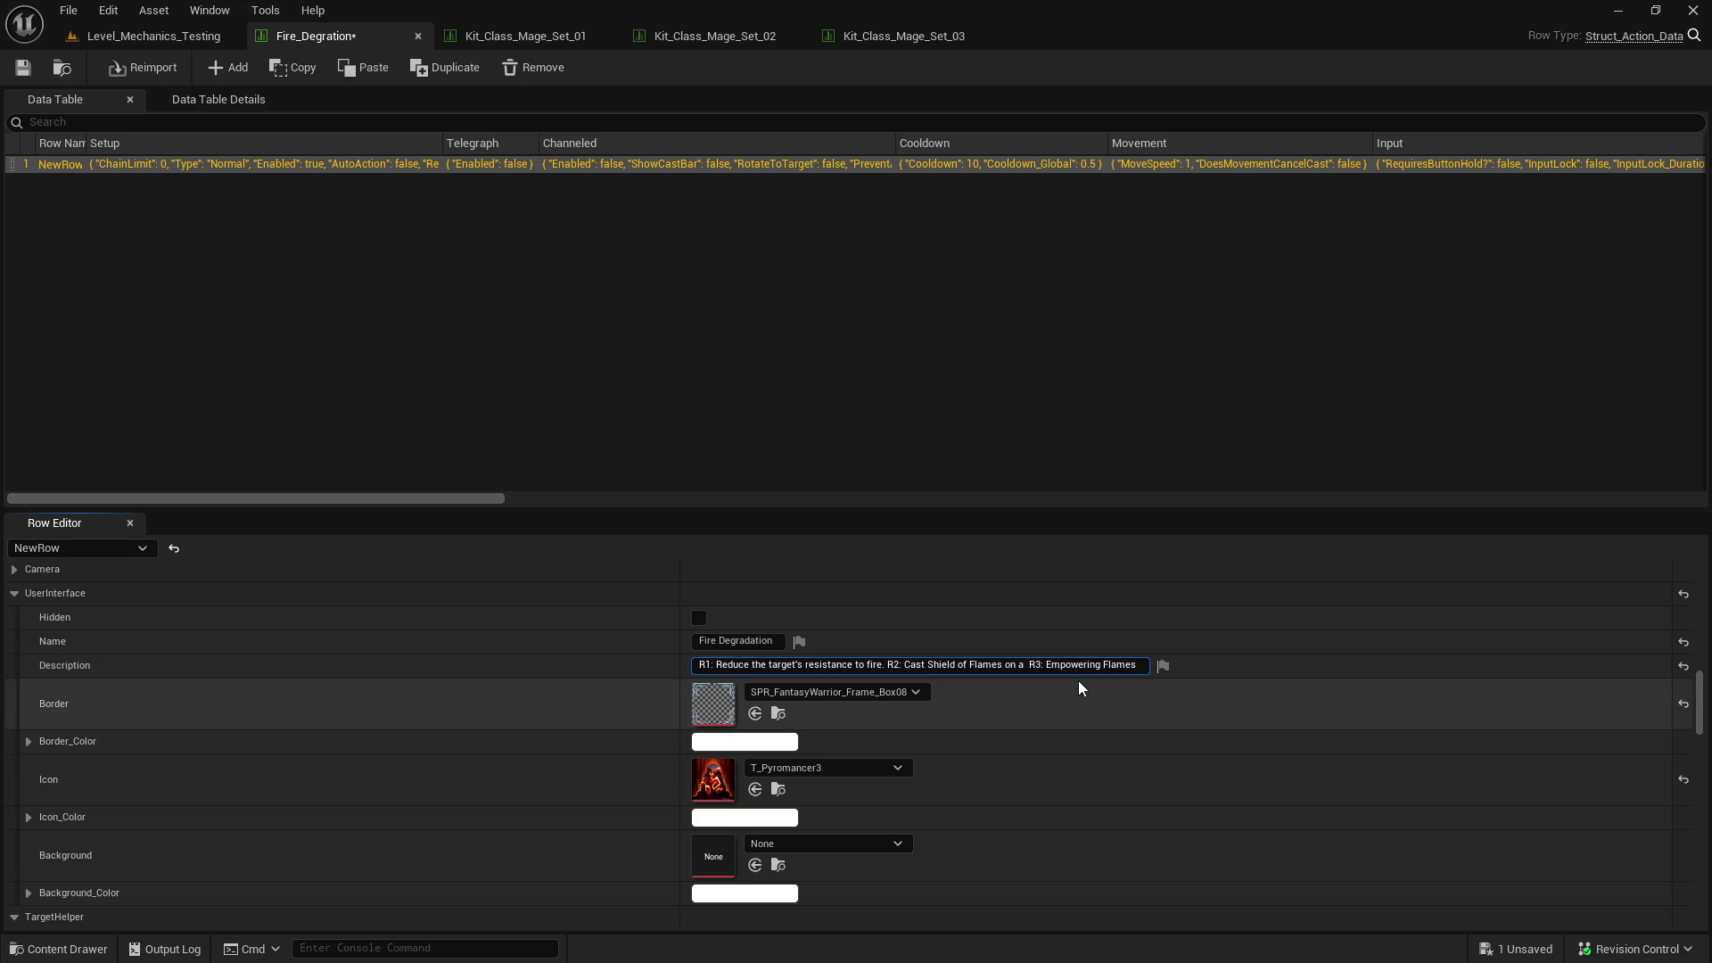
key("BackSpace")
type("n ally")
type(" target")
key("End")
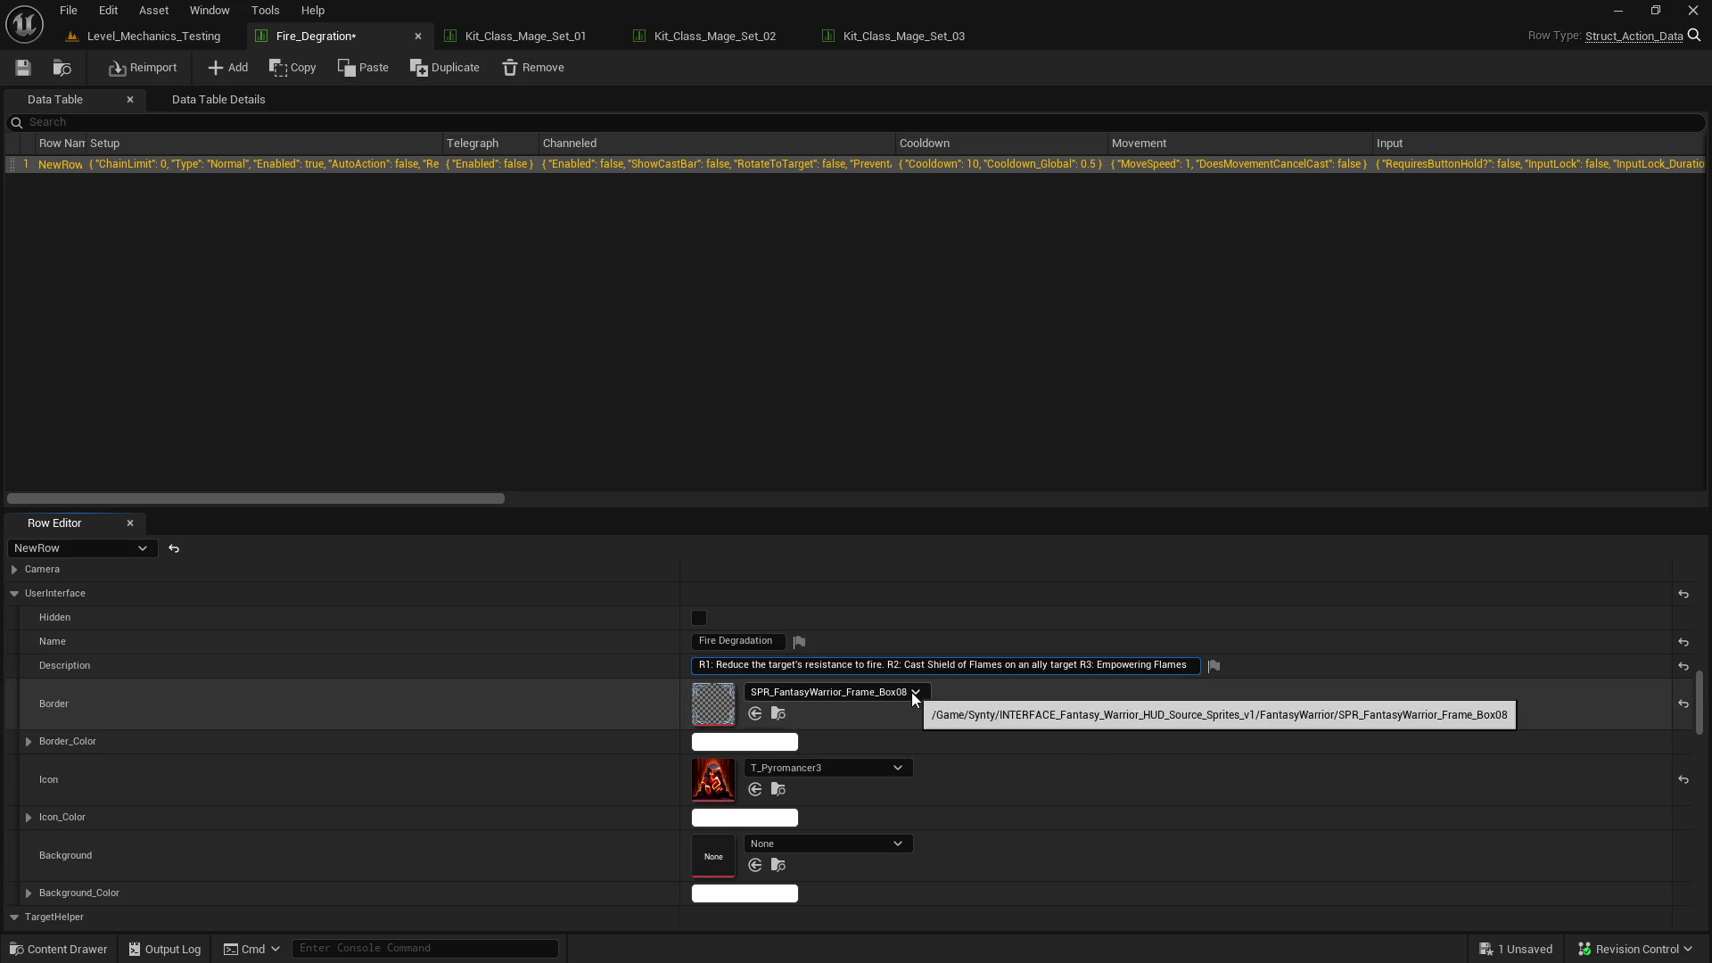
type("en")
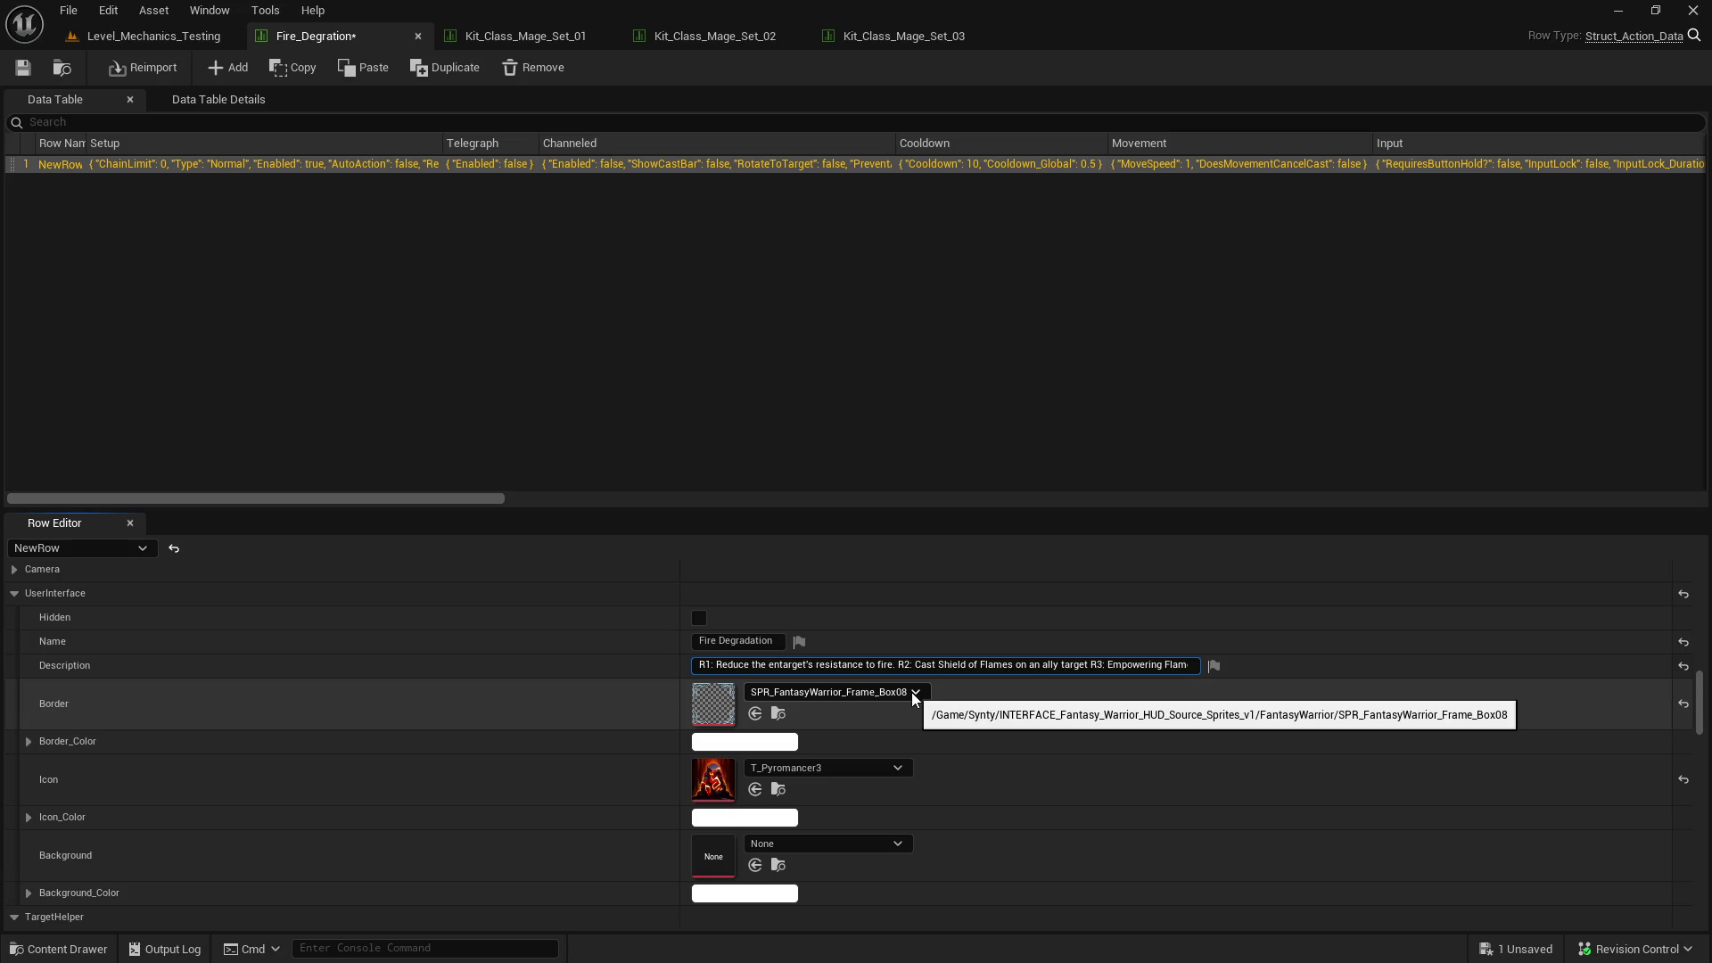
type("emy")
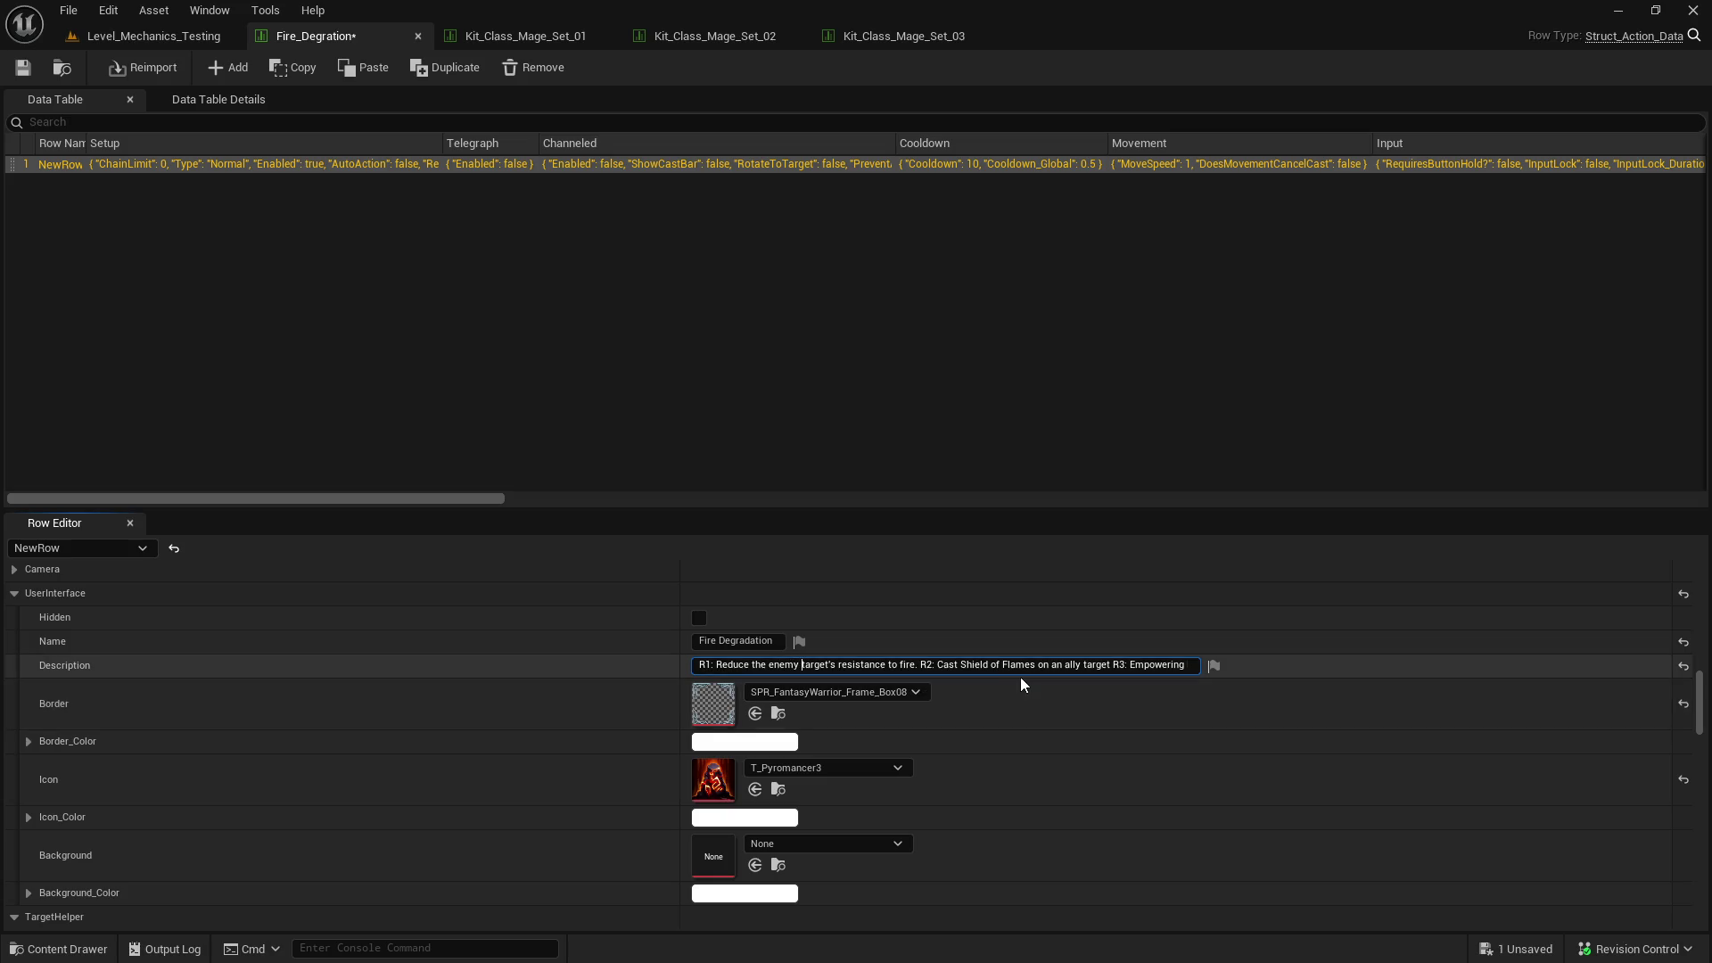
key("Return")
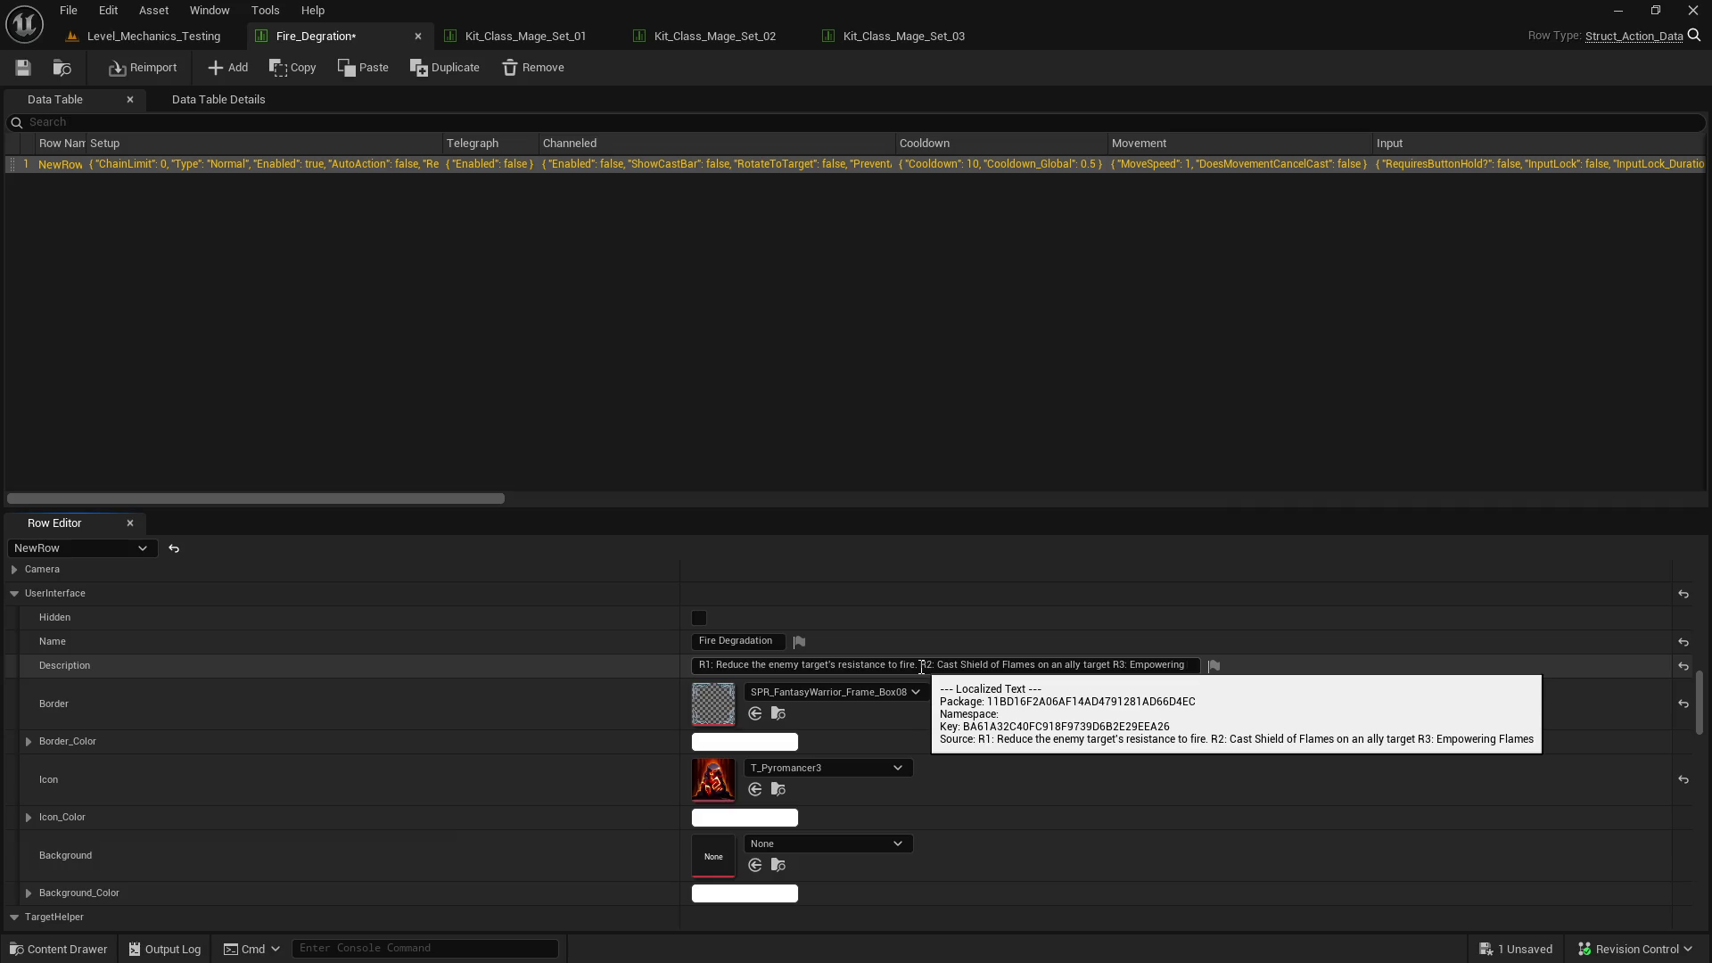
- Finish R3 with 'increasing your power while standing in the *good* fire.' and save the table
left_click(1111, 672)
left_click(1089, 670)
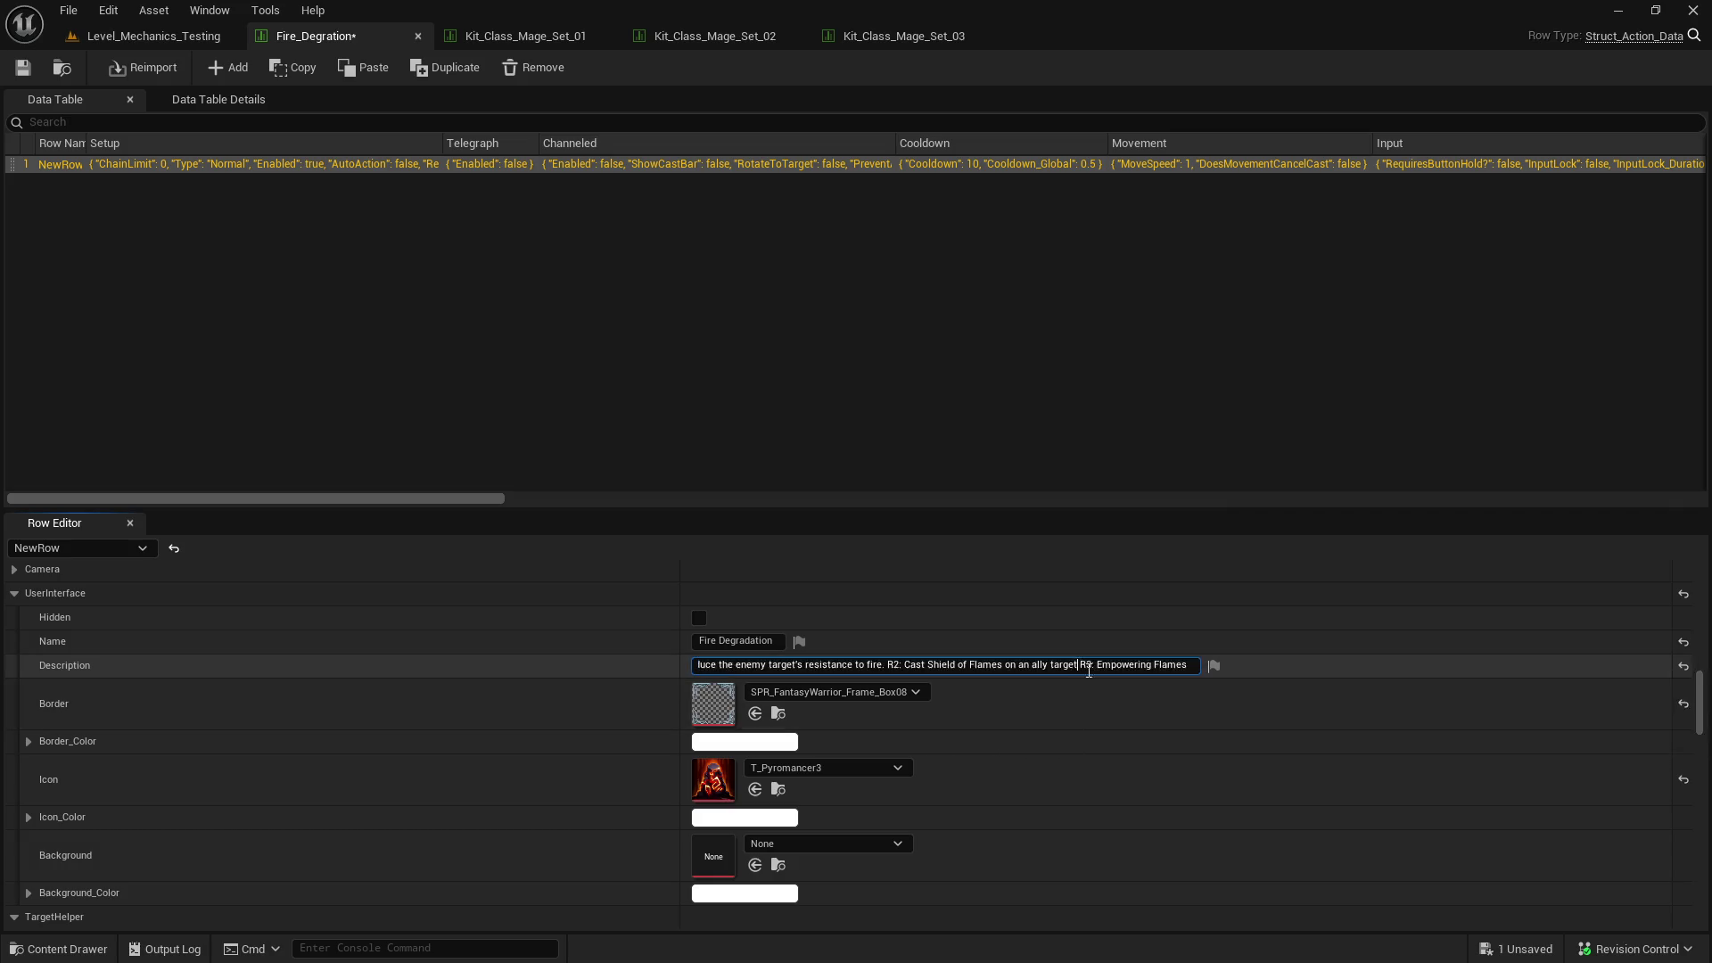
type(".")
key("End")
type(", inc")
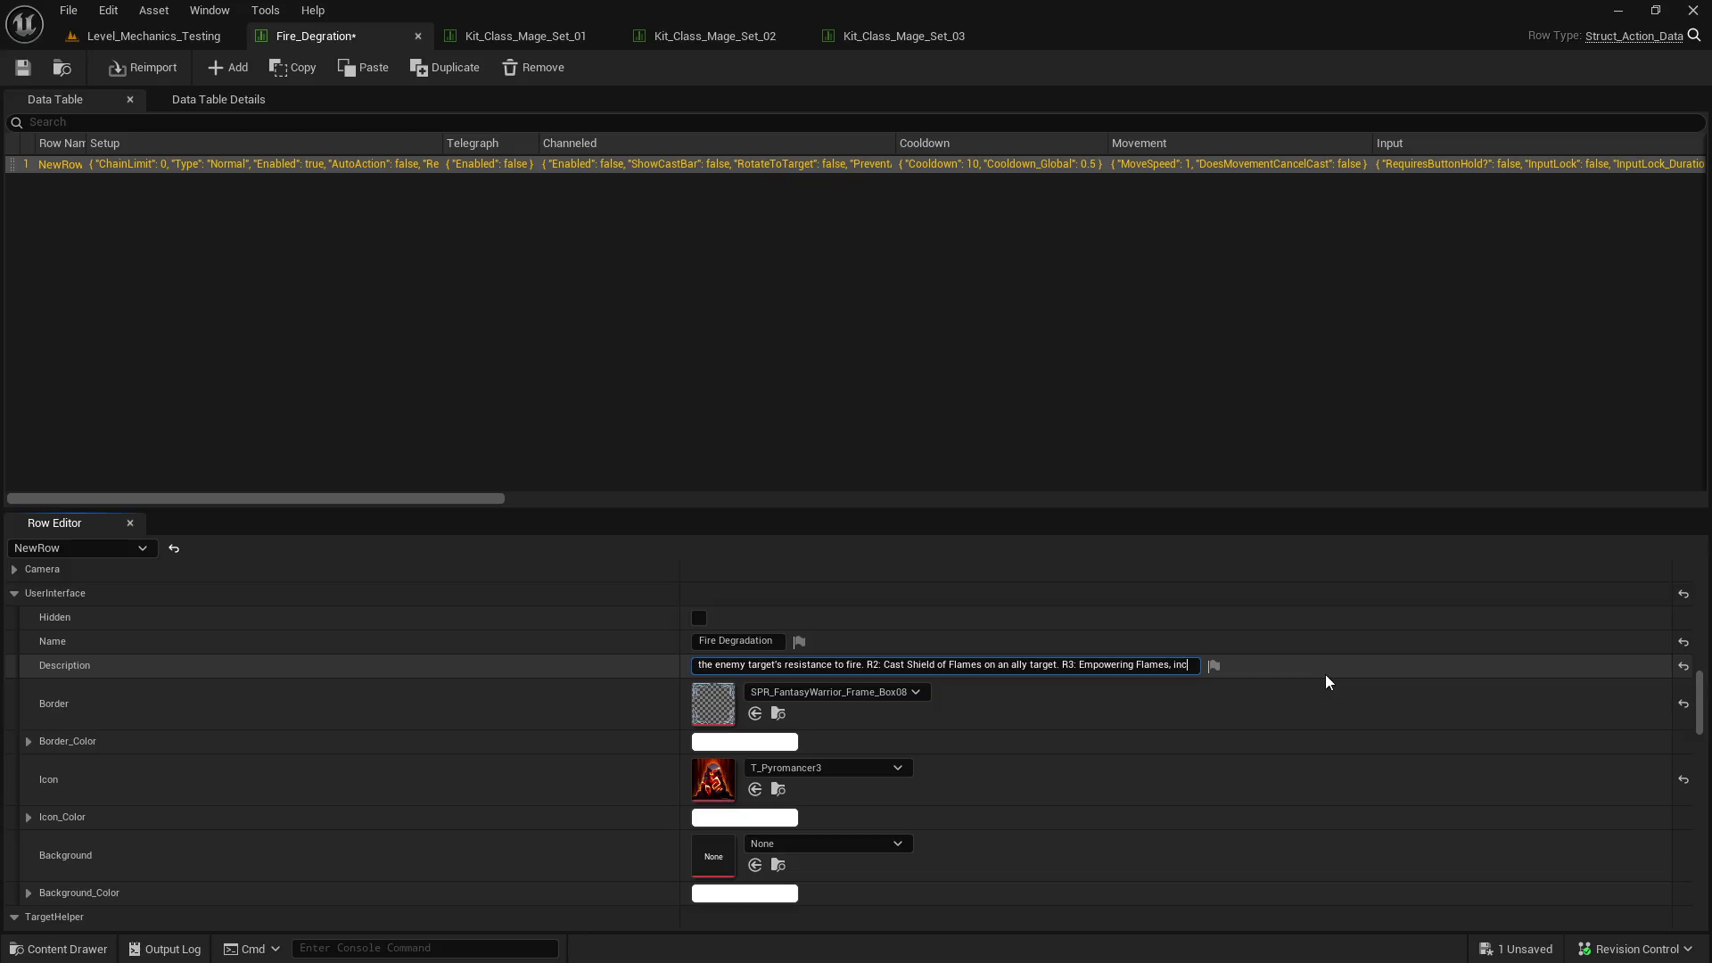
type("reasing you")
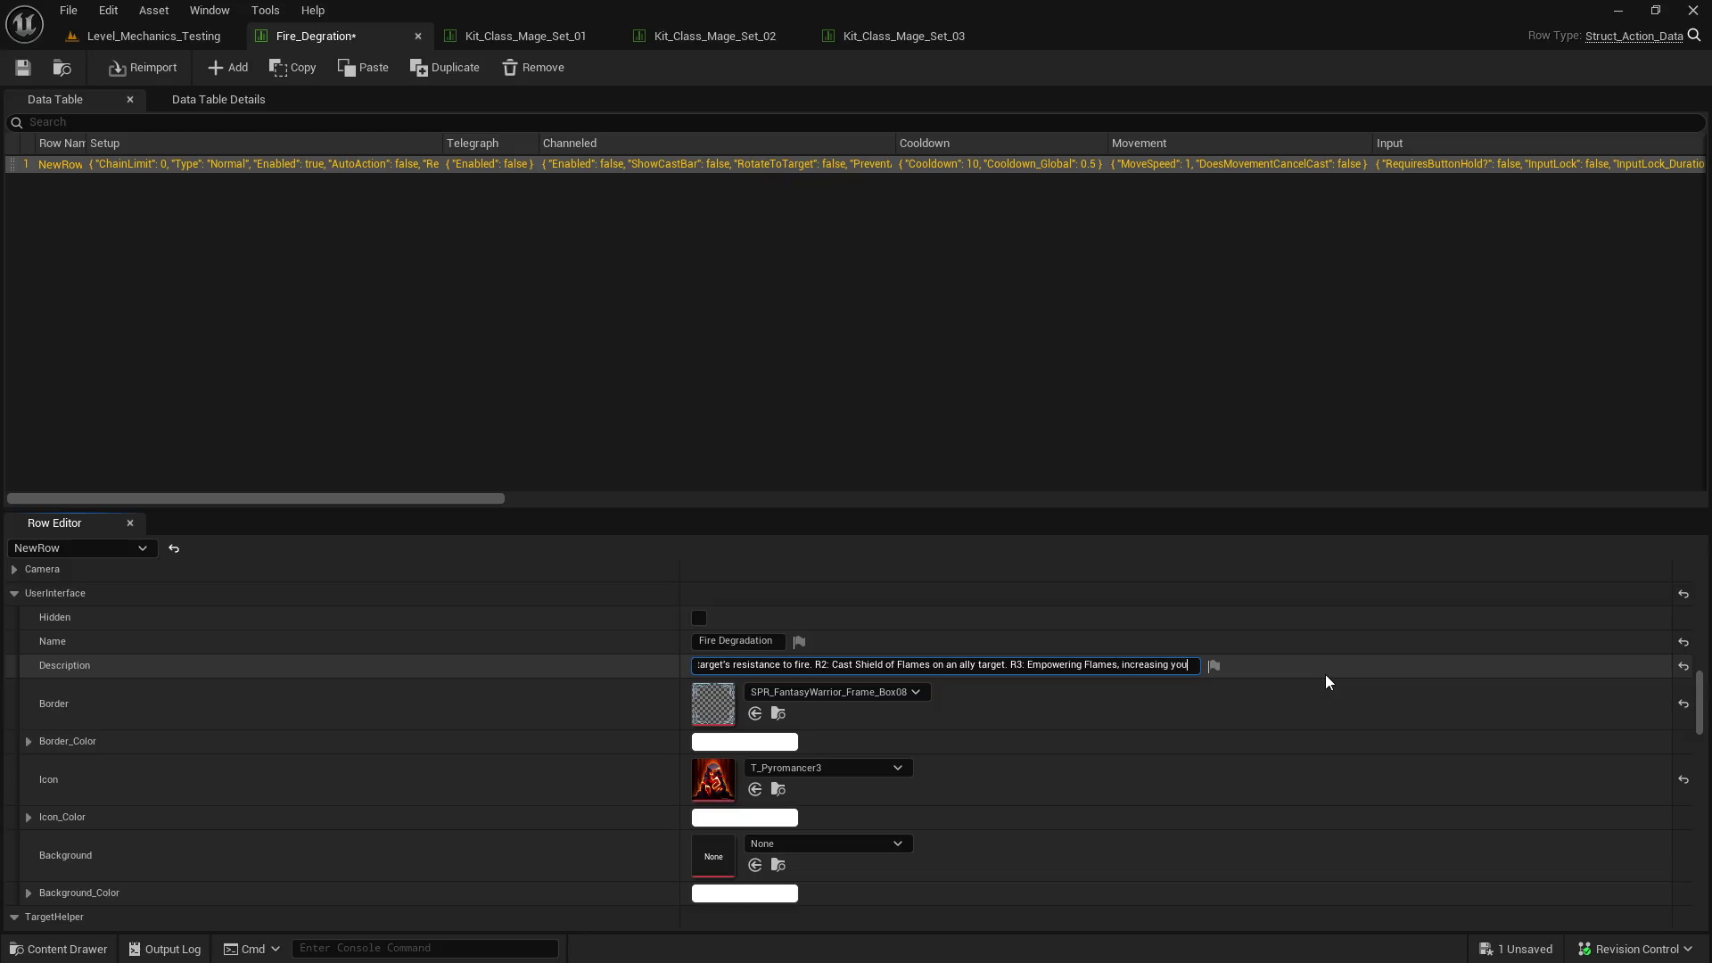
type("r power while ")
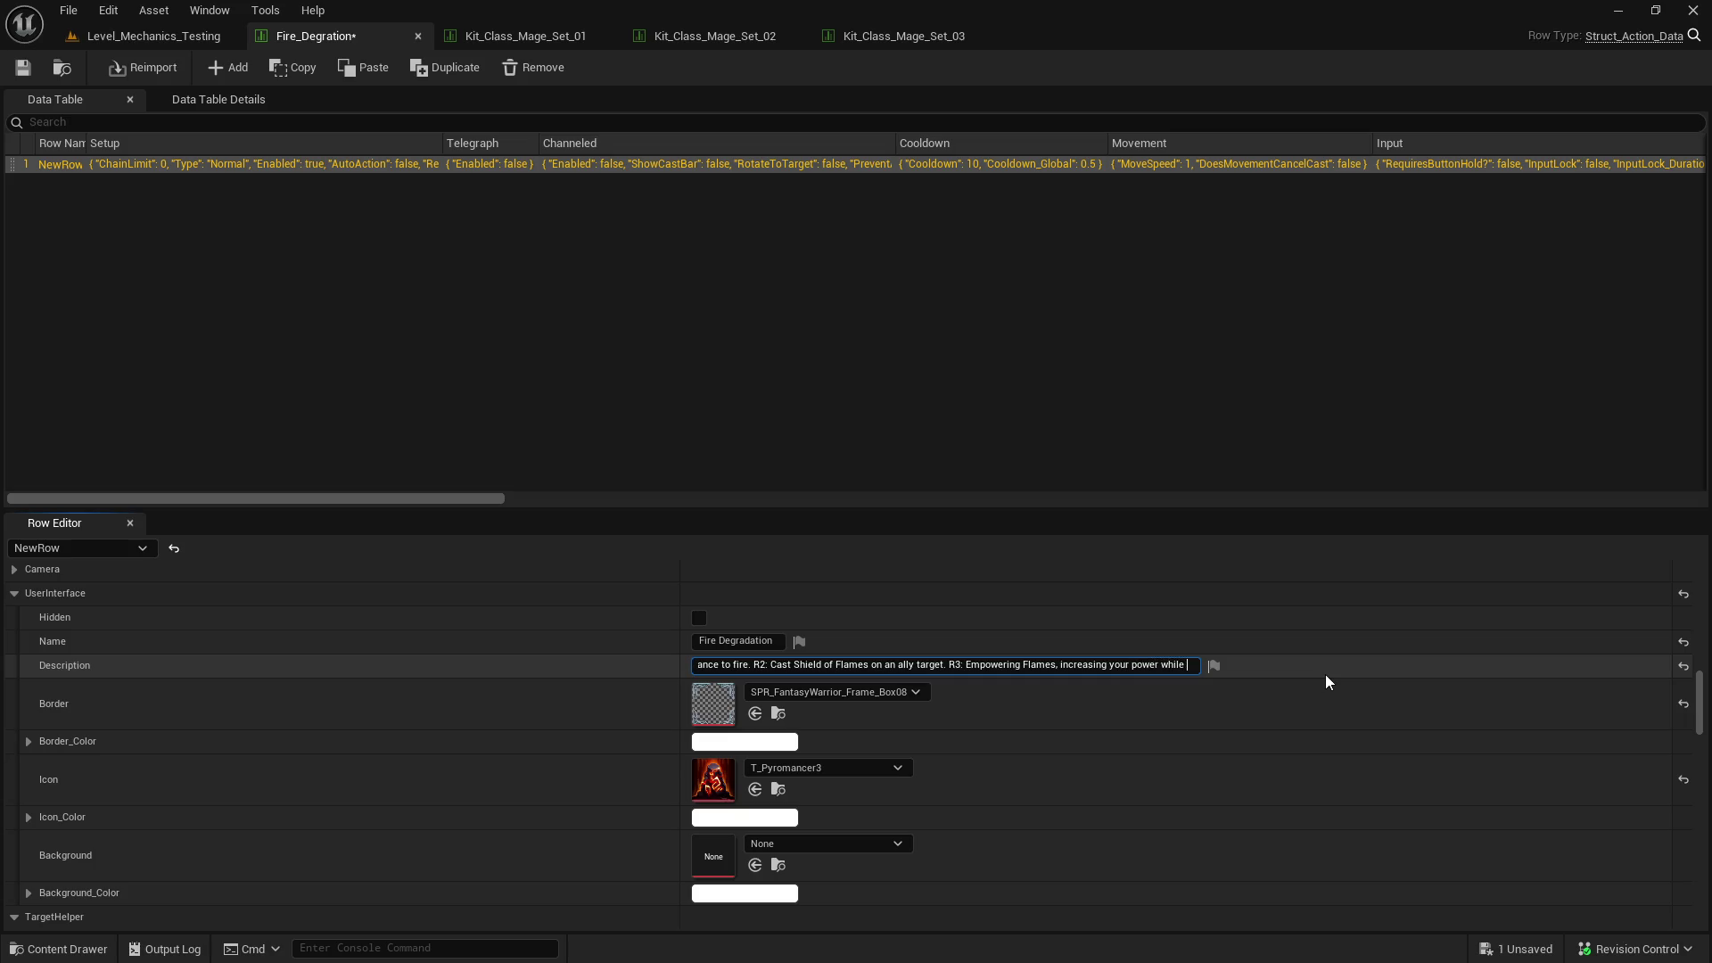
type("standing")
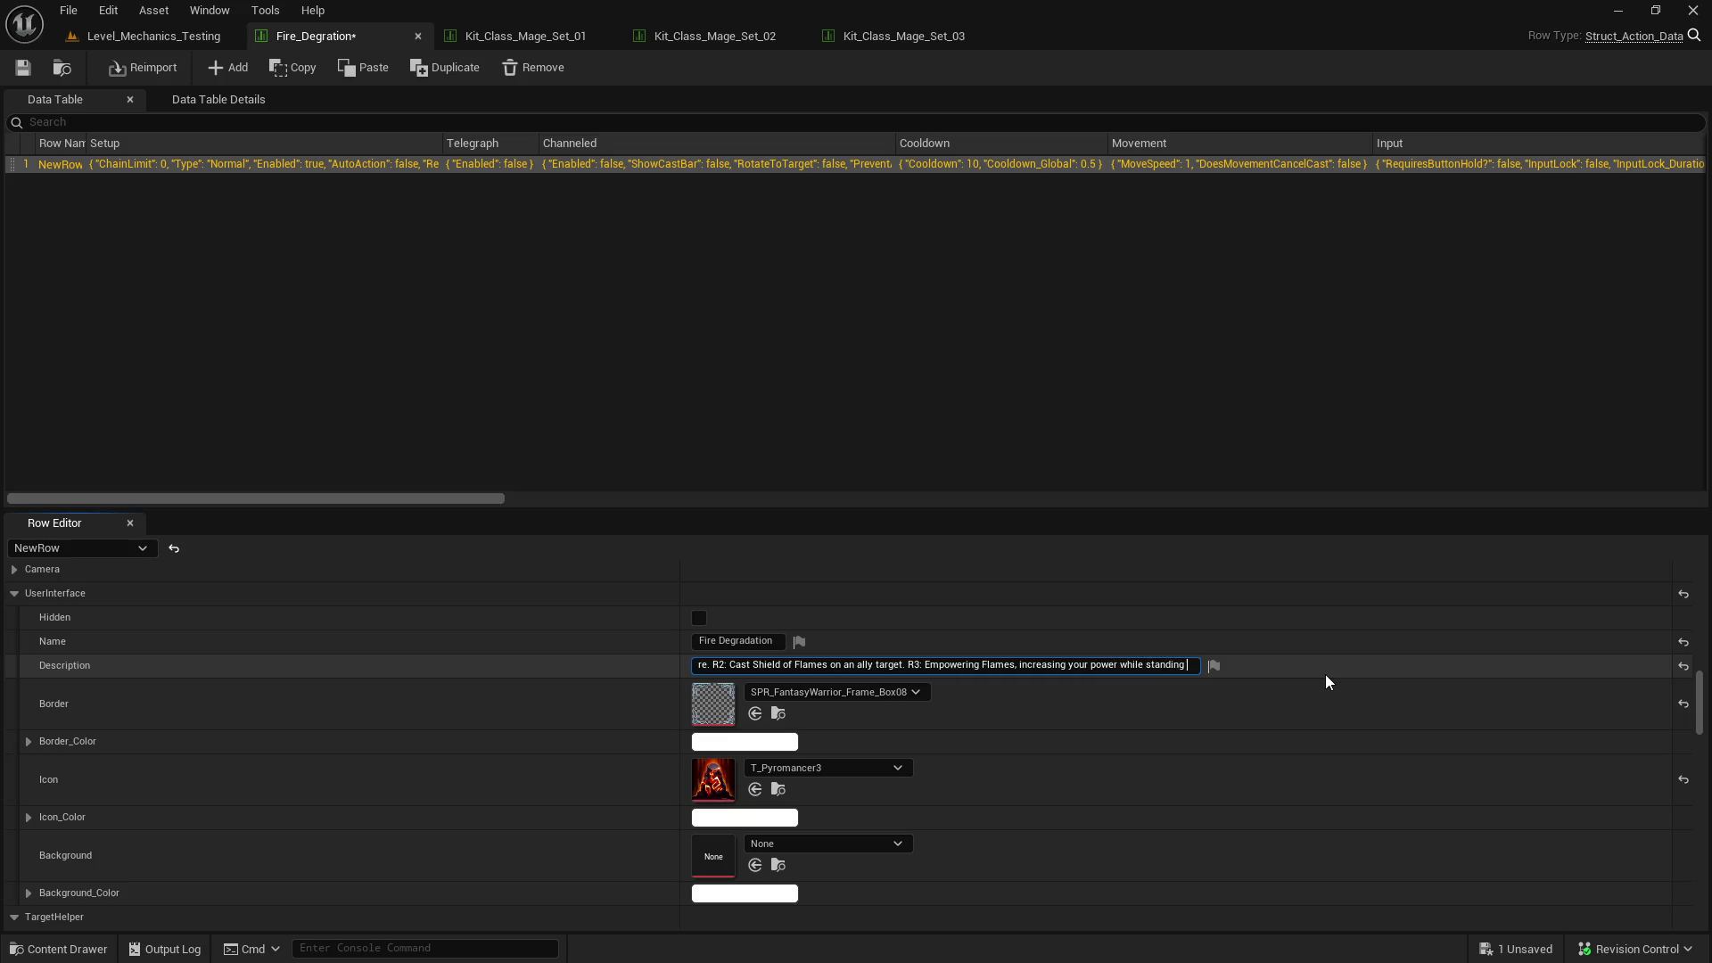
type(" in the fire.")
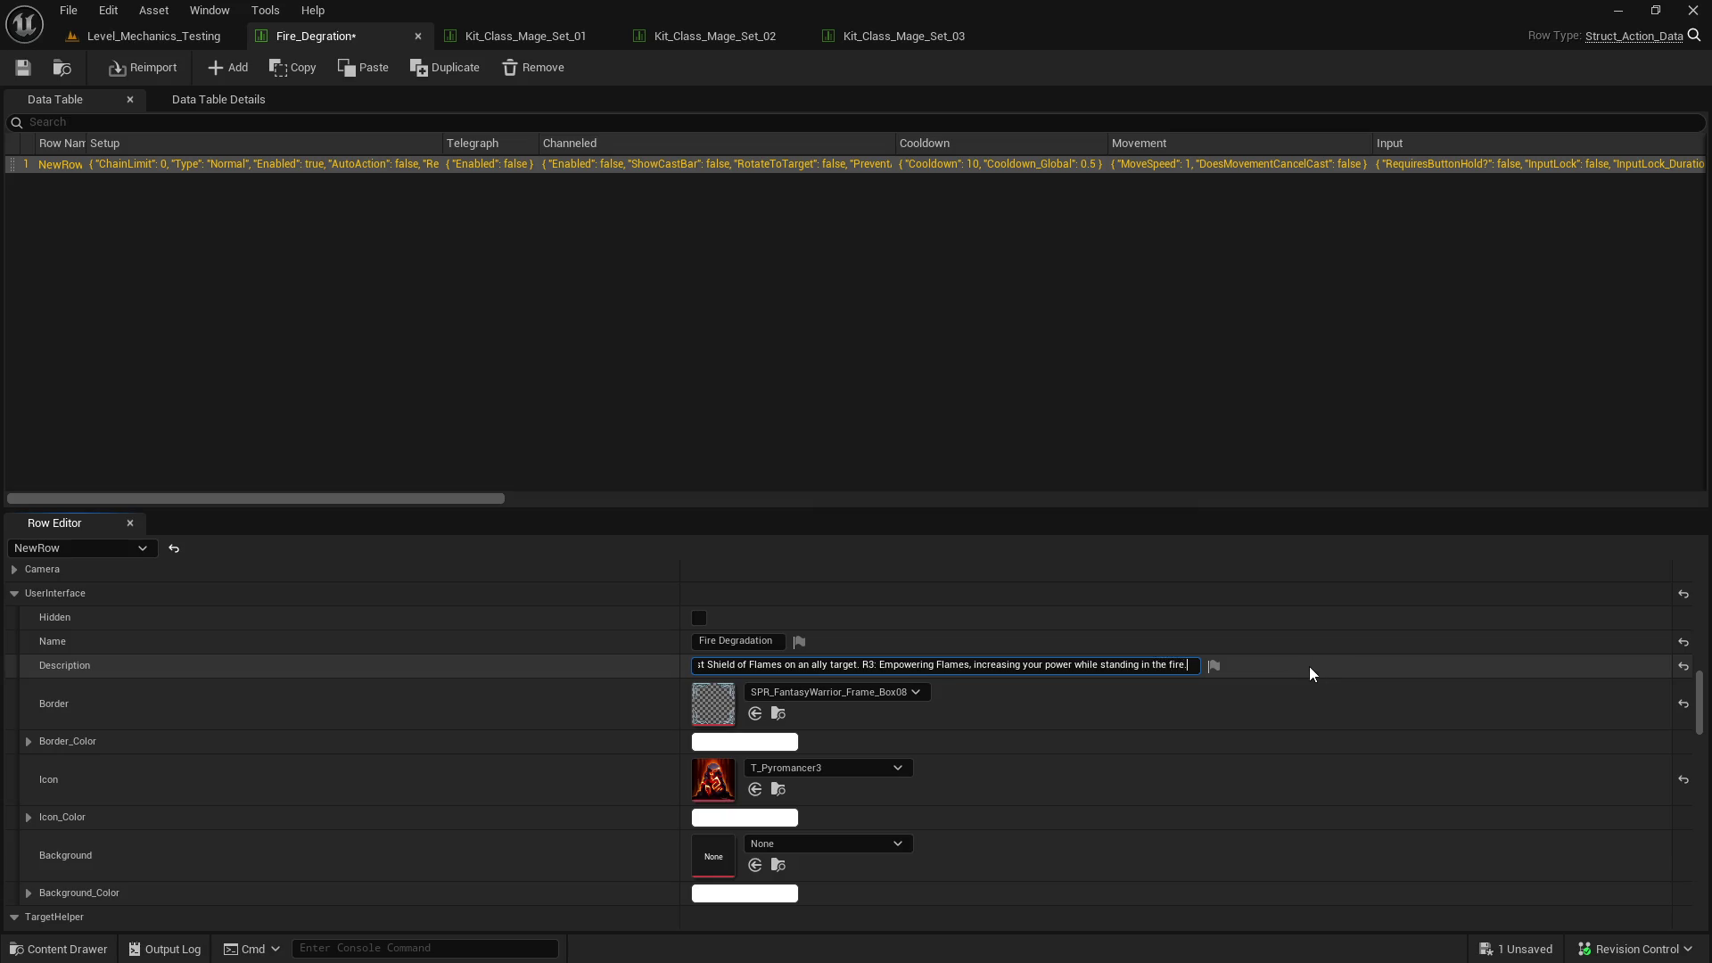
key("BackSpace")
key("ctrl+Left")
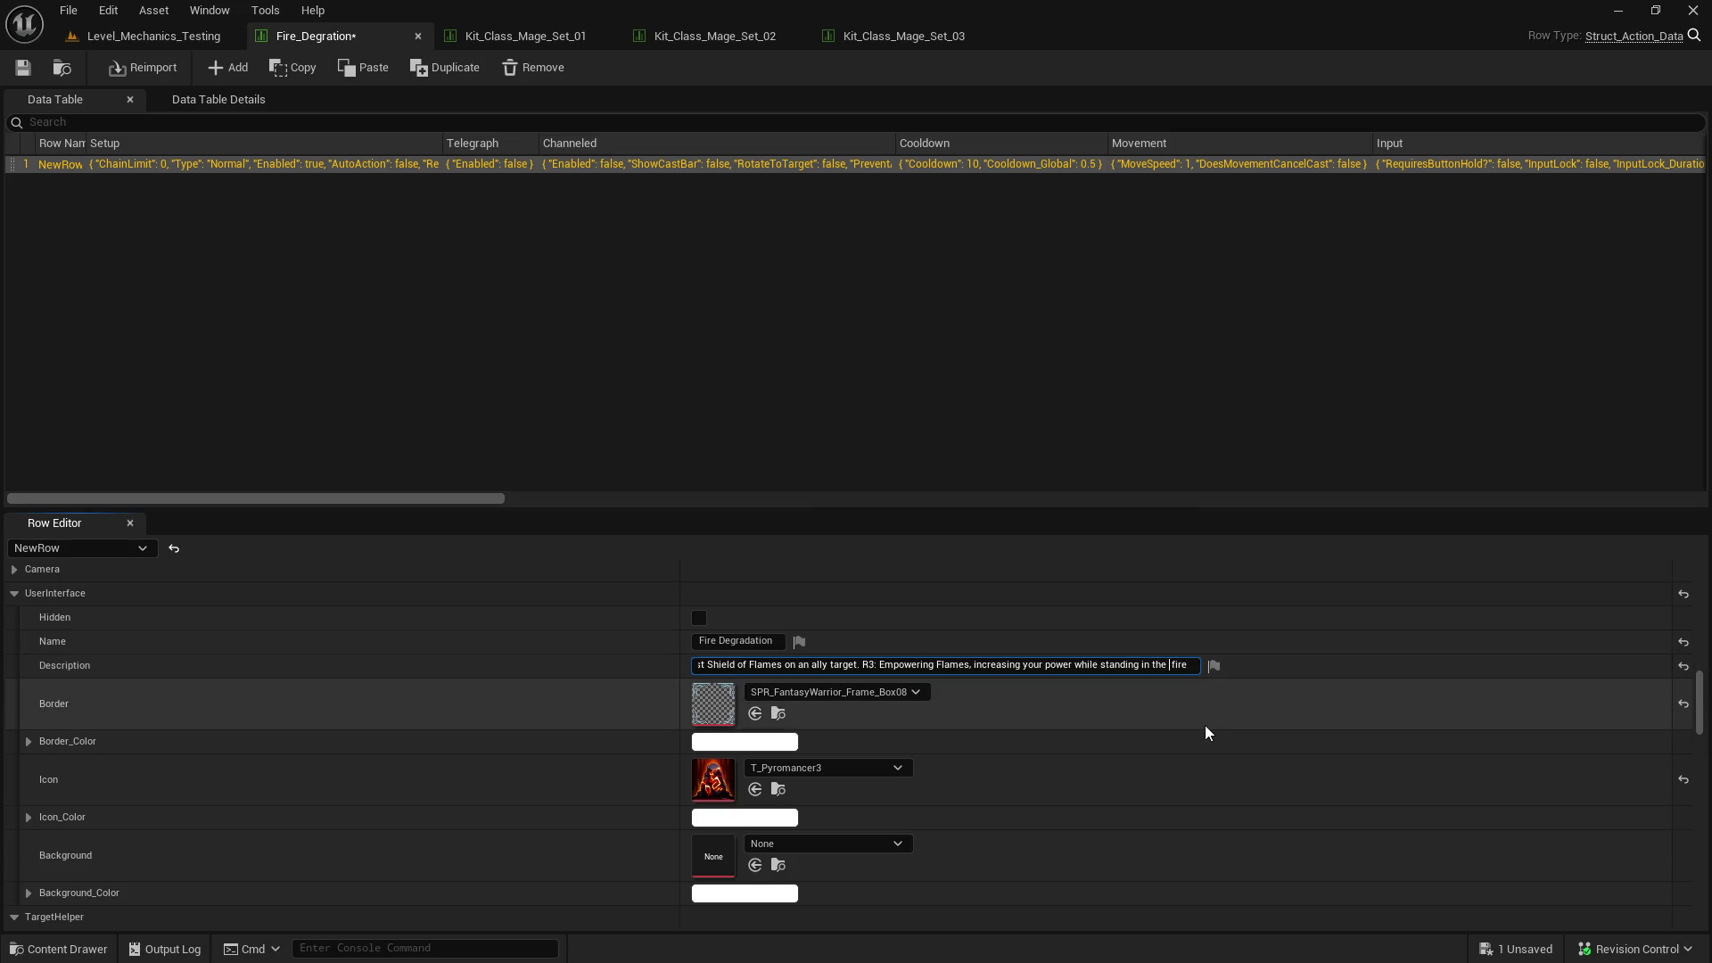
key("ctrl+Delete")
type("*good* ")
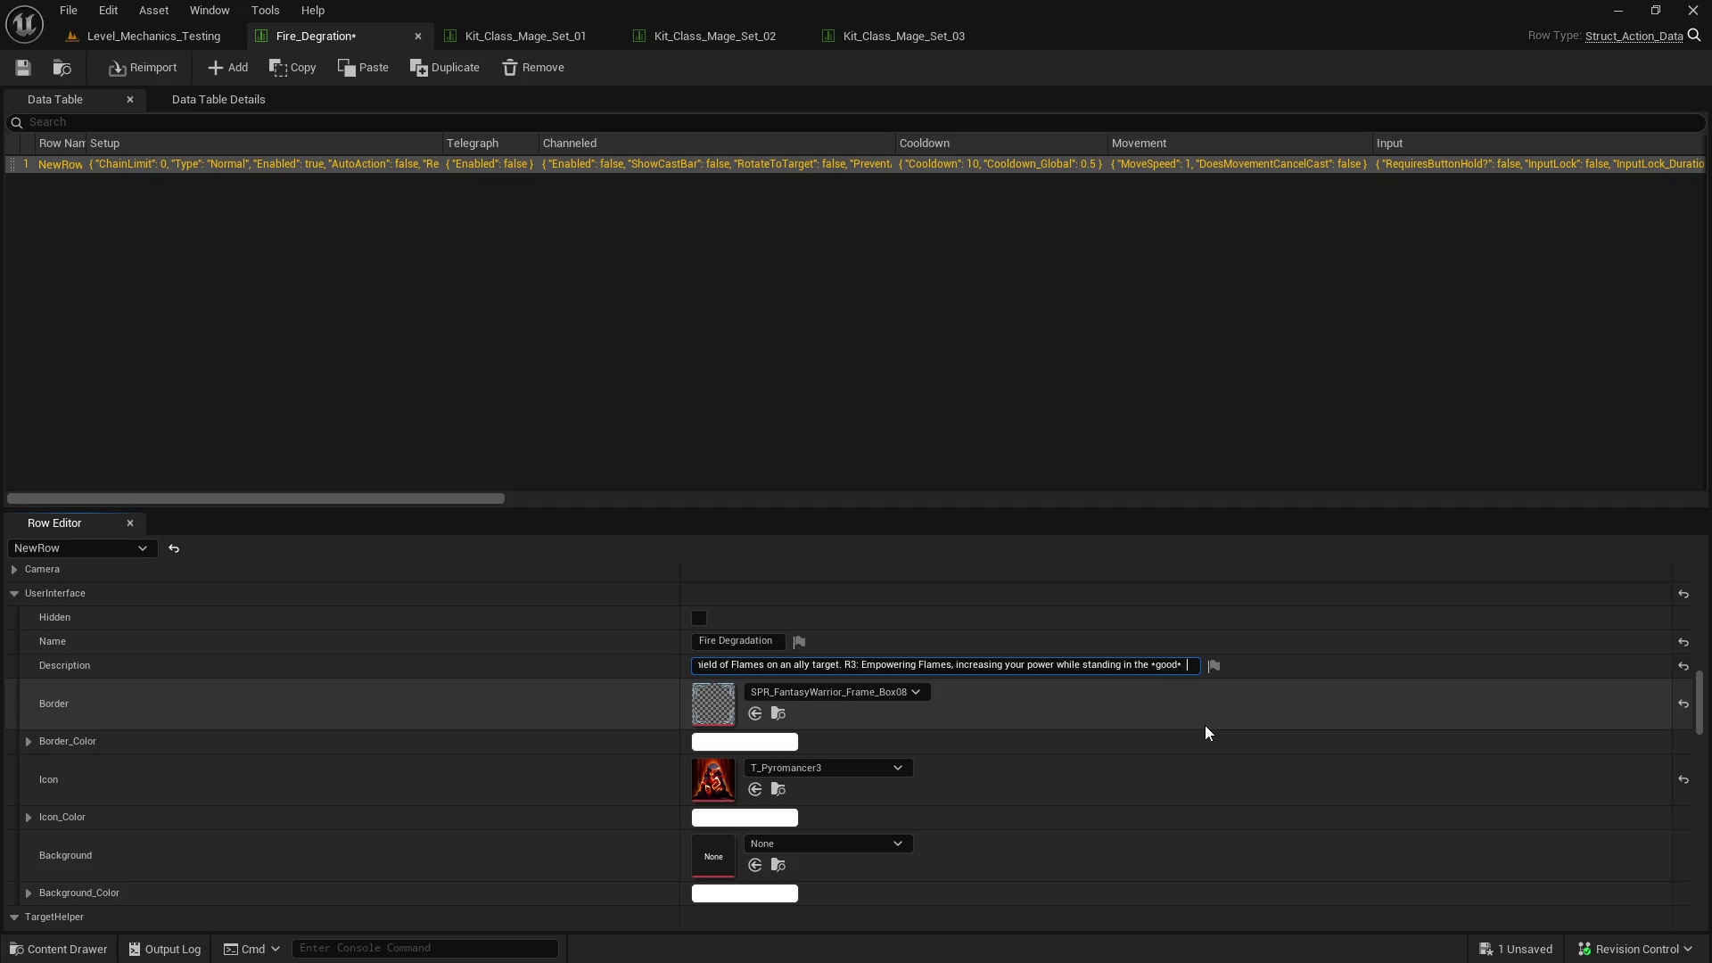
type(" fire.")
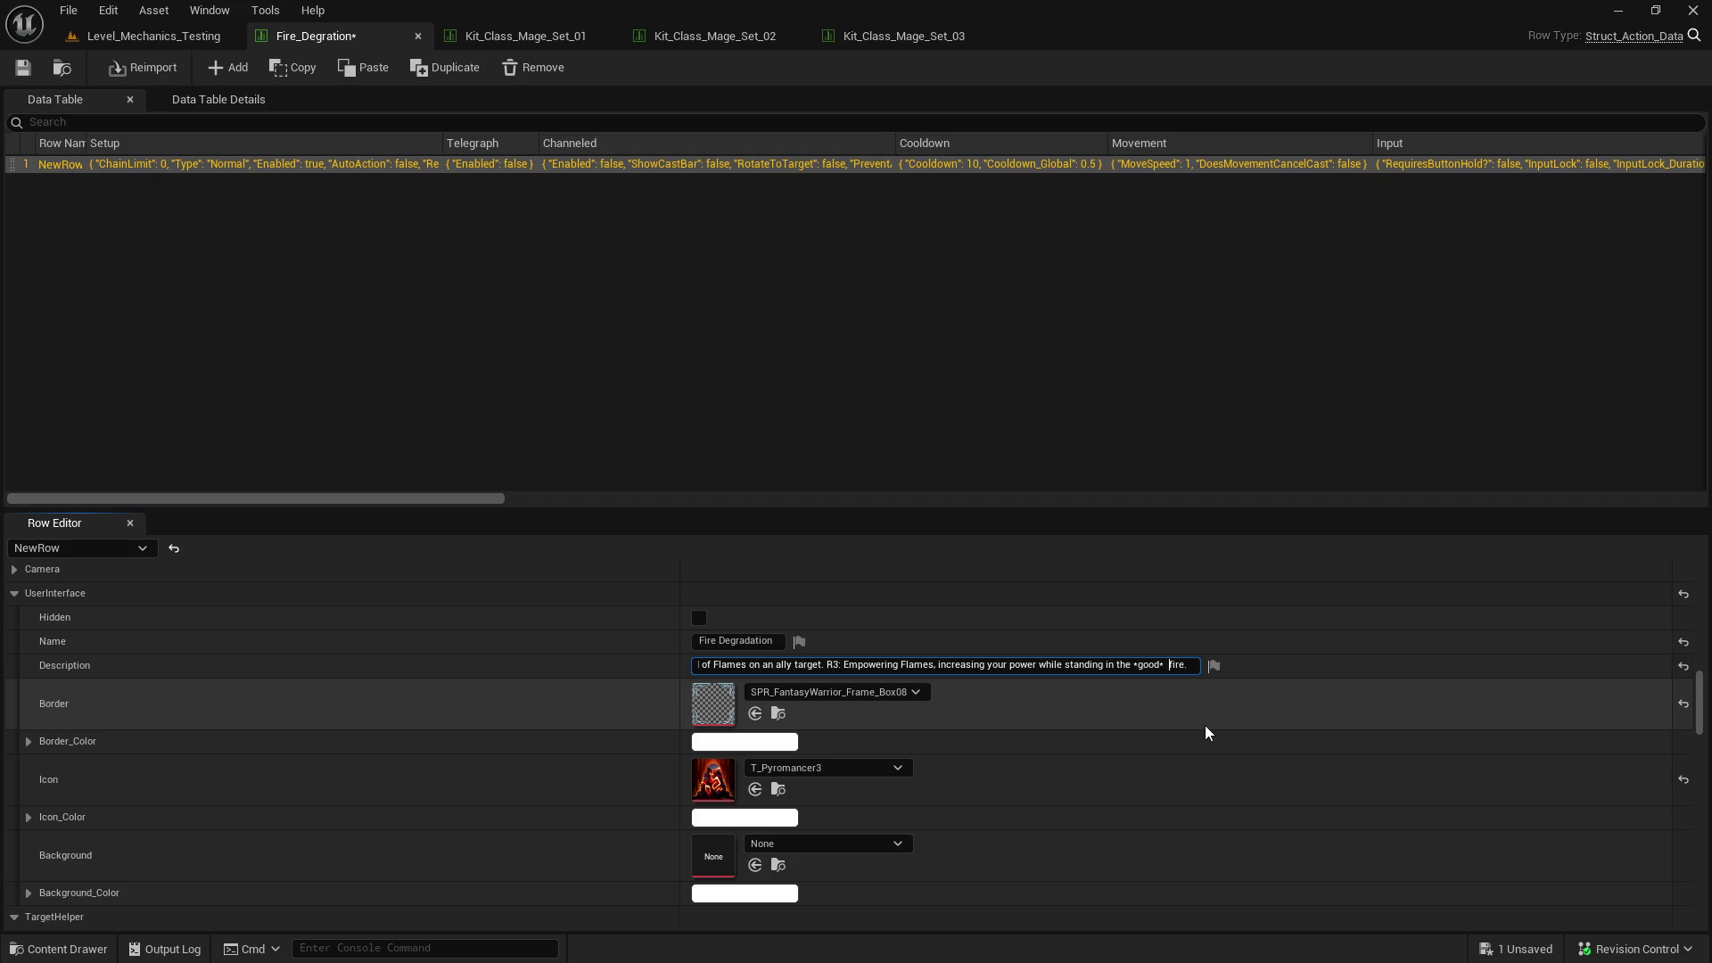
key("BackSpace")
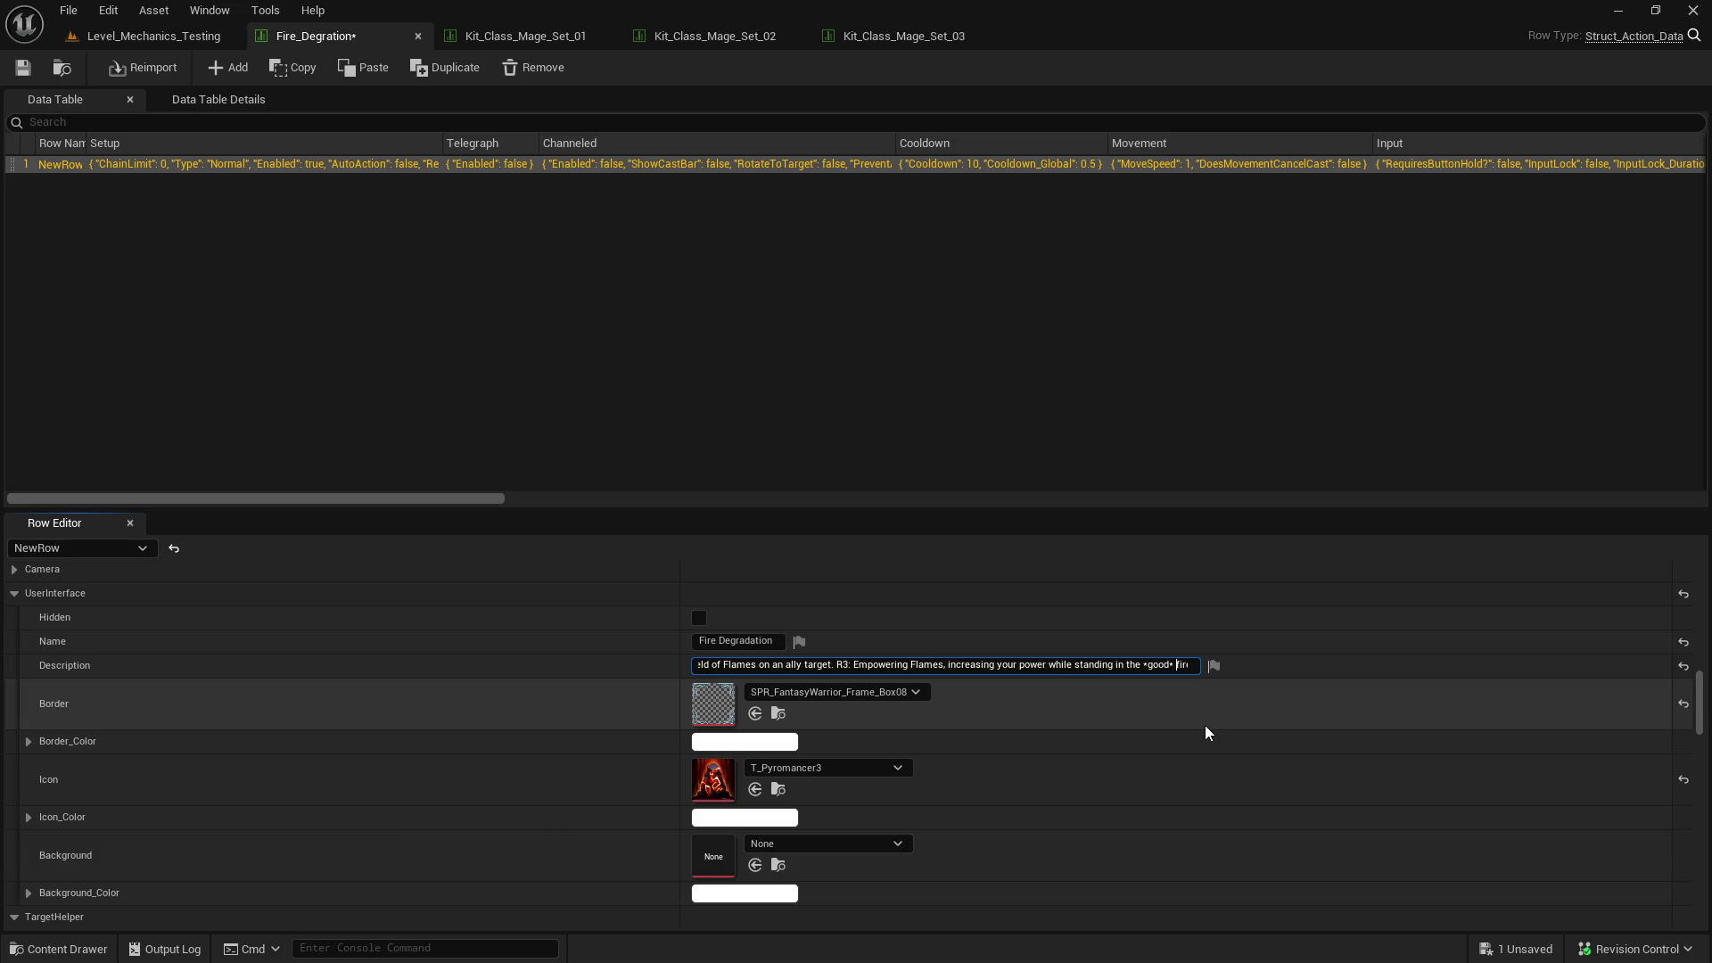
key("Return")
key("End")
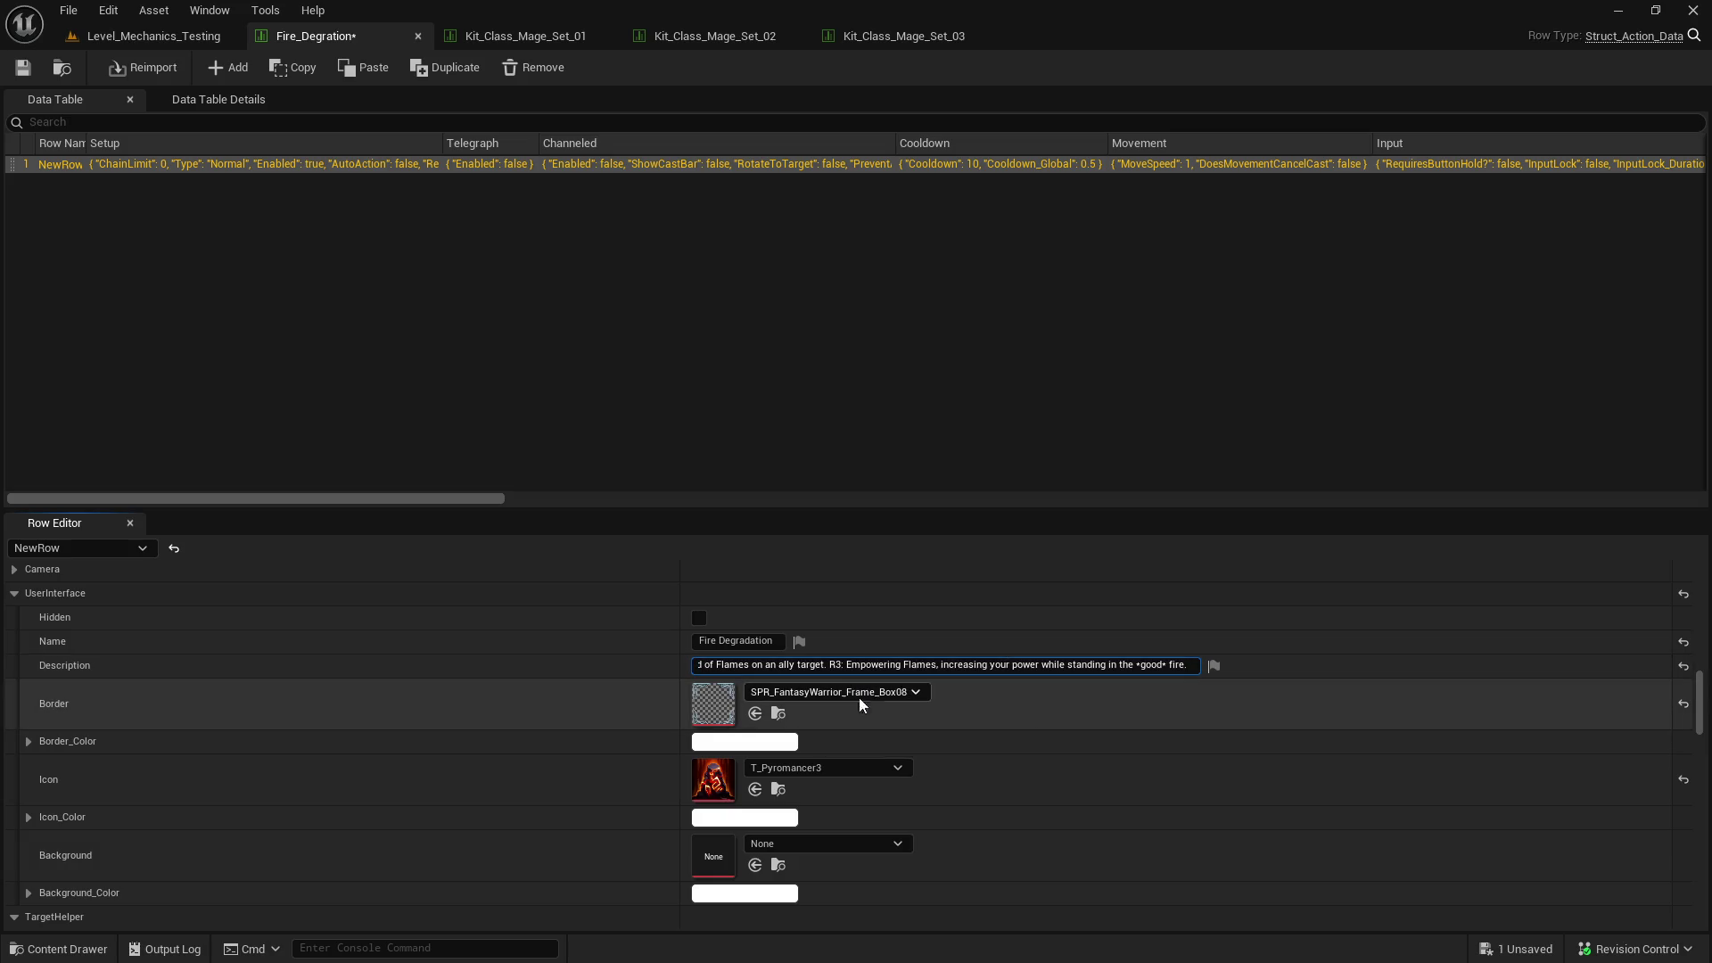
key("ctrl+s")
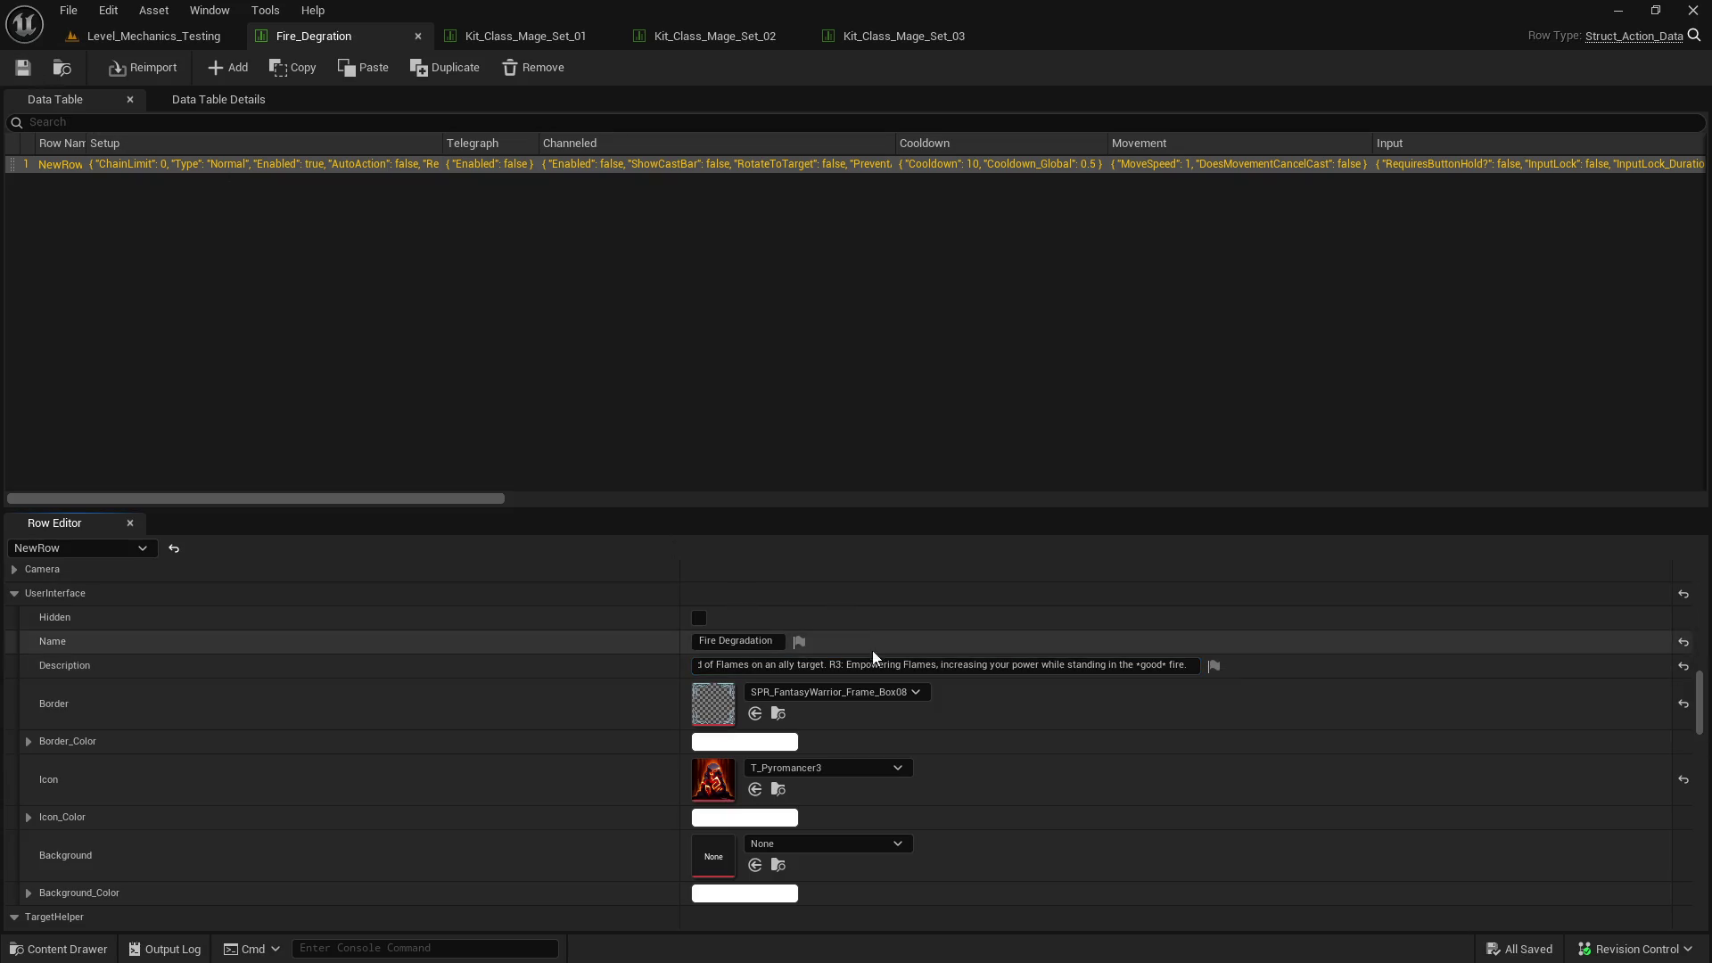
- Move R2 onto its own line, then launch a Play preview from Level_Mechanics_Testing
left_click(909, 666)
left_click(909, 666)
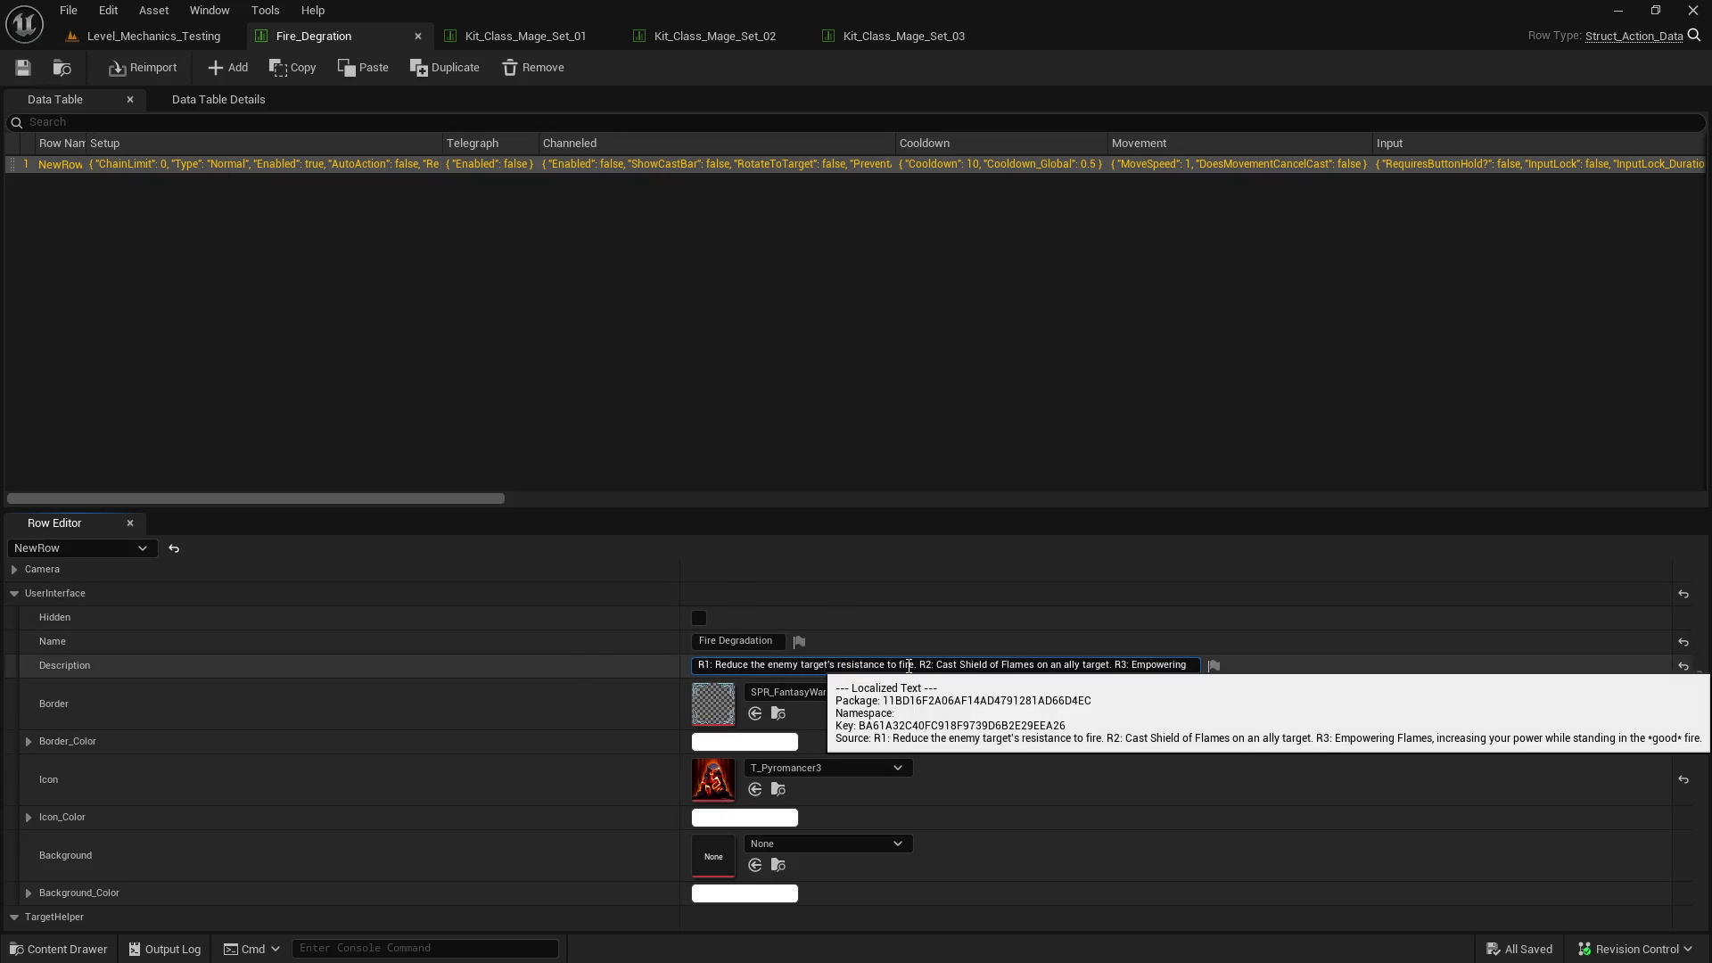
left_click(920, 665)
key("shift+Return")
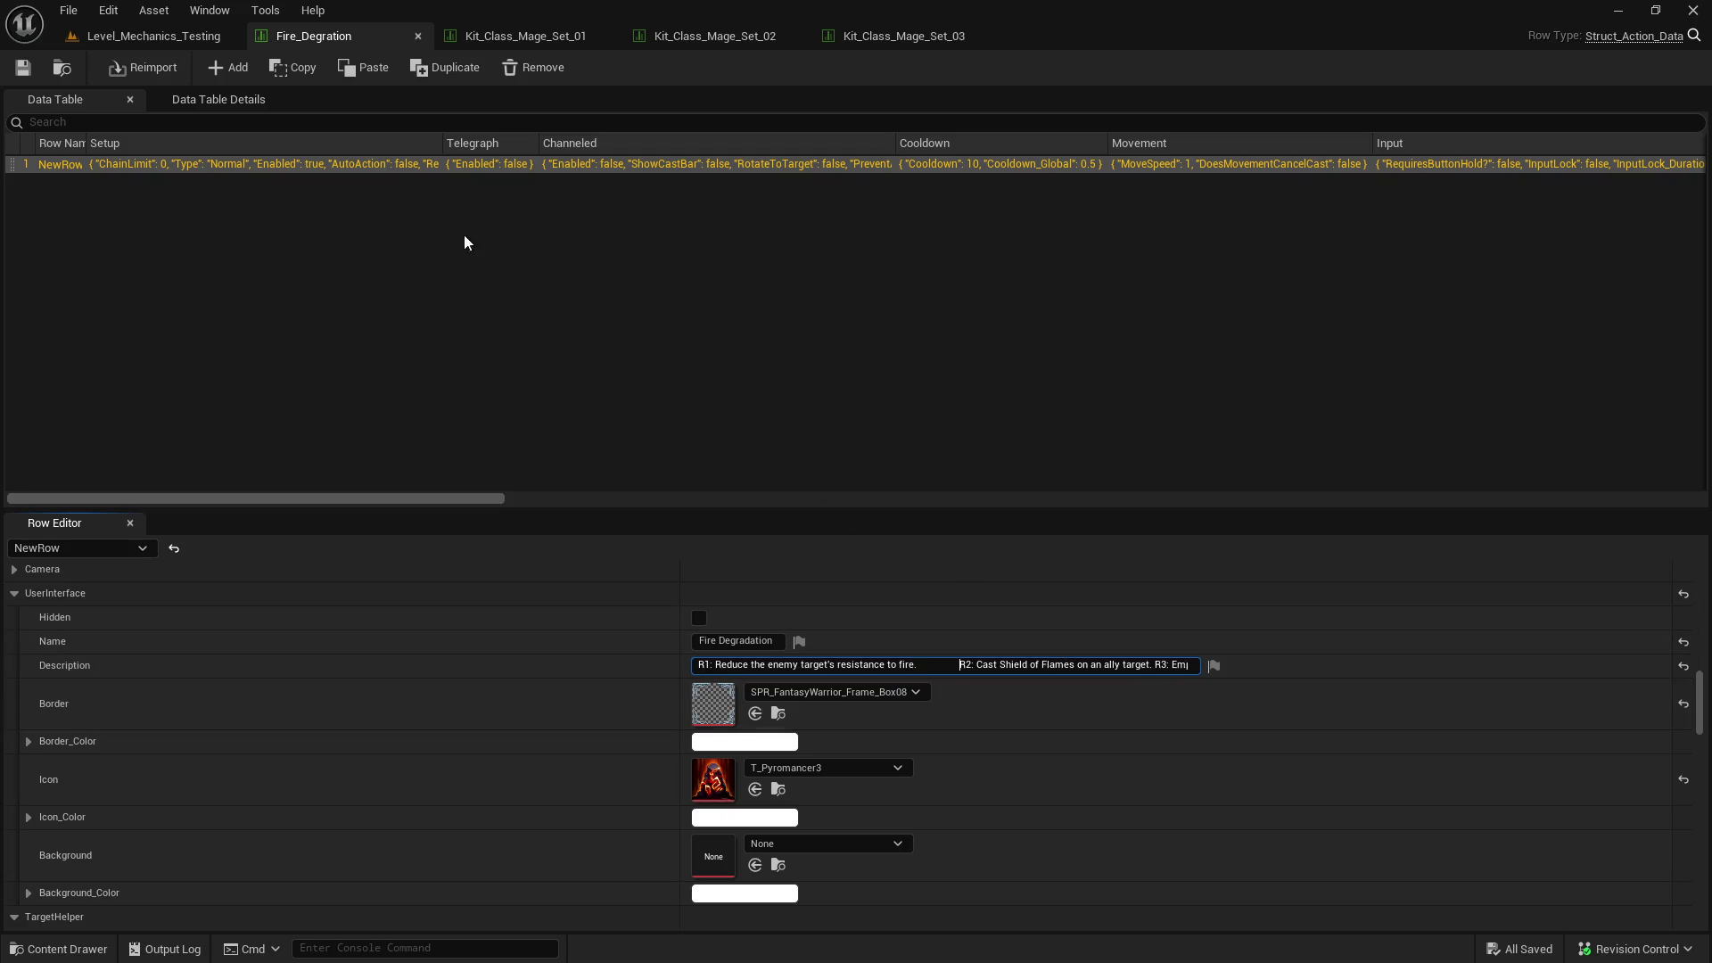
left_click(178, 34)
left_click(441, 67)
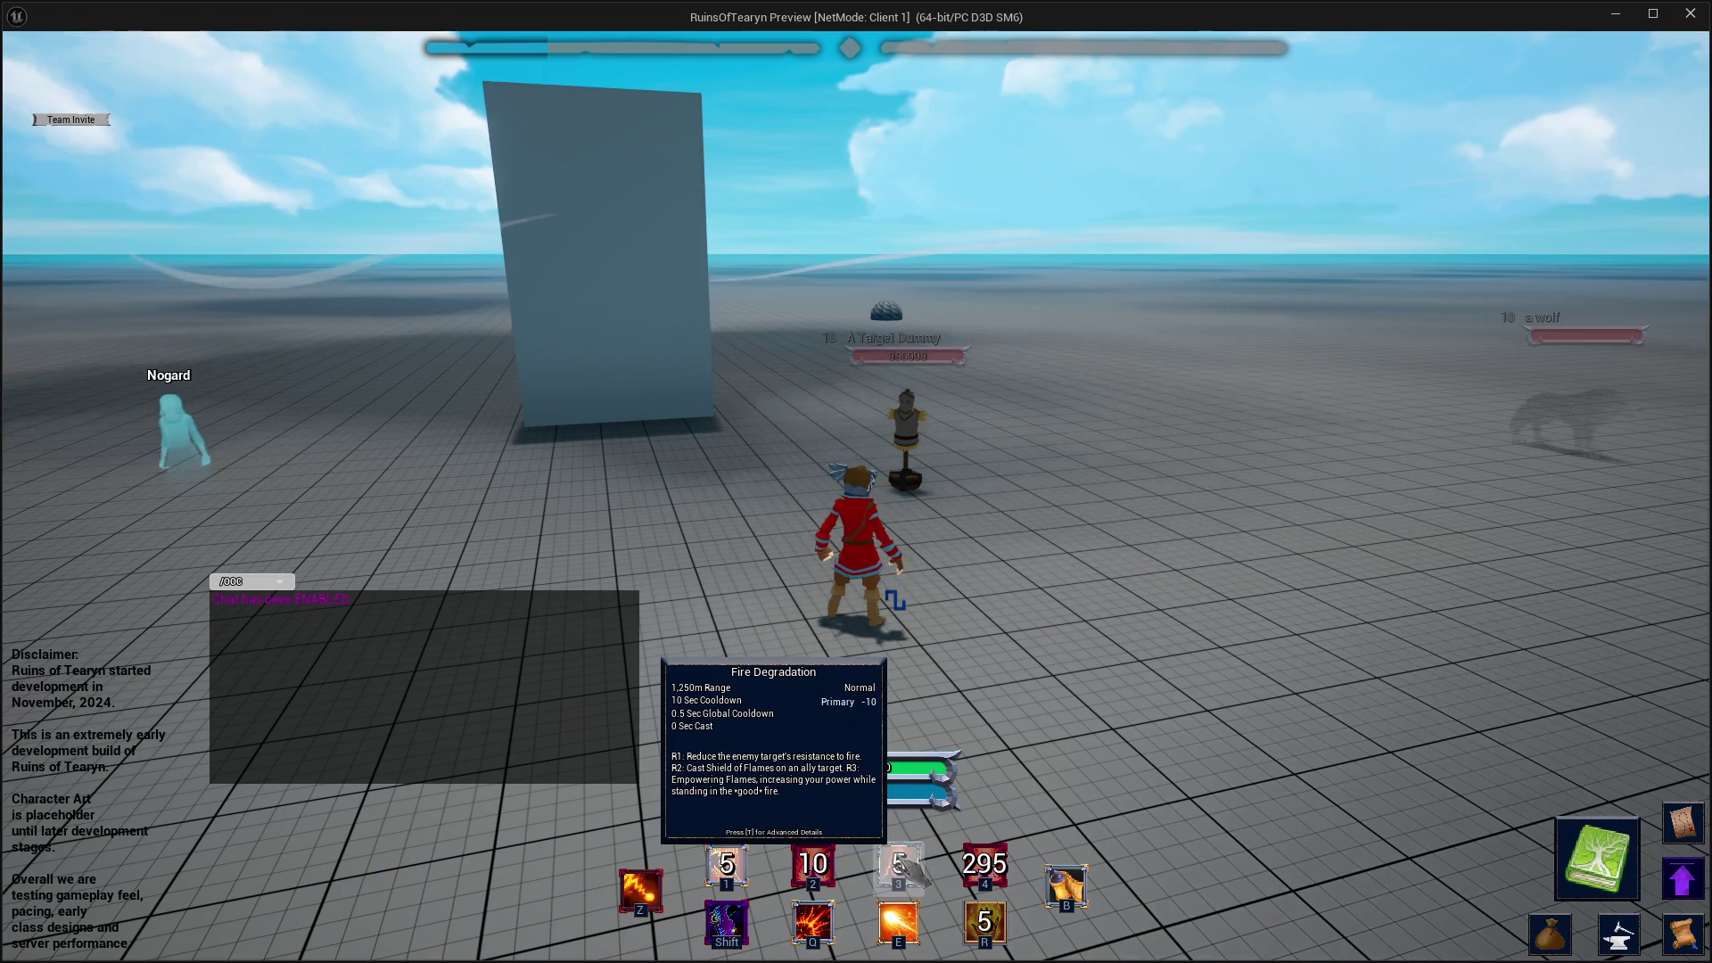
- Replace the Fire_Degration description with the pasted line-broken R1/R2/R3 text and save it
left_click(1691, 14)
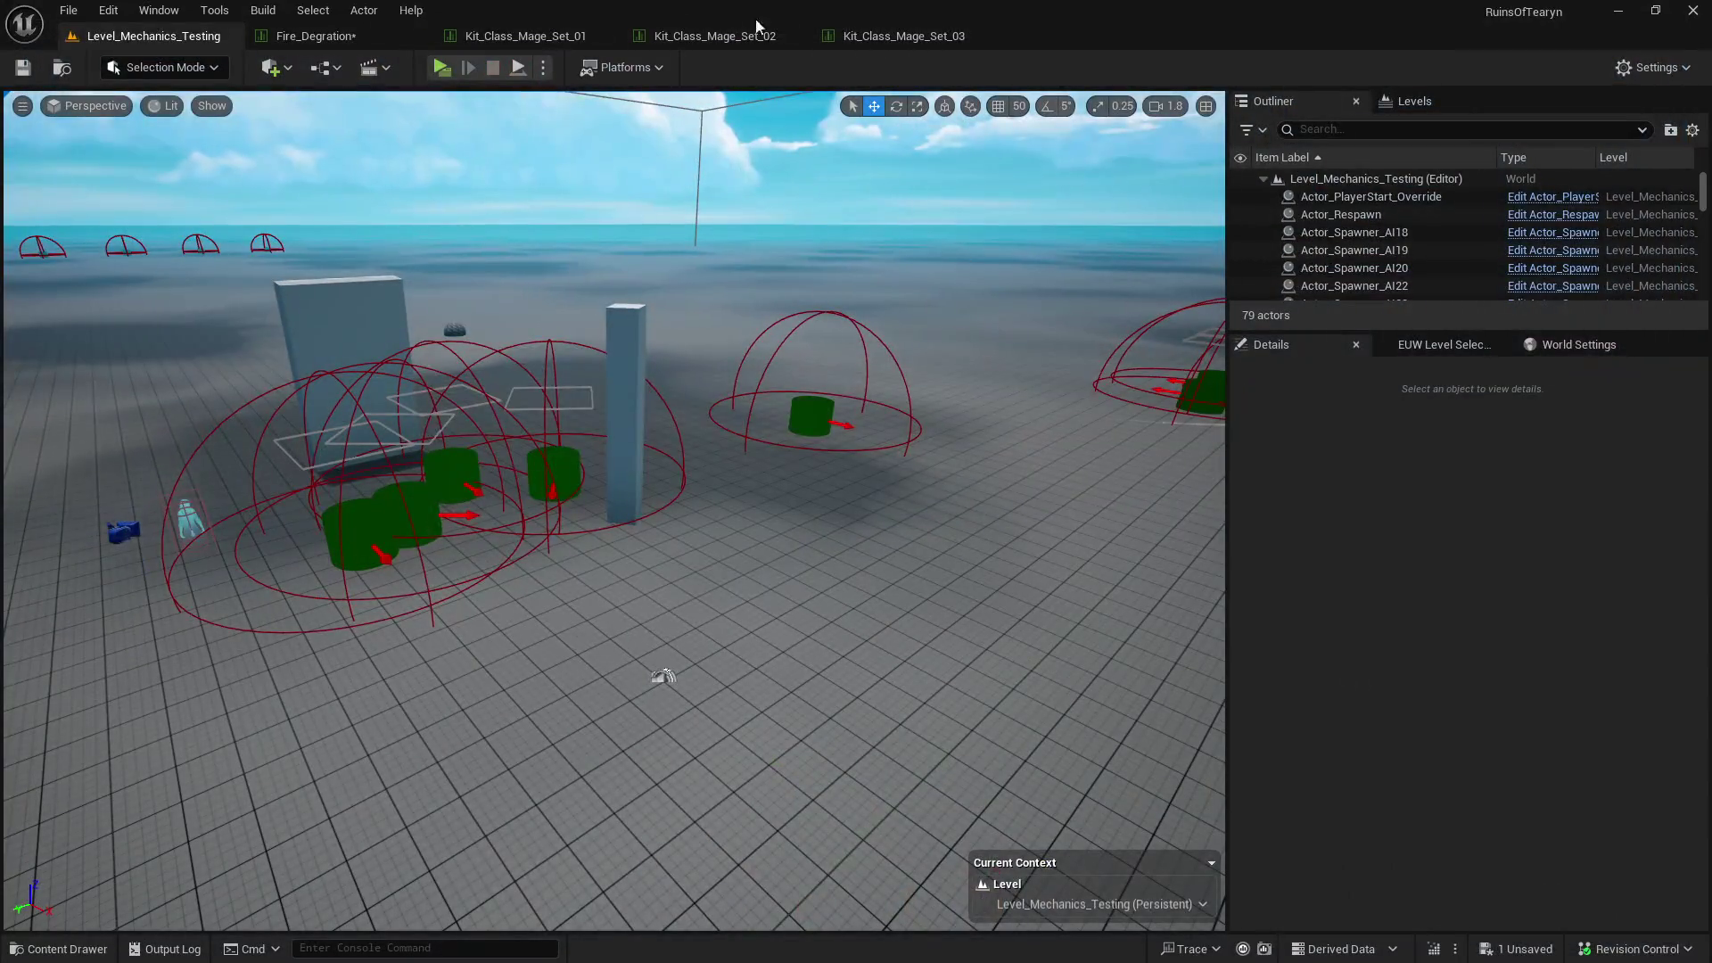
left_click(316, 36)
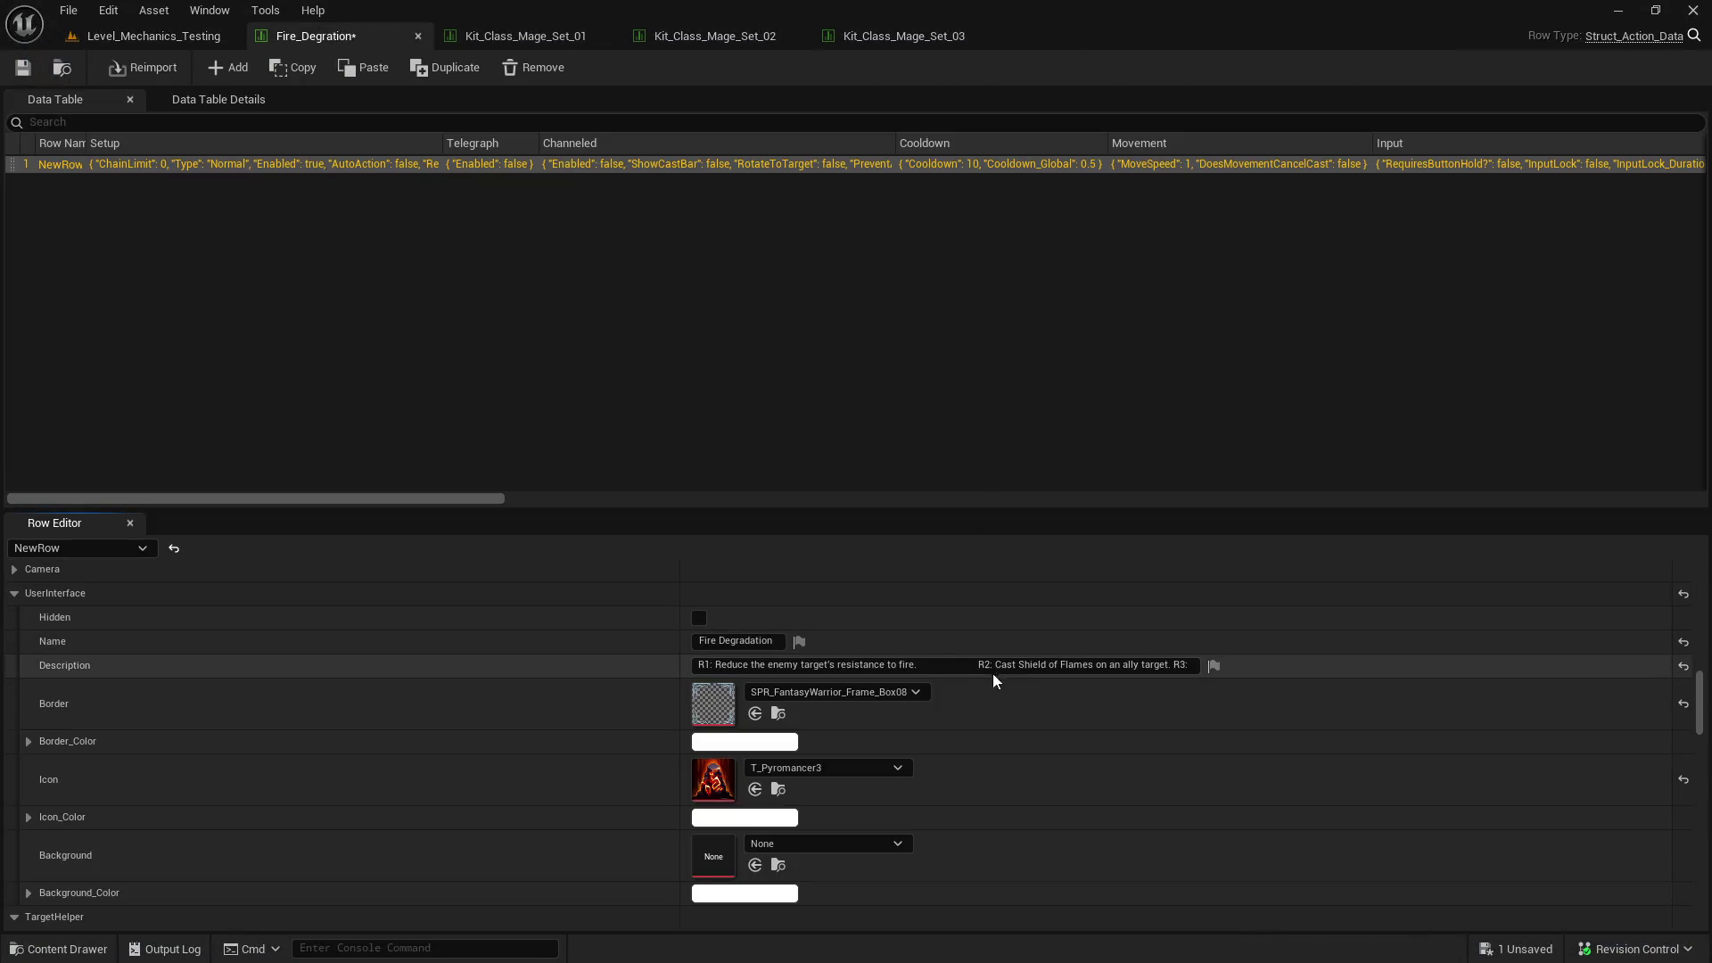
left_click(1175, 667)
key("BackSpace")
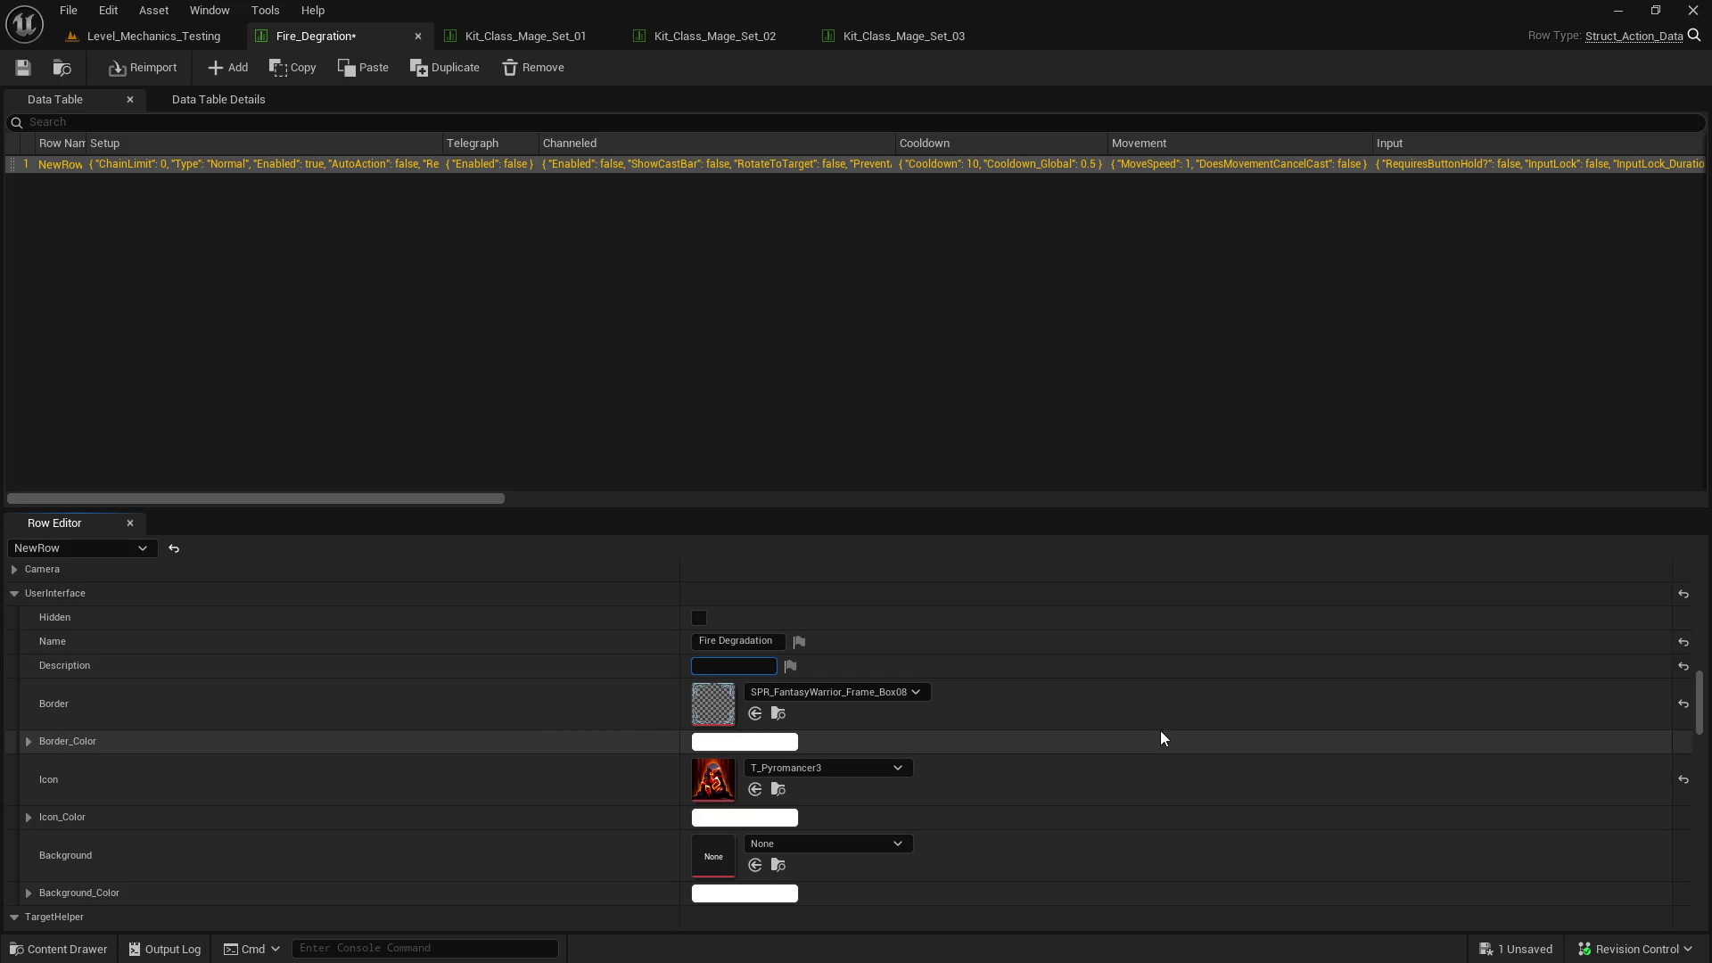
key("ctrl+v")
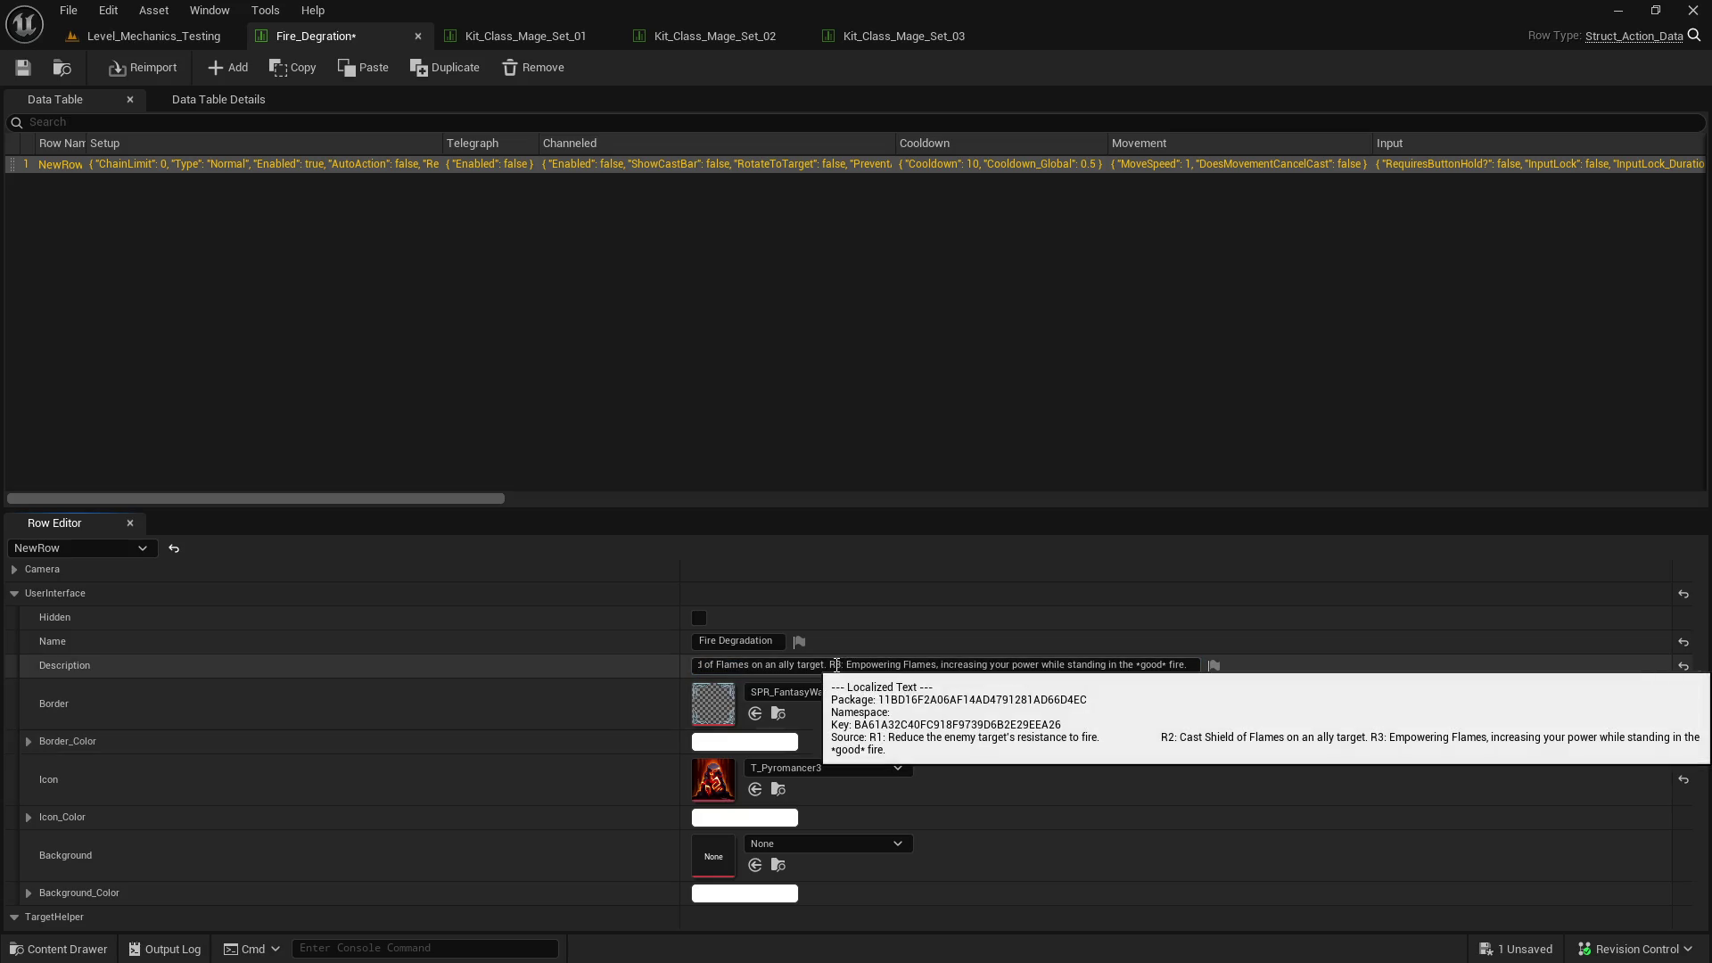
left_click(834, 665)
key("ctrl+a")
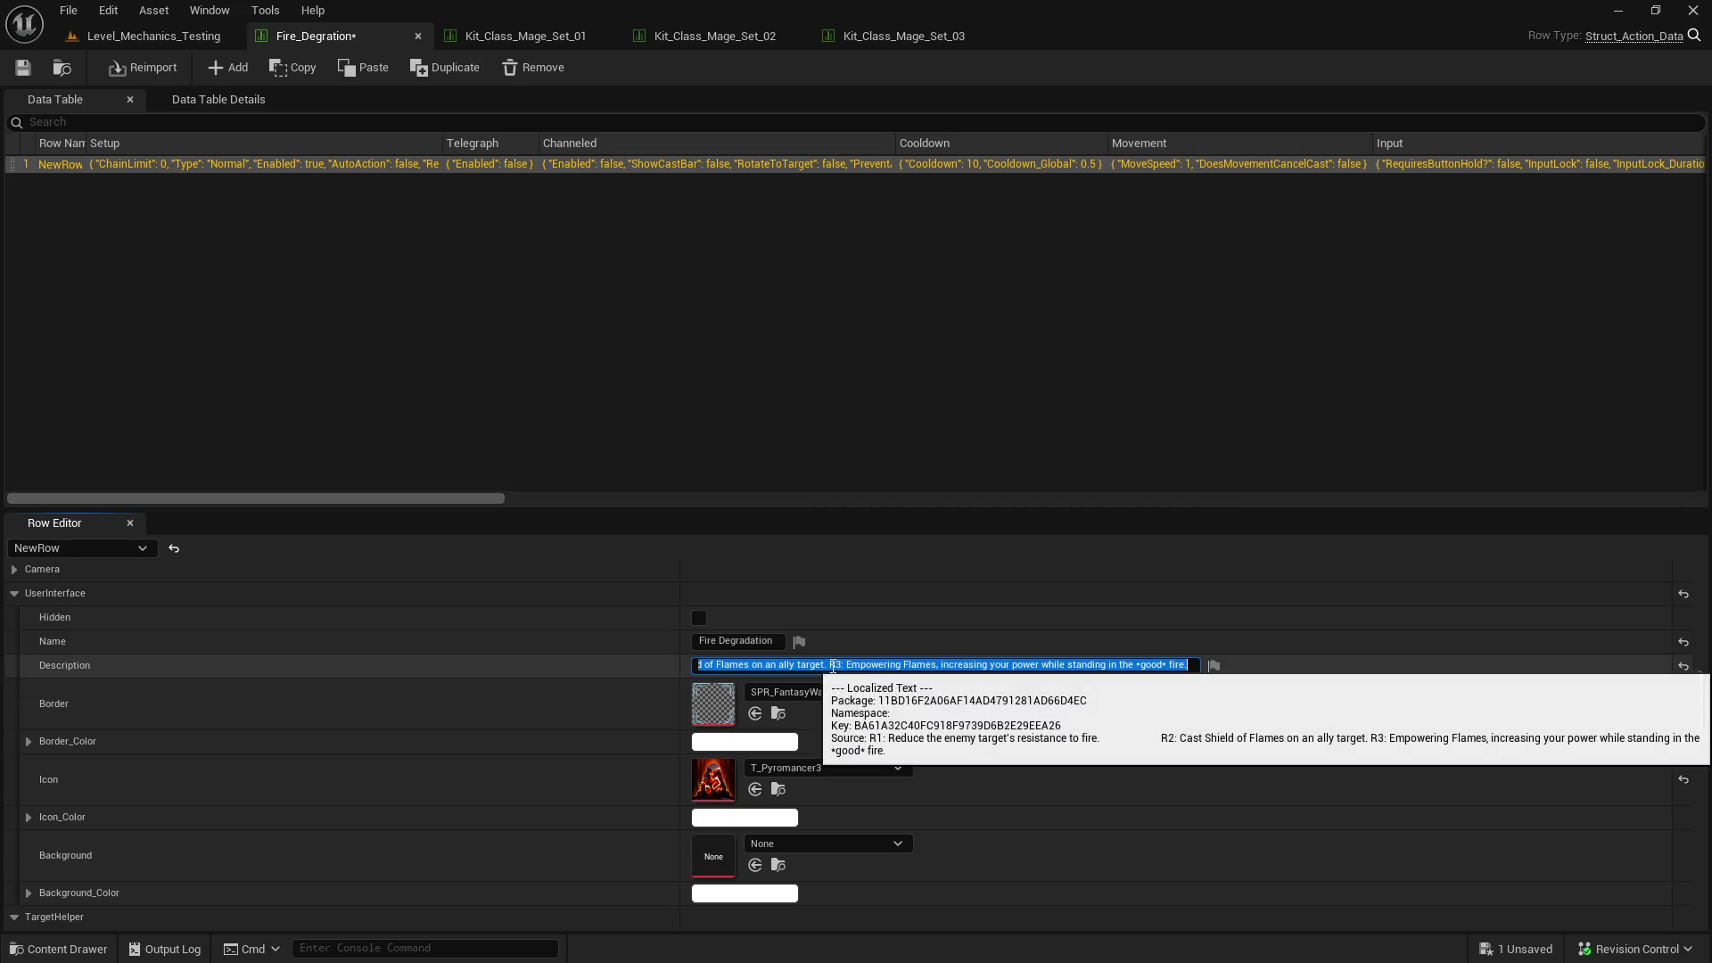
left_click(831, 665)
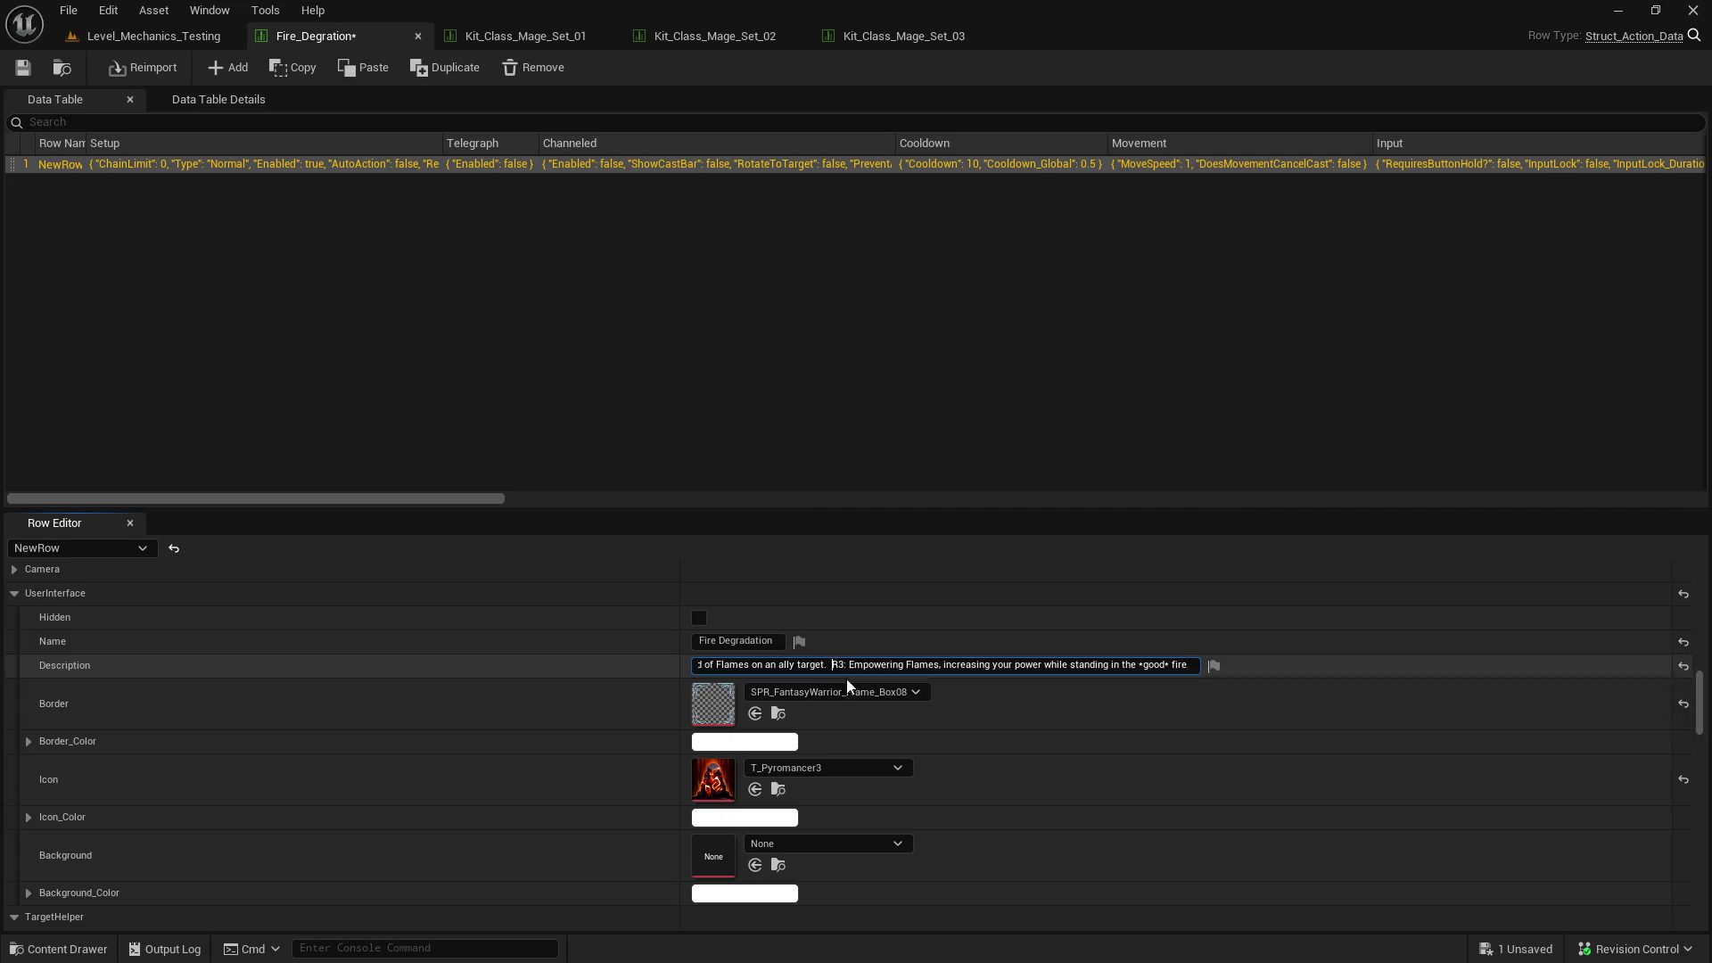
left_click(24, 68)
left_click(183, 46)
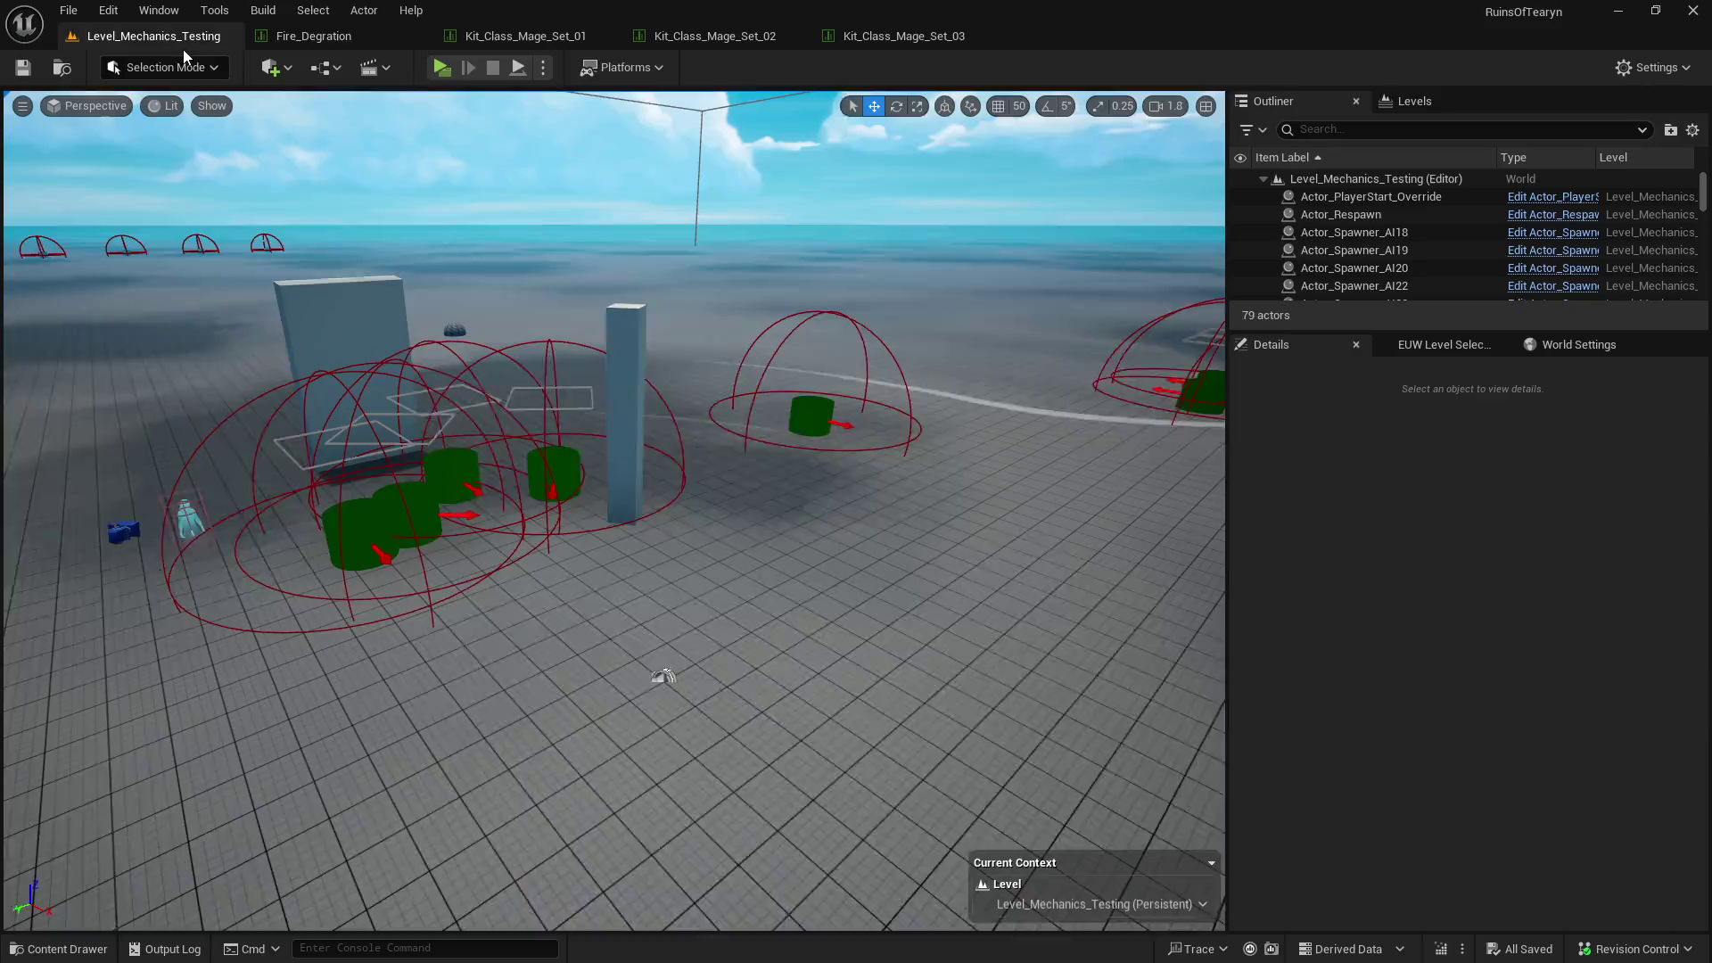
- Play the level, read the Fire Degradation hotbar tooltip's R1/R2/R3 text, then close the preview
left_click(439, 68)
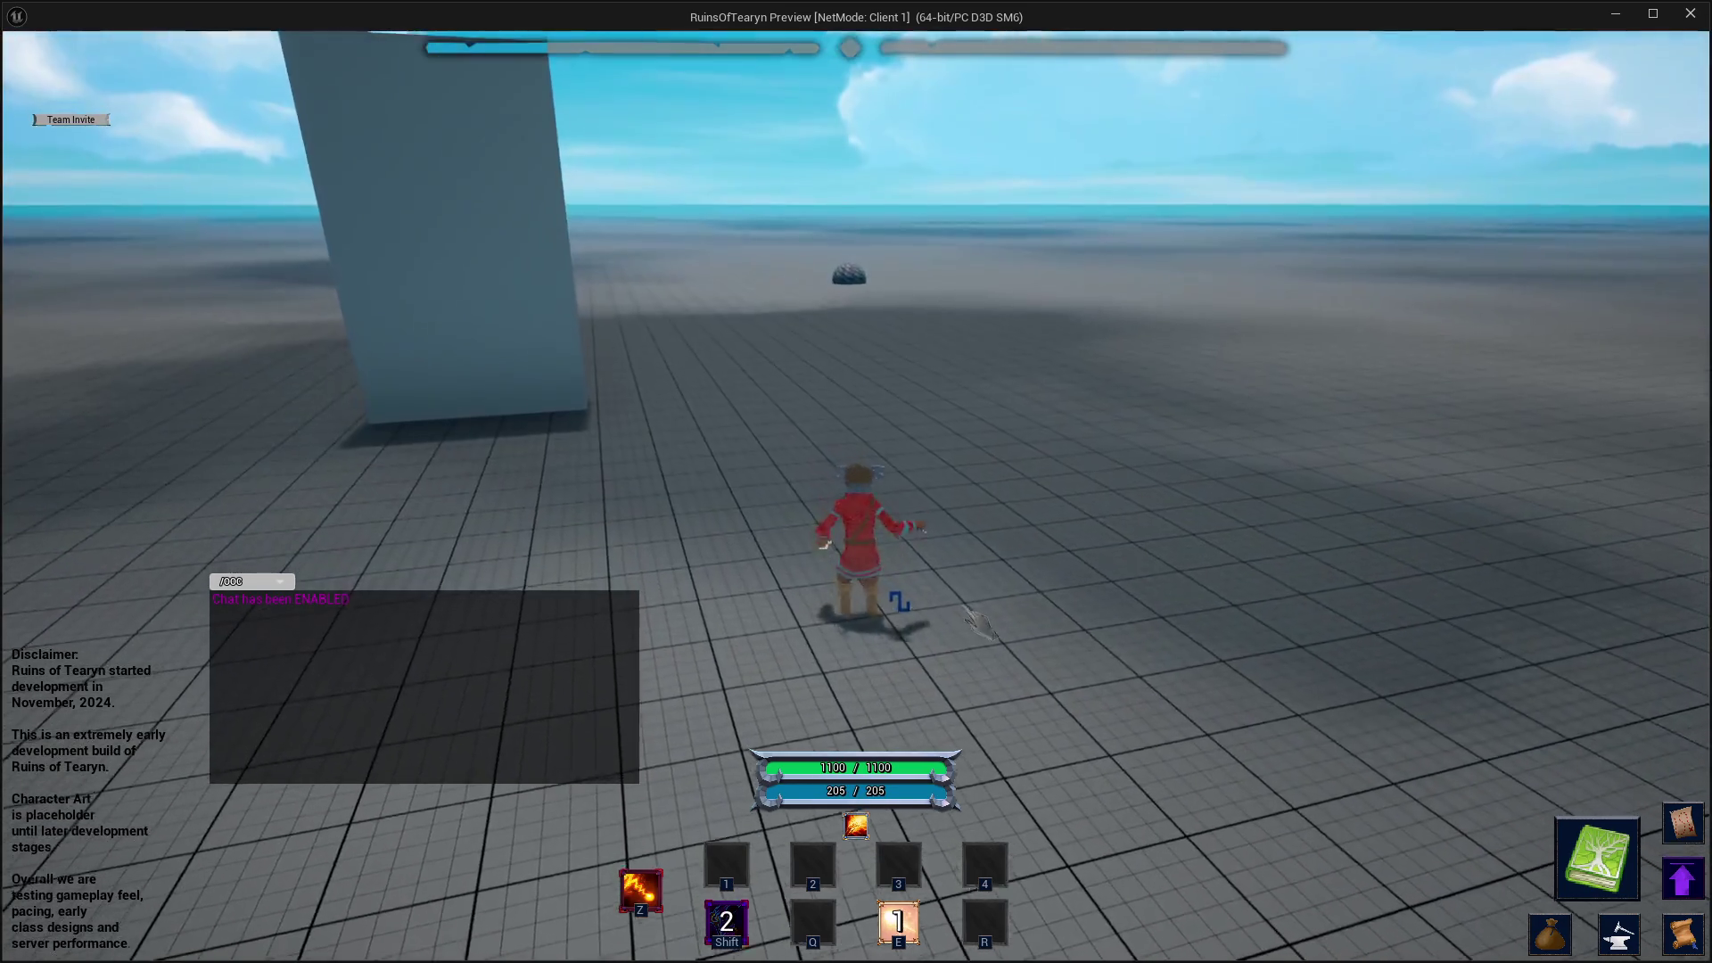
mouse_move(908, 872)
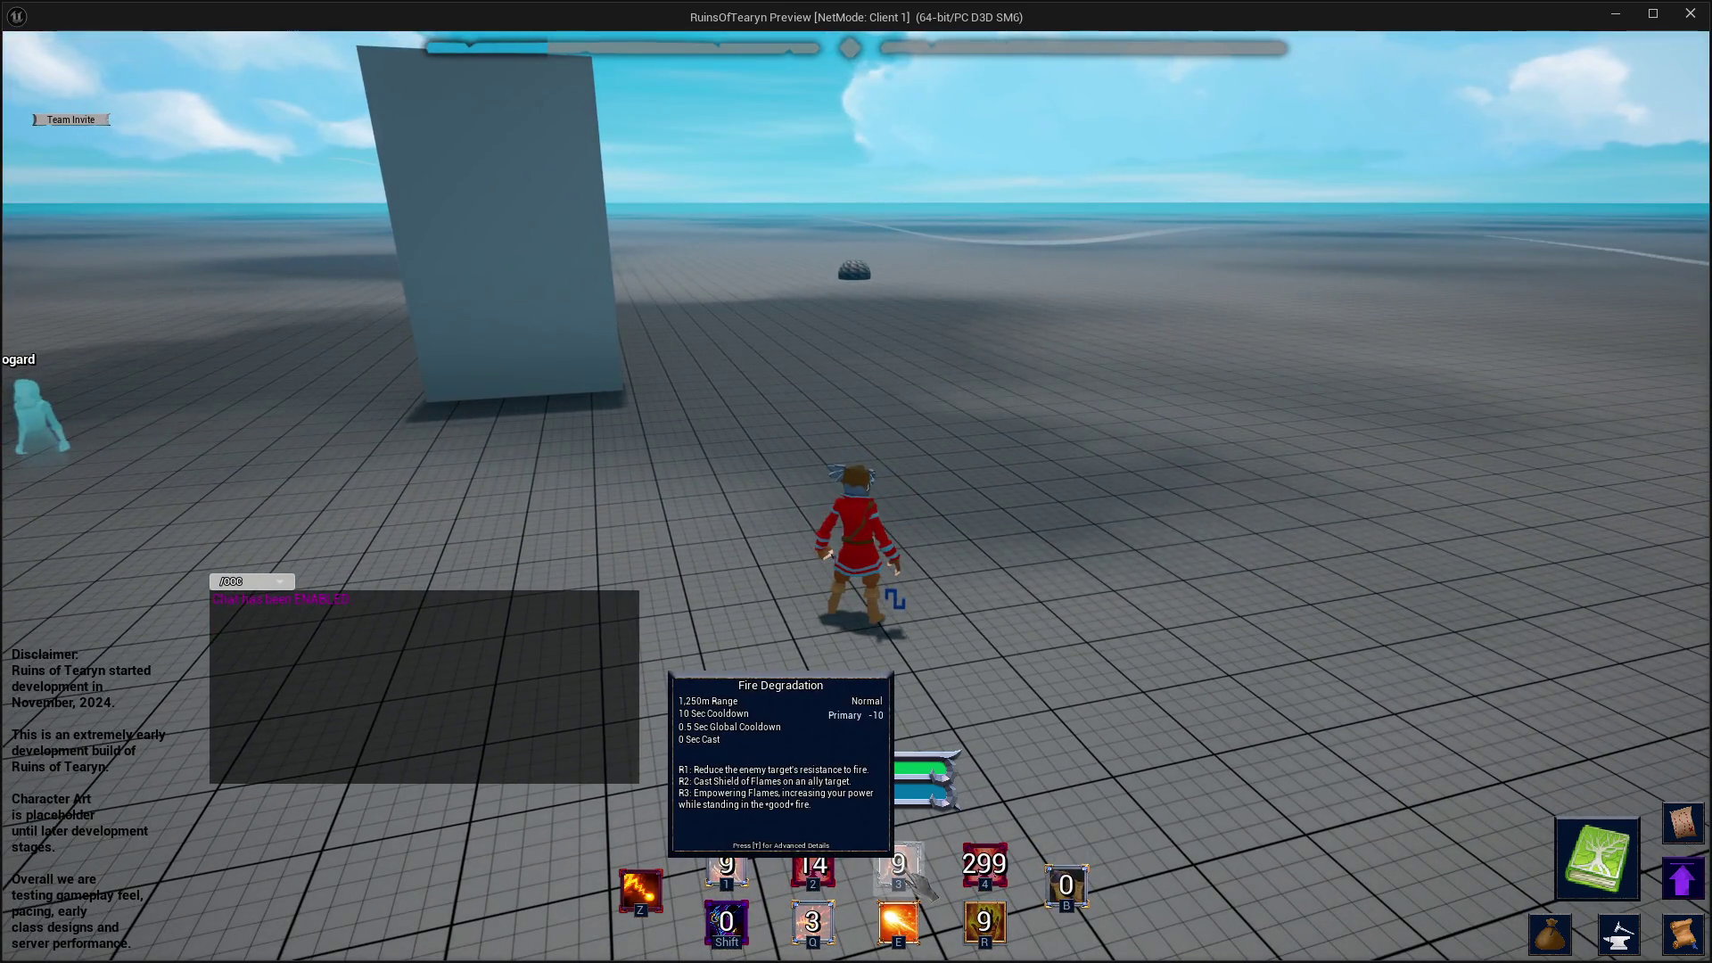
key("a")
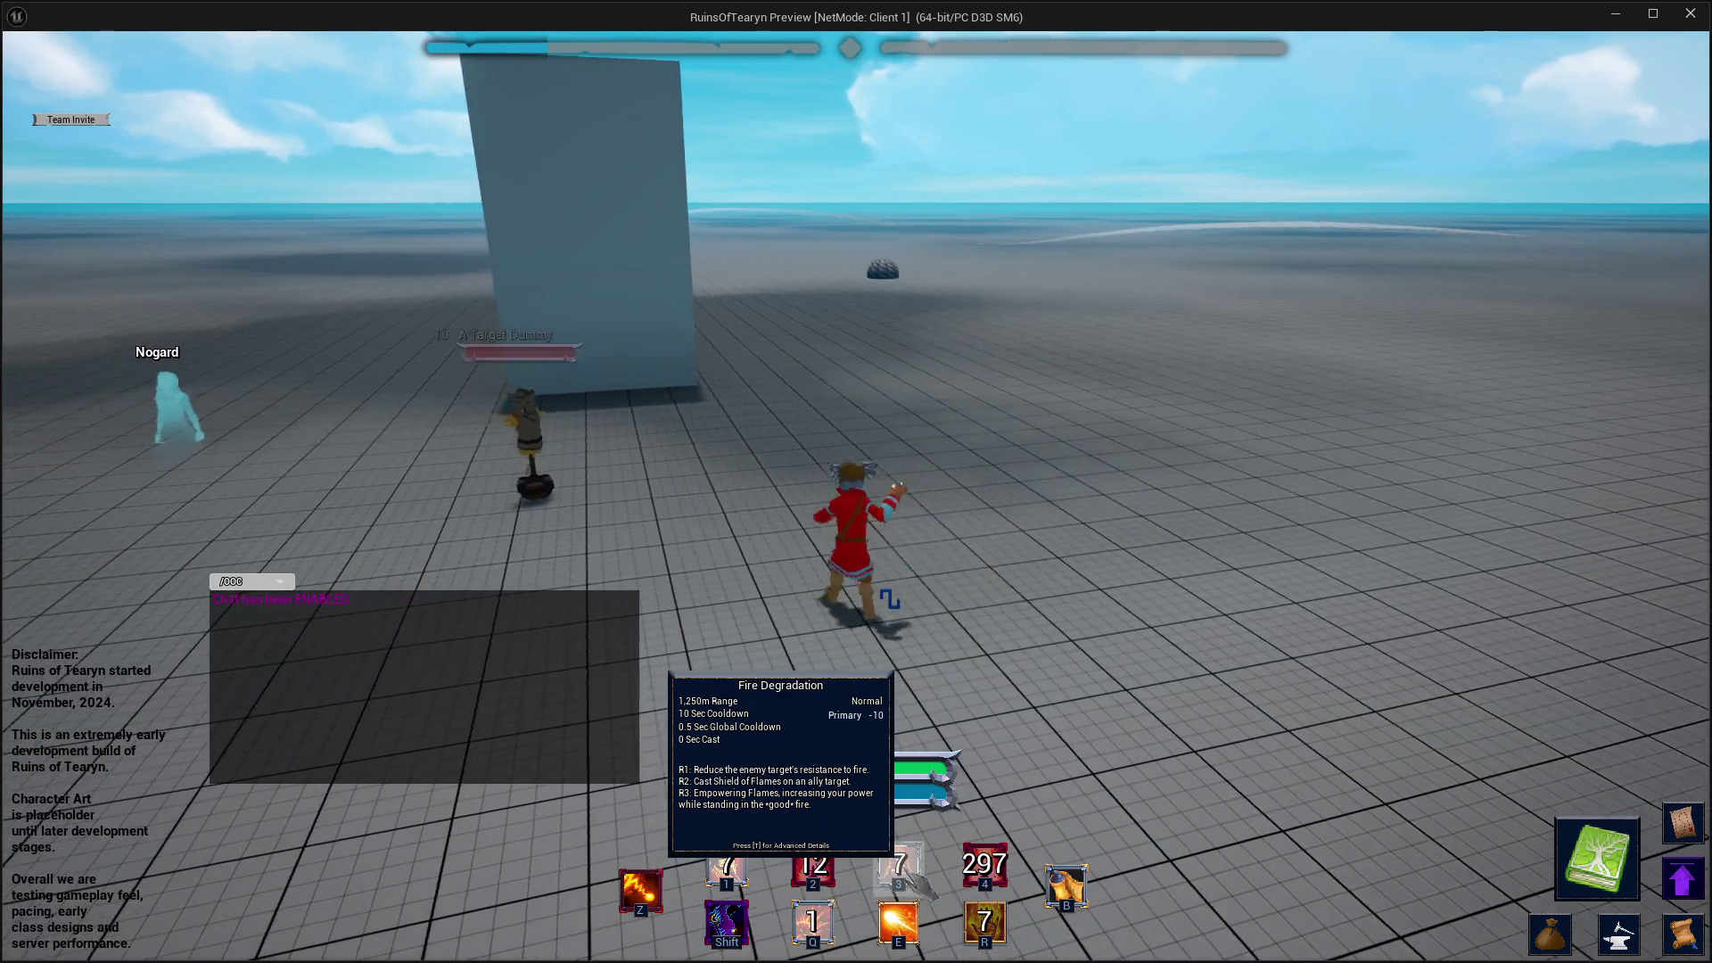
key("d")
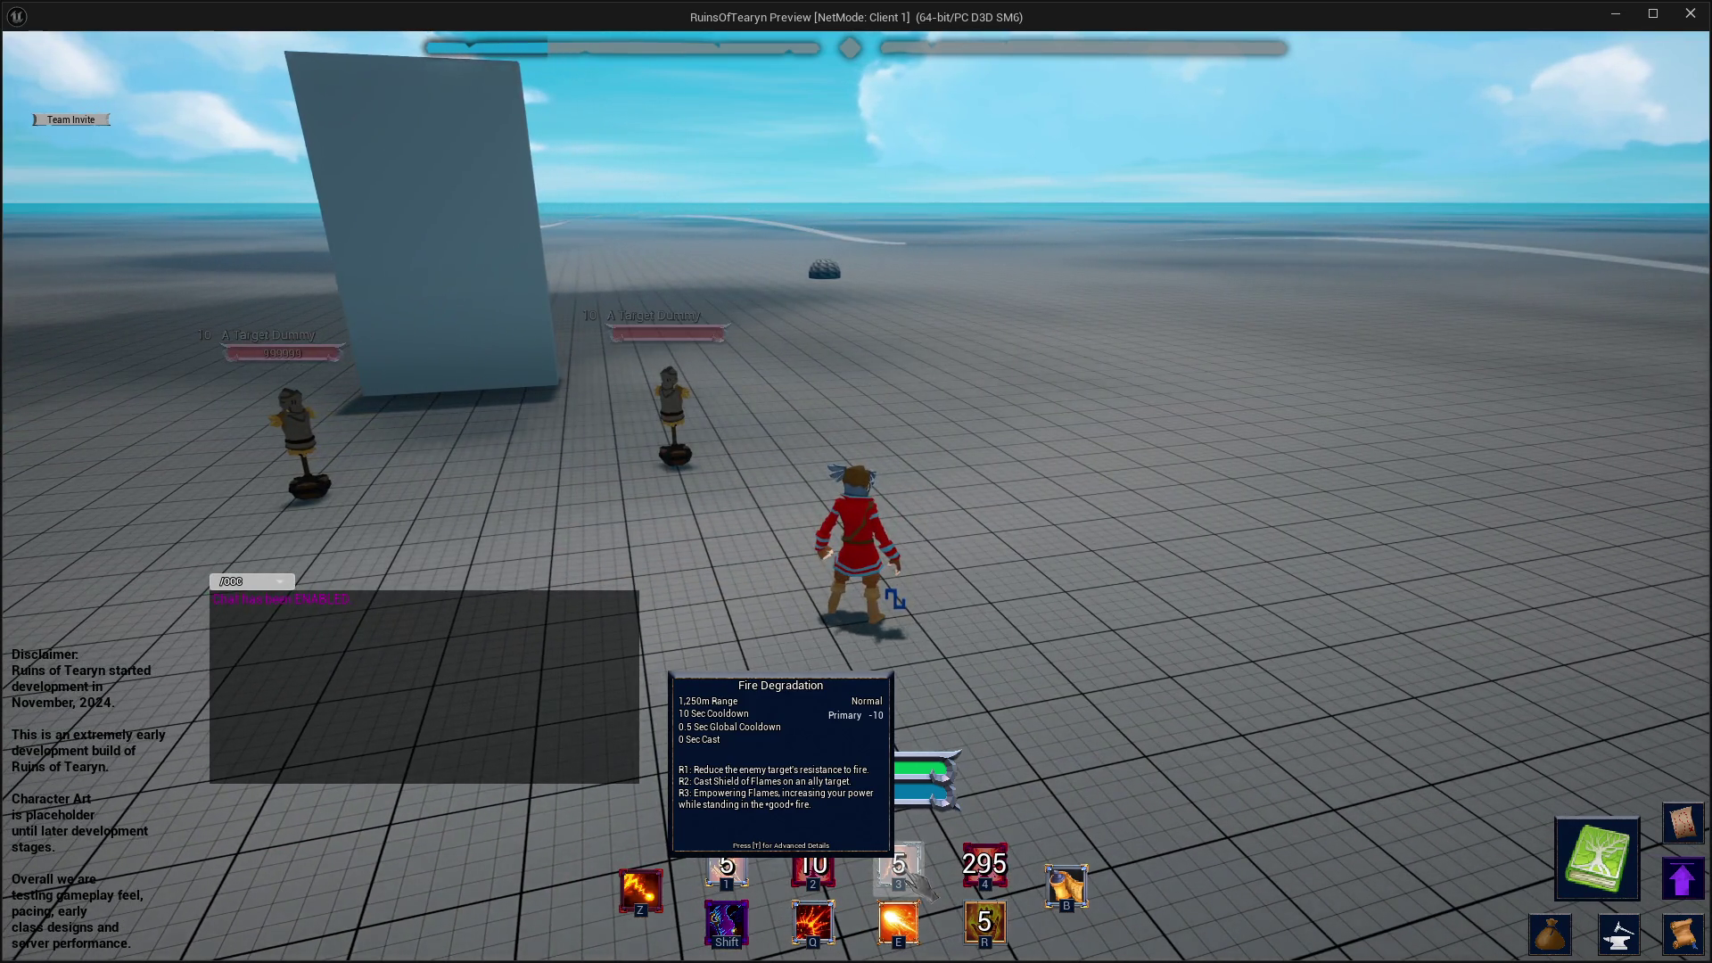
key("s")
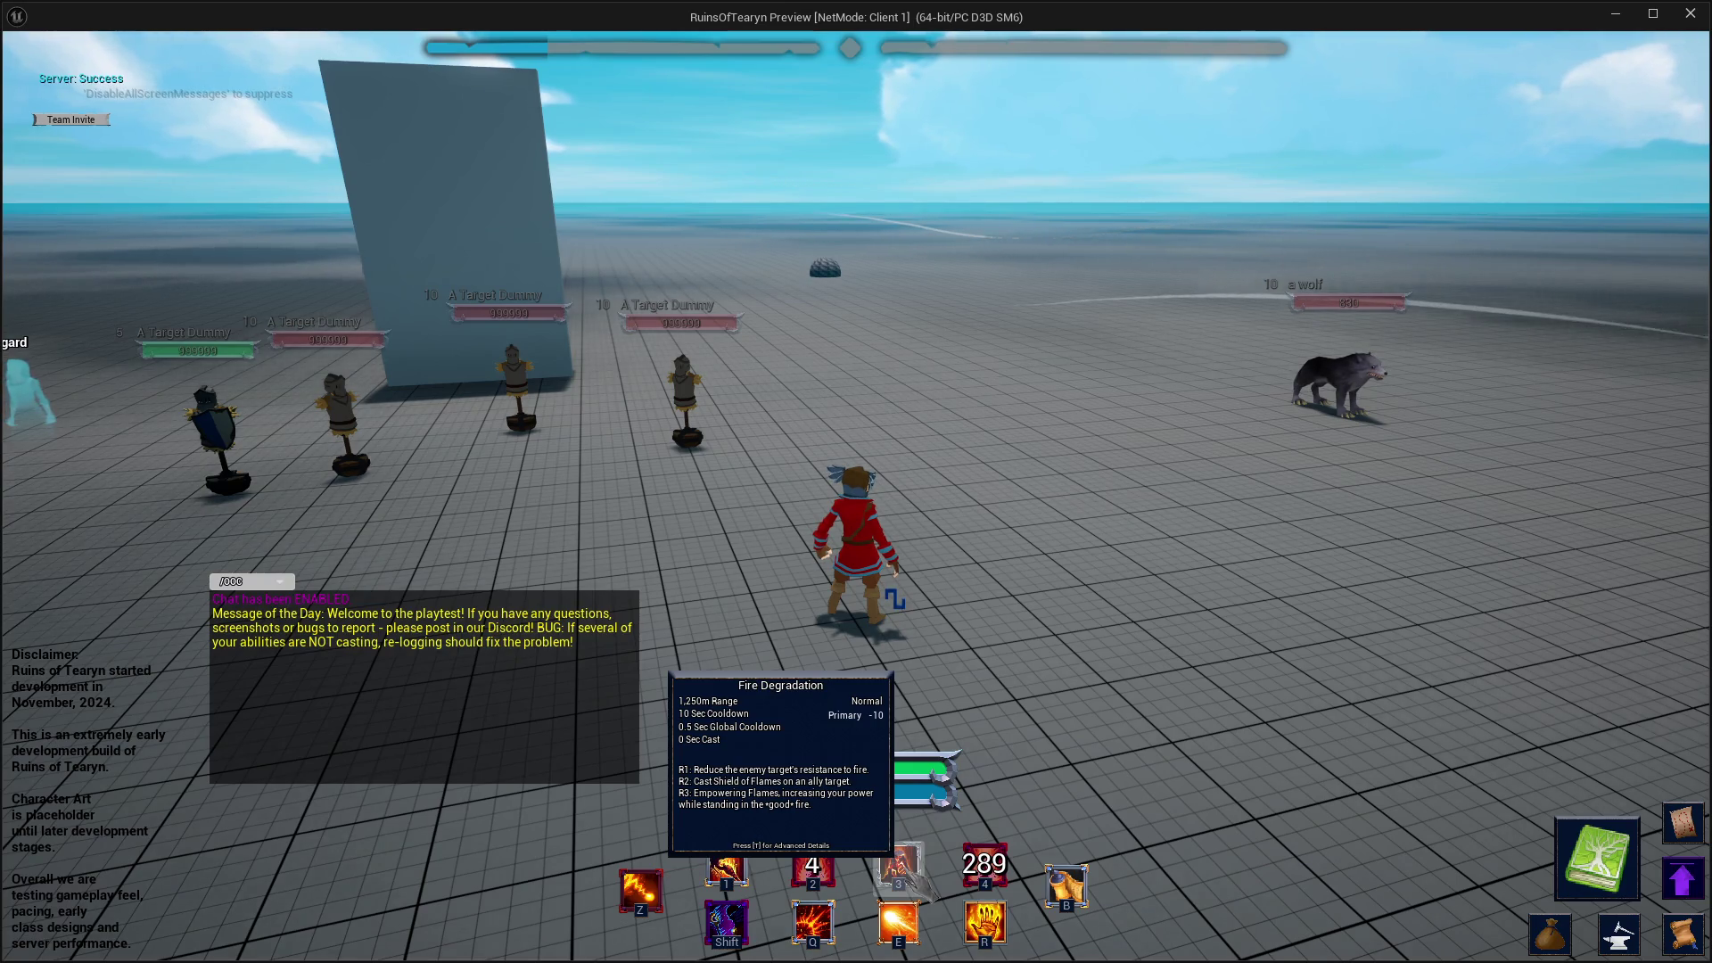
key("a")
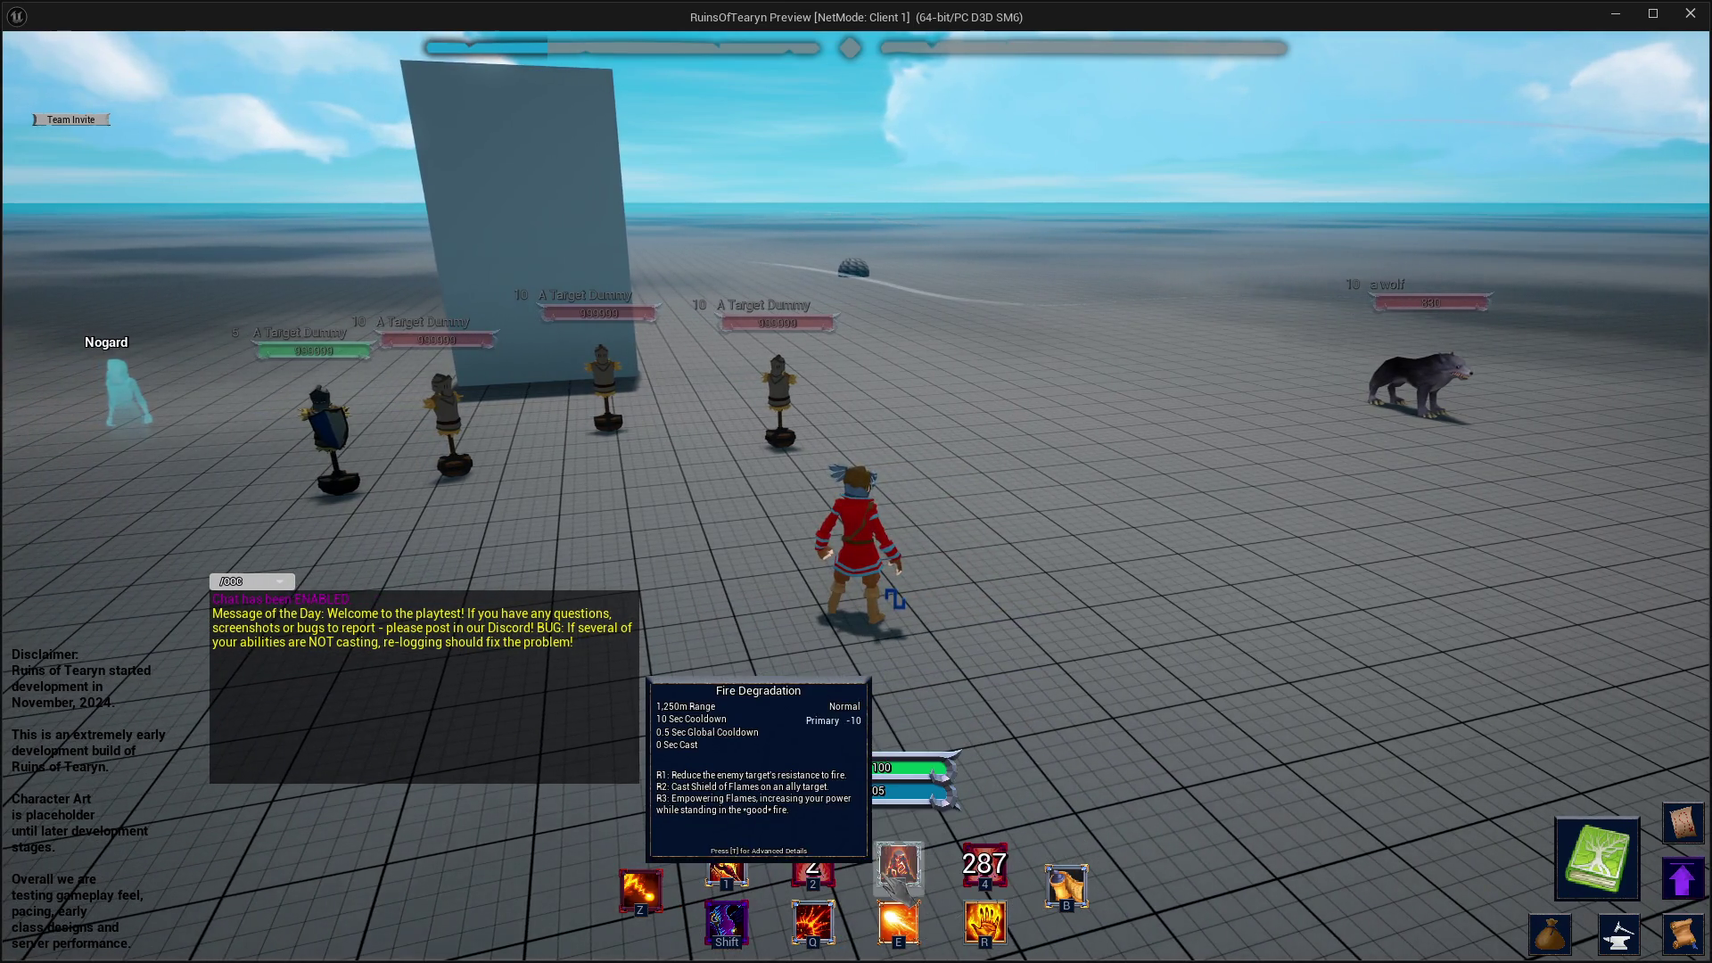
key("d")
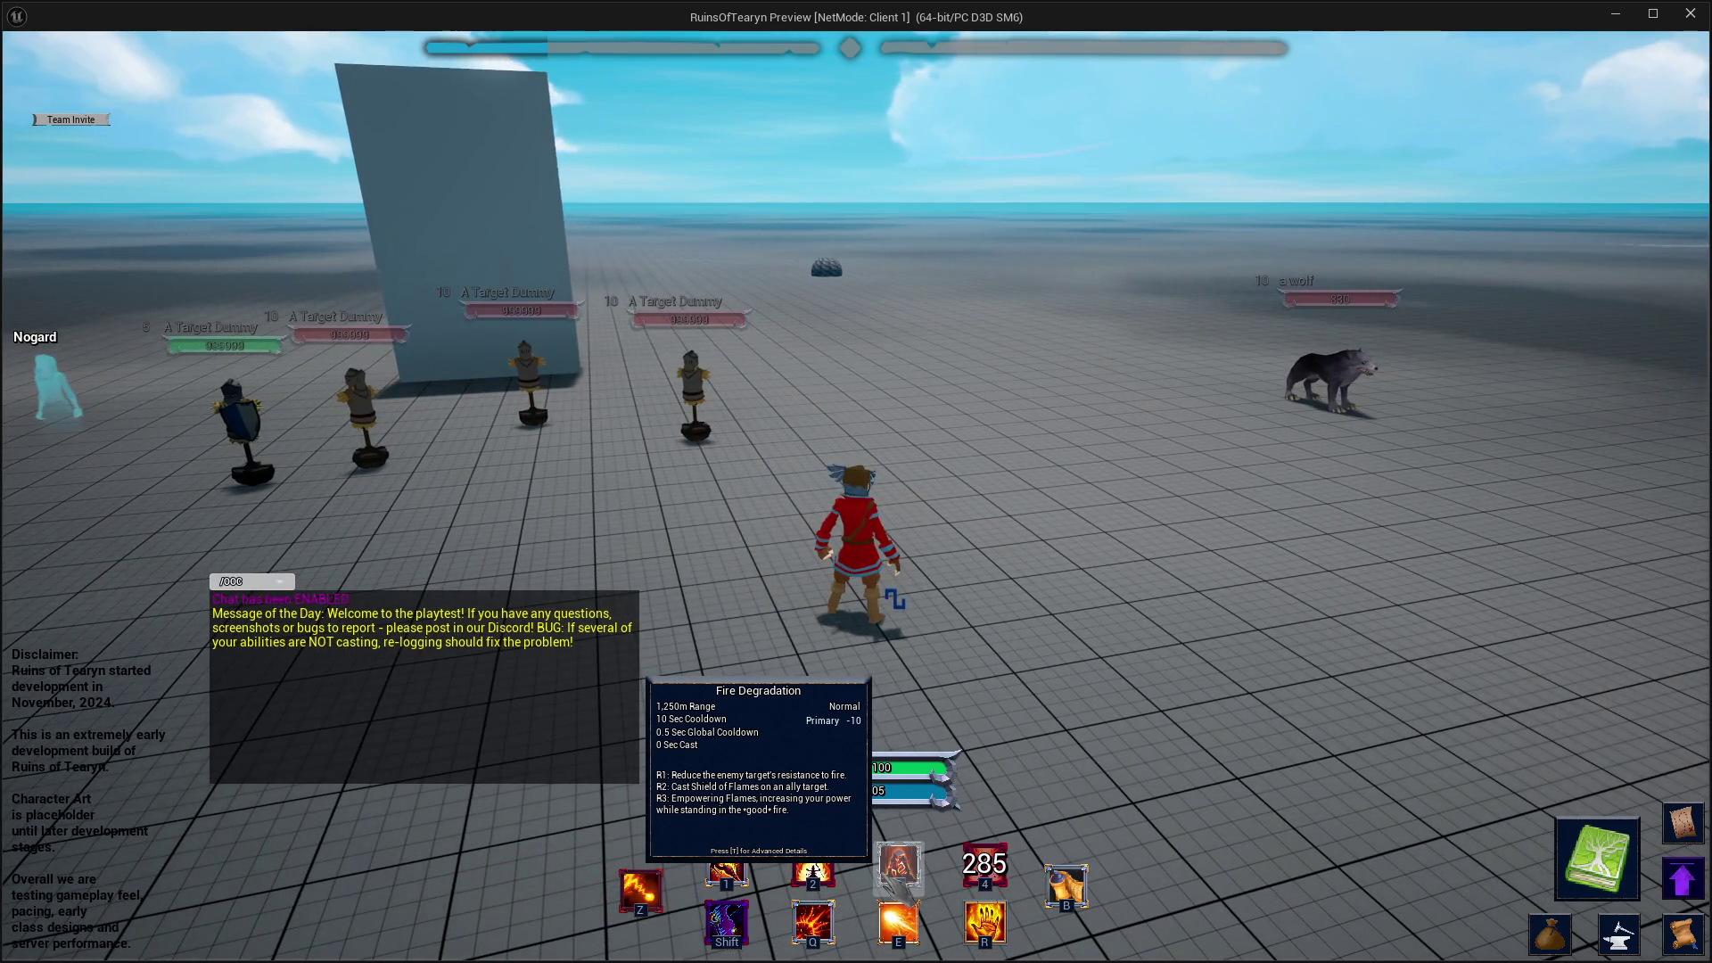
key("a")
key("d")
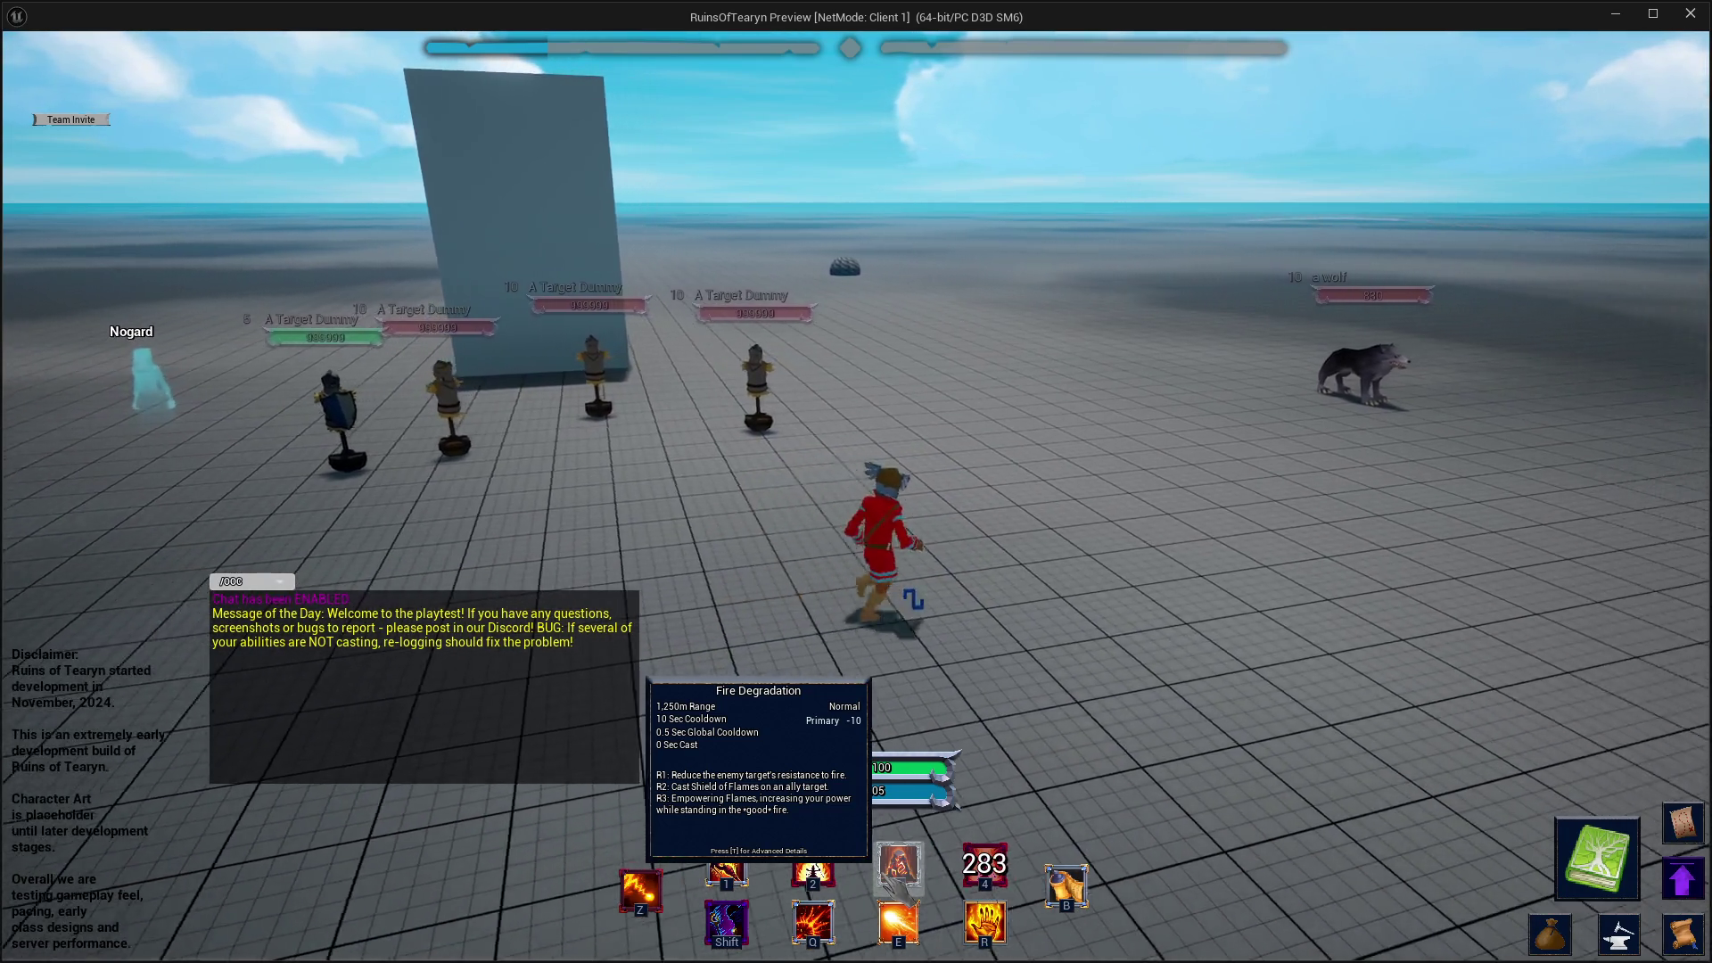
key("a")
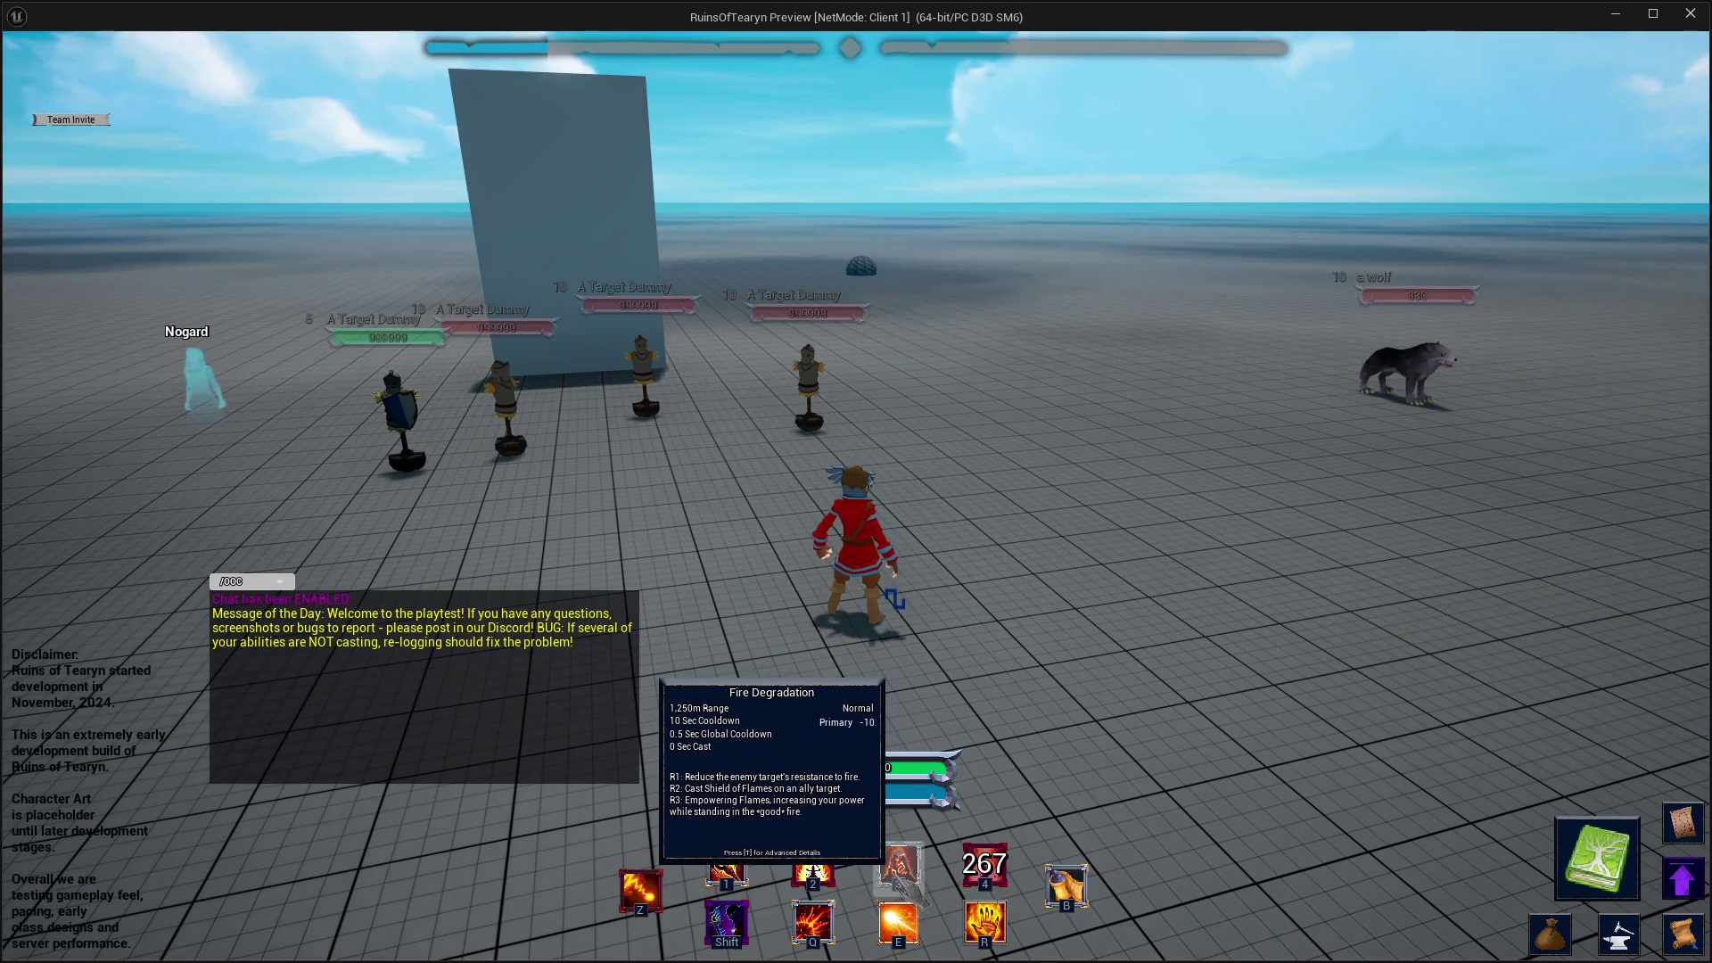
key("a")
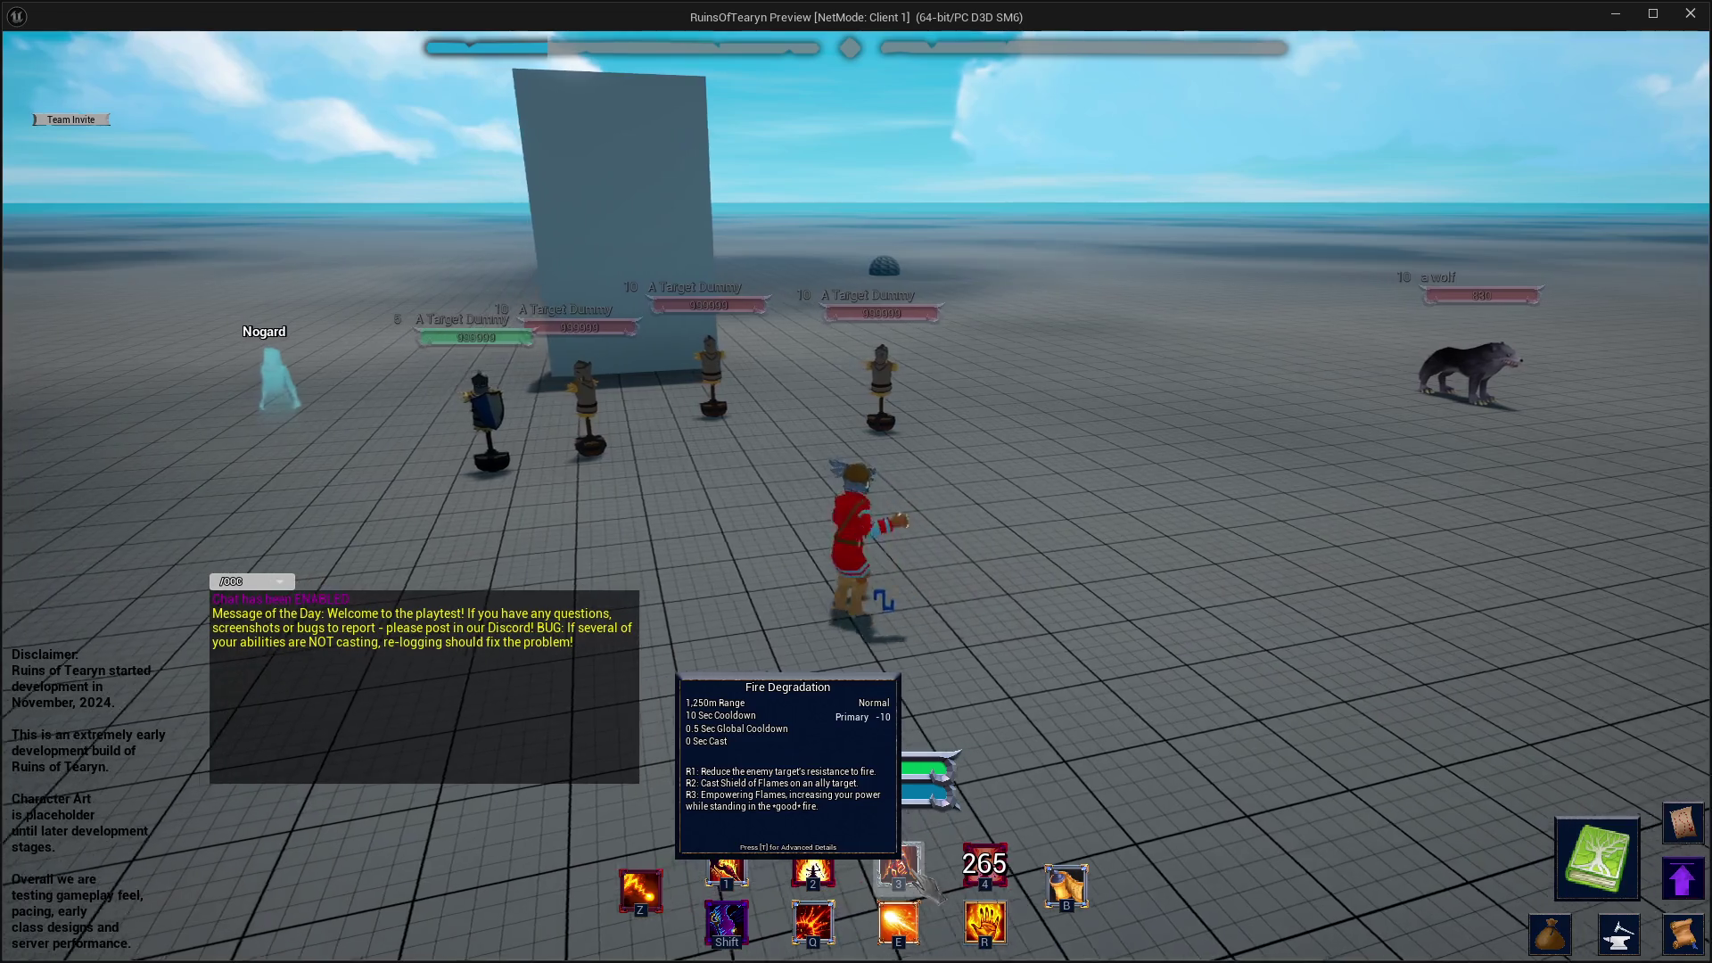
key("d")
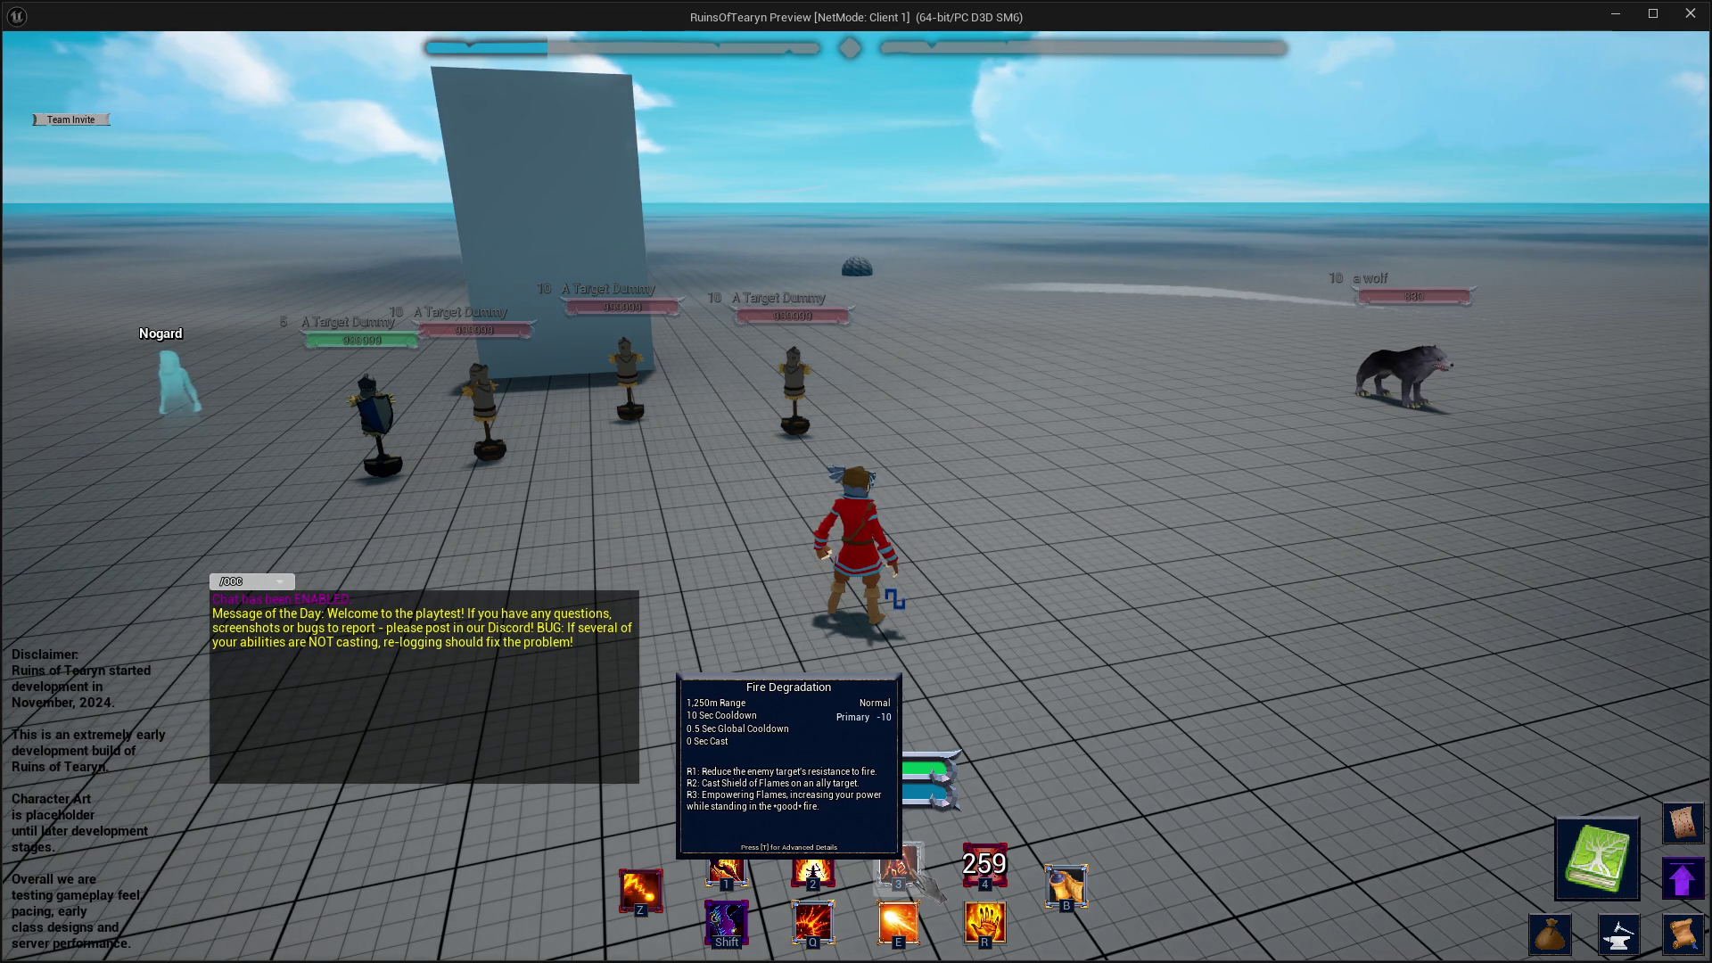
left_click(923, 887)
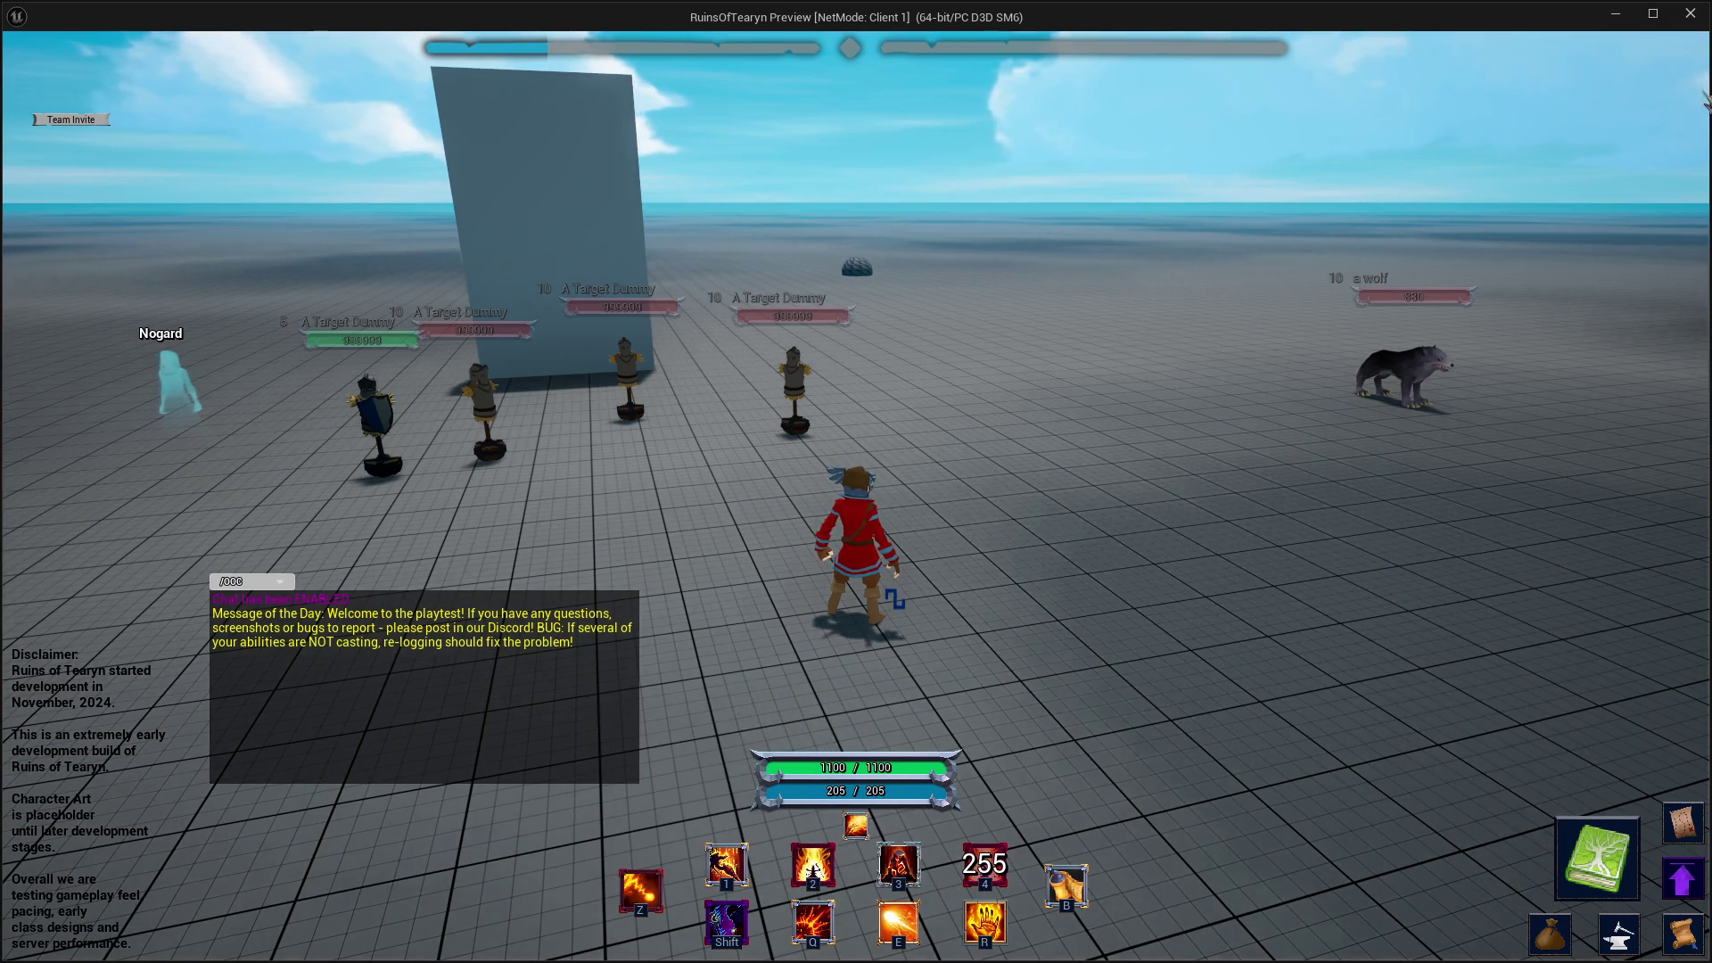
left_click(1691, 14)
- Close Fire_Degration and open the Scorch_Ground data table from its Base folder
left_click(314, 36)
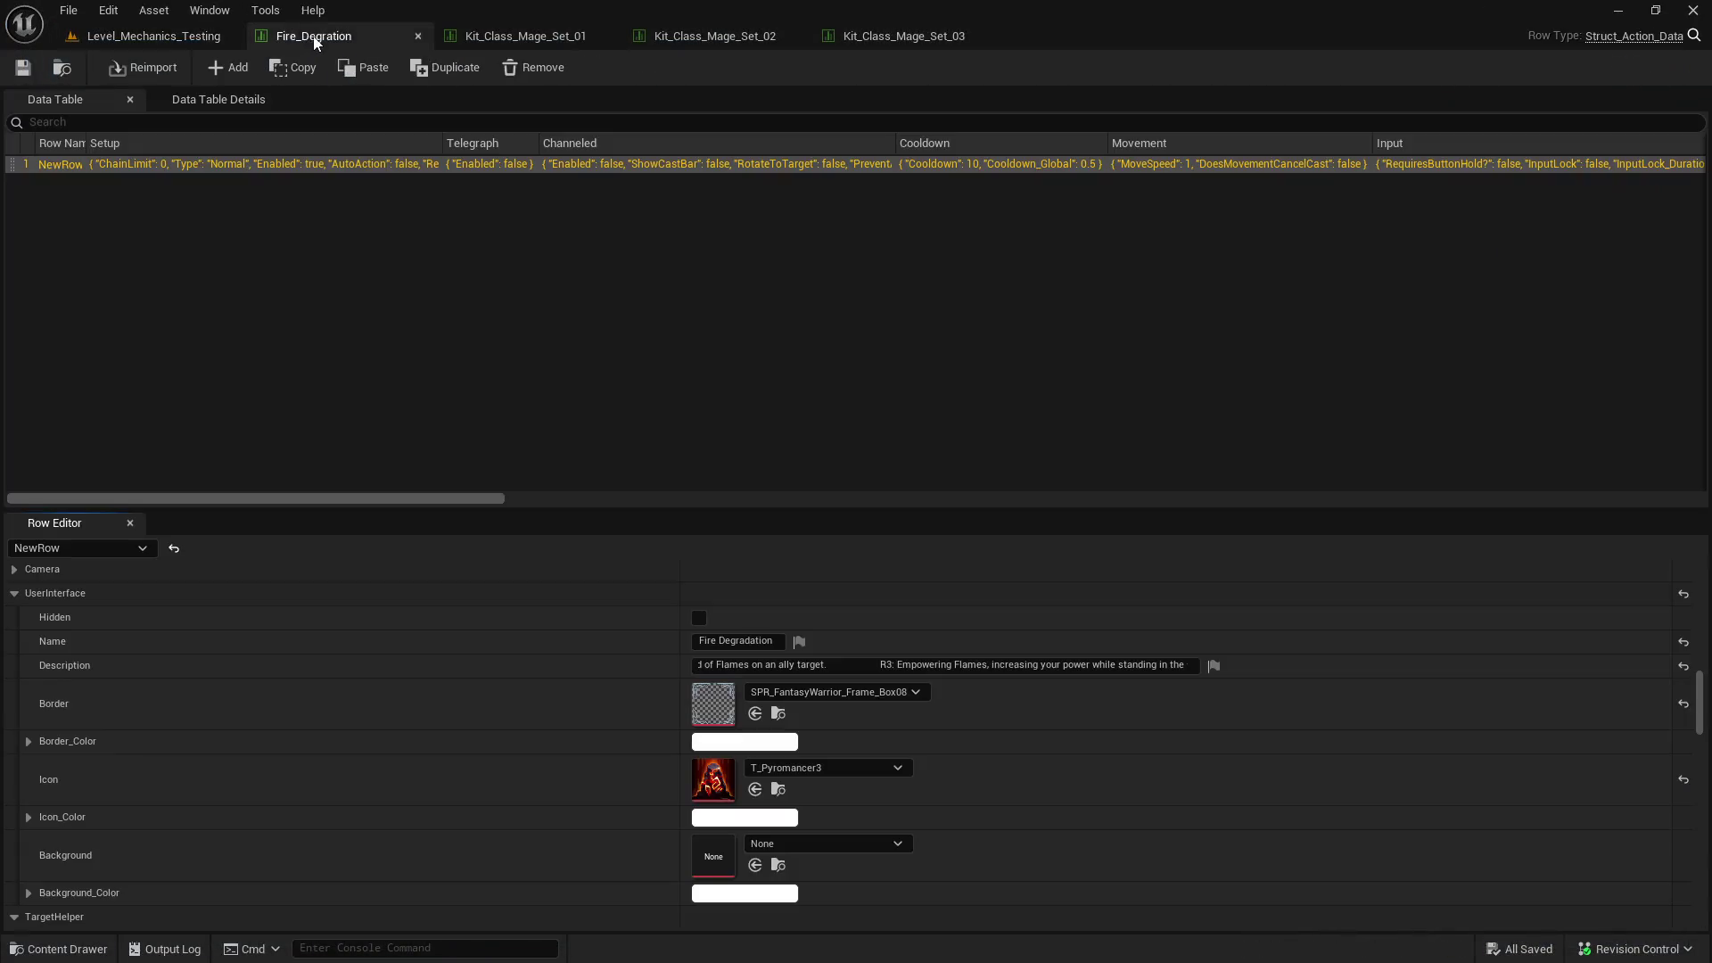
left_click(423, 35)
key("ctrl+space")
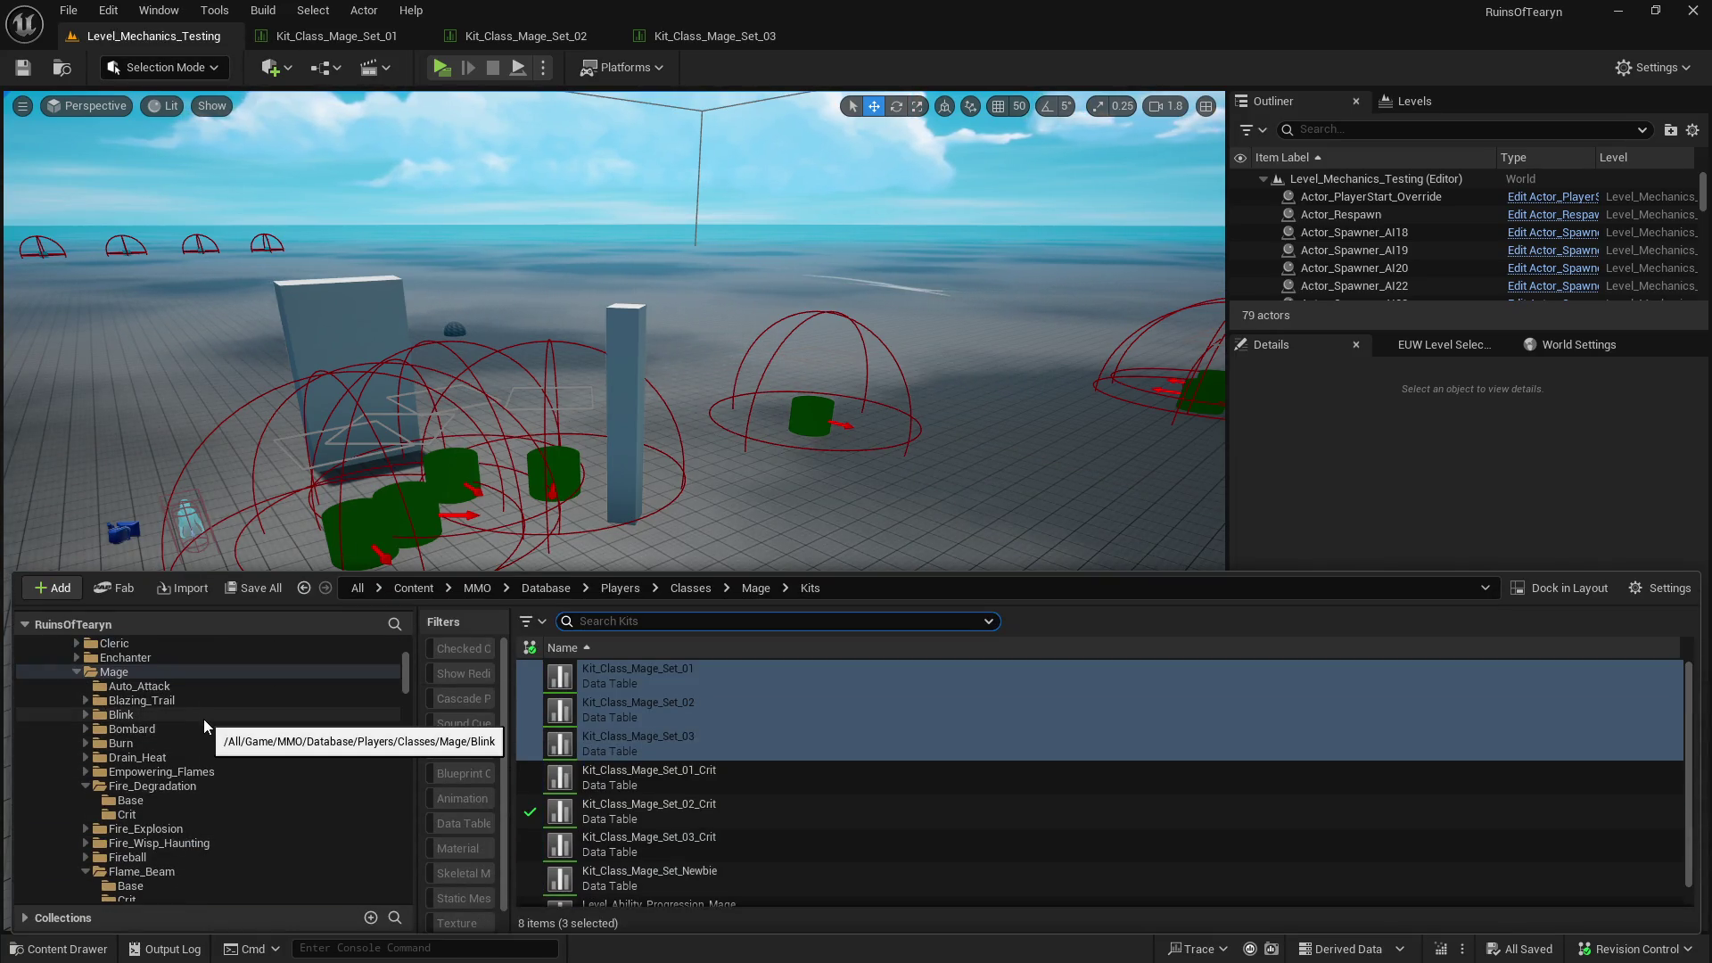
scroll(204, 724, "down", 3)
scroll(203, 719, "down", 2)
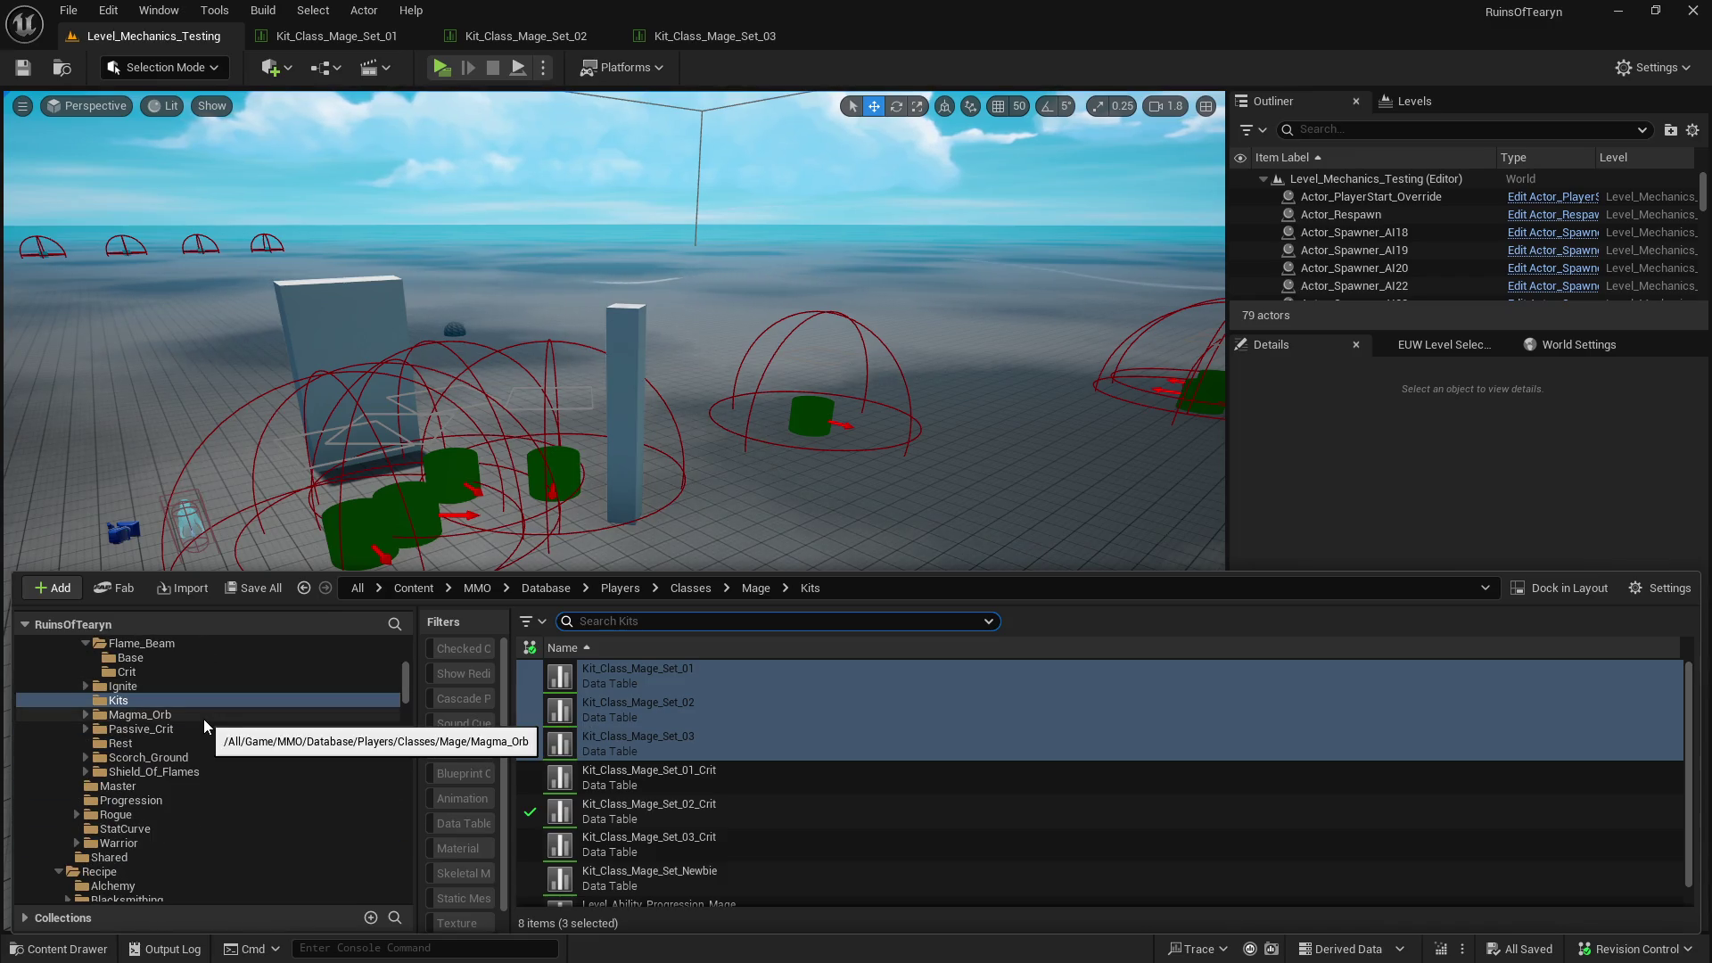
left_click(184, 757)
double_click(689, 668)
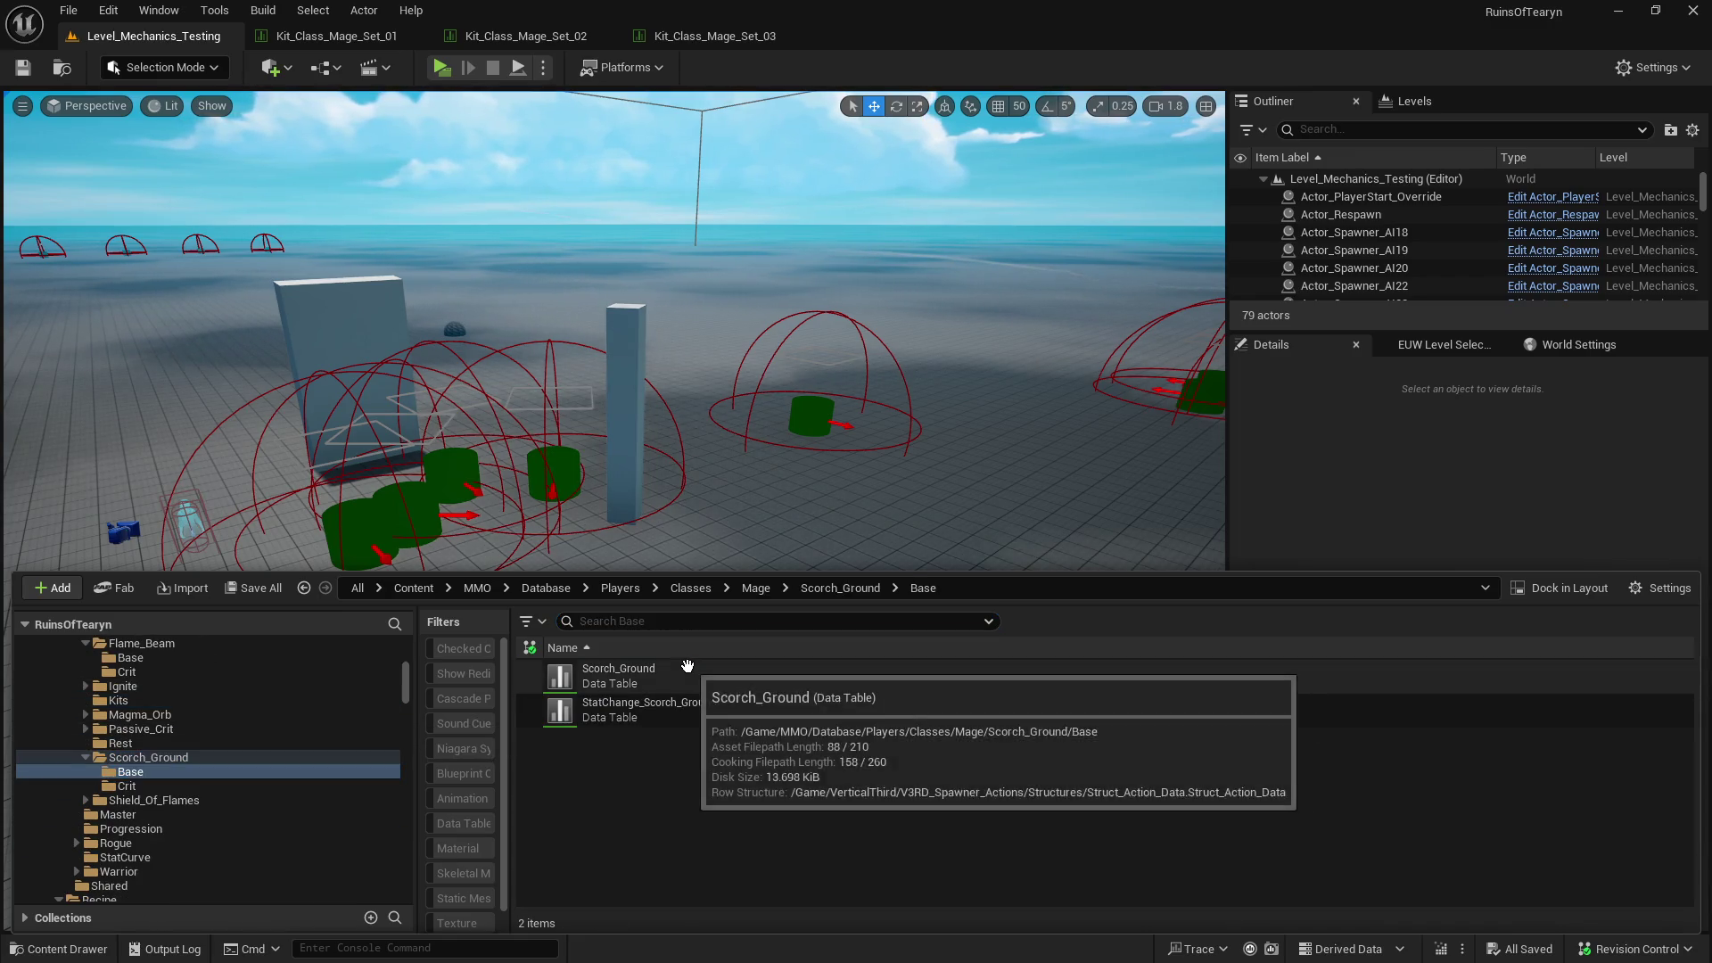
double_click(689, 667)
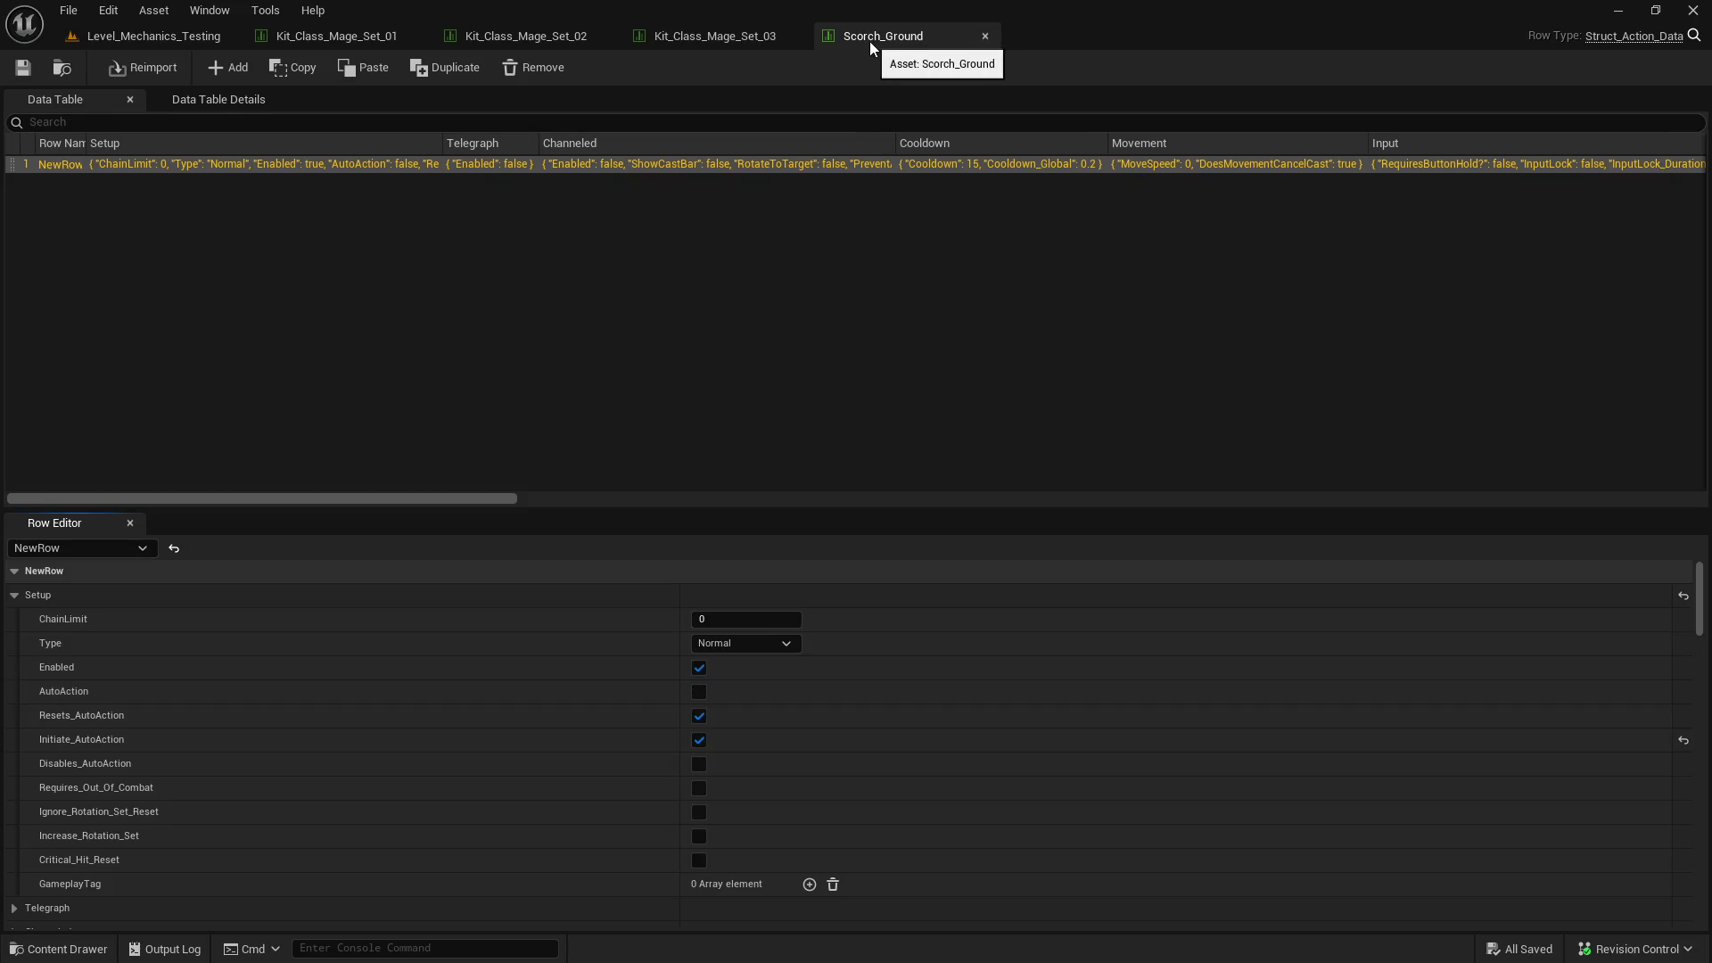
- Prefix the Scorch_Ground description with 'R1:', undoing an accidental paste
left_click_drag(870, 41, 341, 30)
scroll(393, 661, "down", 5)
scroll(394, 667, "down", 15)
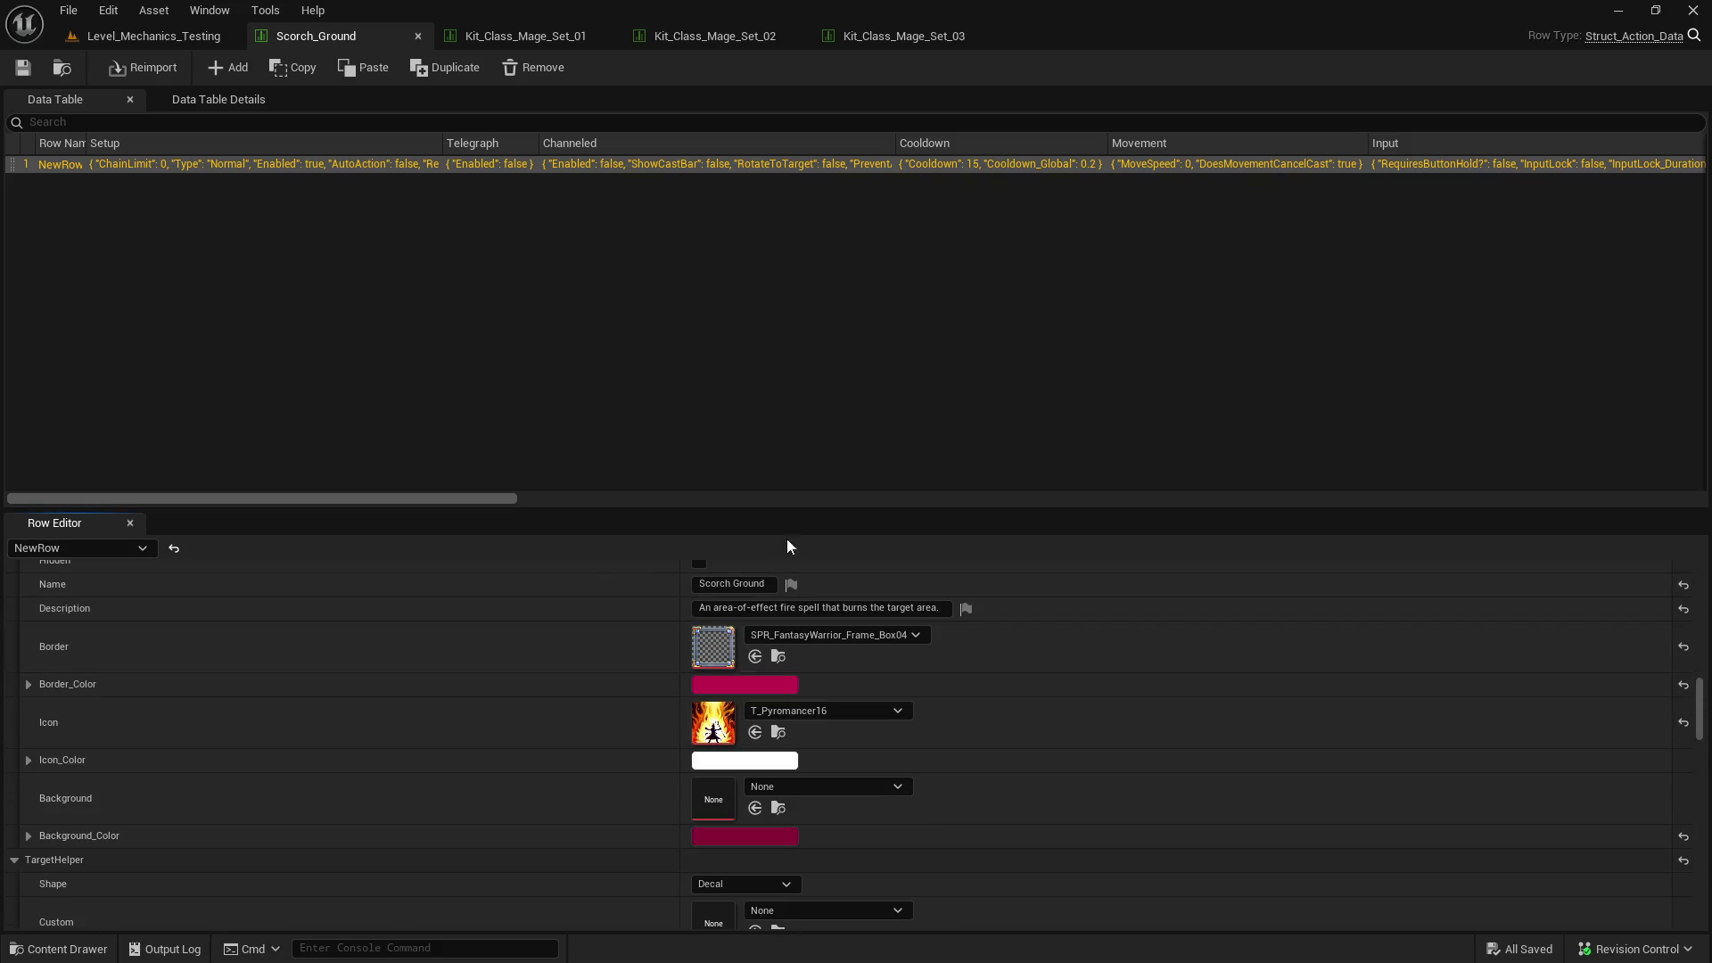
left_click(819, 607)
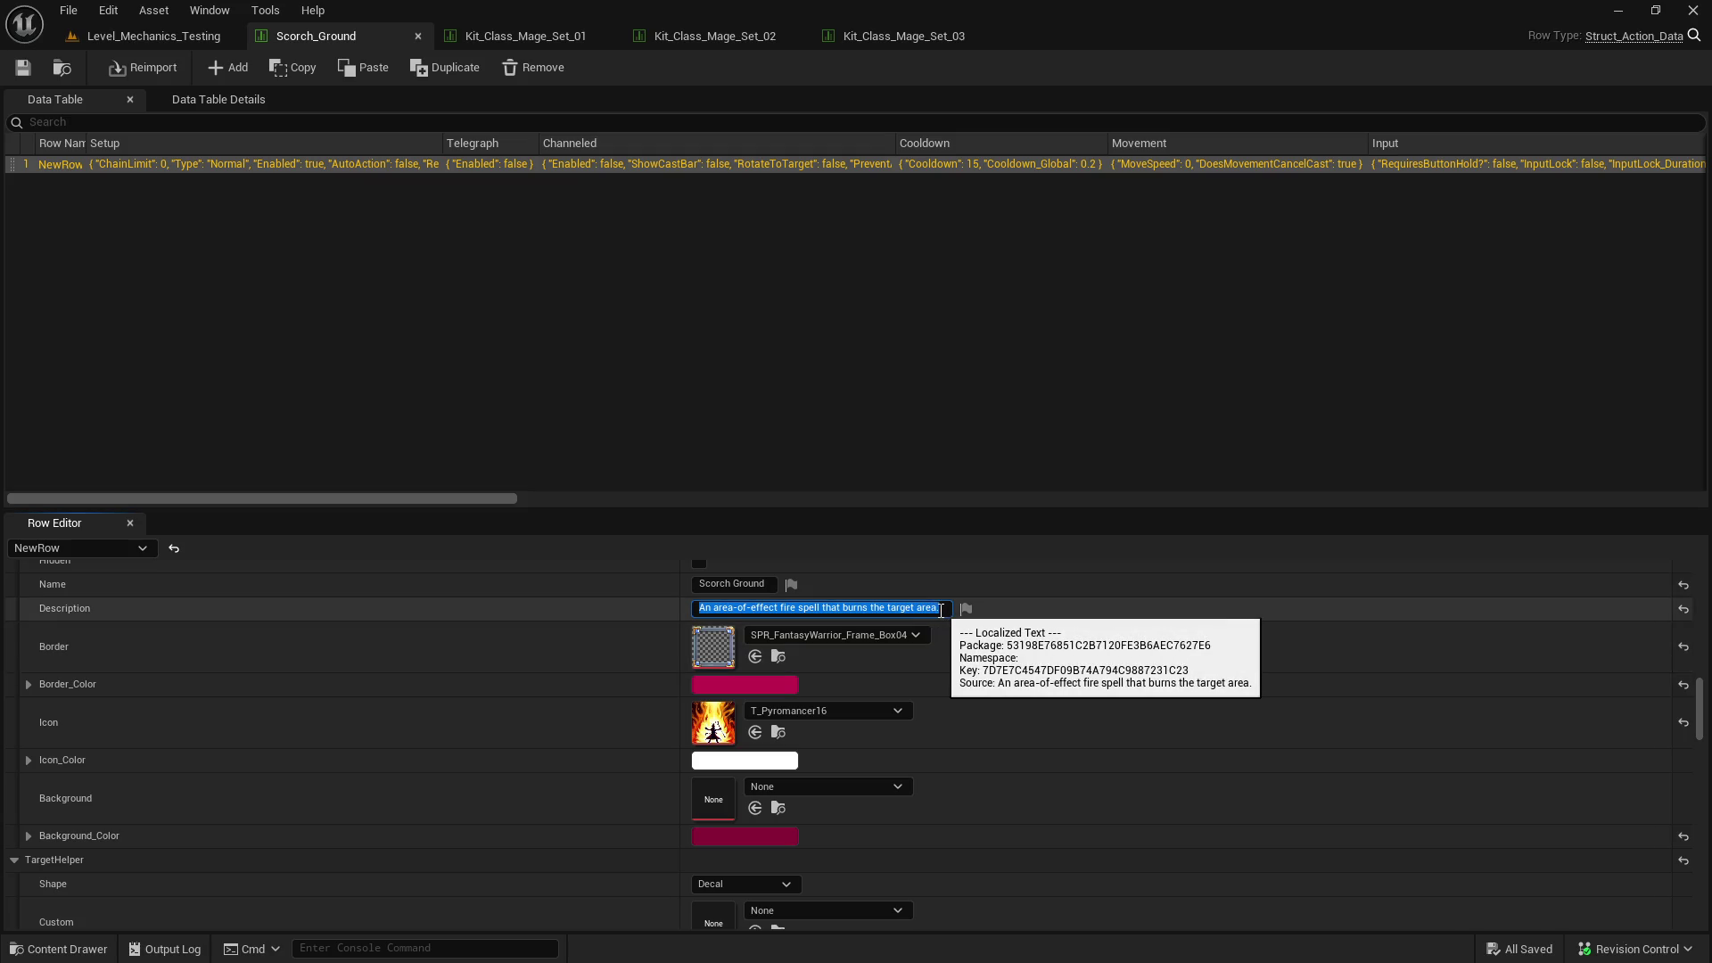
left_click(703, 610)
type("R1")
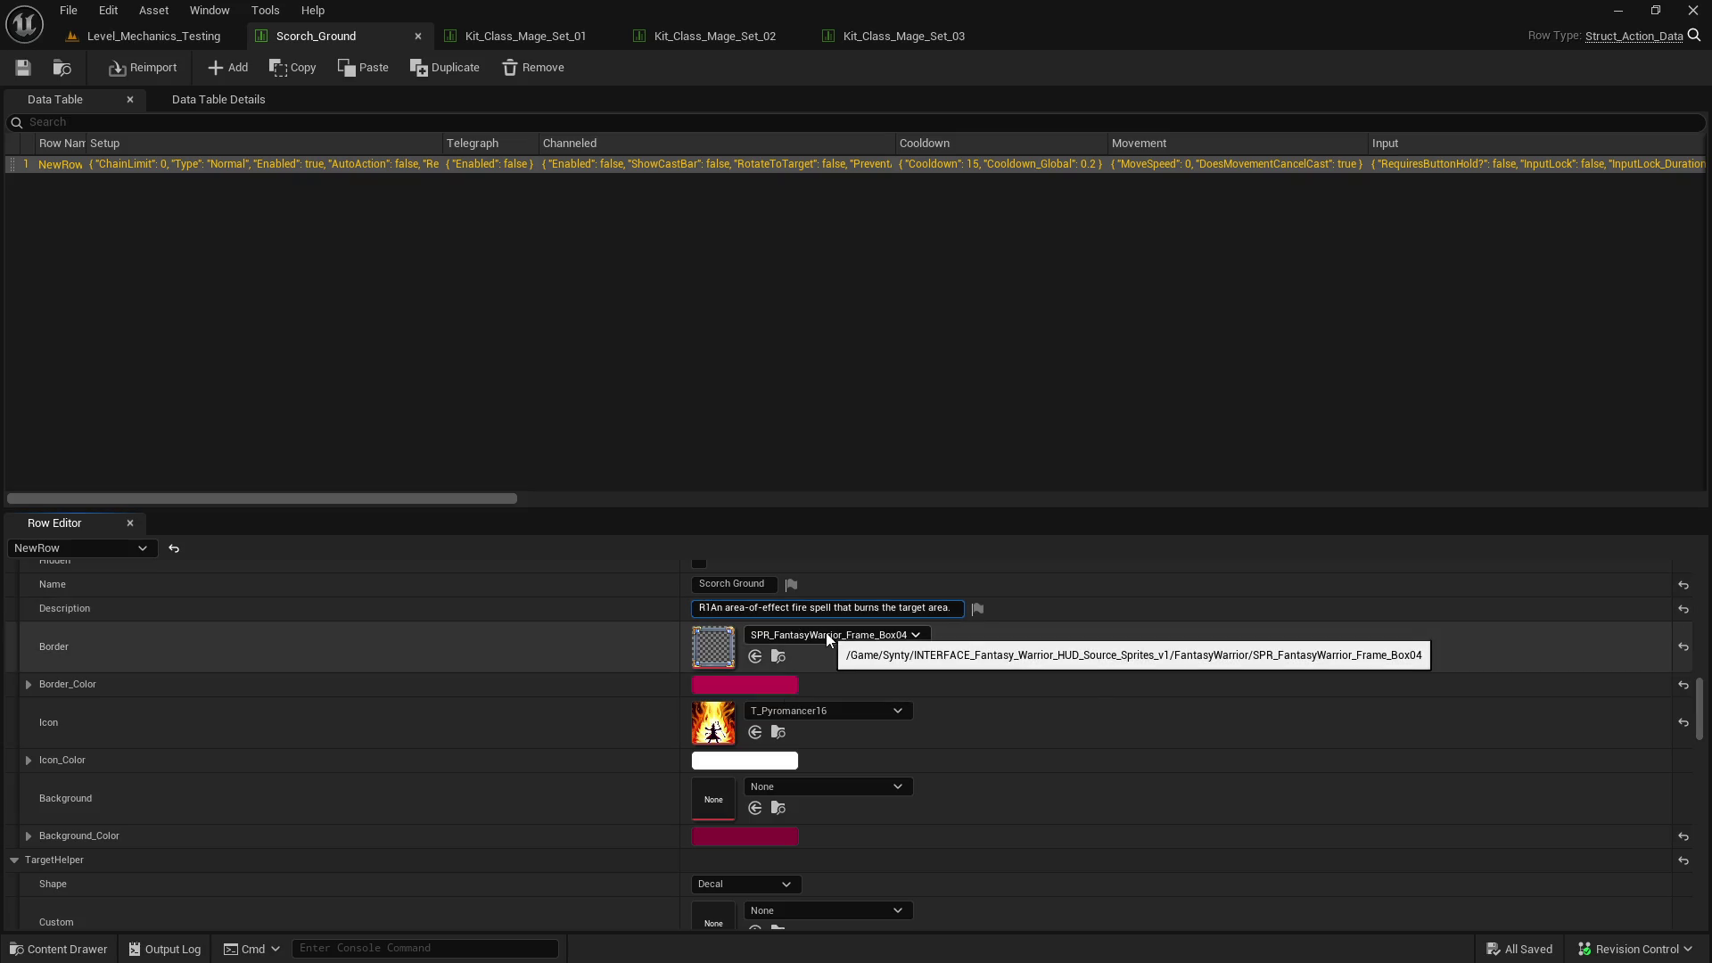
type(":")
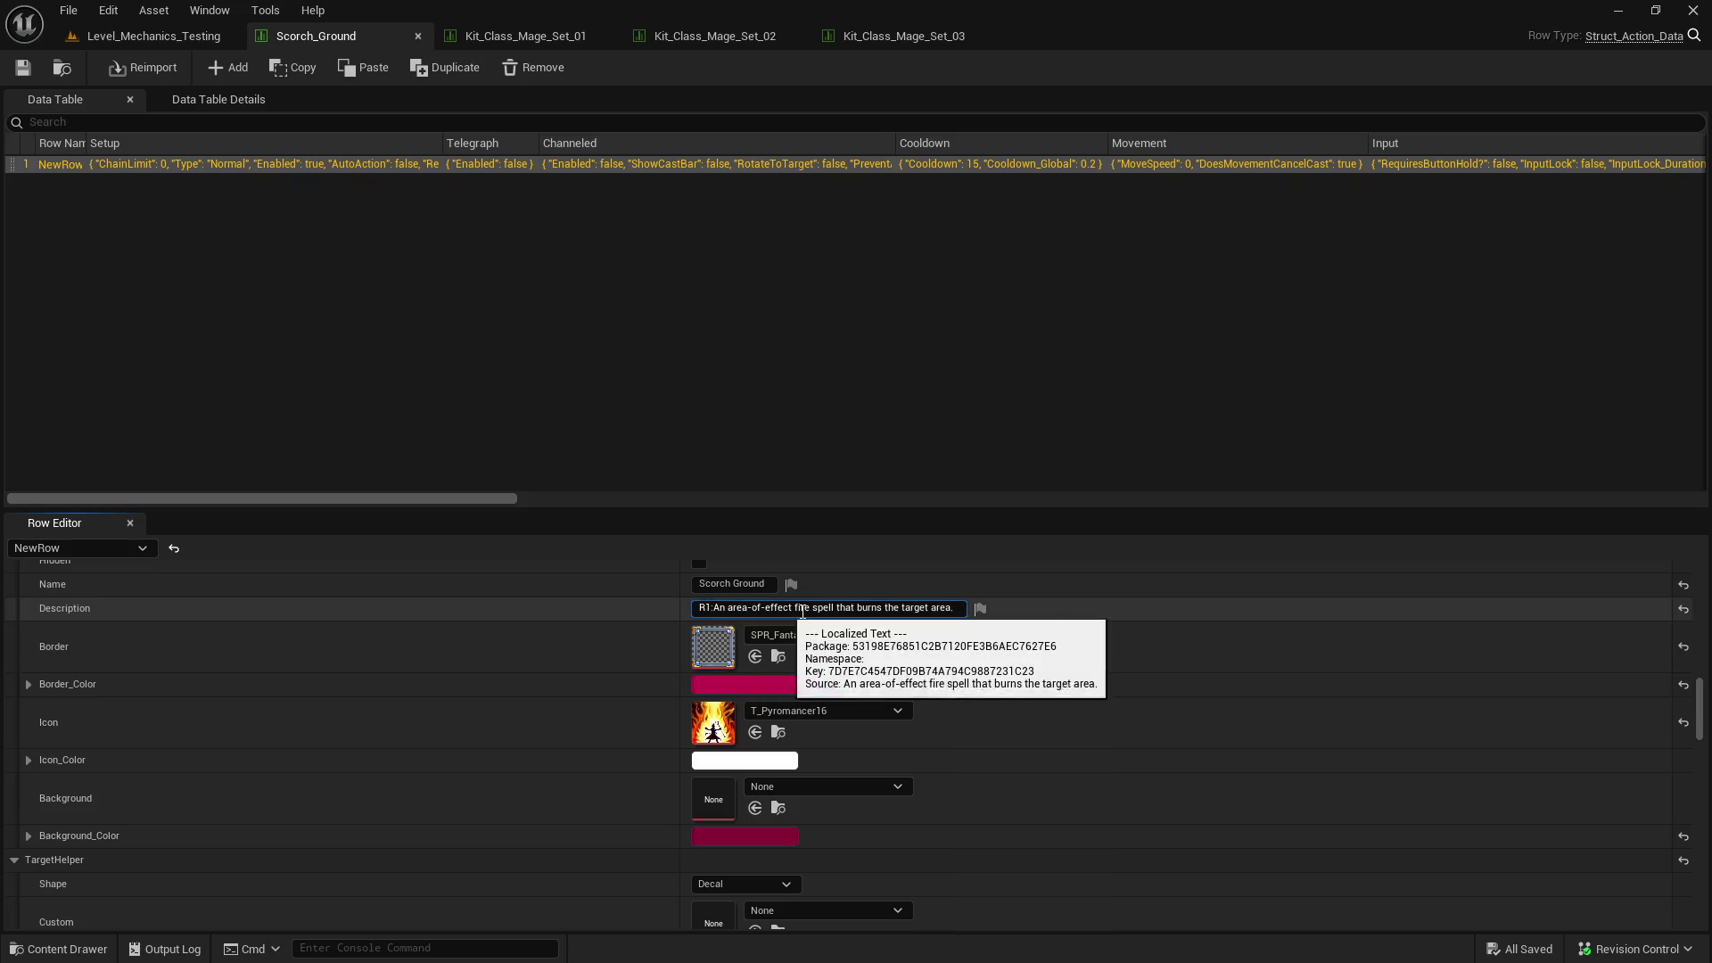
key("Return")
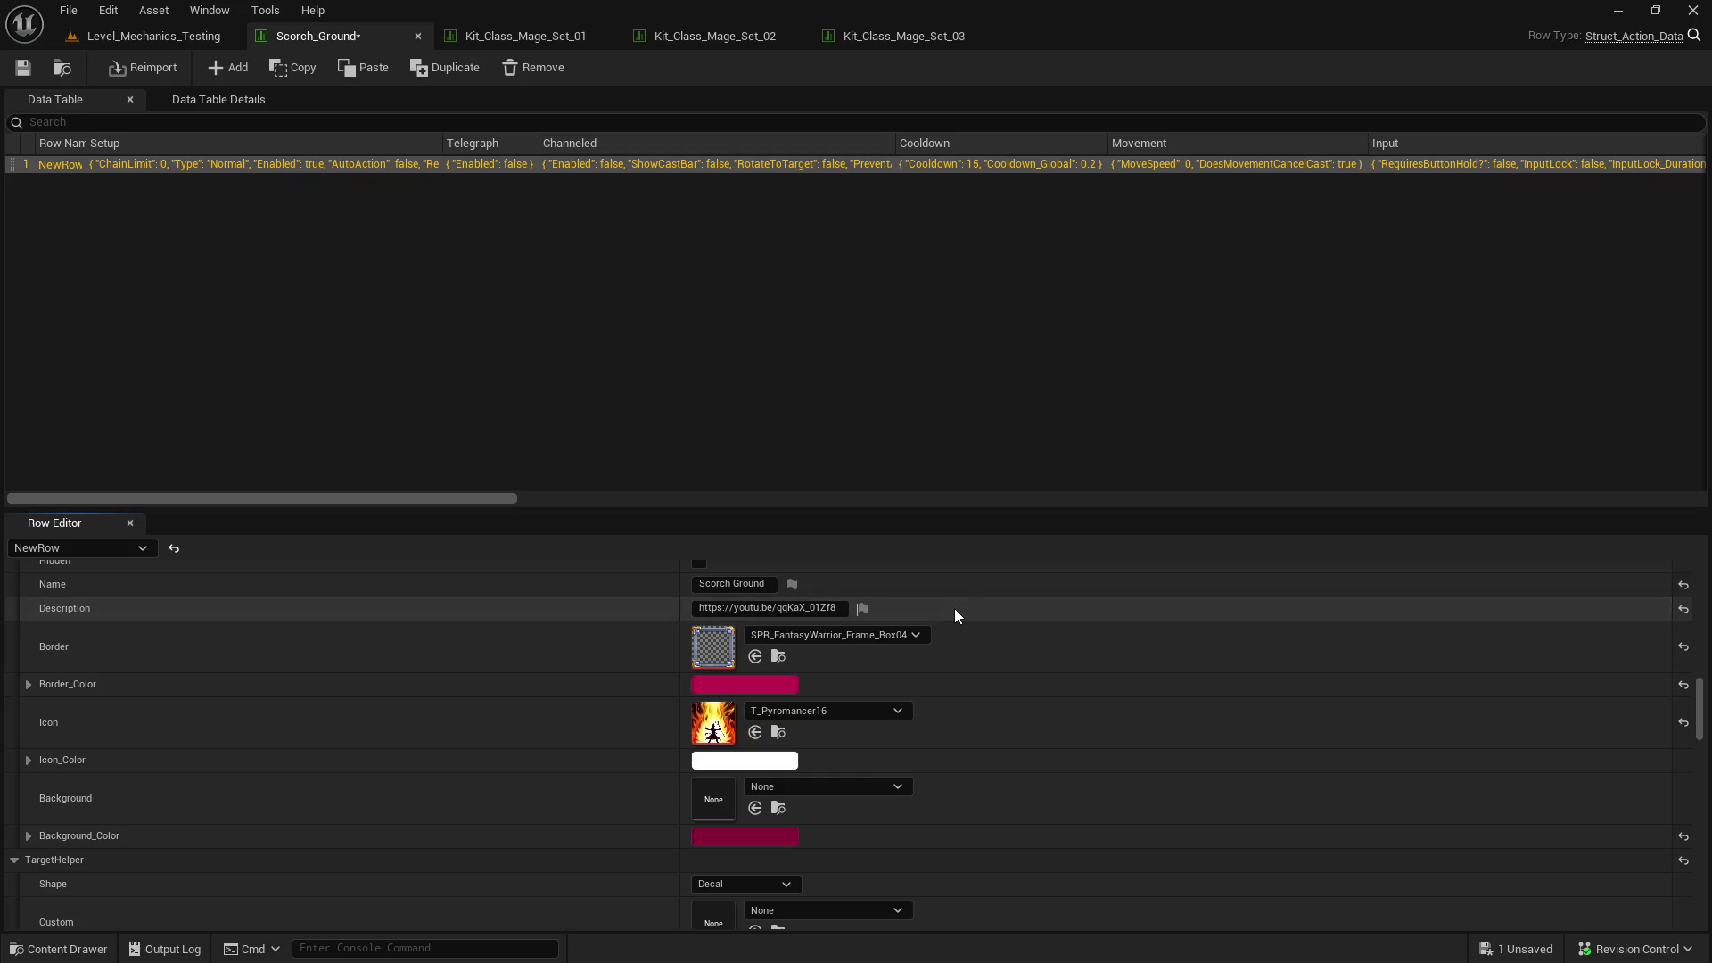
key("ctrl+z")
- Replace the old text with 'Scorch the area with fire, burning enemies standing…' followed by 'R2:'
left_click(952, 608)
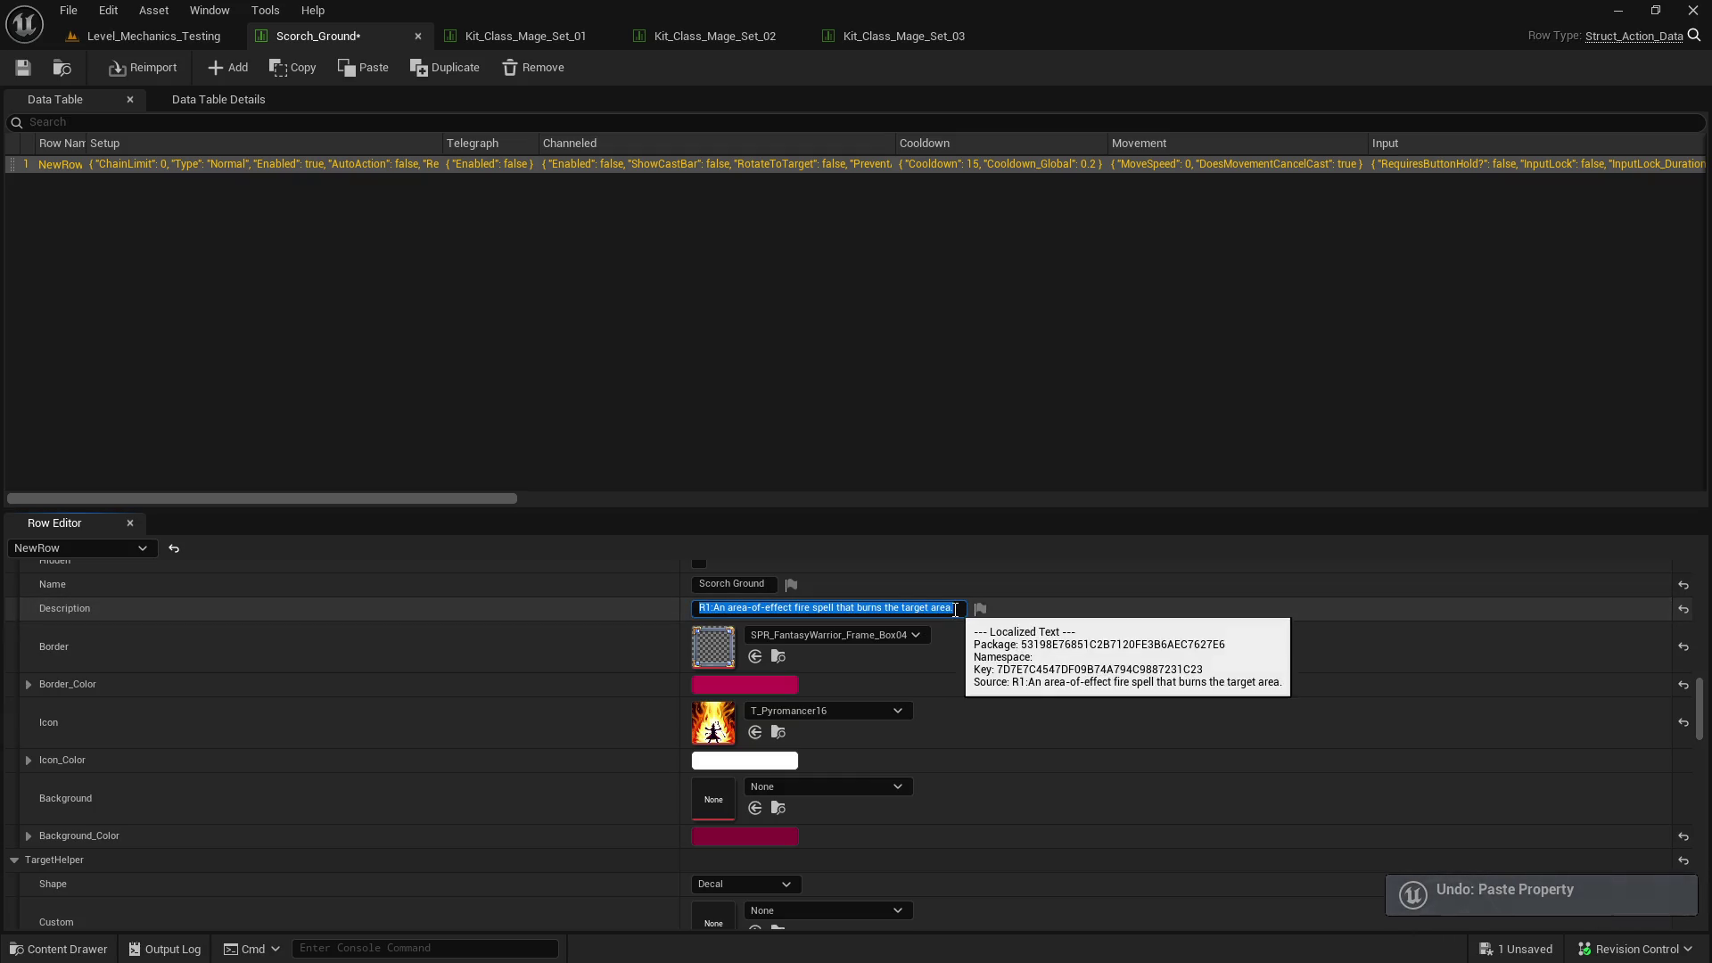
left_click_drag(953, 608, 714, 624)
key("BackSpace")
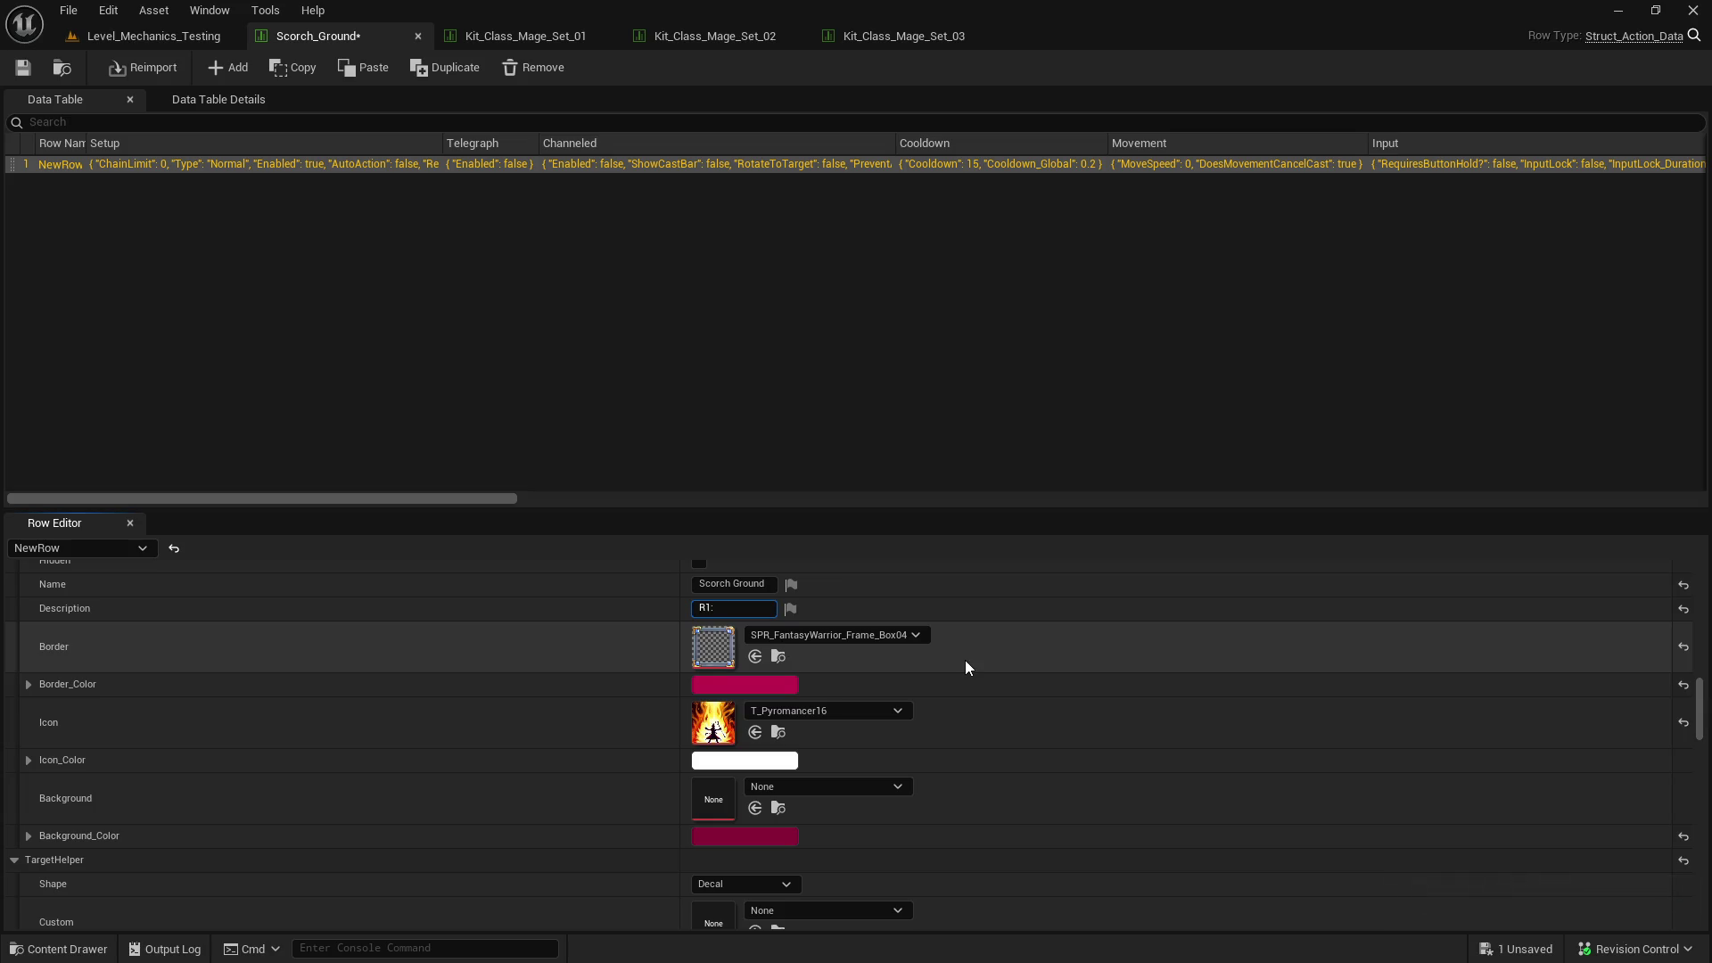
type(" S")
type("corch the a")
type("rea with fi")
type("re, bur")
type("ning enemies in")
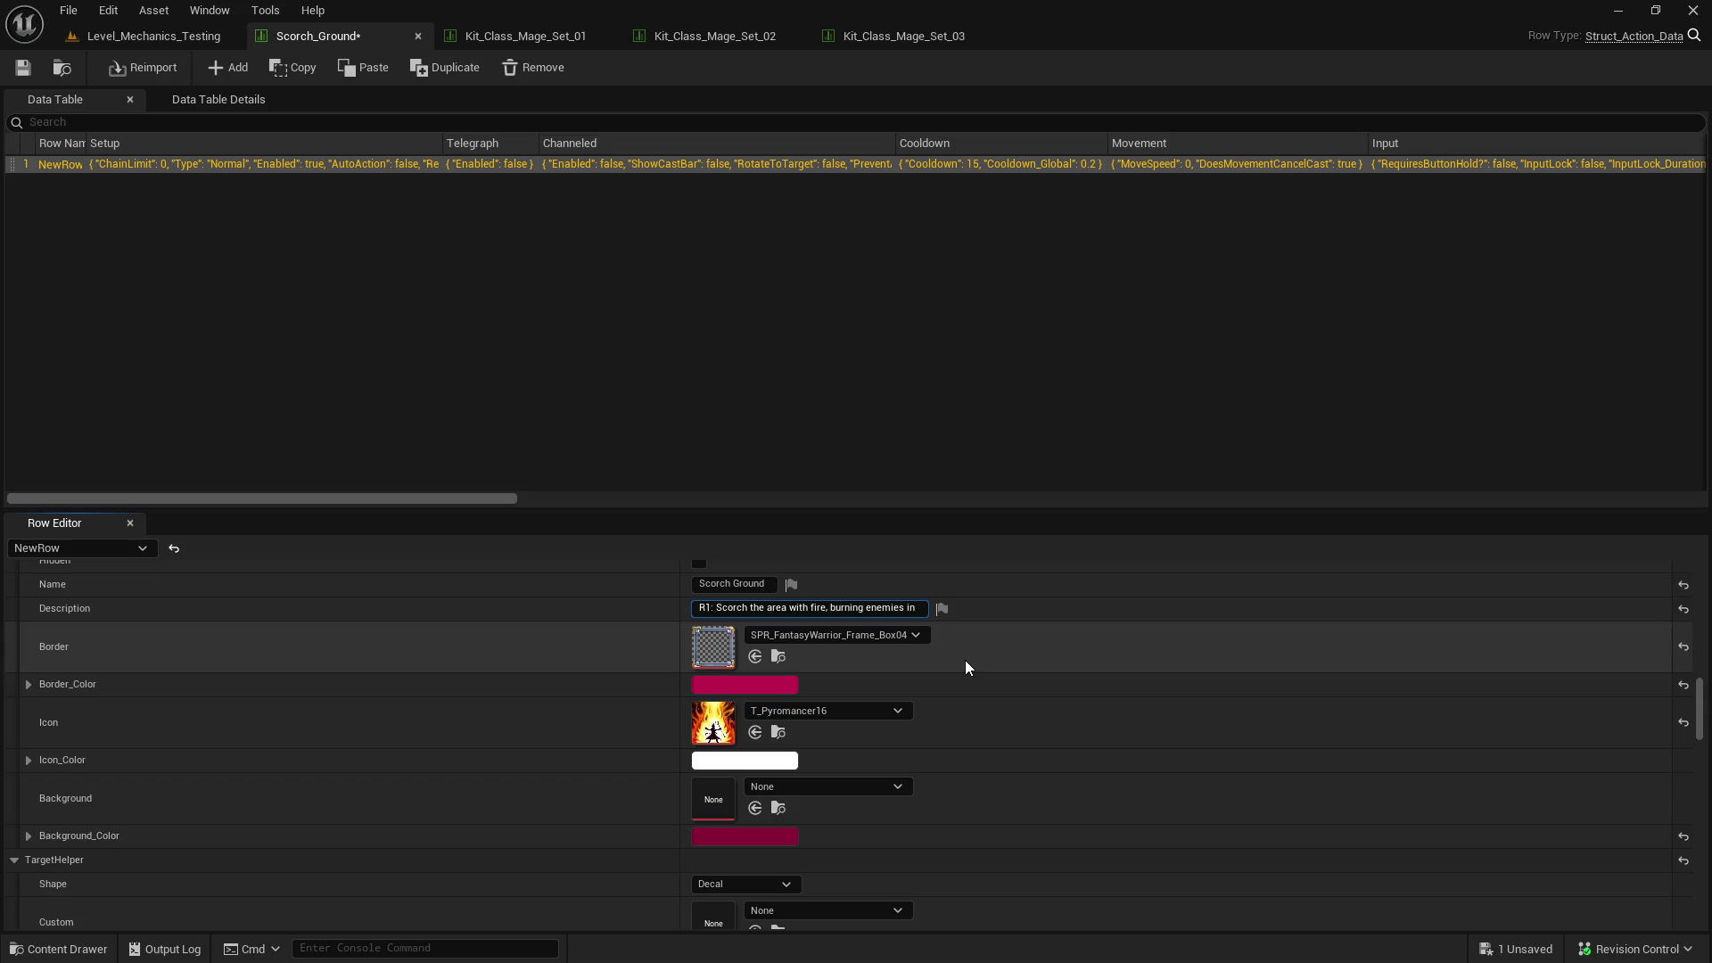
key("BackSpace")
key("BackSpace")
type("sta")
type("2:")
- Check the Mage kit tables, then append 'Blazing Trail' after 'R2:' in Scorch_Ground's description
left_click(689, 35)
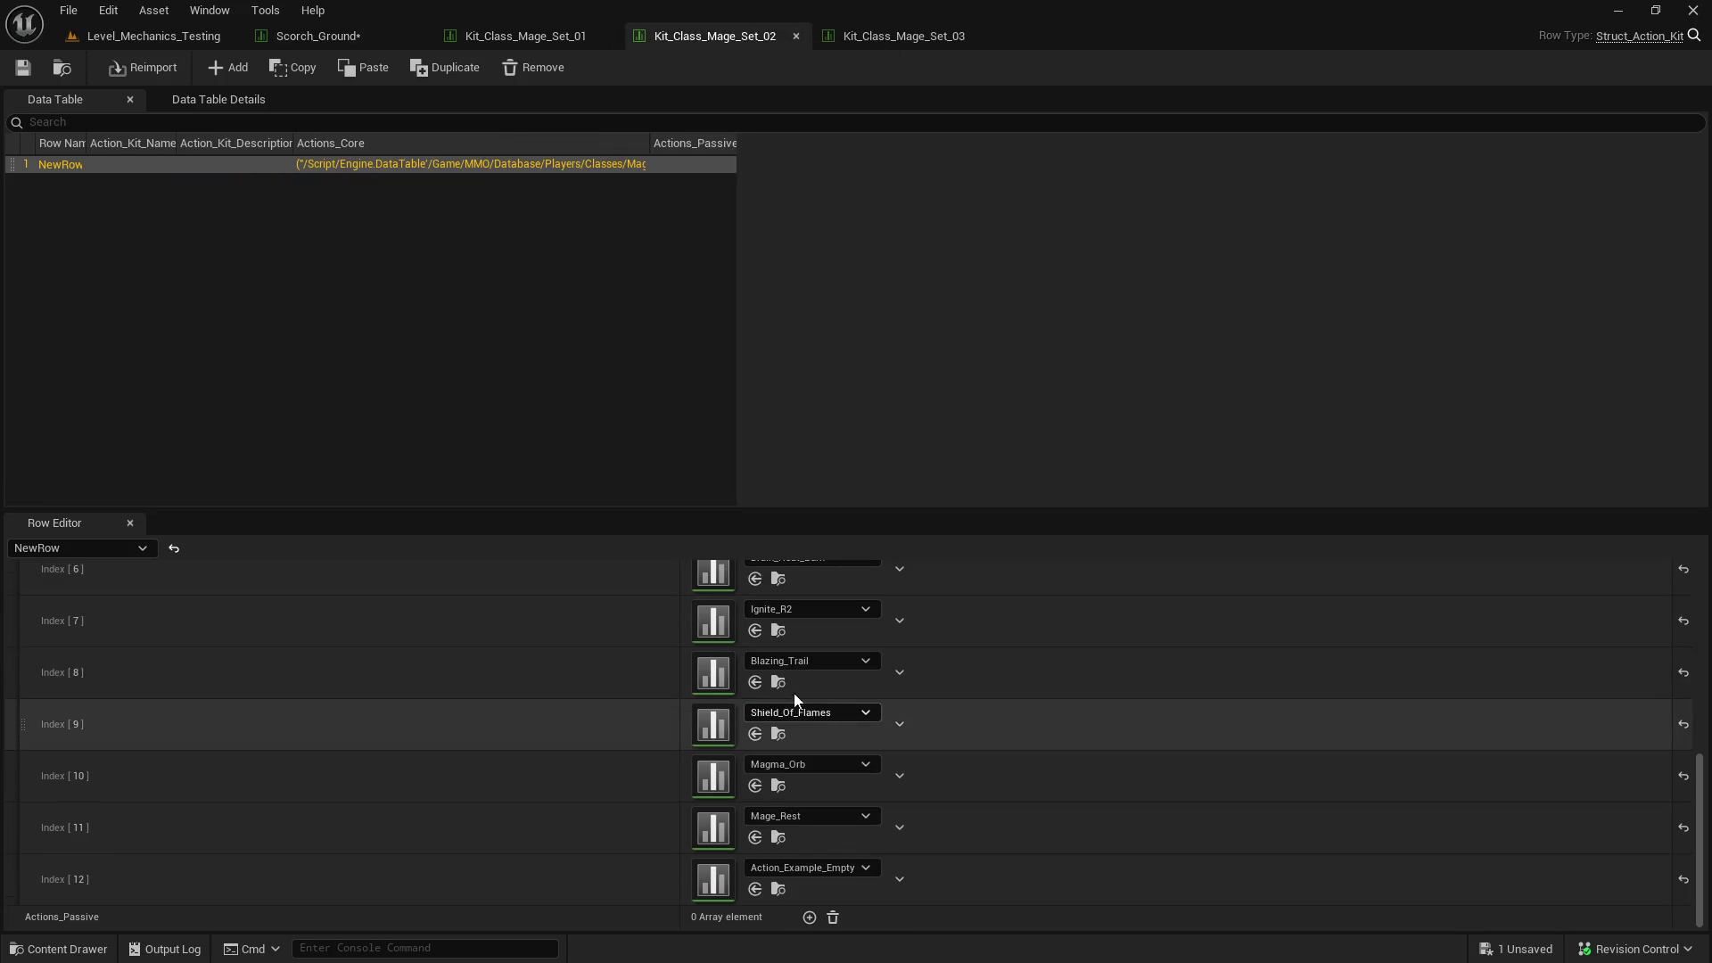
left_click(559, 36)
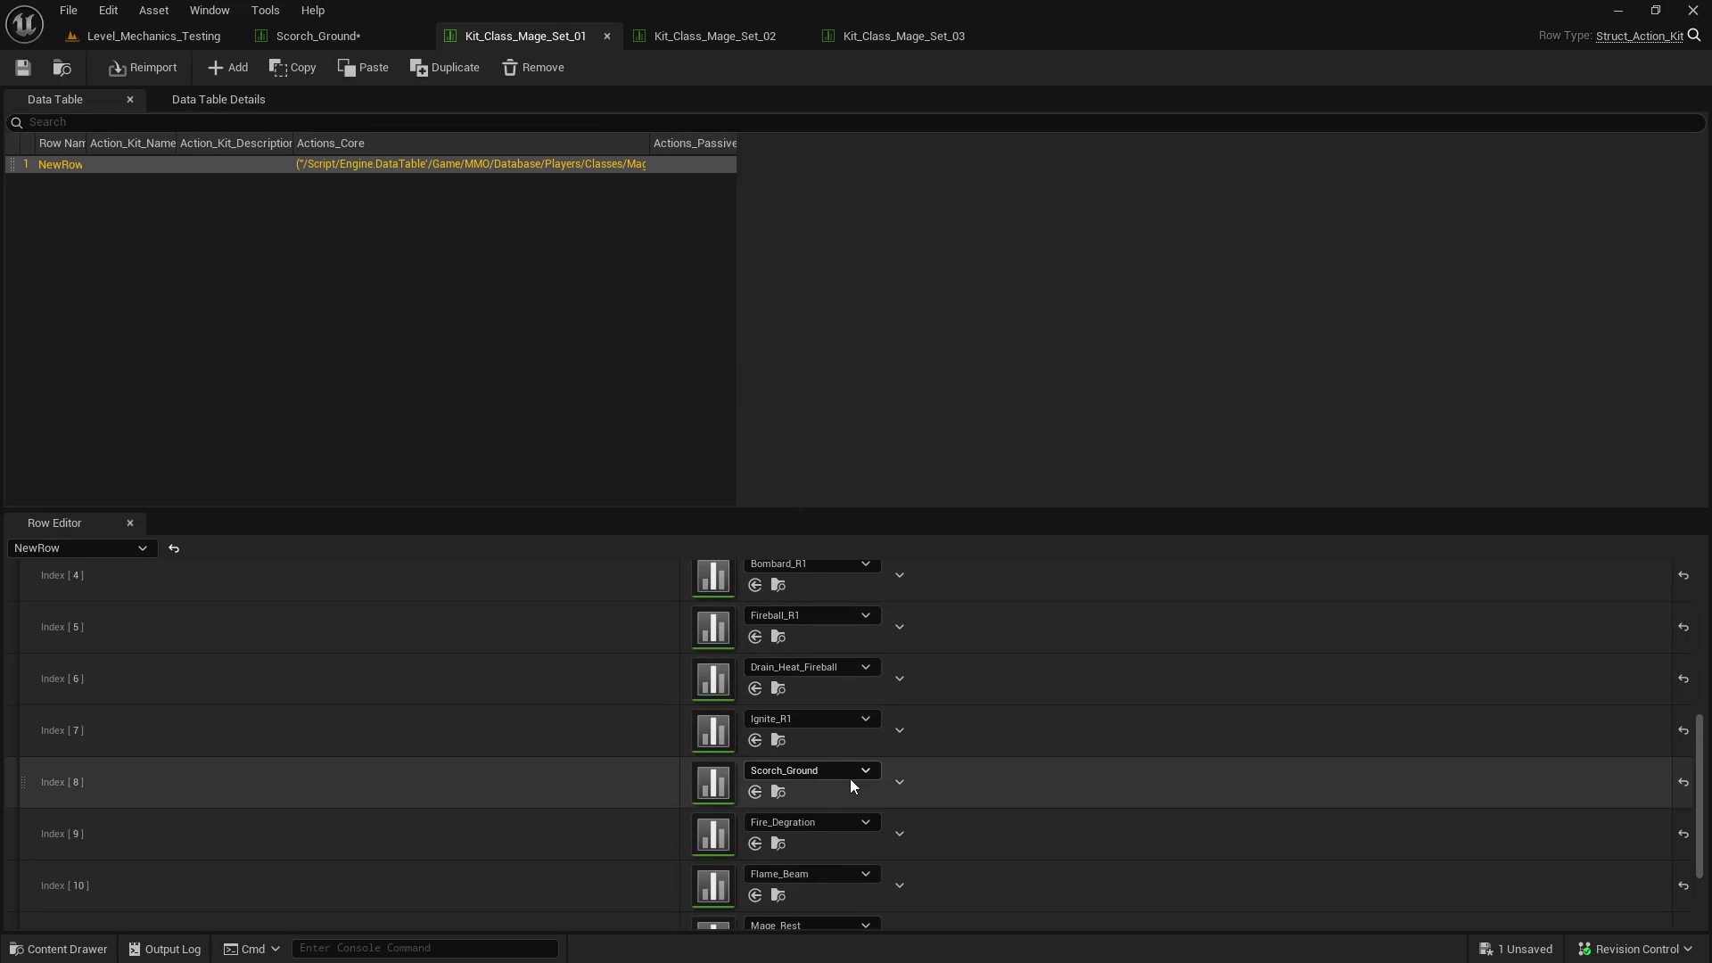
left_click(722, 36)
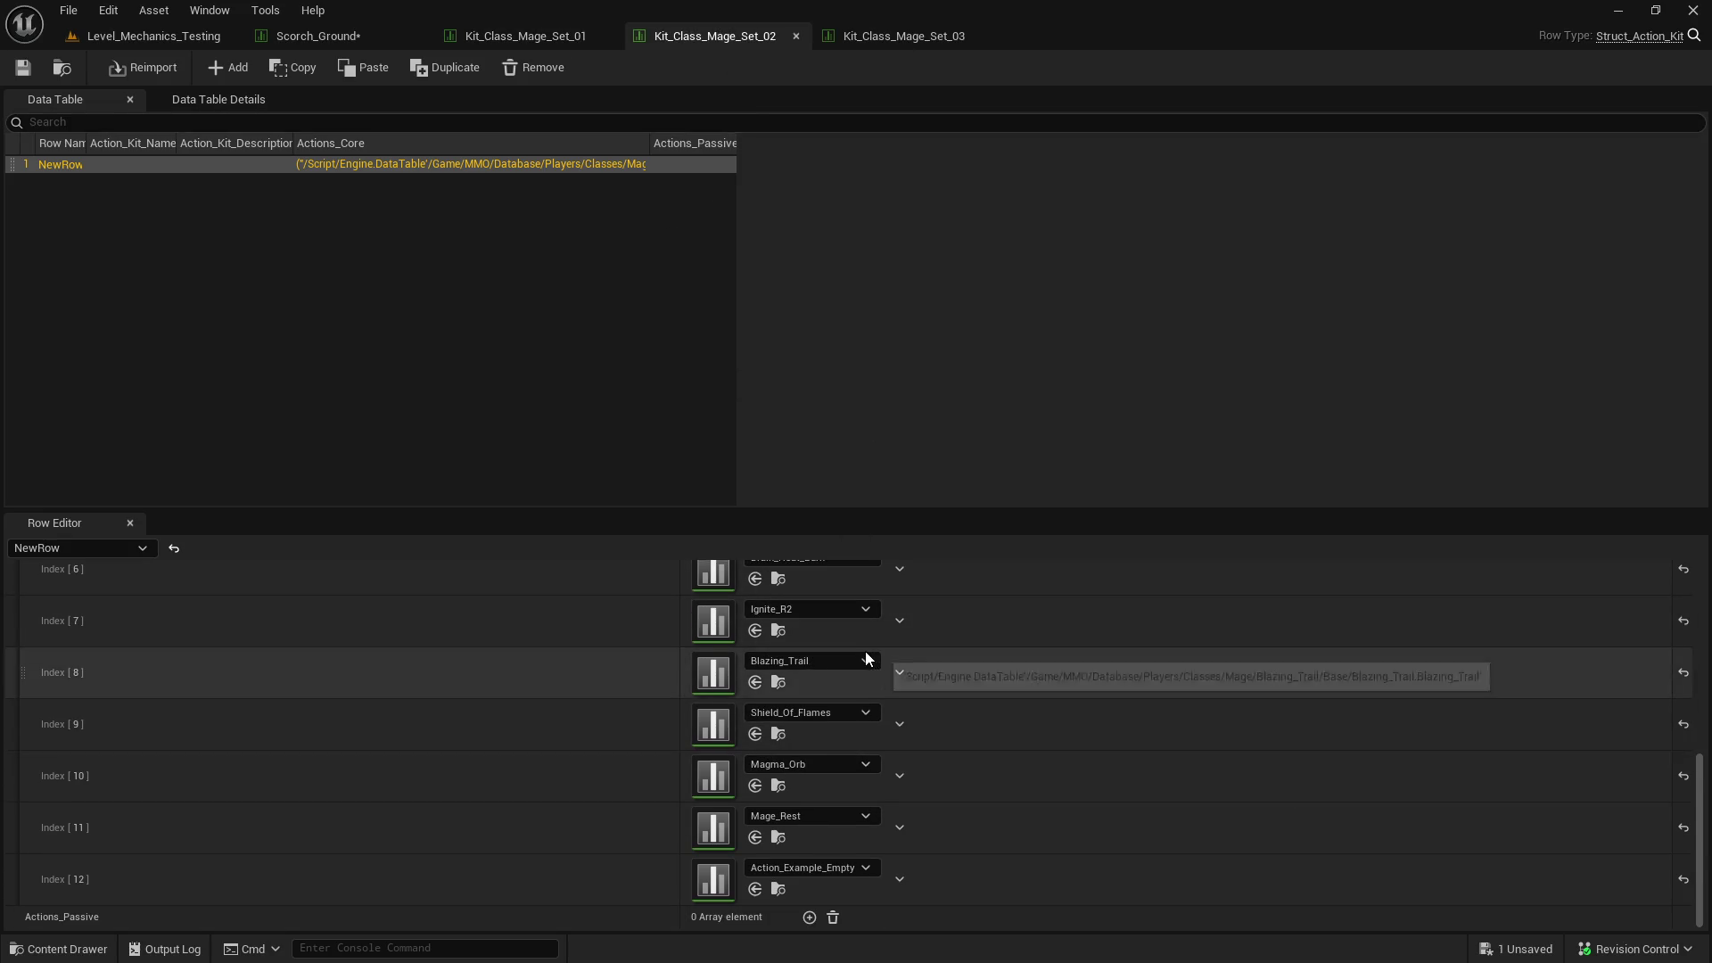
left_click(298, 35)
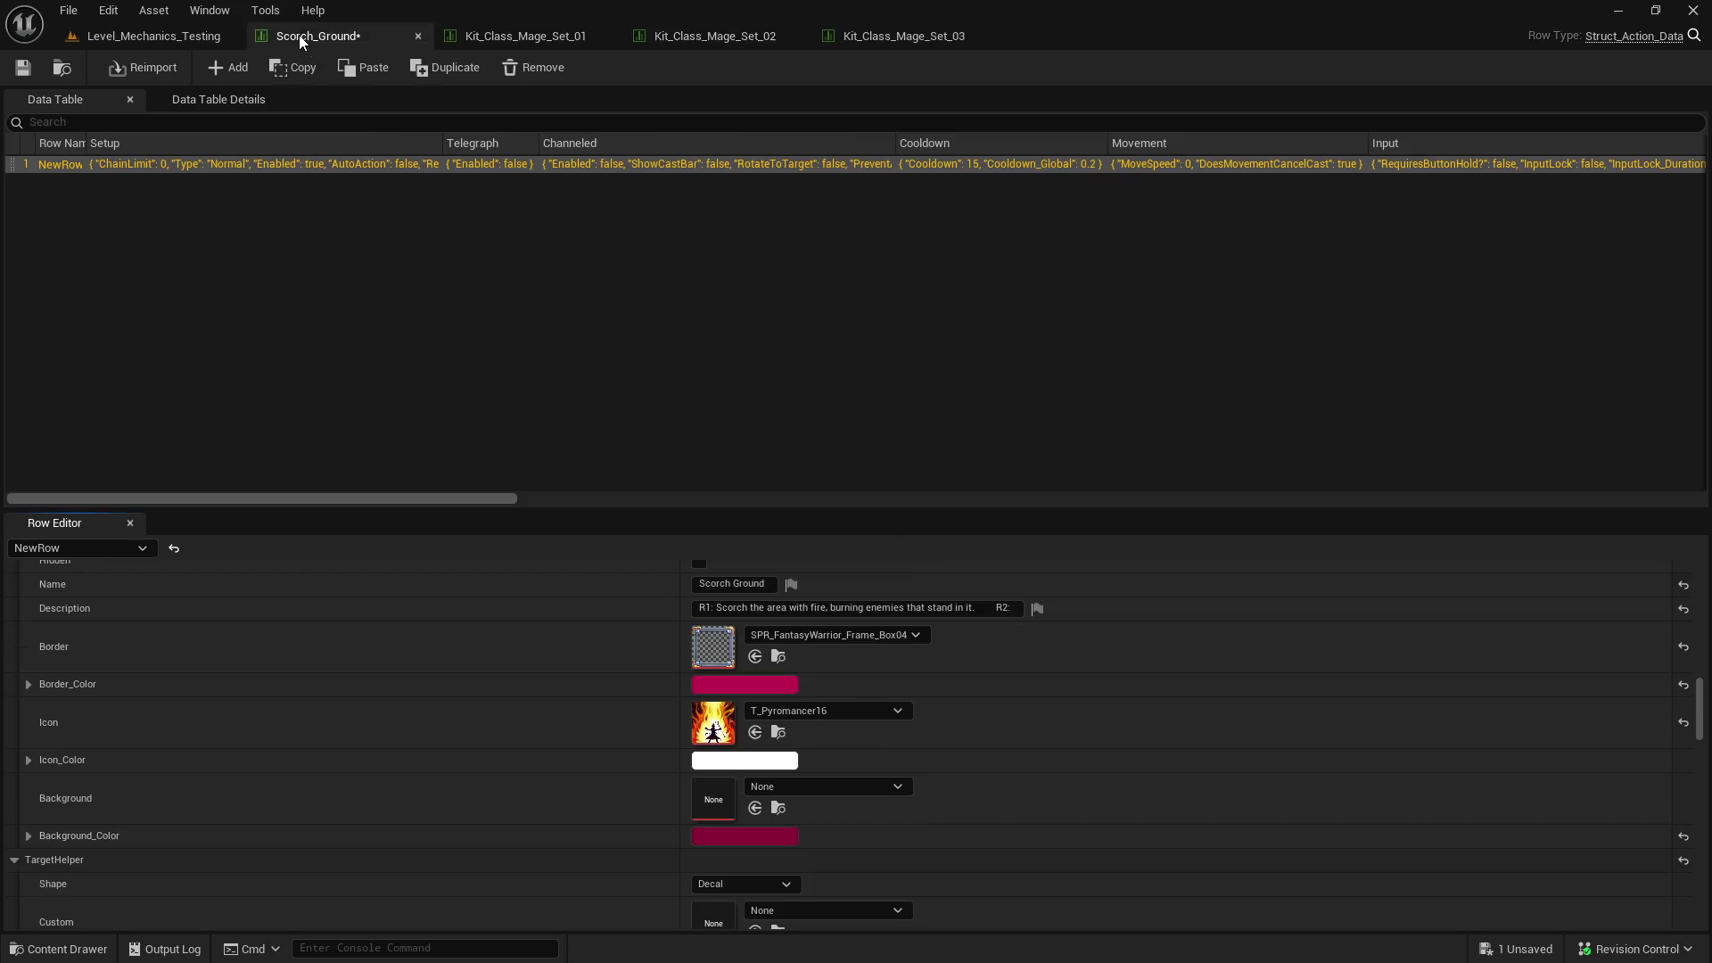
left_click(1016, 614)
key("End")
type("Blazing")
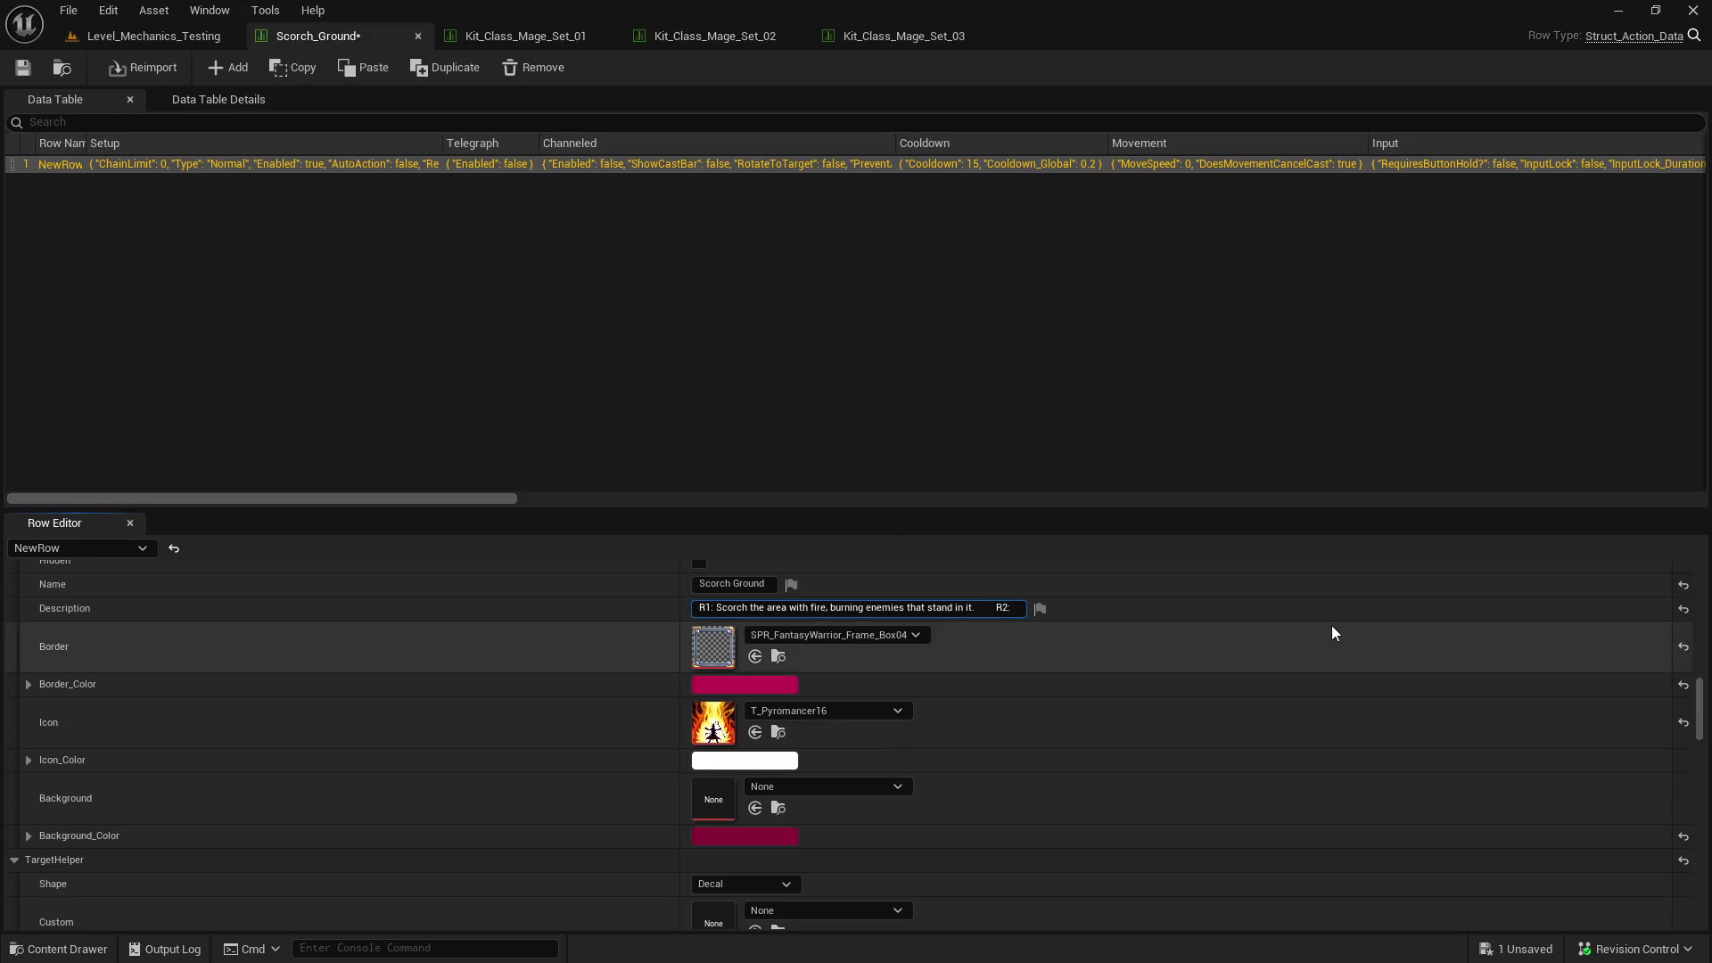
type(" Trail.")
key("BackSpace")
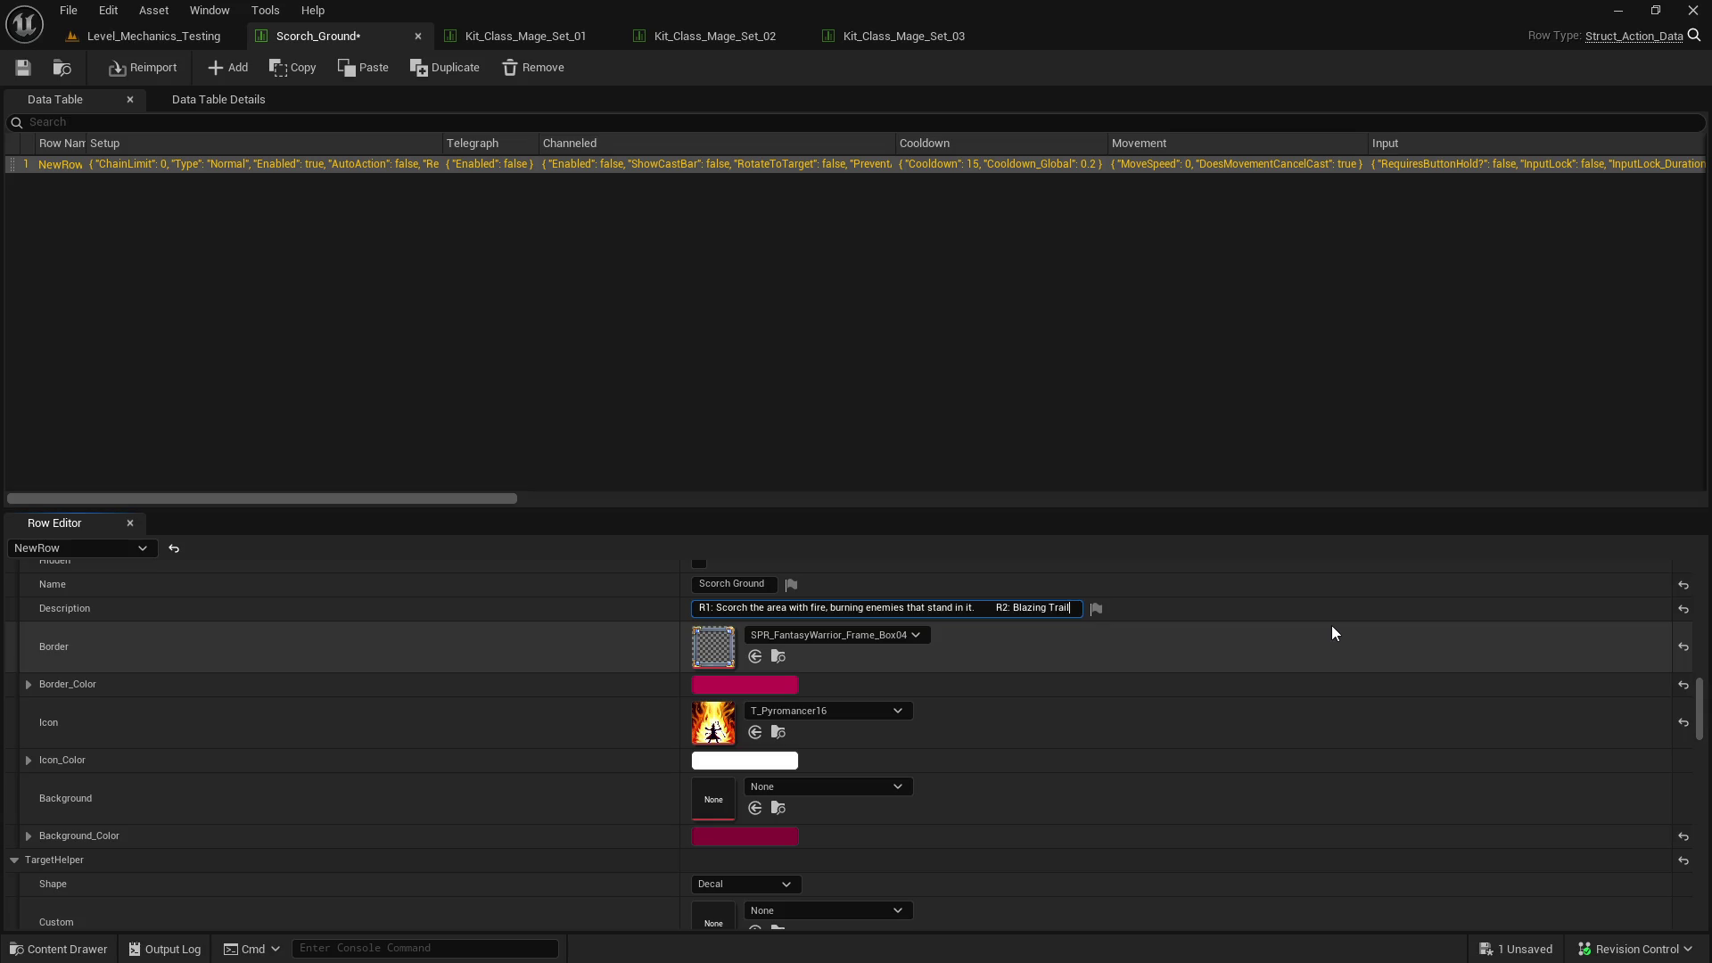
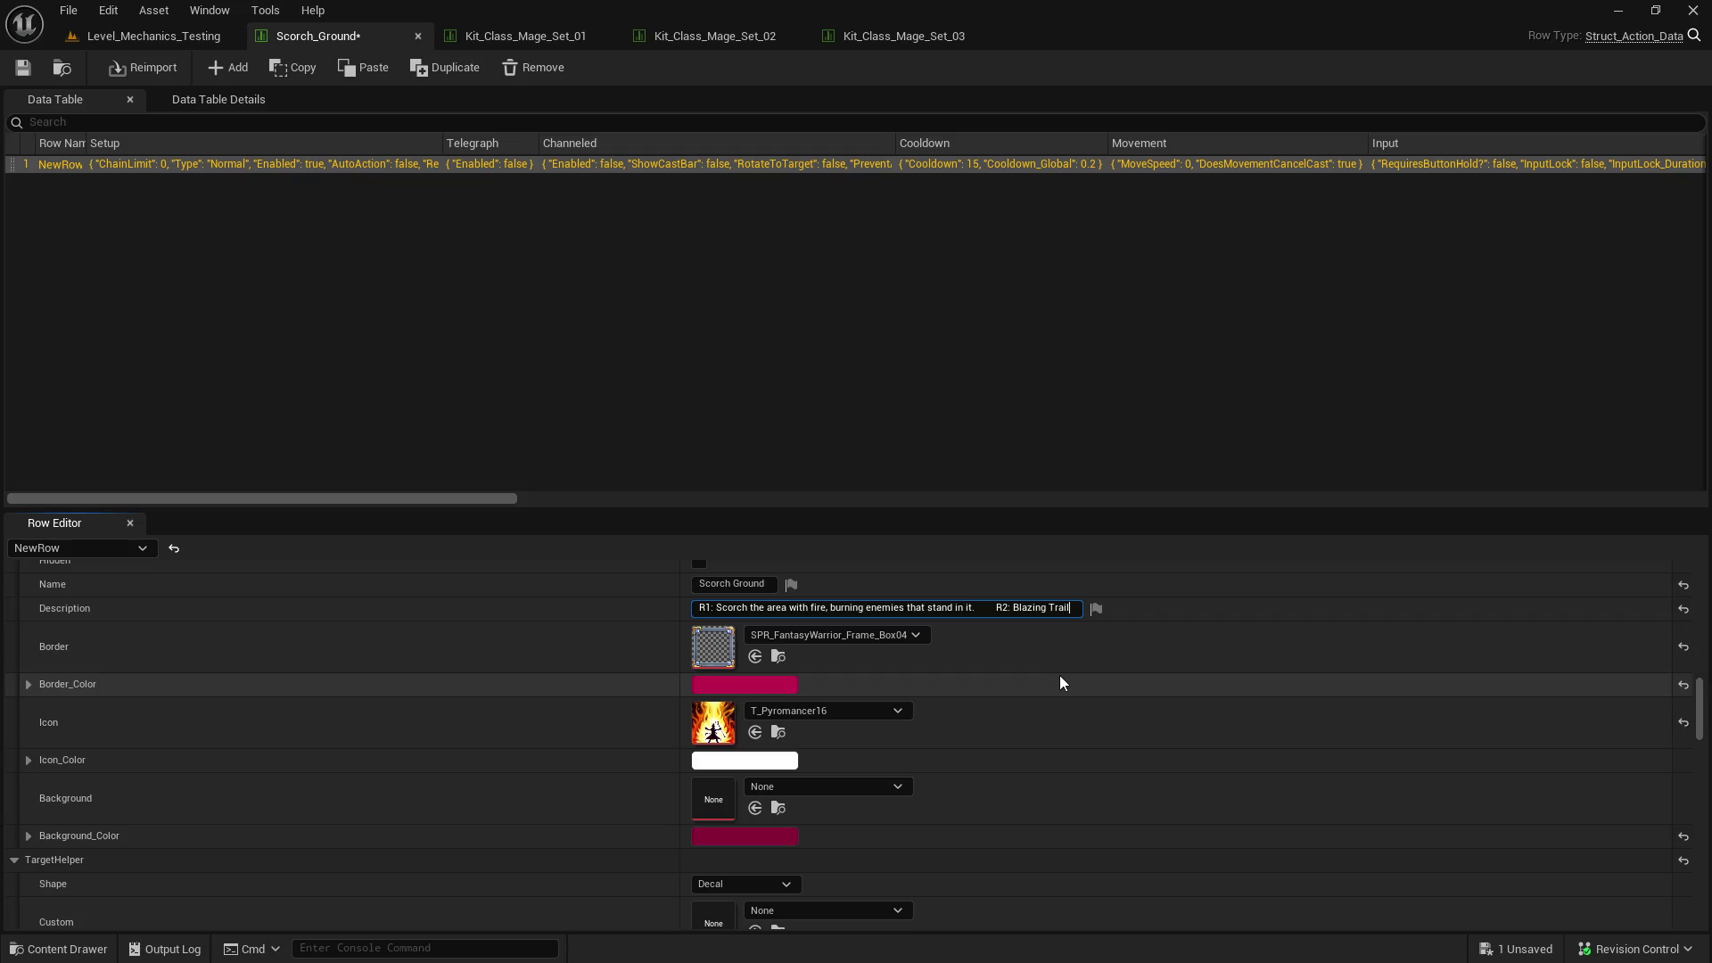
- Append ' - Leave a burning trail of fire as you run.' to the R2 Blazing Trail line
type("- ")
type("Leave a ")
type("burning")
type(" trail of fire ")
type("as you run.")
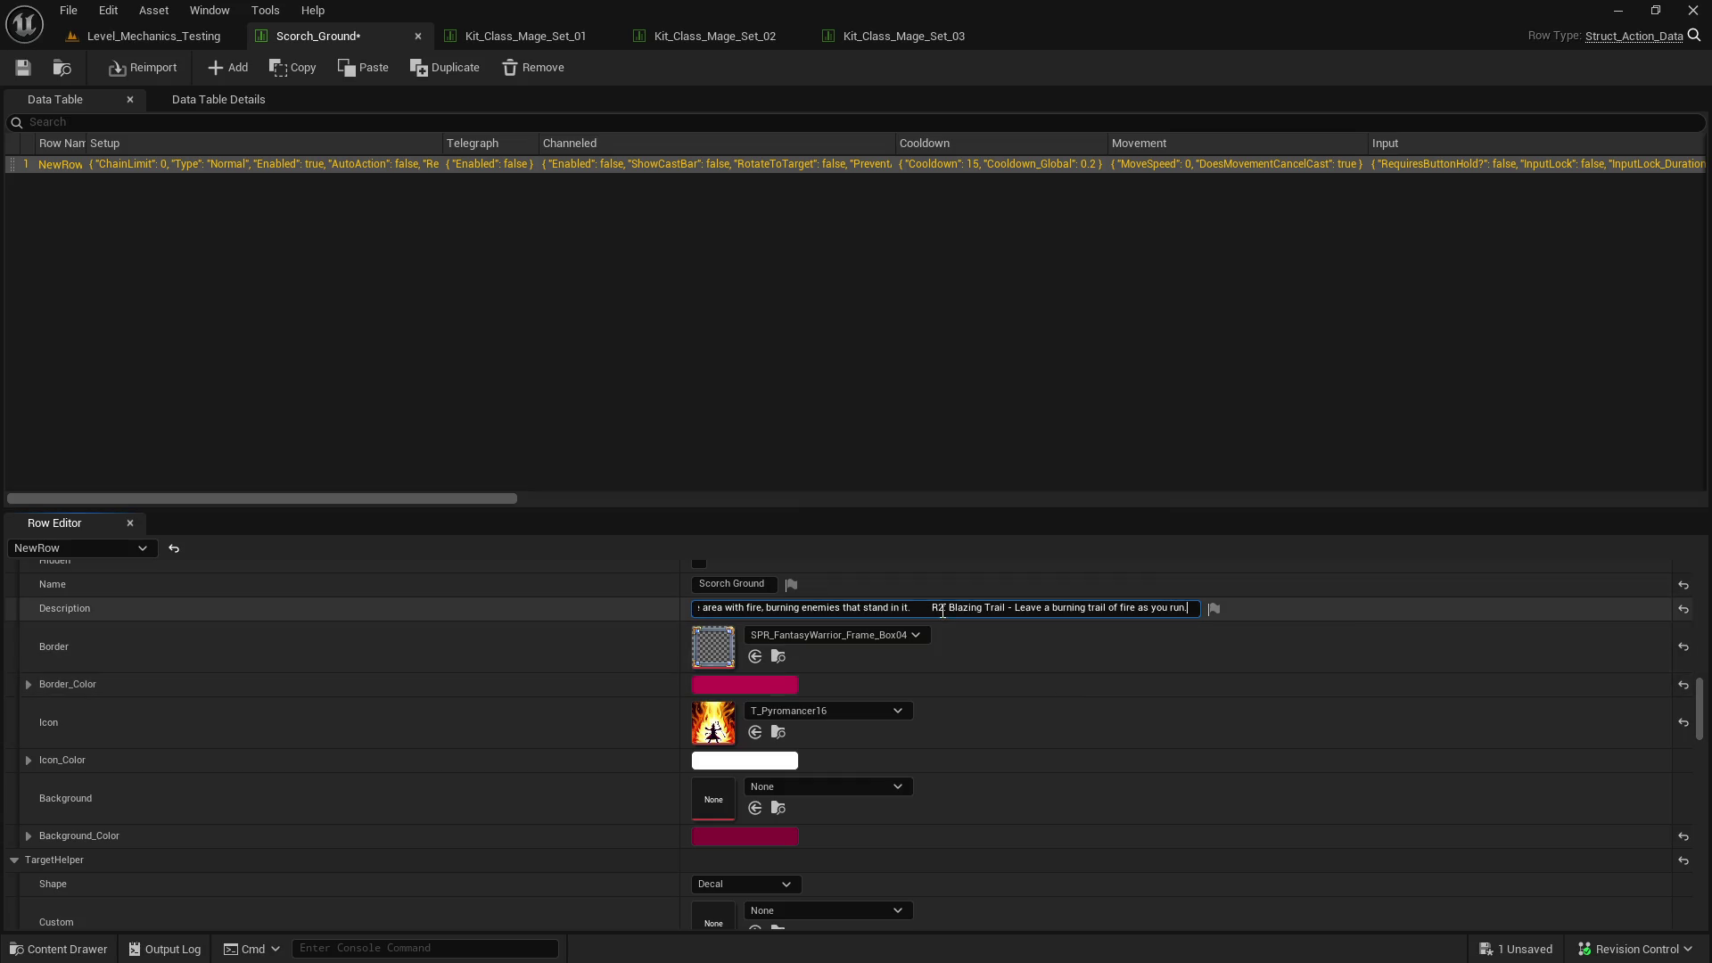
key("Home")
key("ctrl+shift+Right")
key("ctrl+shift+Right")
key("ctrl+shift+Right")
key("shift+End")
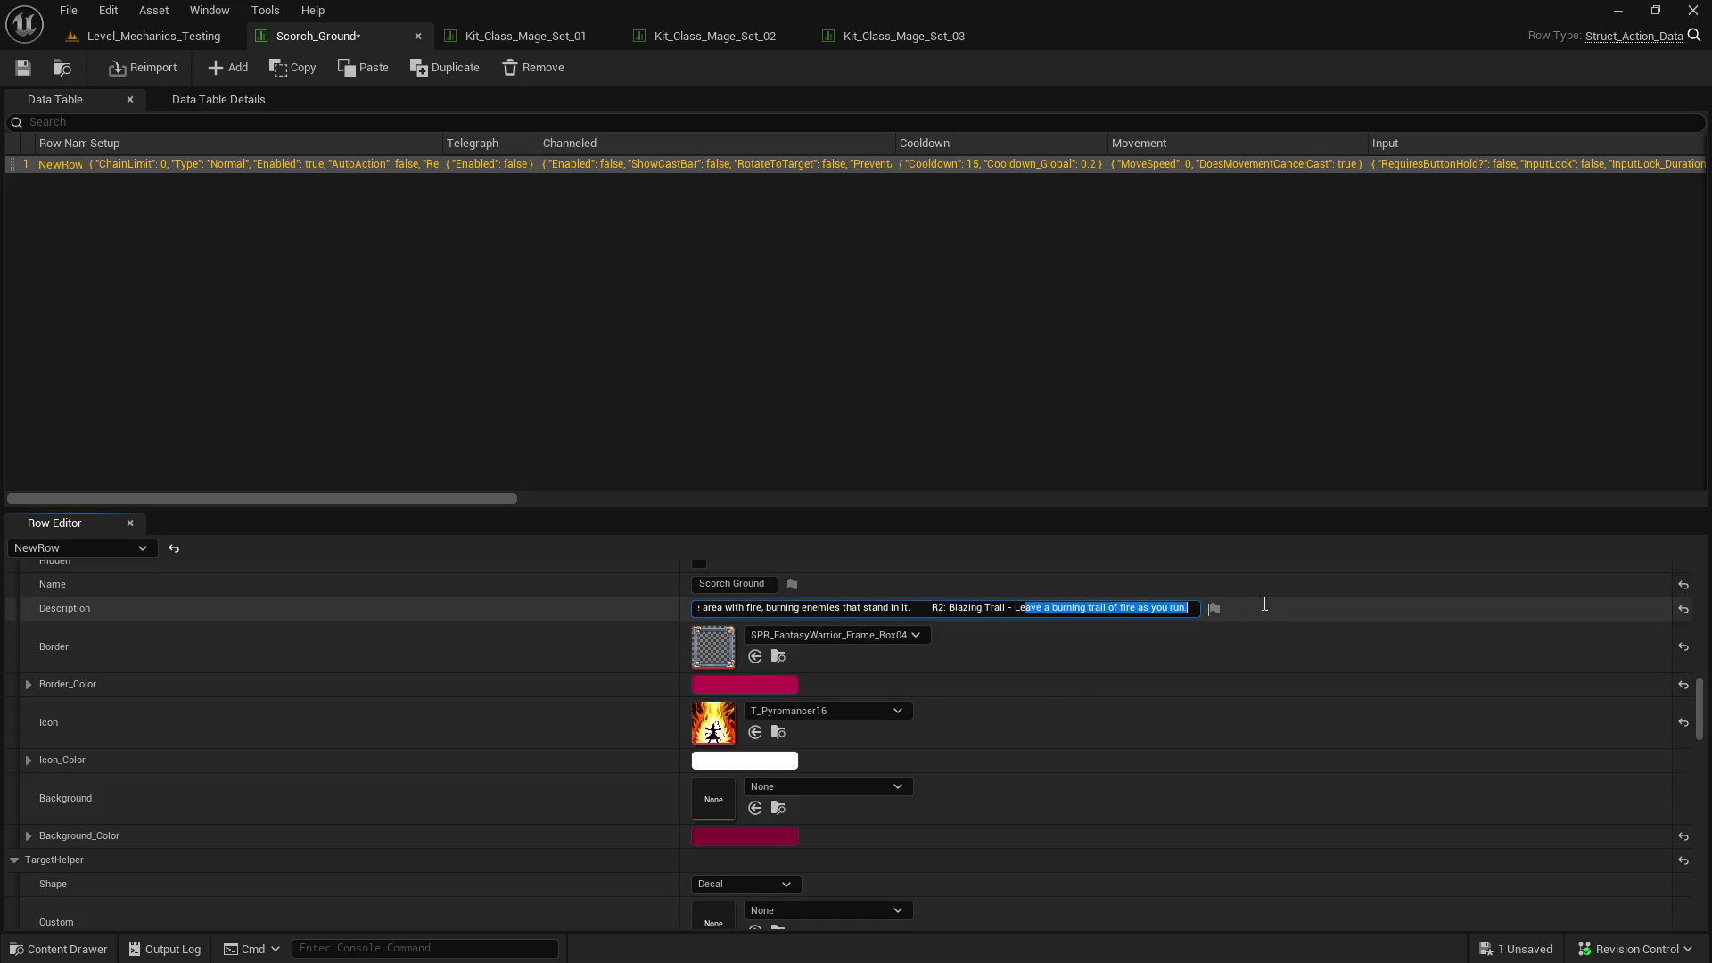
key("End")
- Start the R3 entry as 'R3: Fire Explosion -' at the end of the Scorch Ground description
type("R3")
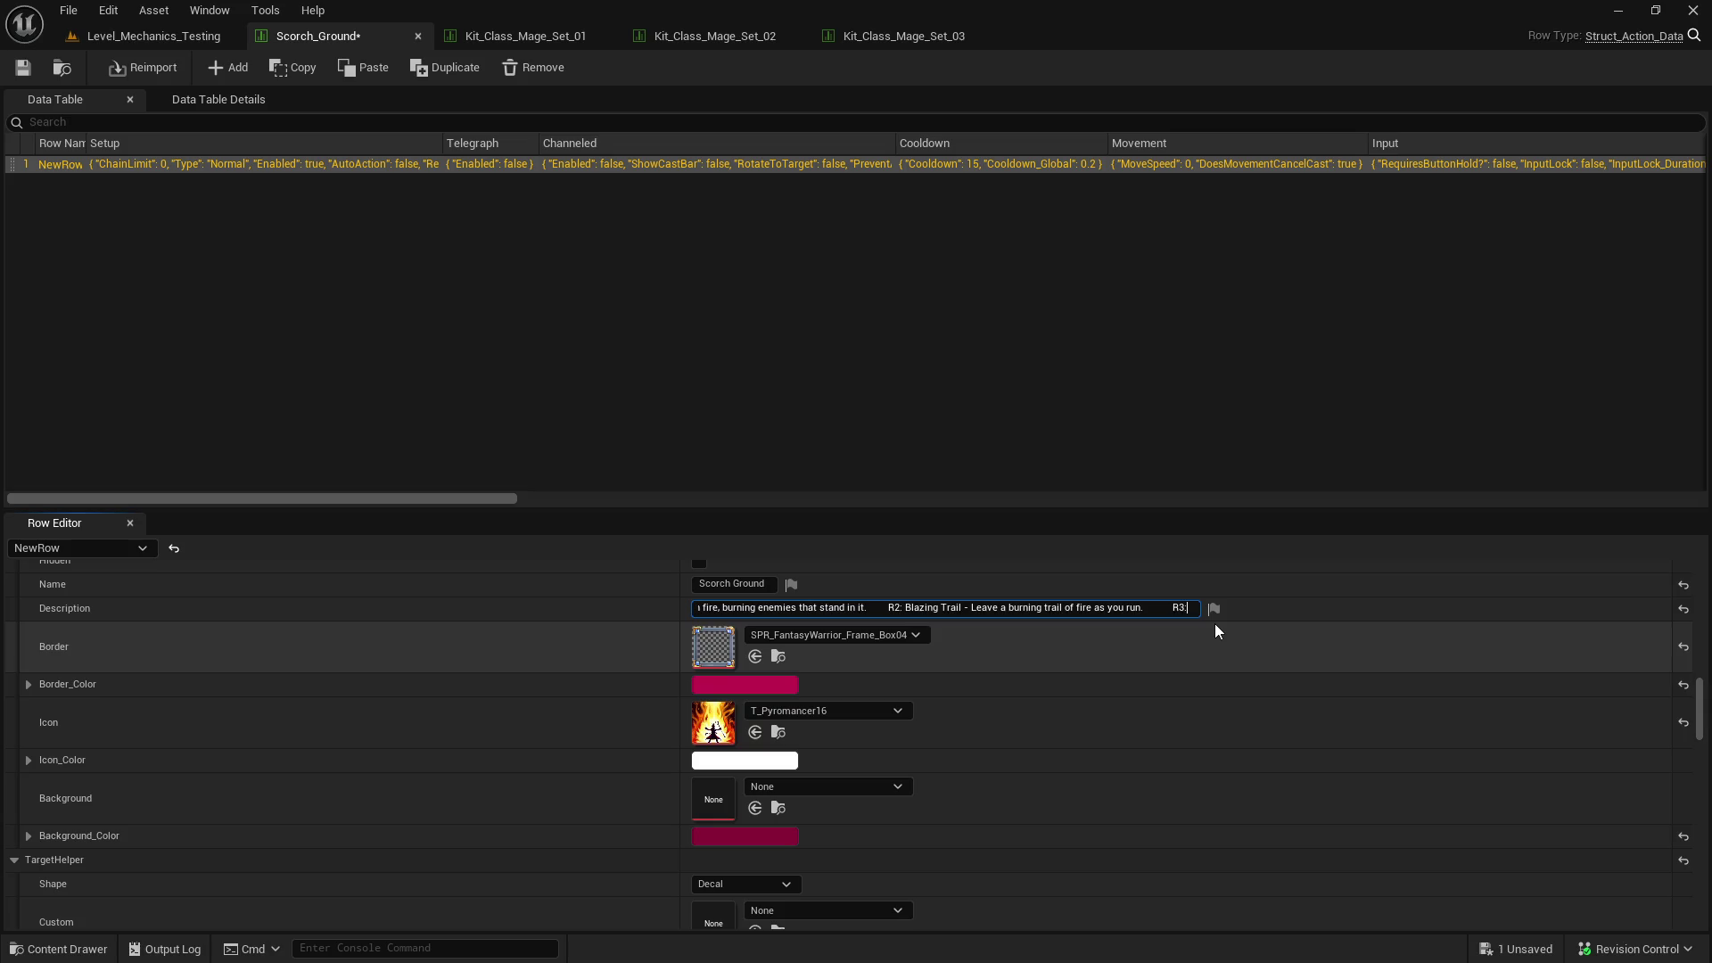
left_click(950, 35)
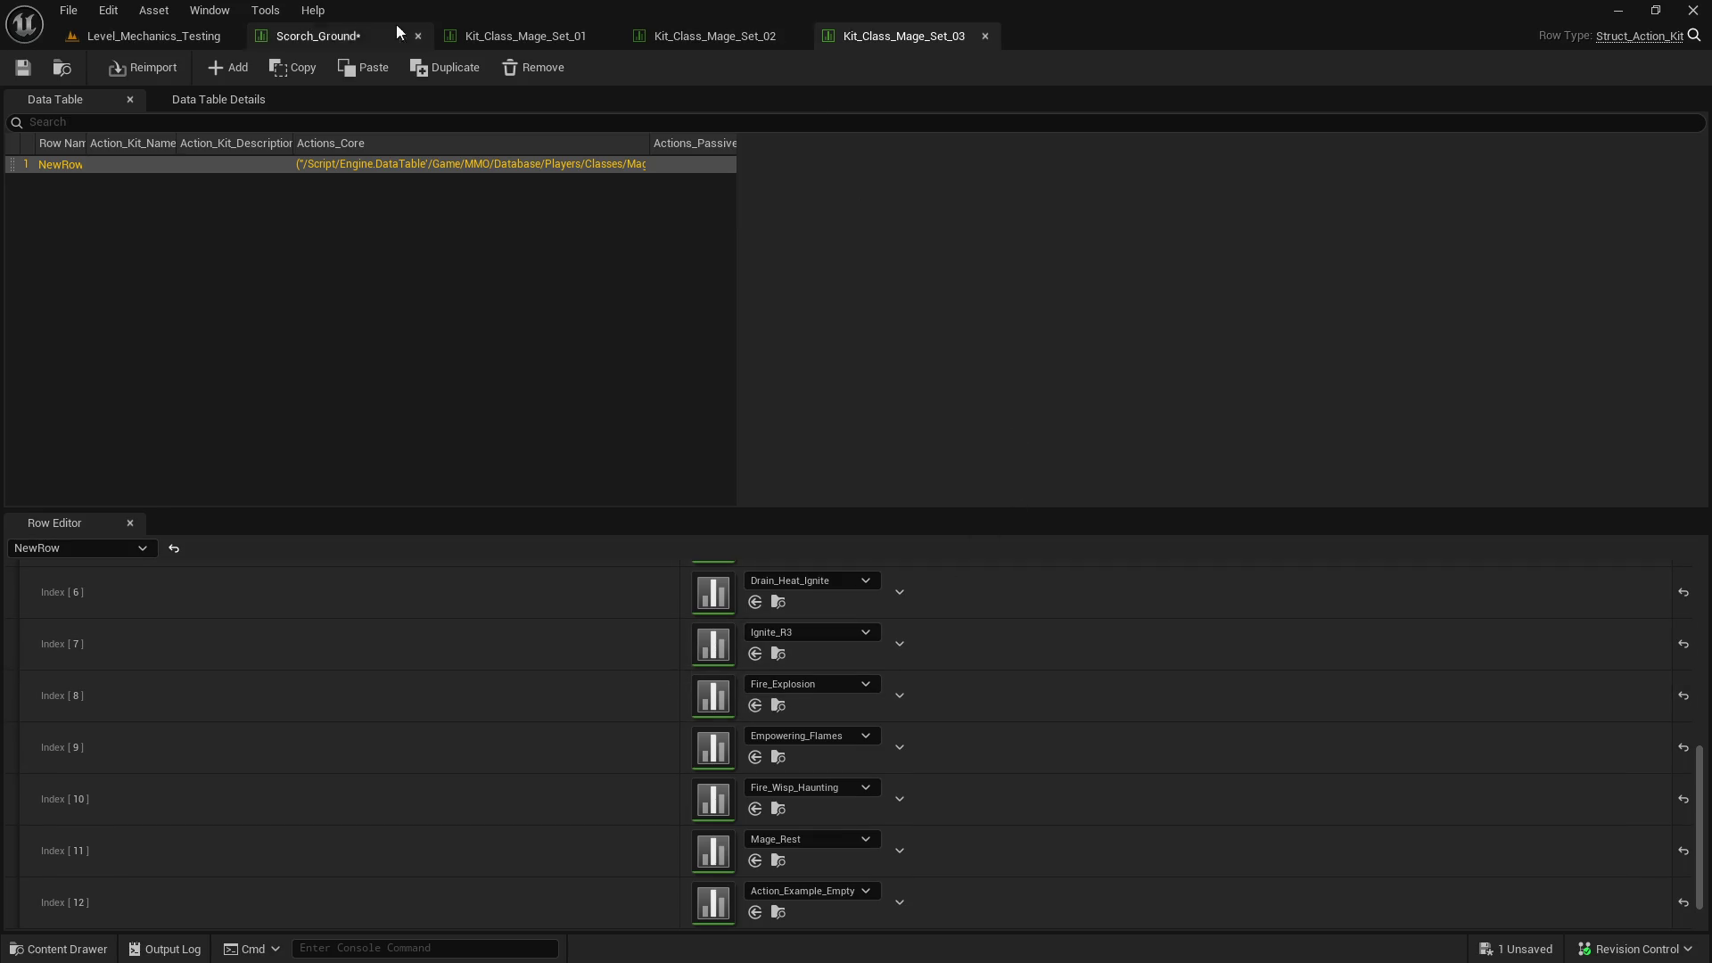
left_click(392, 34)
left_click(1190, 608)
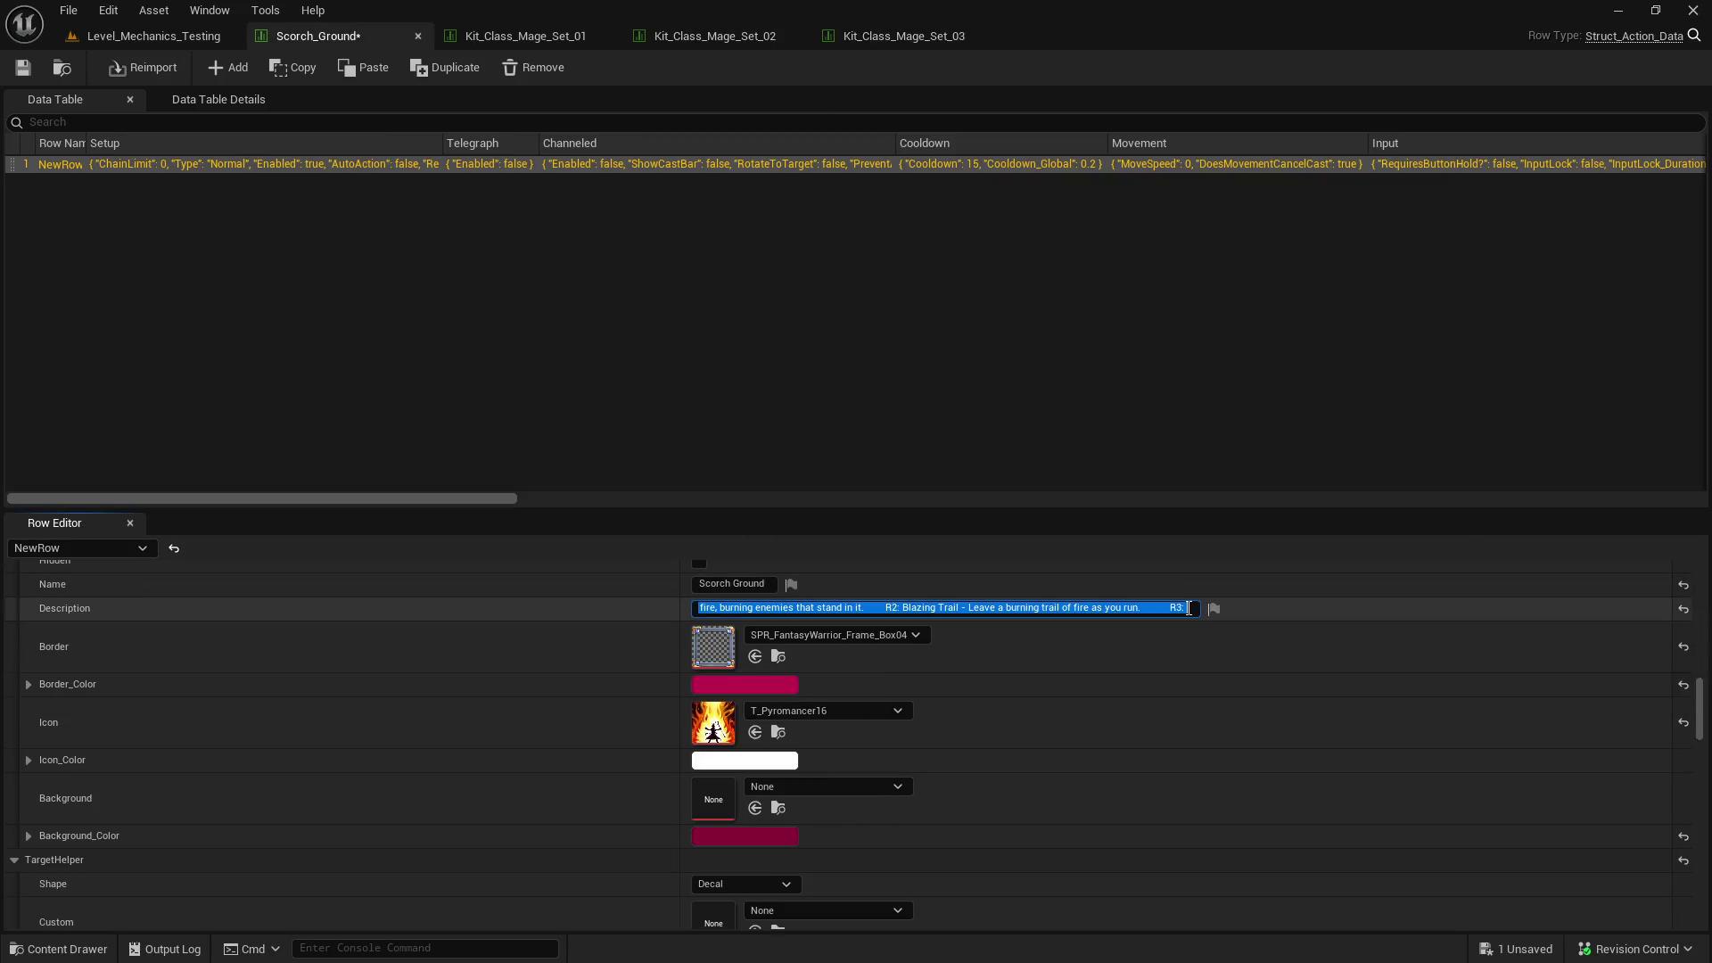
left_click(1190, 608)
type("Ex")
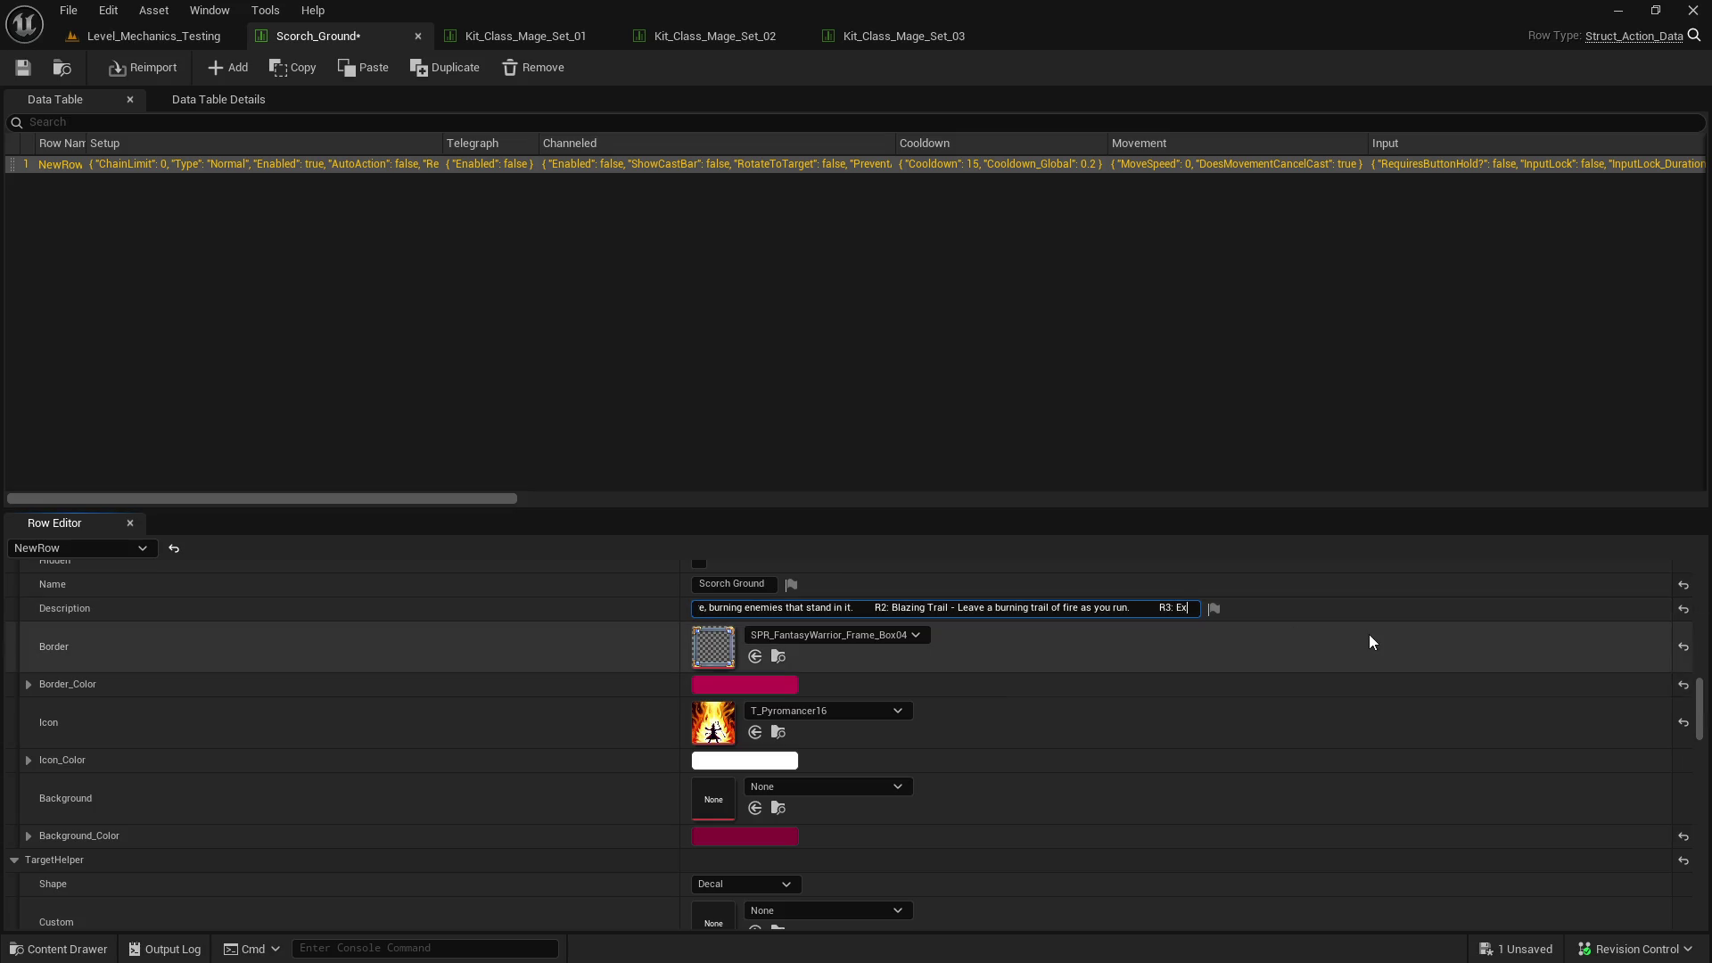
type("plode the area")
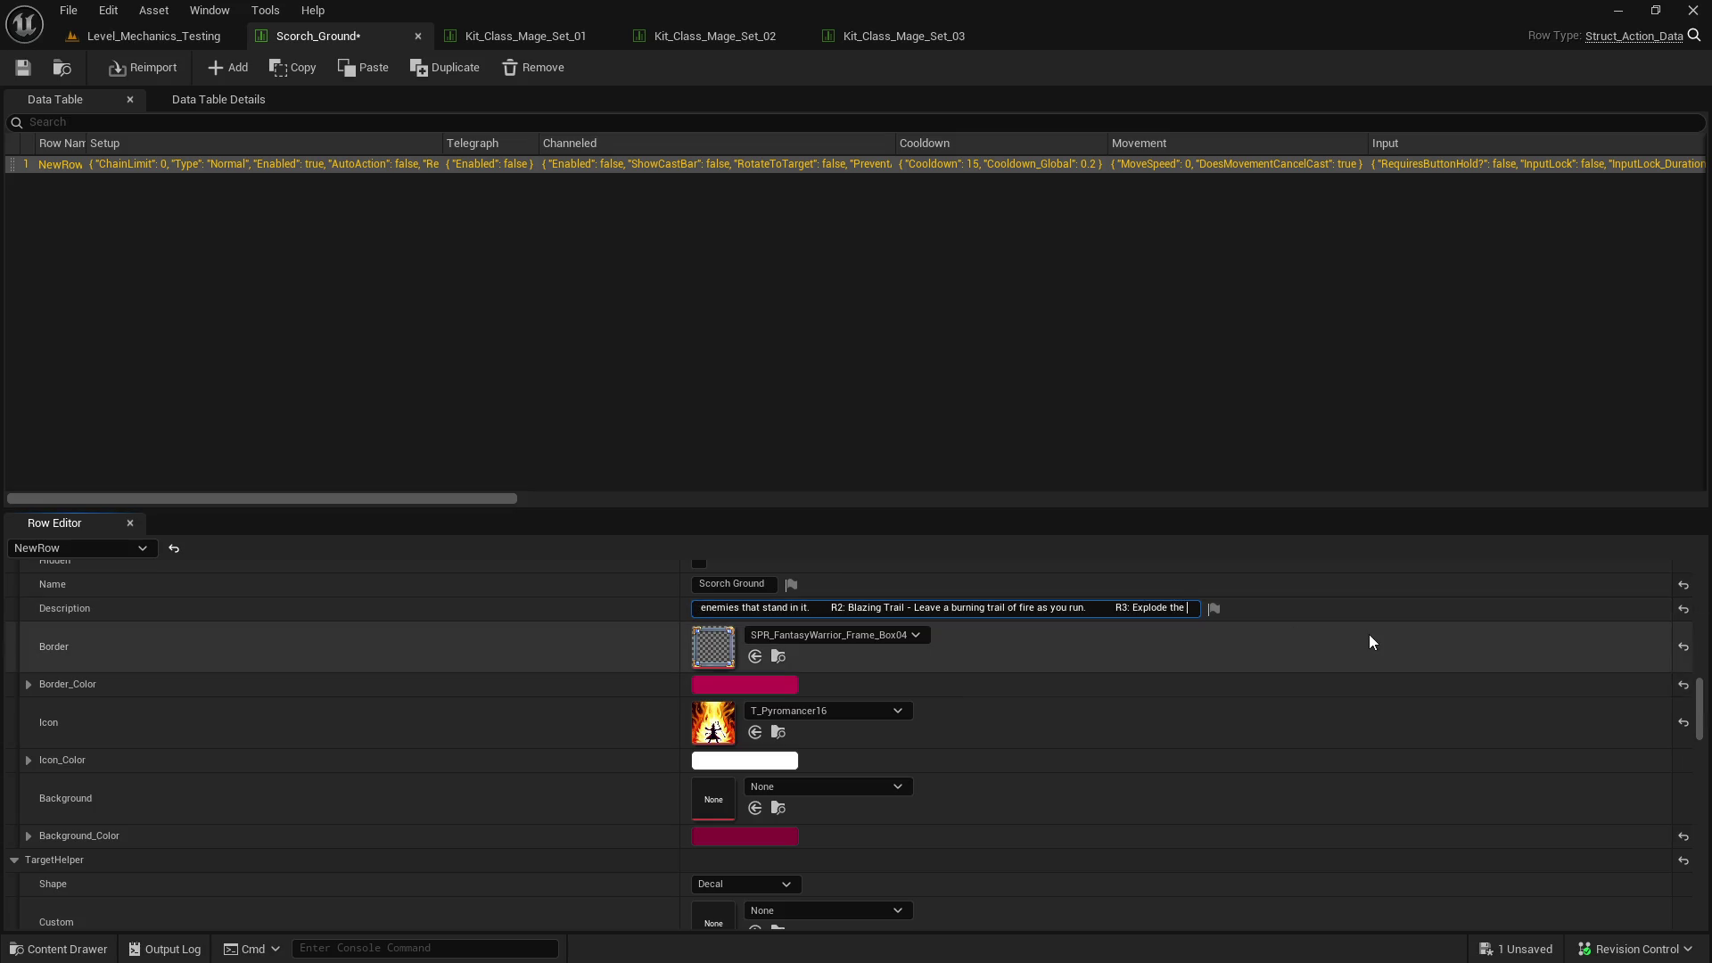
key("BackSpace")
key("BackSpace")
key("BackSpace")
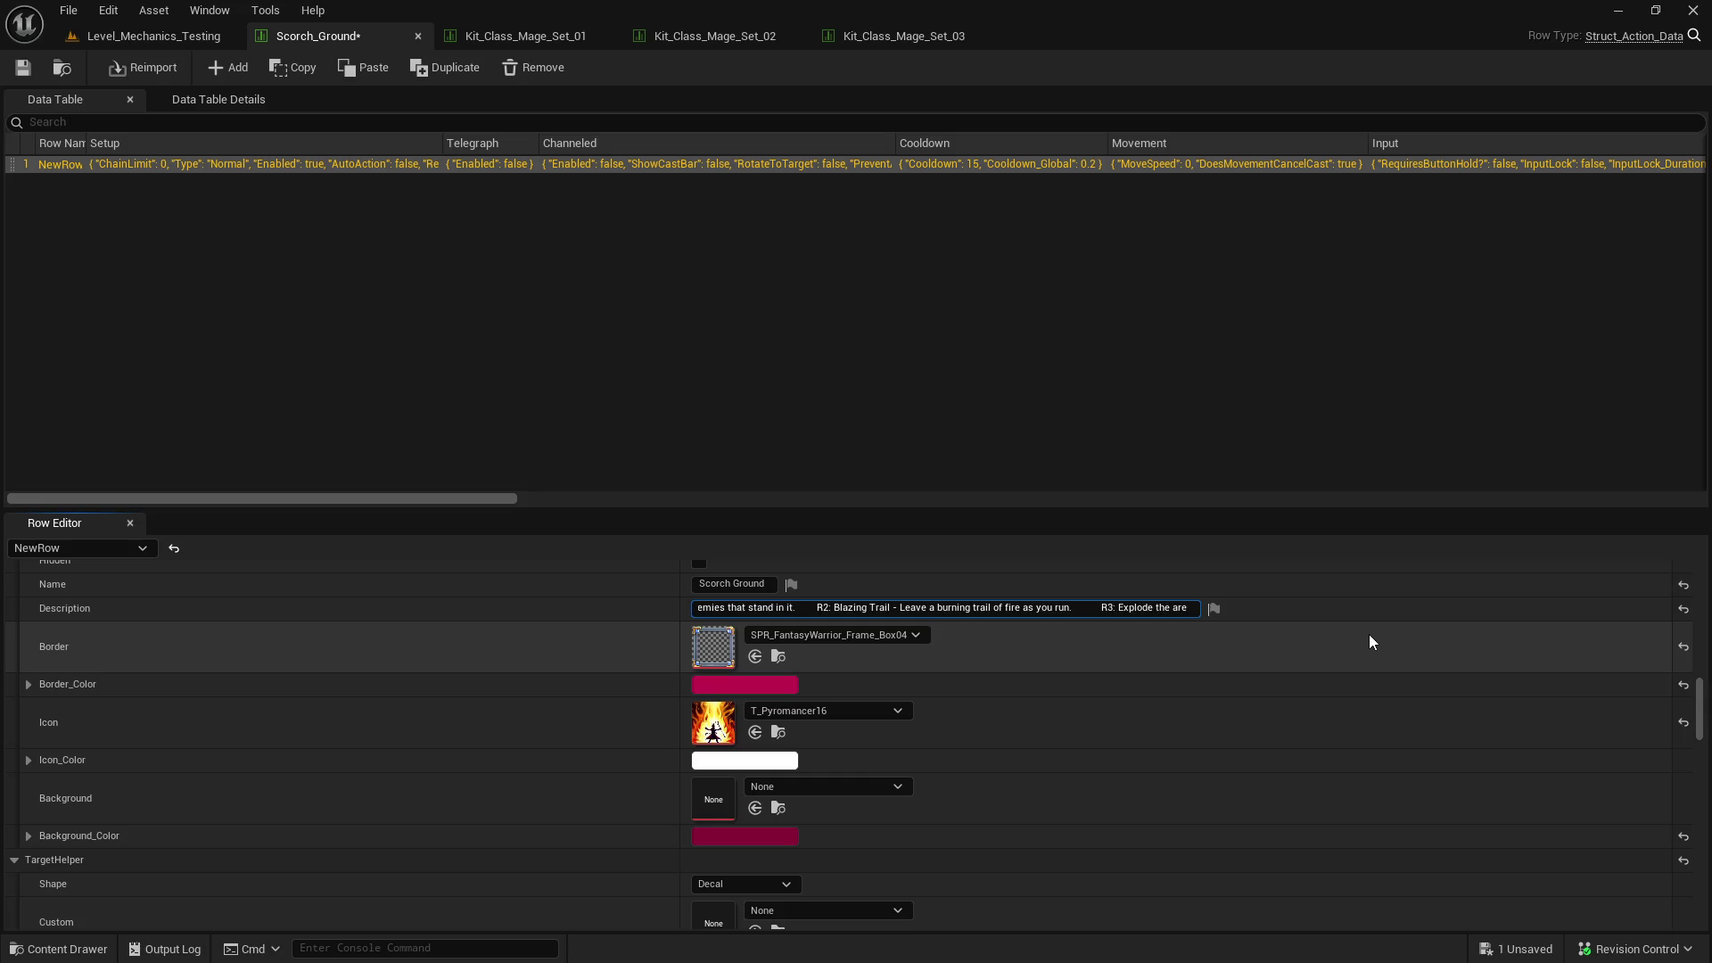
key("BackSpace")
key("BackSpace")
key("BackSpace")
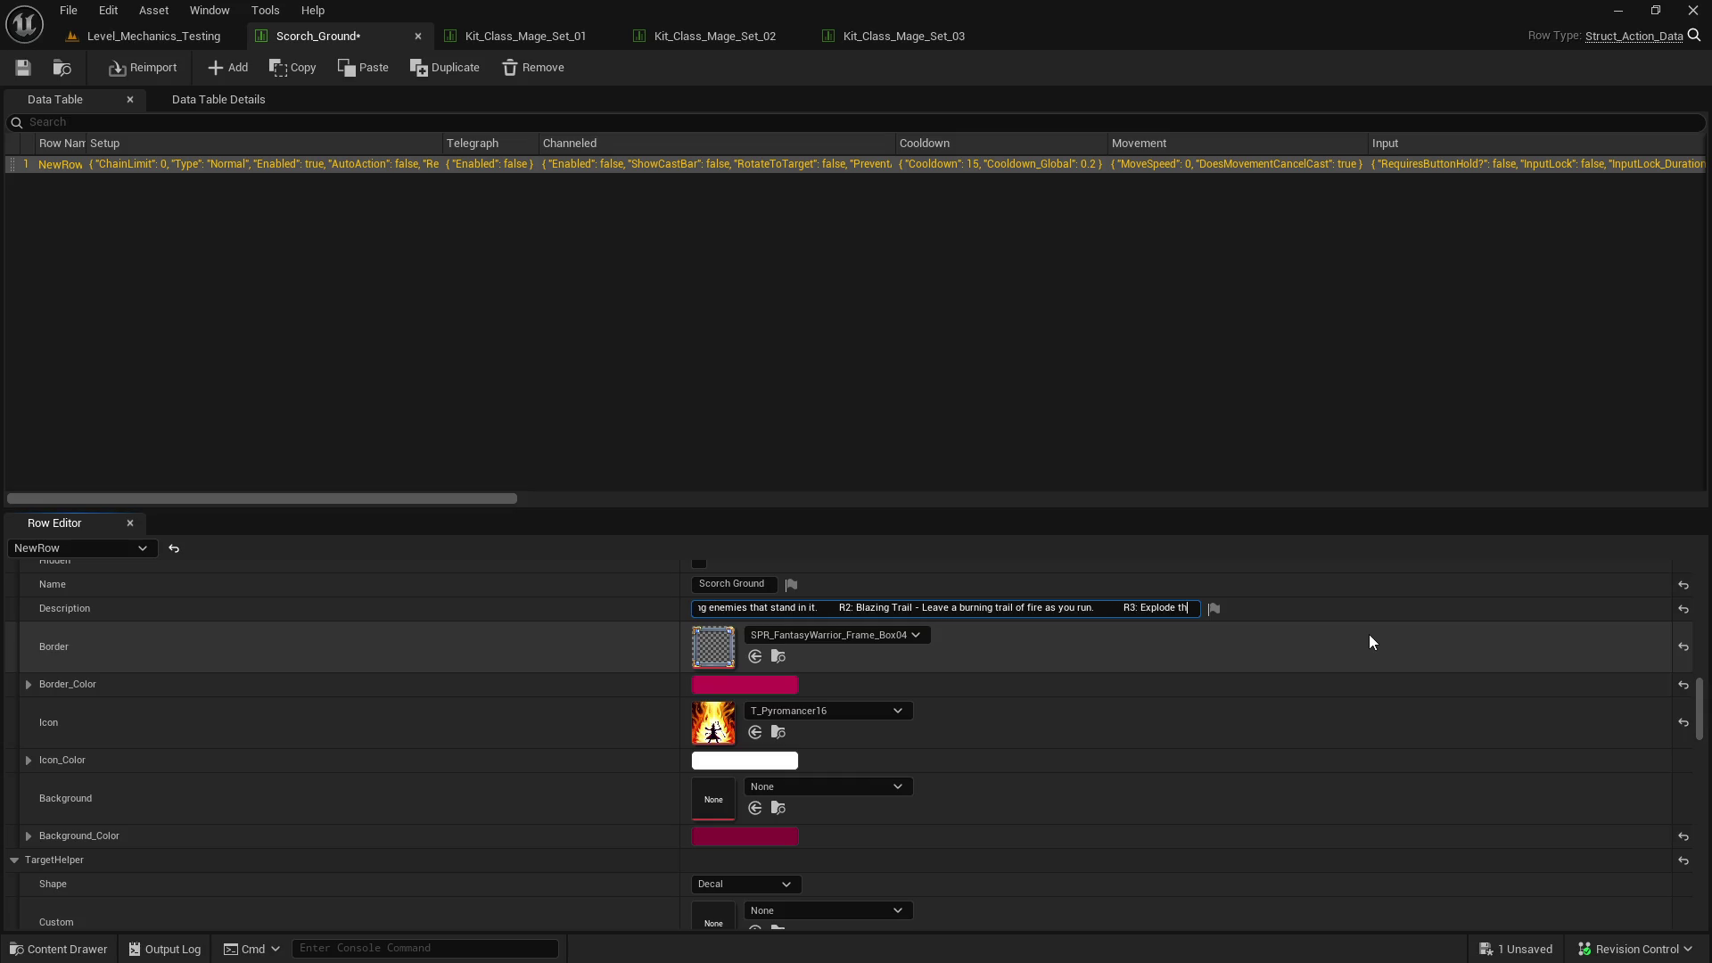
type("Fire ")
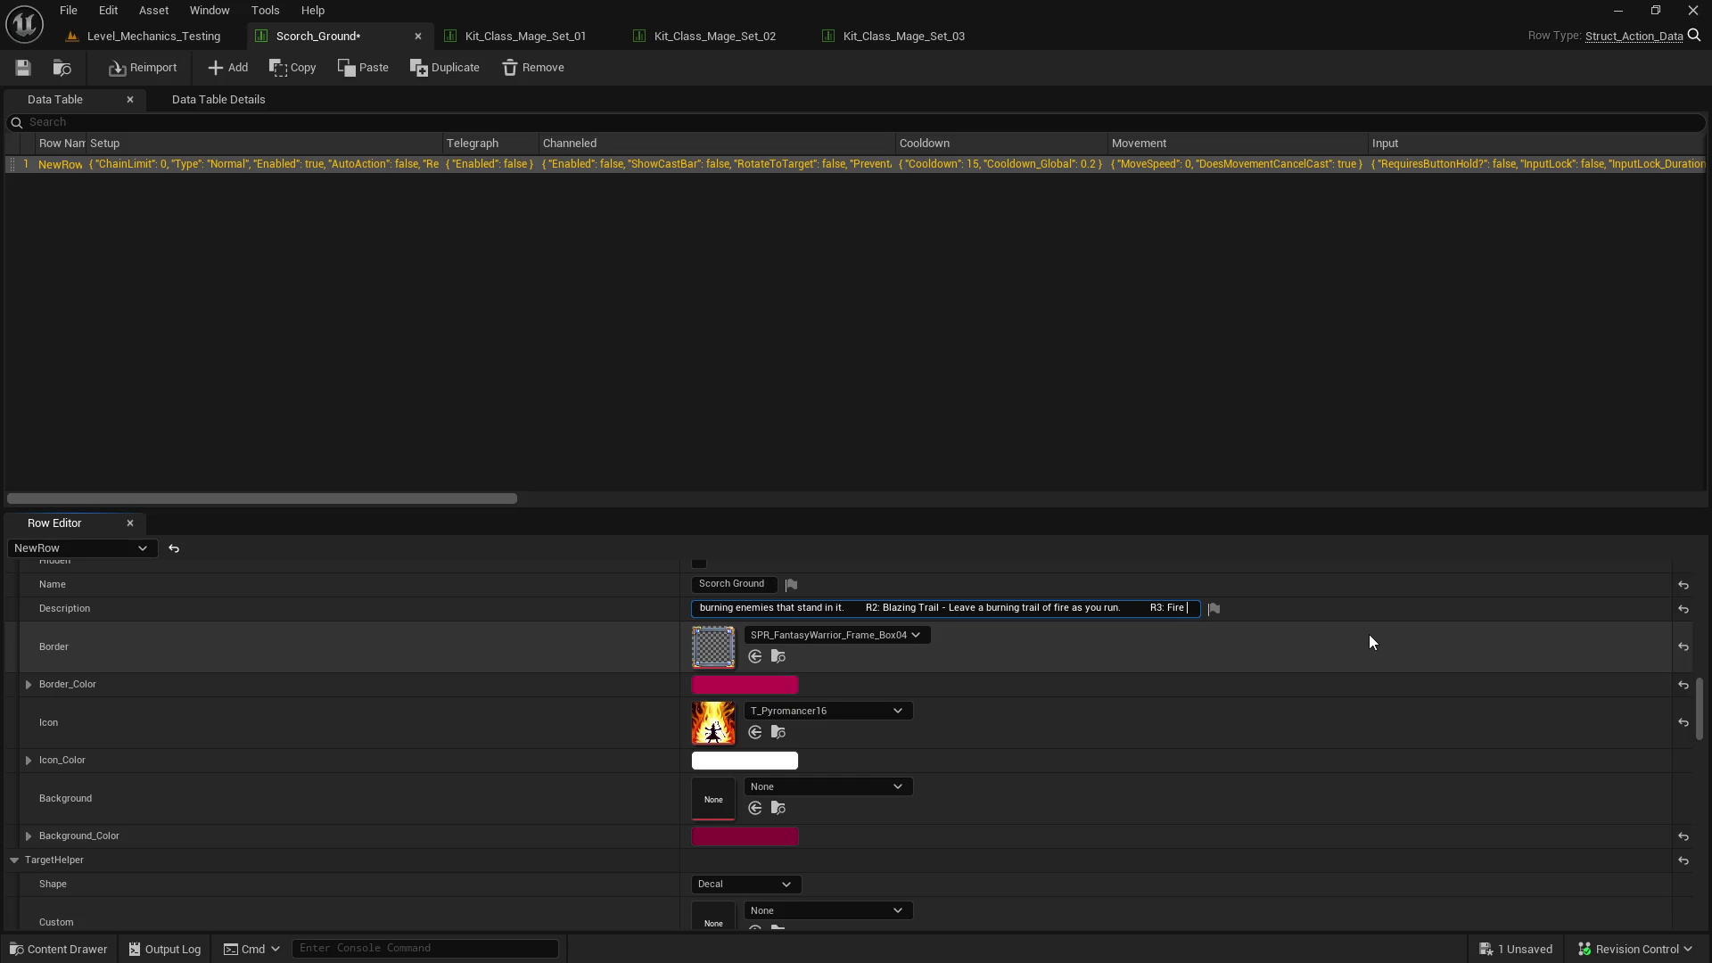
type("Explosion -")
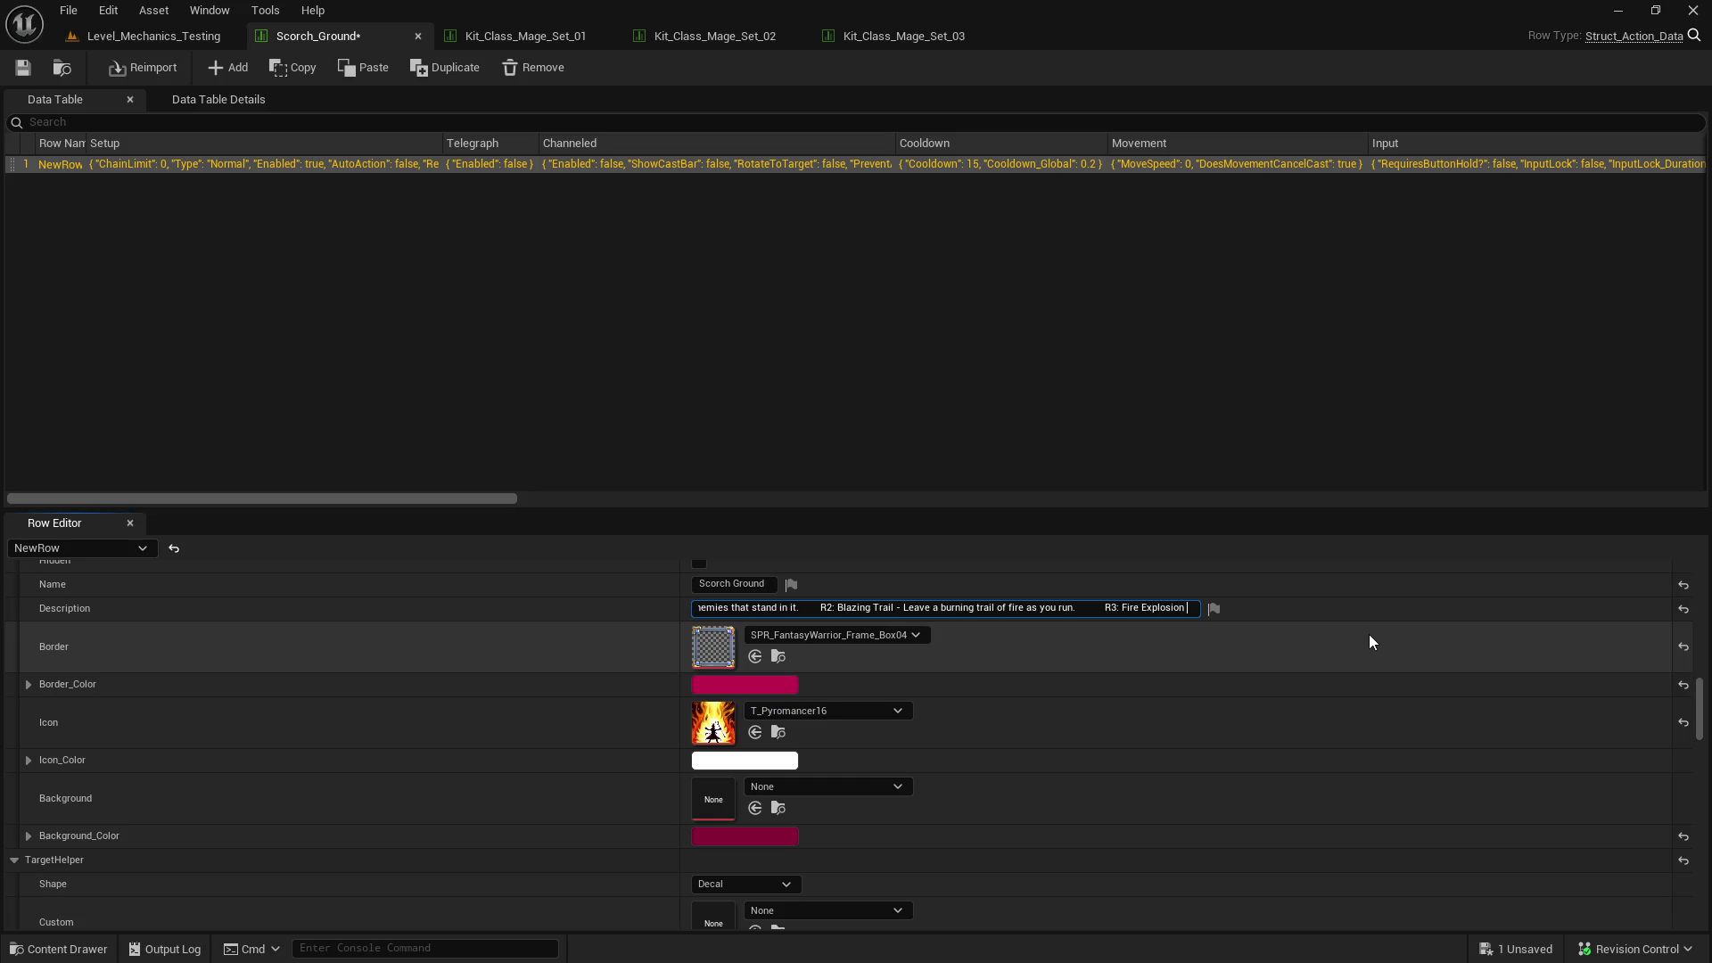
- Reword R1 to 'Scorch Ground - Burn enemies that stand in the fire.'
left_click_drag(911, 609, 583, 609)
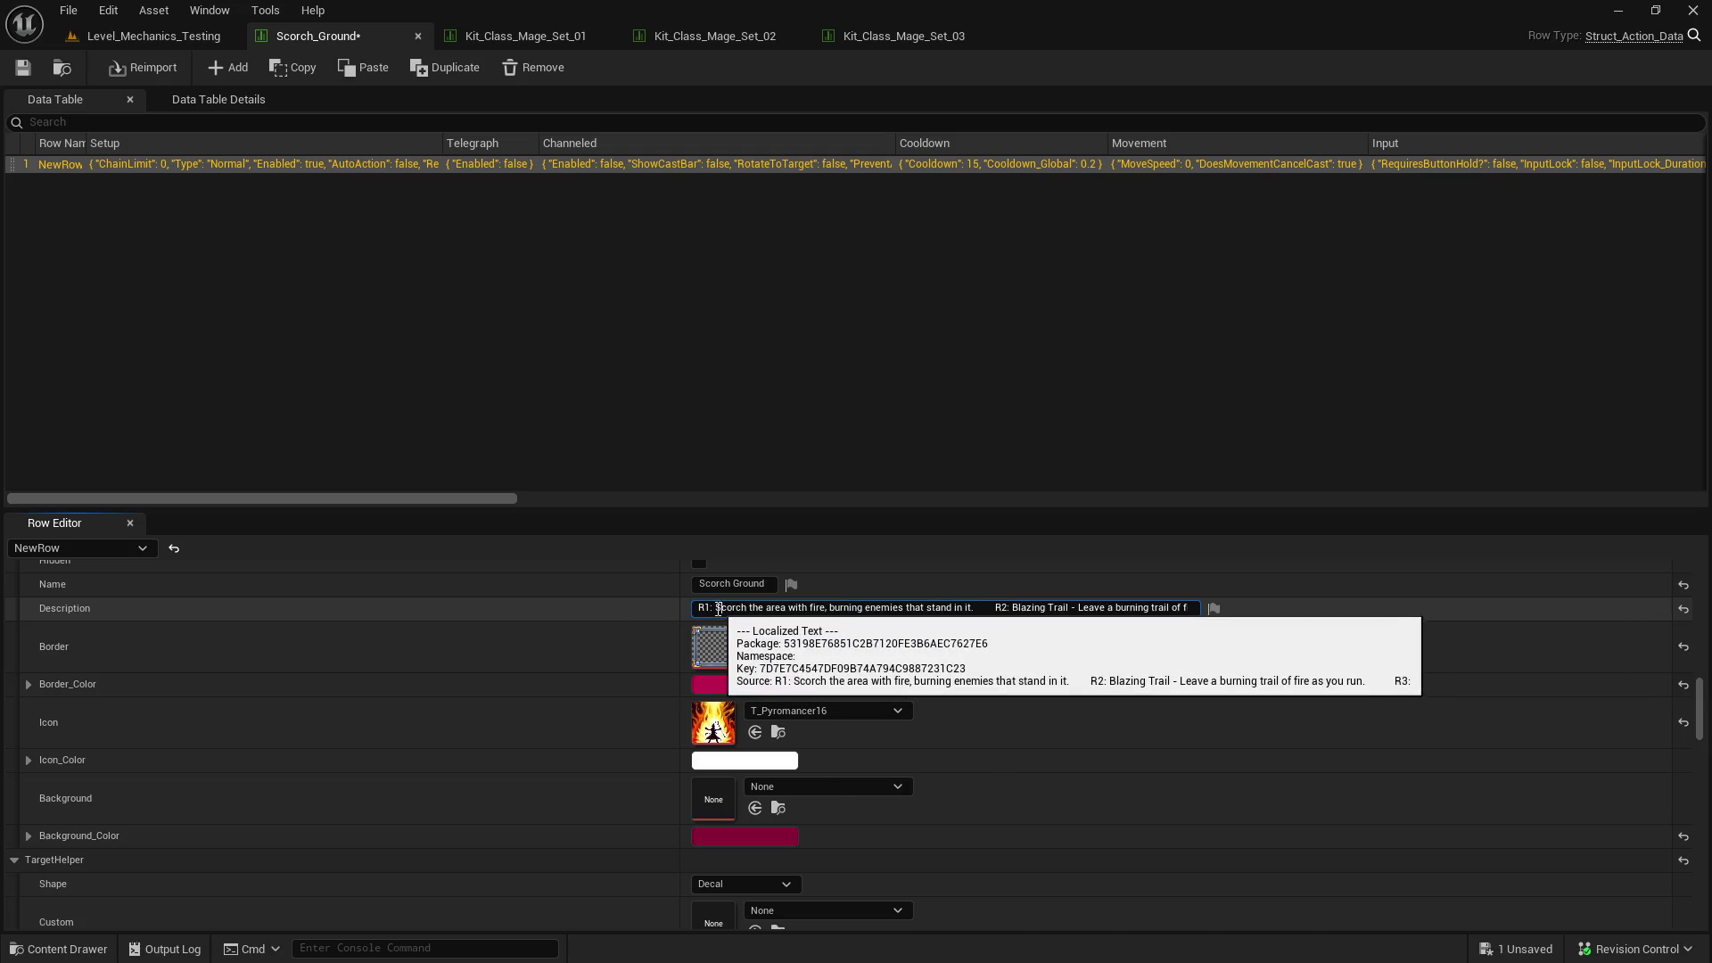
left_click_drag(716, 611, 736, 627)
left_click(746, 608)
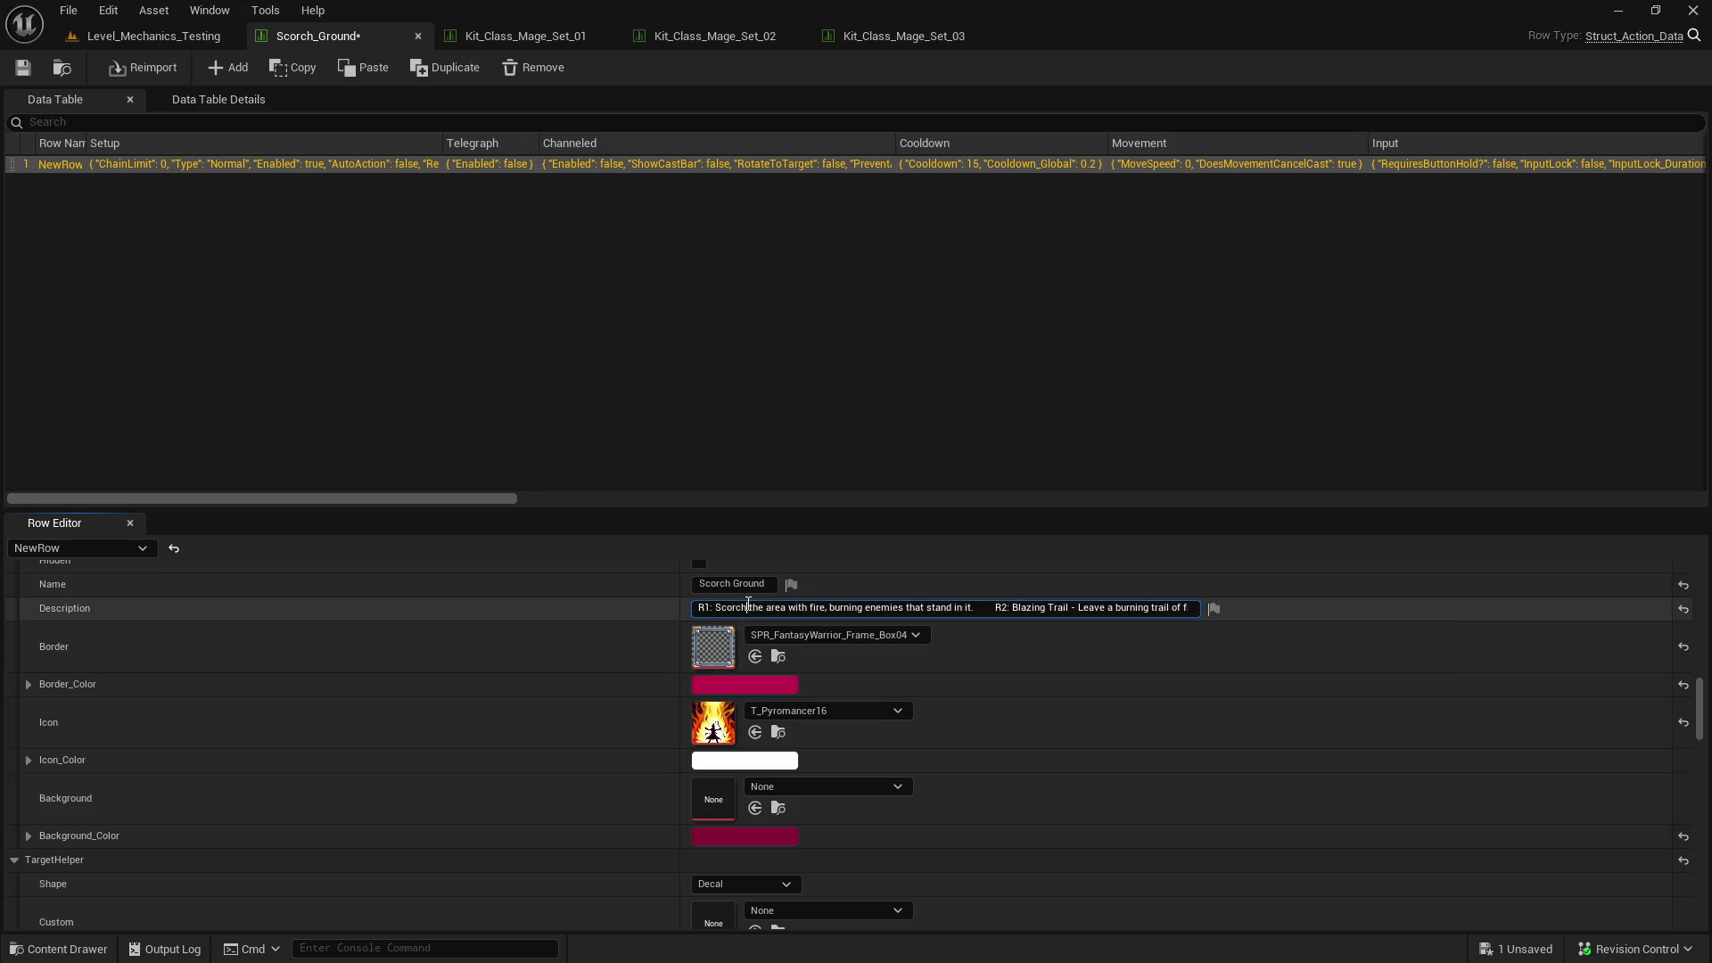
type("Ground")
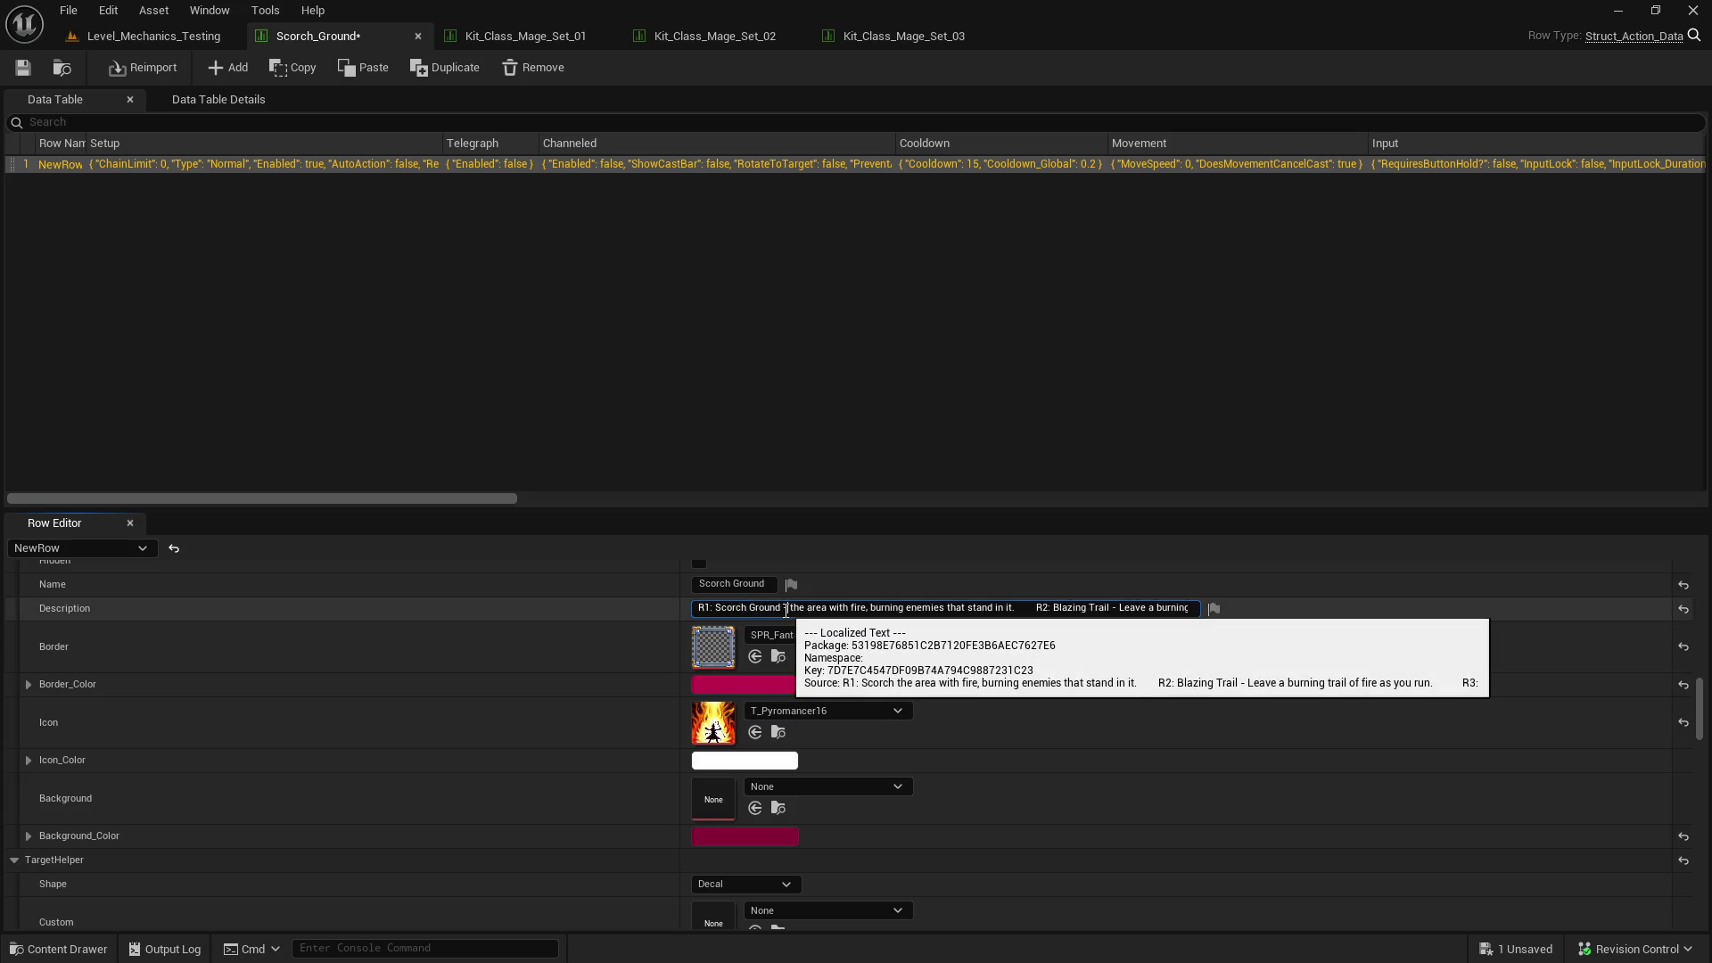
key("Delete")
key("Delete")
key("Delete")
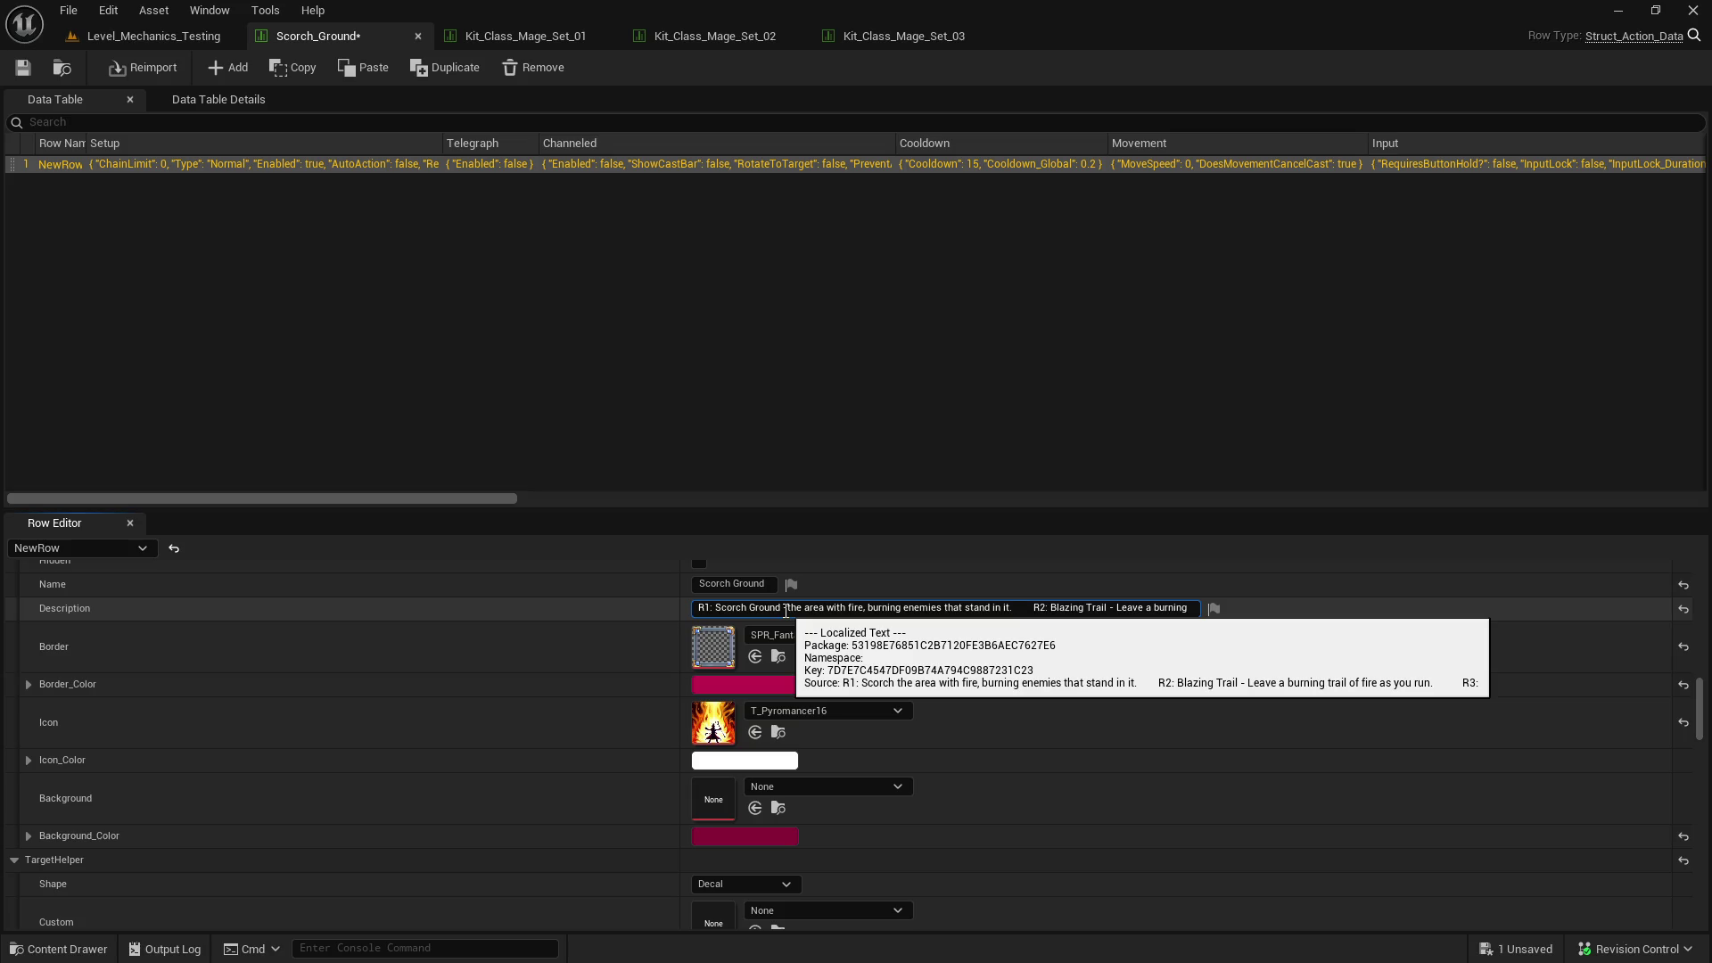
key("Delete")
key("Delete")
key("Delete")
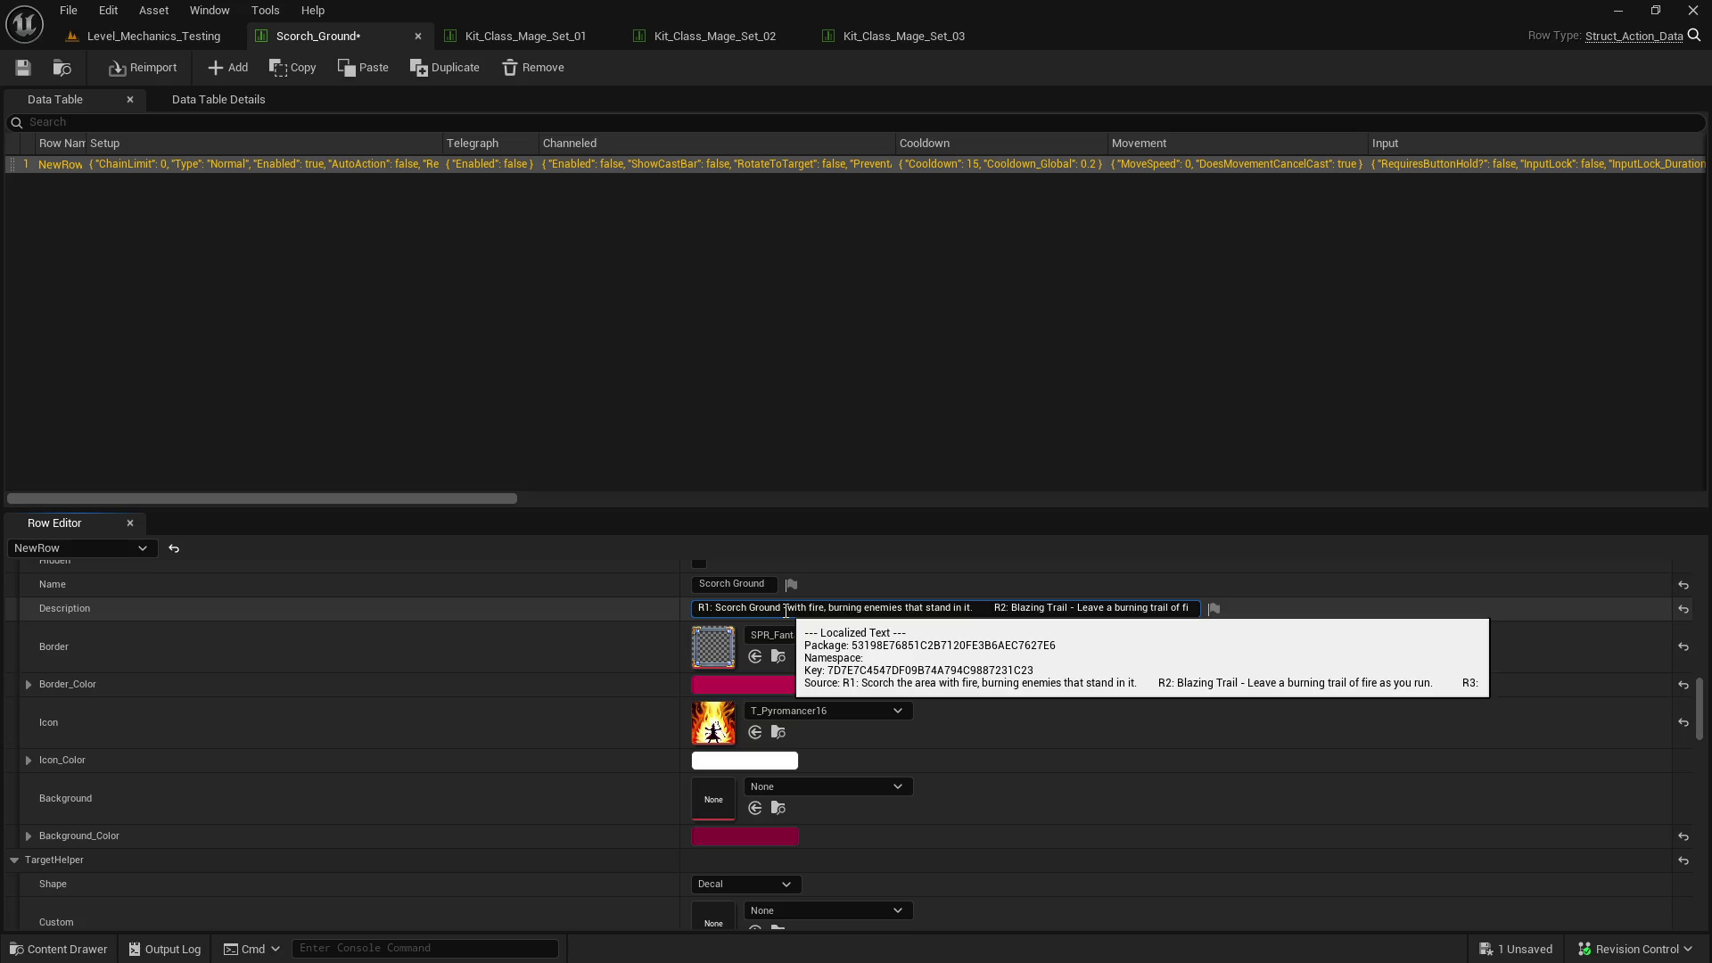
type("scorch the area")
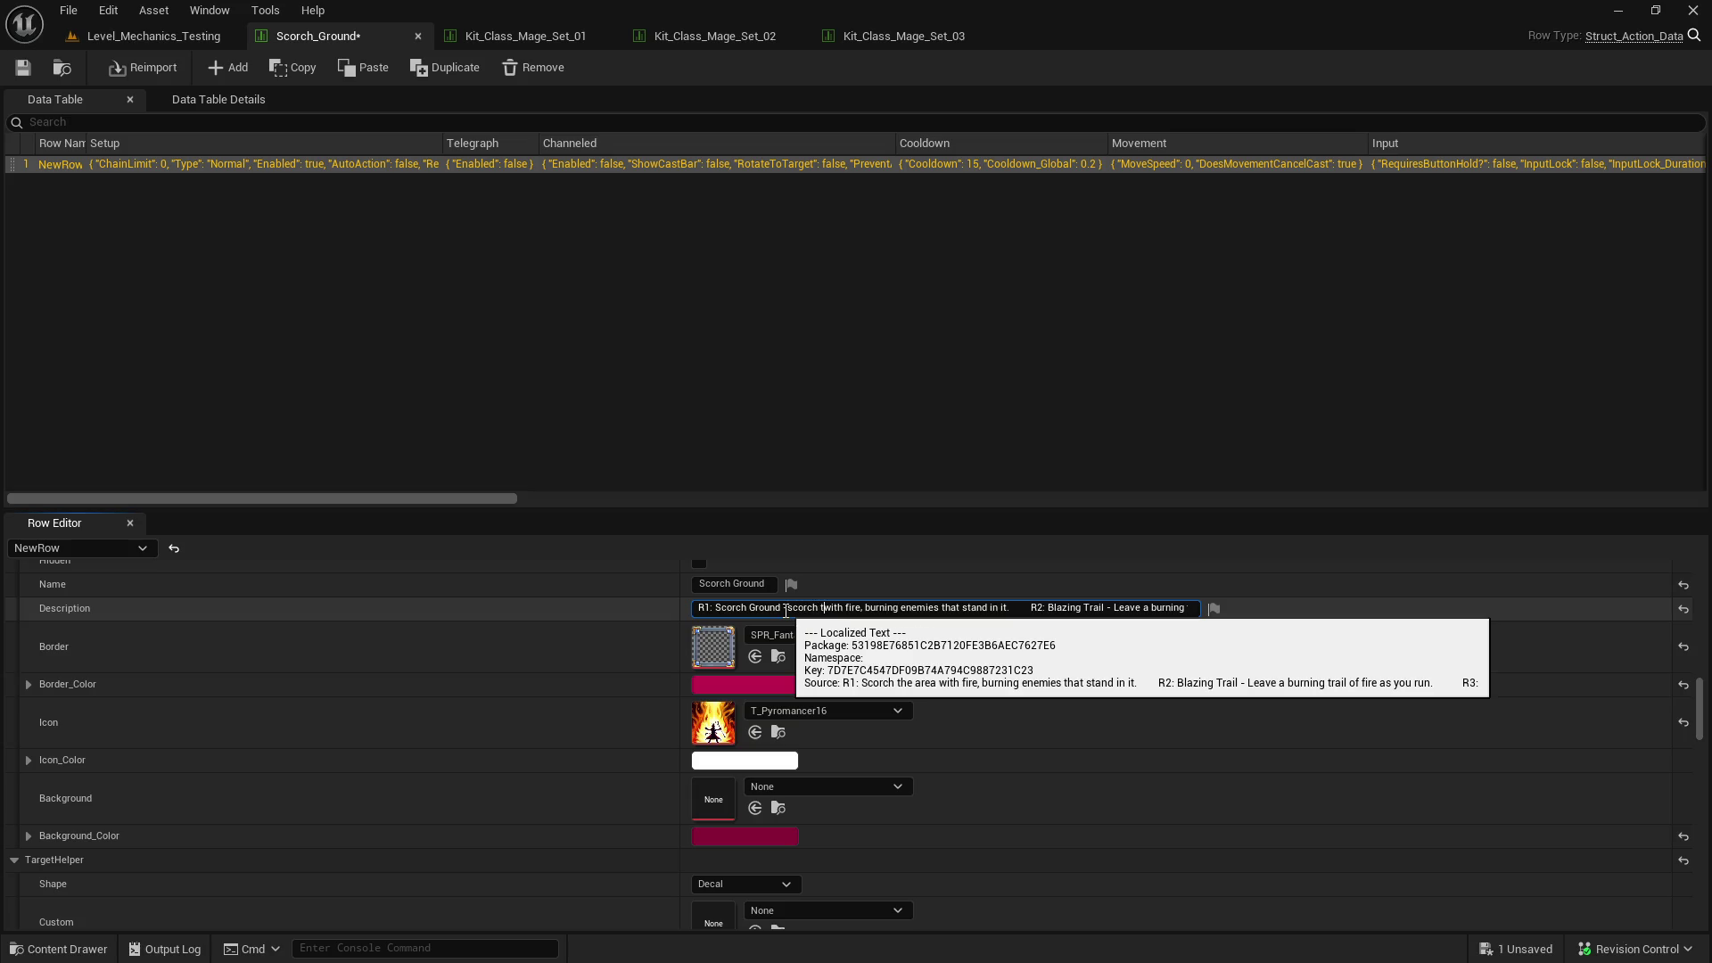
left_click(785, 609)
type("-s")
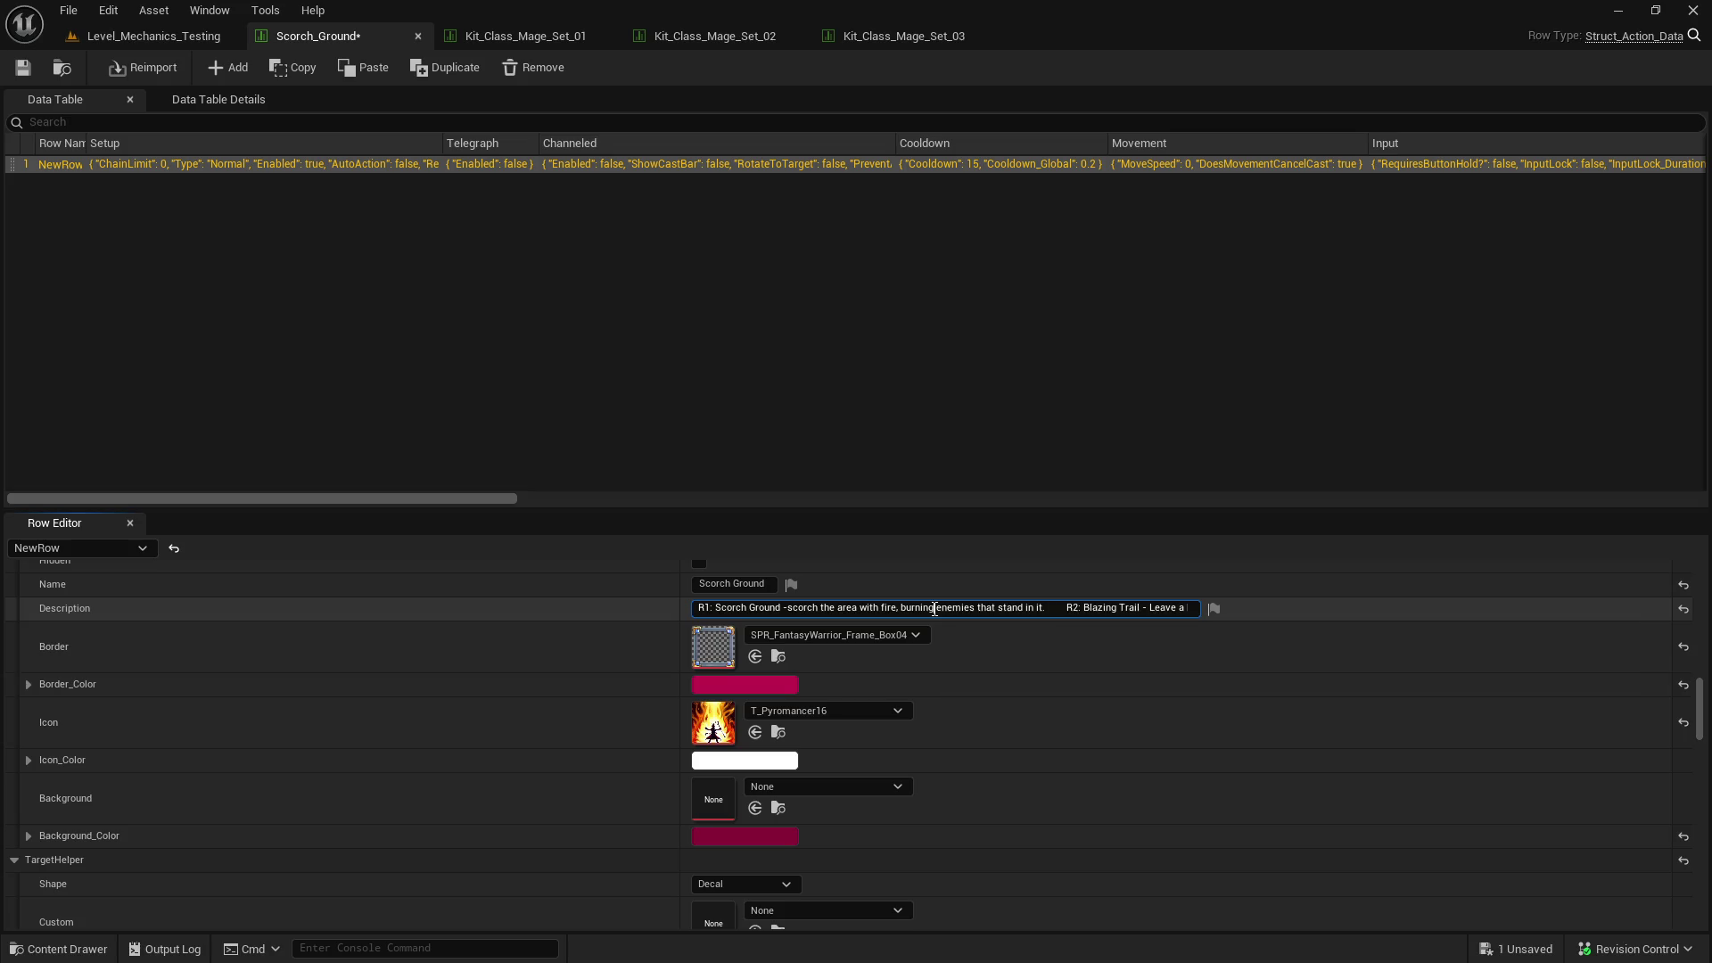
left_click_drag(934, 609, 793, 612)
type("Burn")
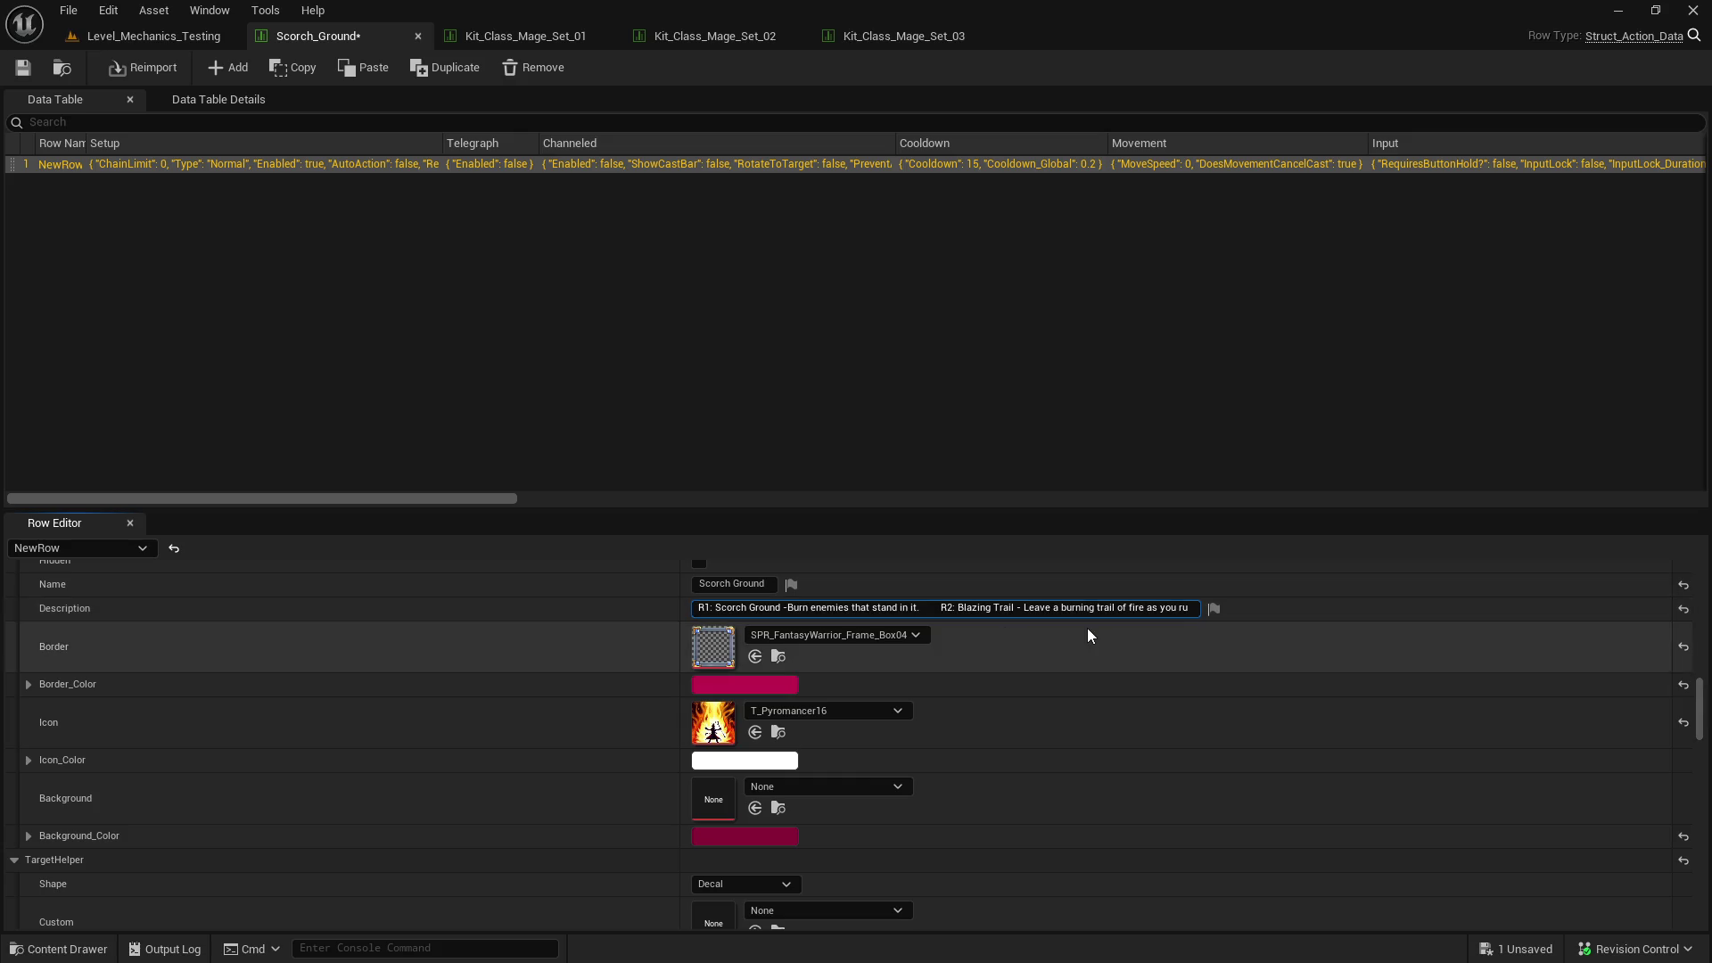
key("BackSpace")
key("BackSpace")
type("the fire")
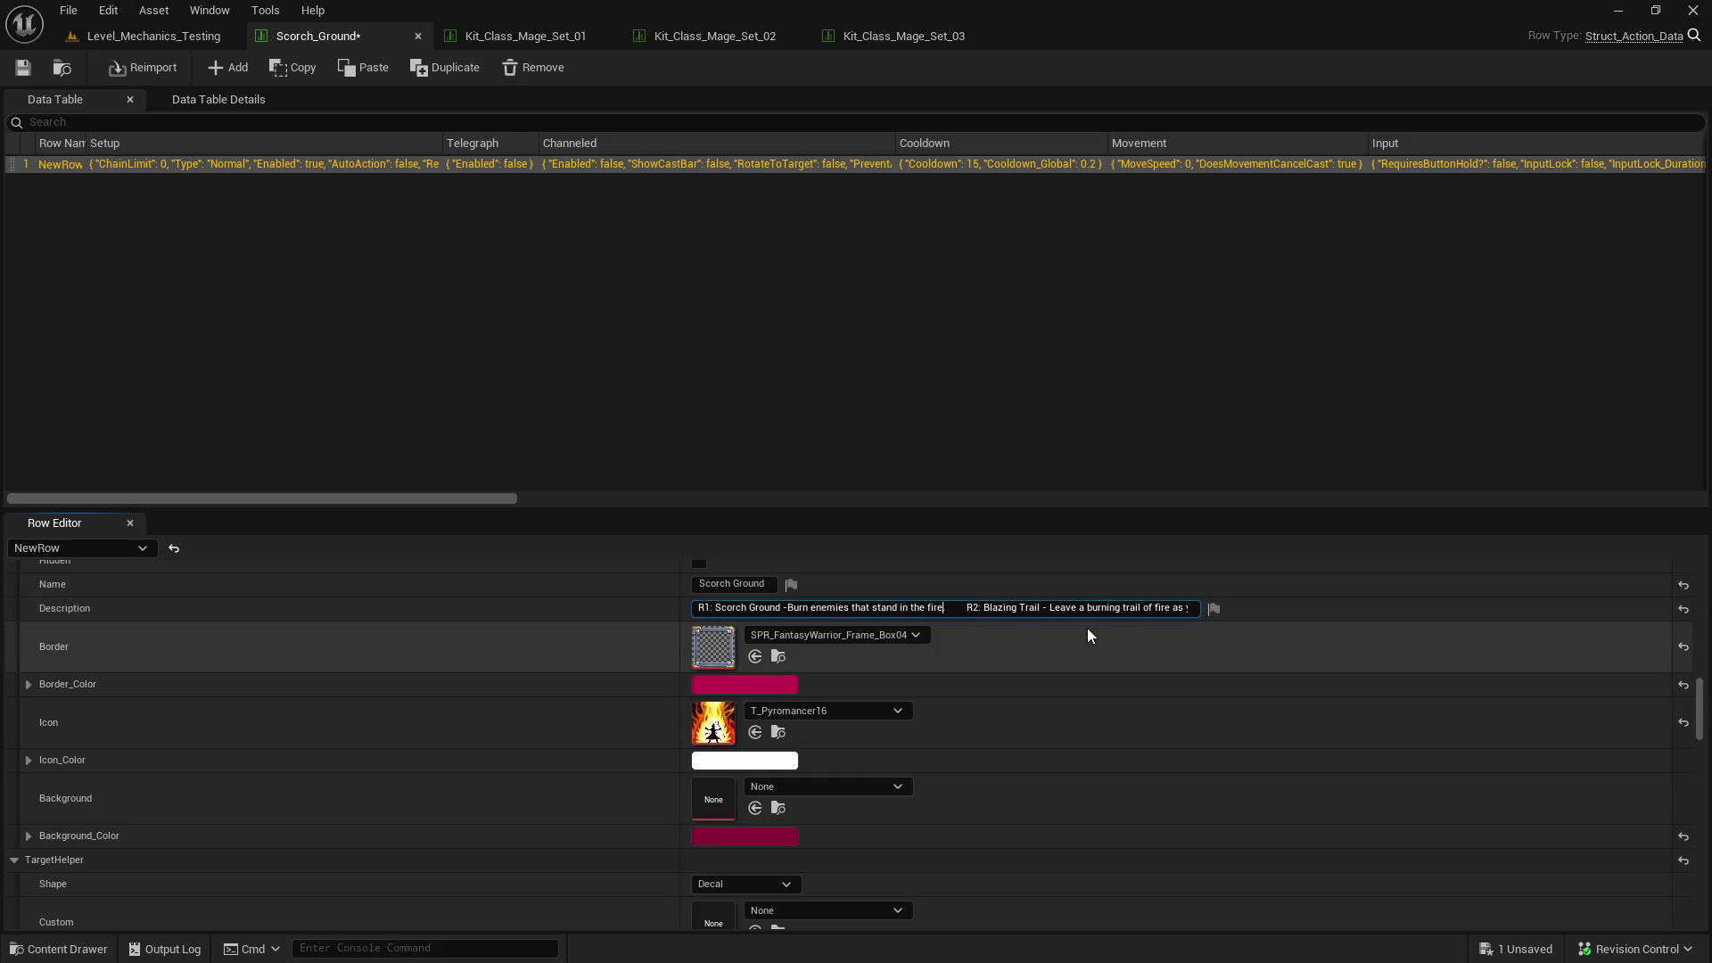
key("Delete")
type(".")
left_click(789, 607)
- Finish R3 with 'Damage, Knockback and Snare enemies.' and save the Scorch_Ground data table
left_click(1086, 607)
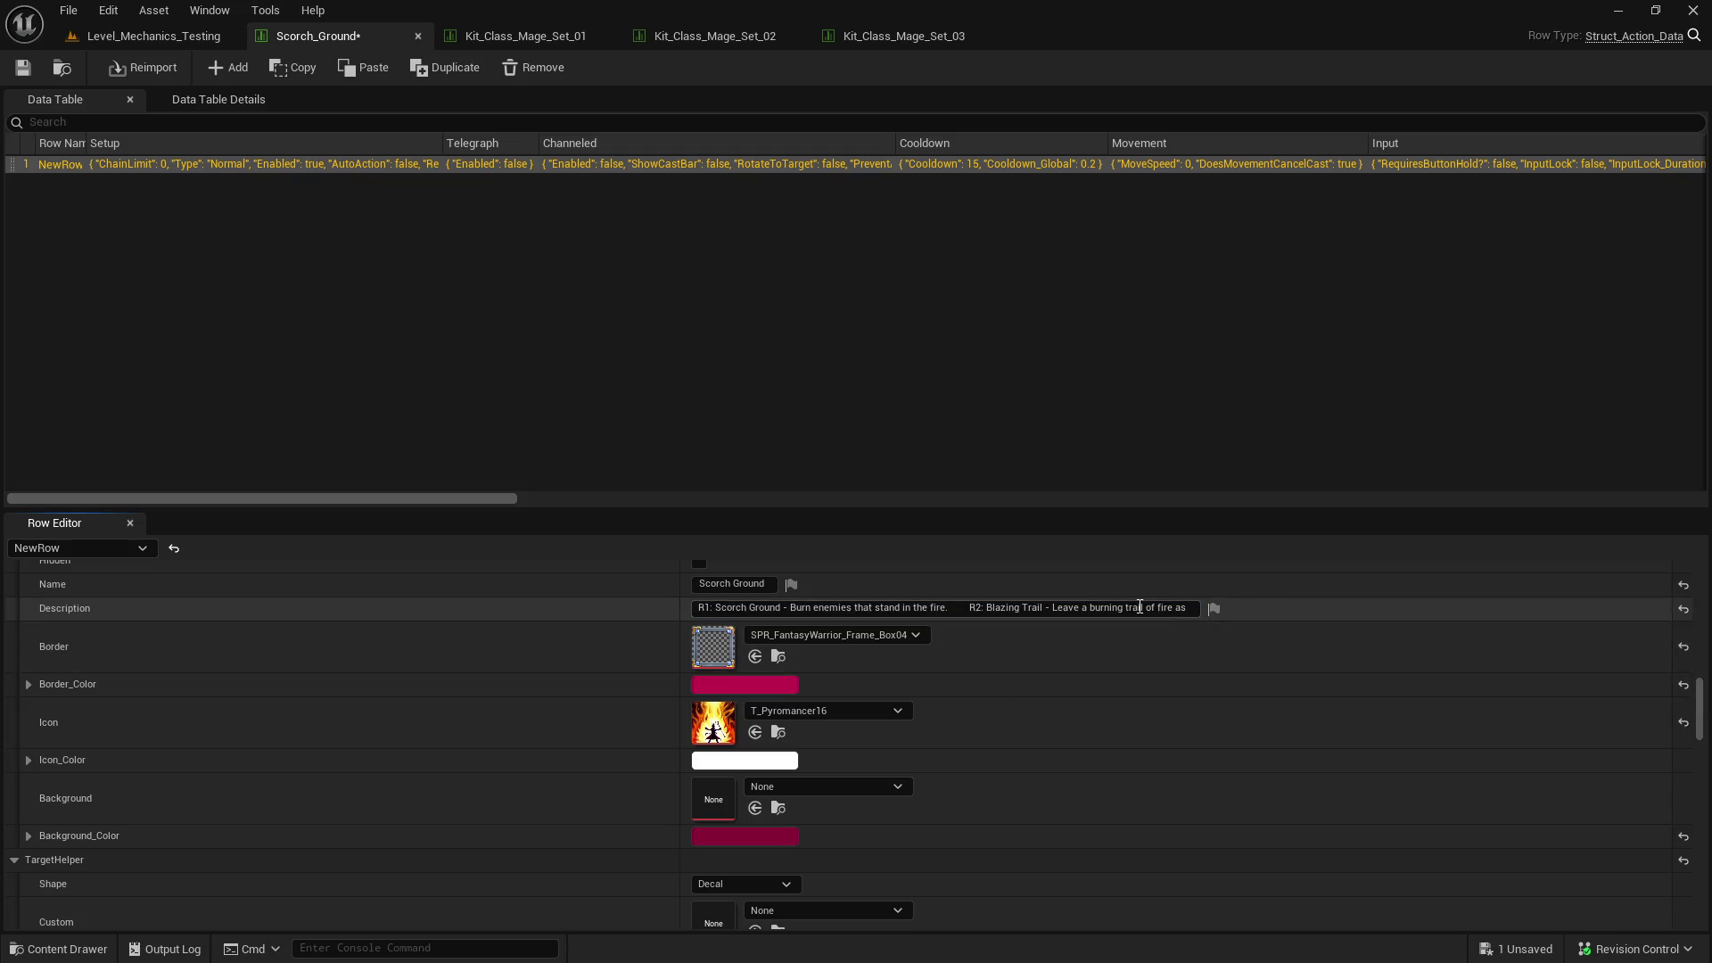
key("shift+End")
key("End")
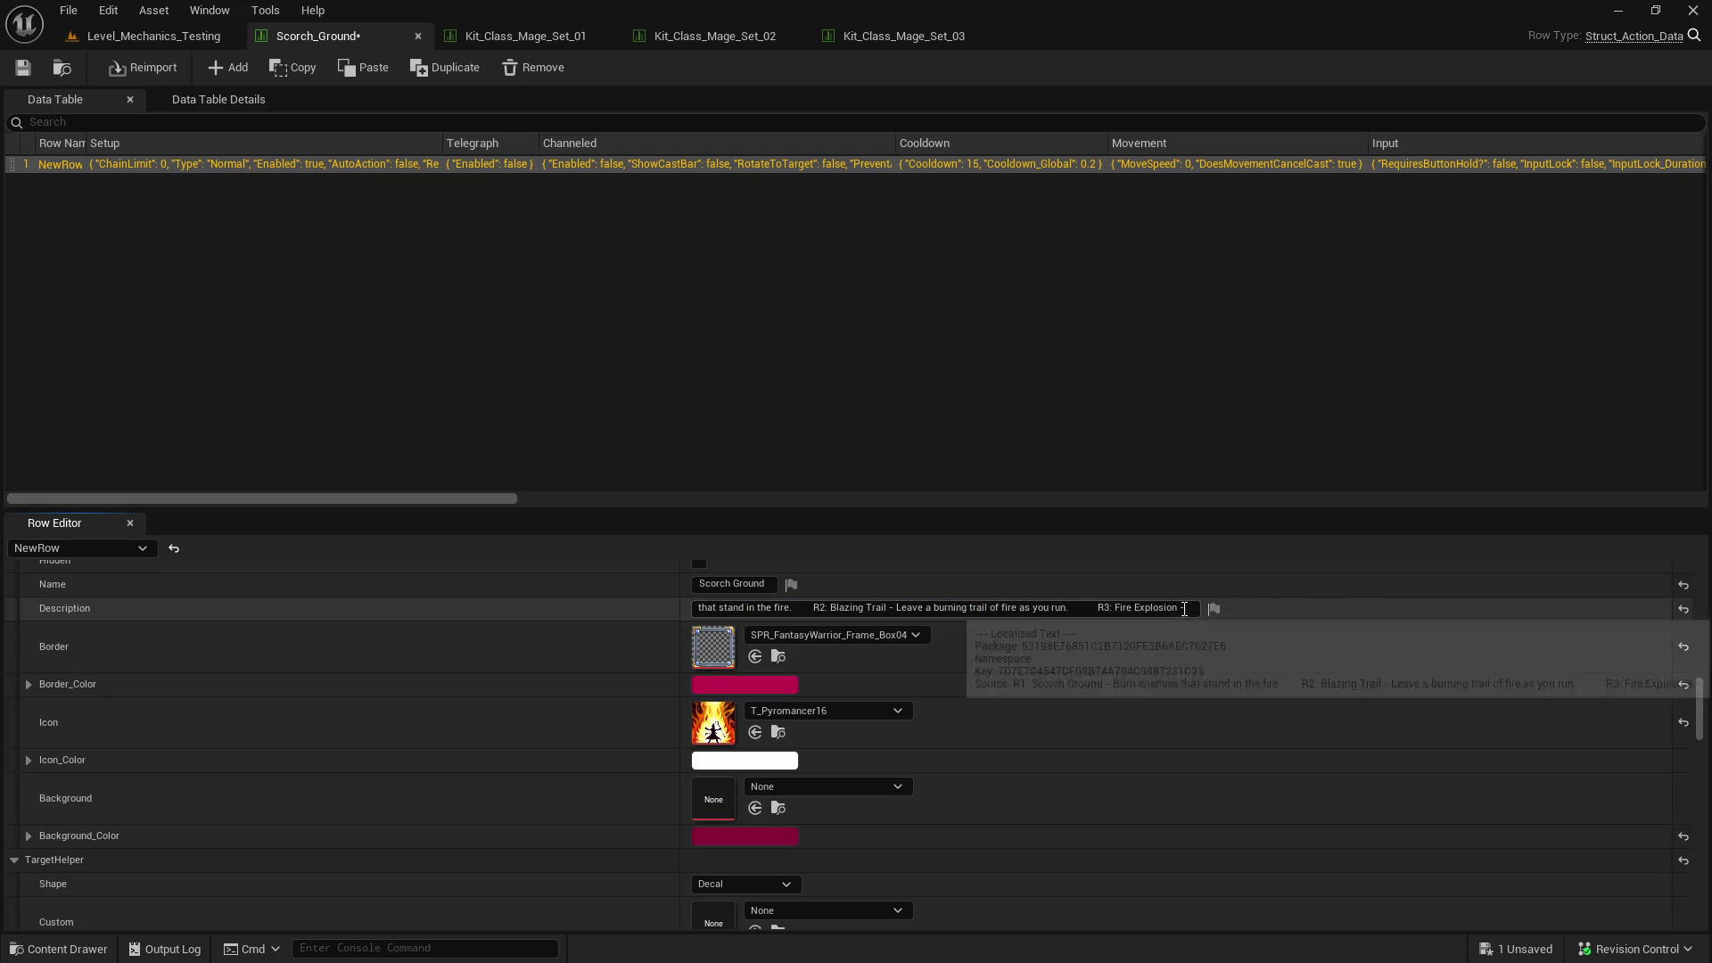
key("ctrl+a")
key("End")
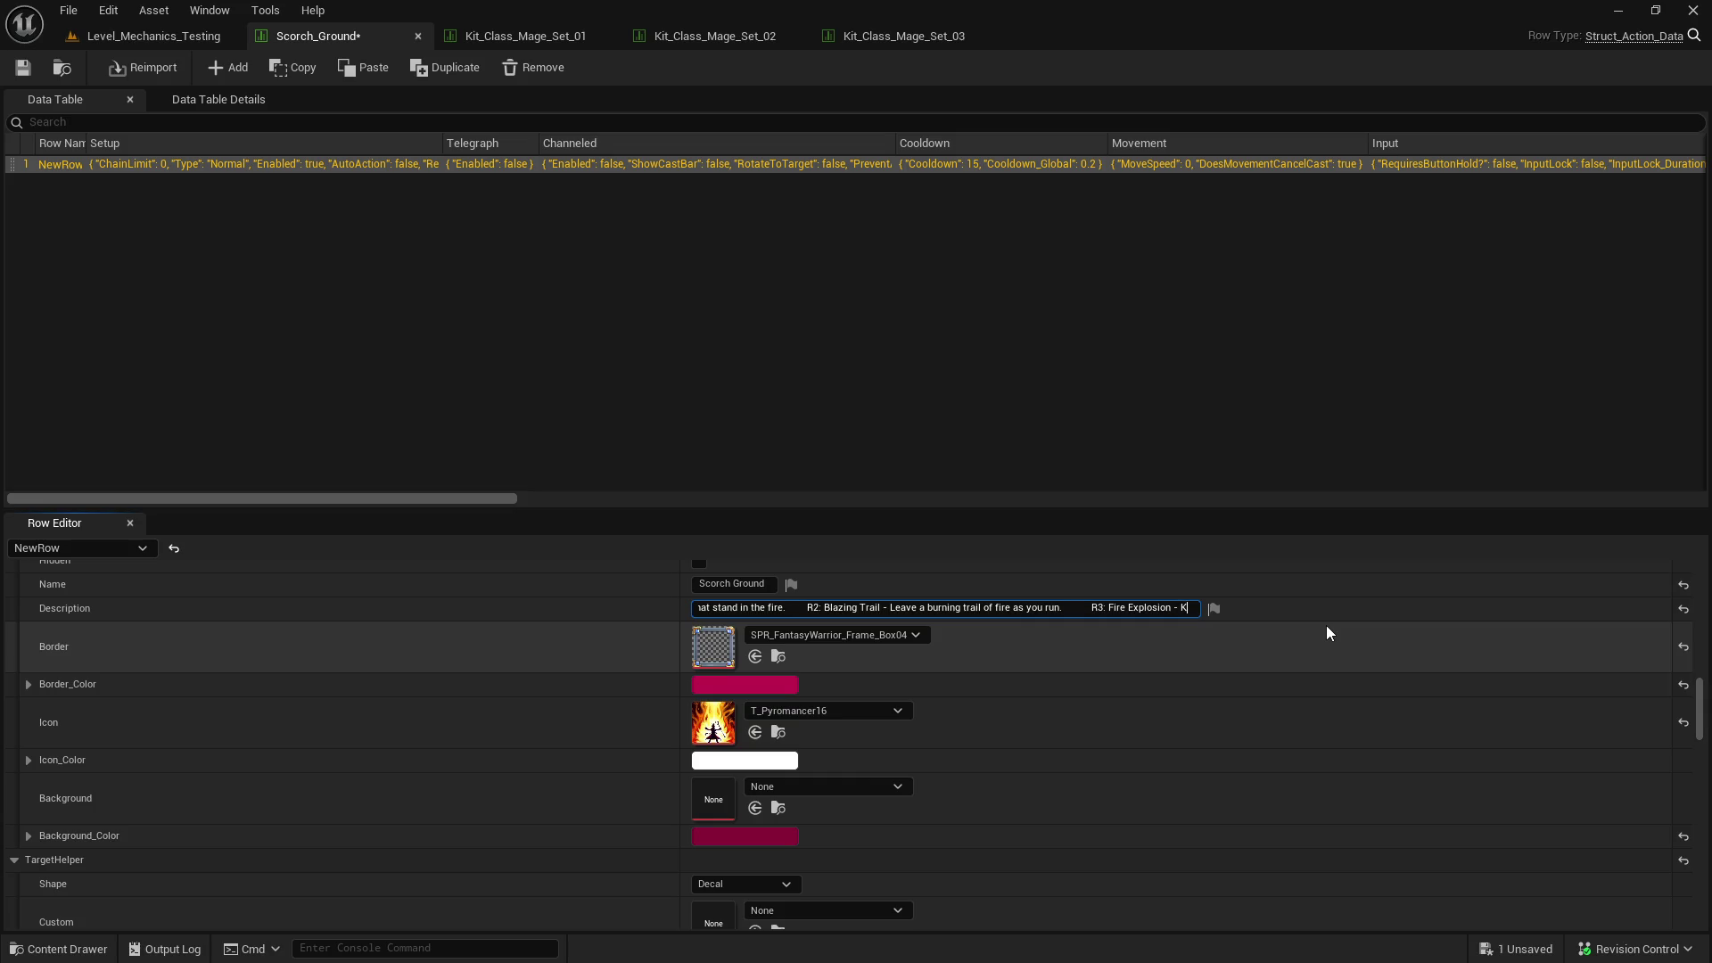
type("Damage, Knoc")
type("kback ")
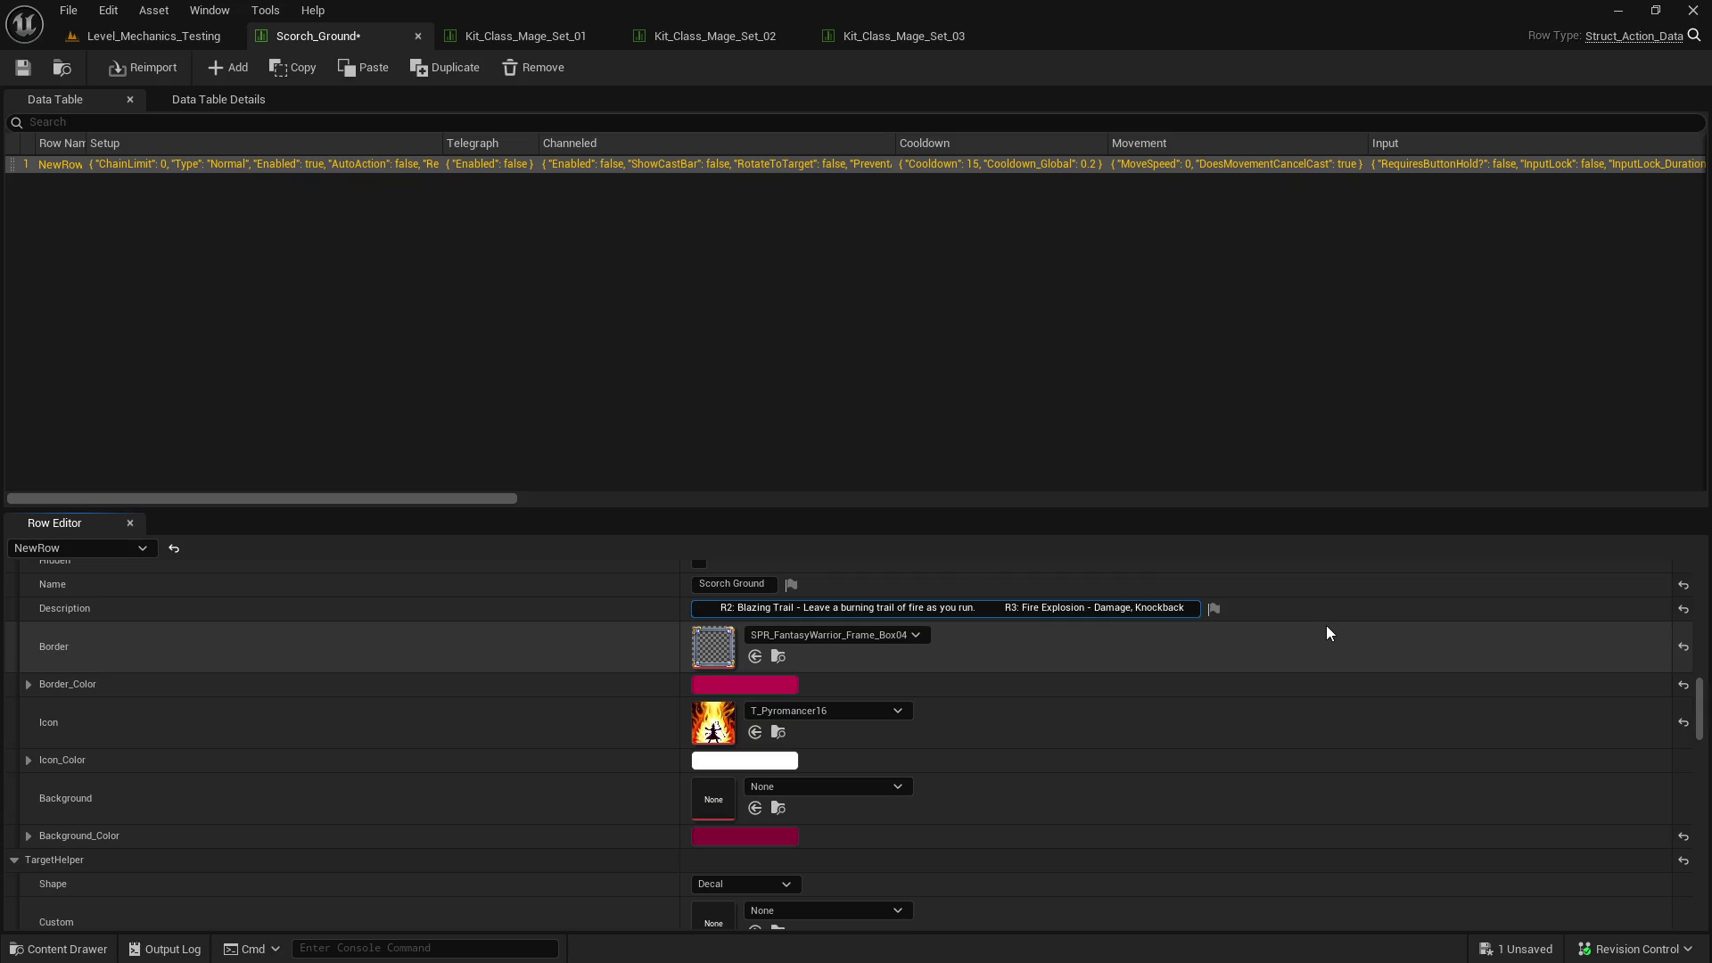
type("and snare")
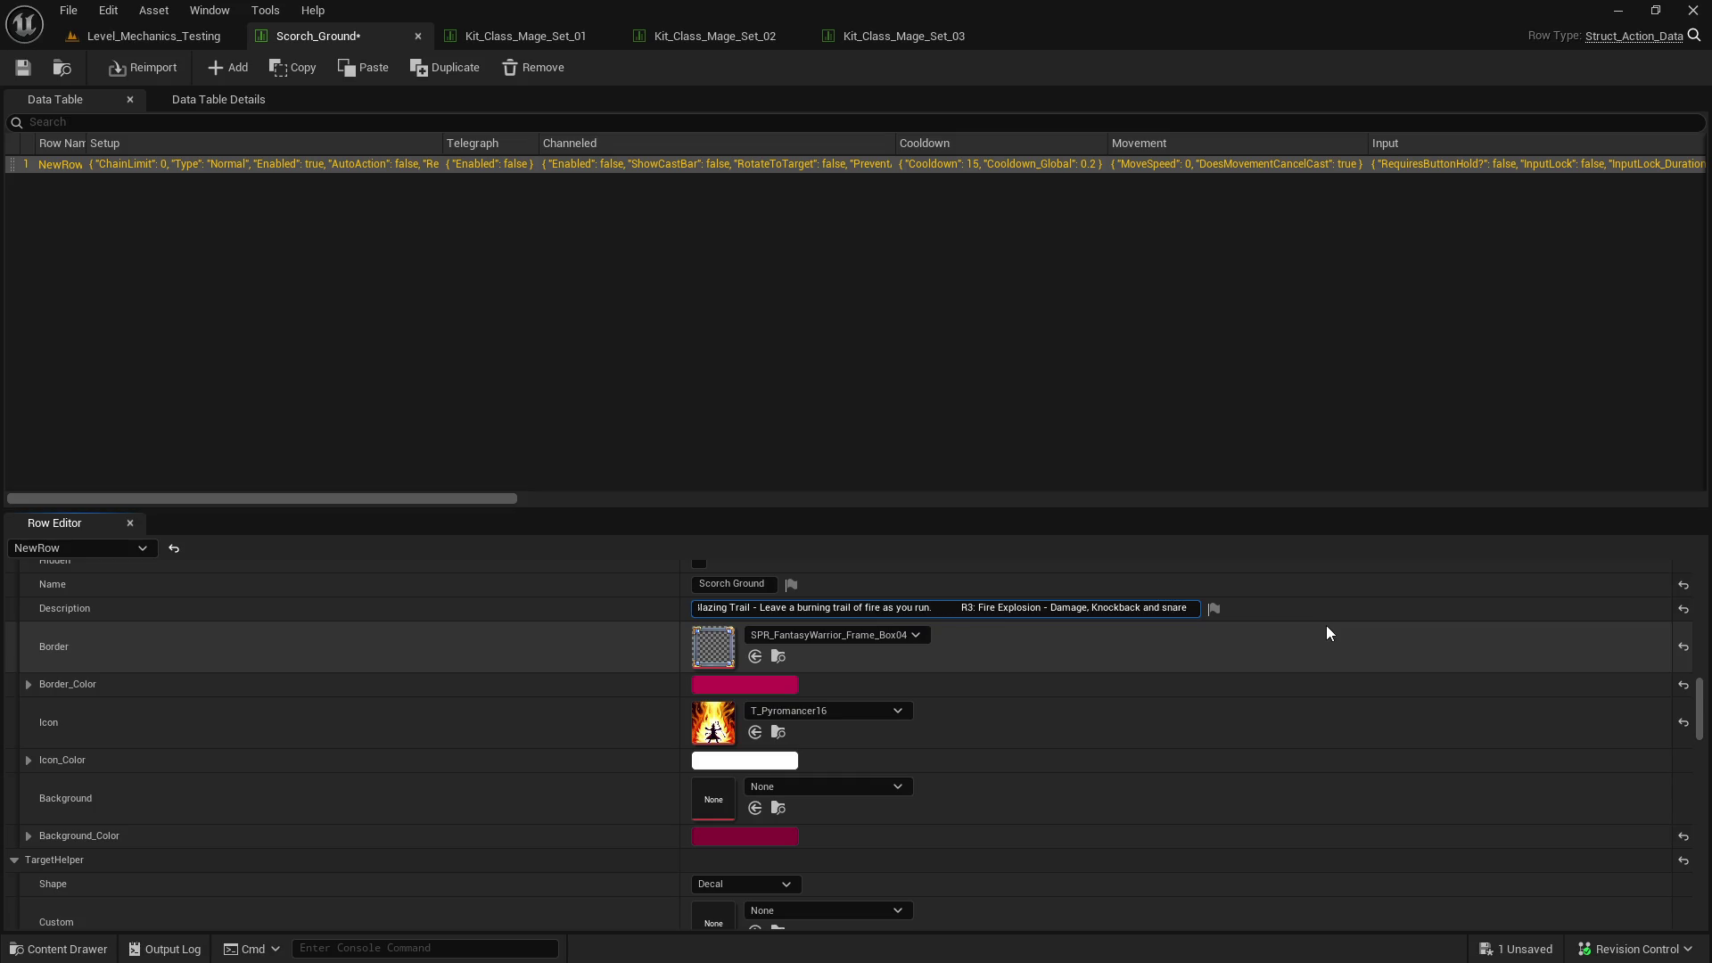
key("BackSpace")
key("BackSpace")
key("BackSpace")
key("BackSpace")
type("Snare enemies.")
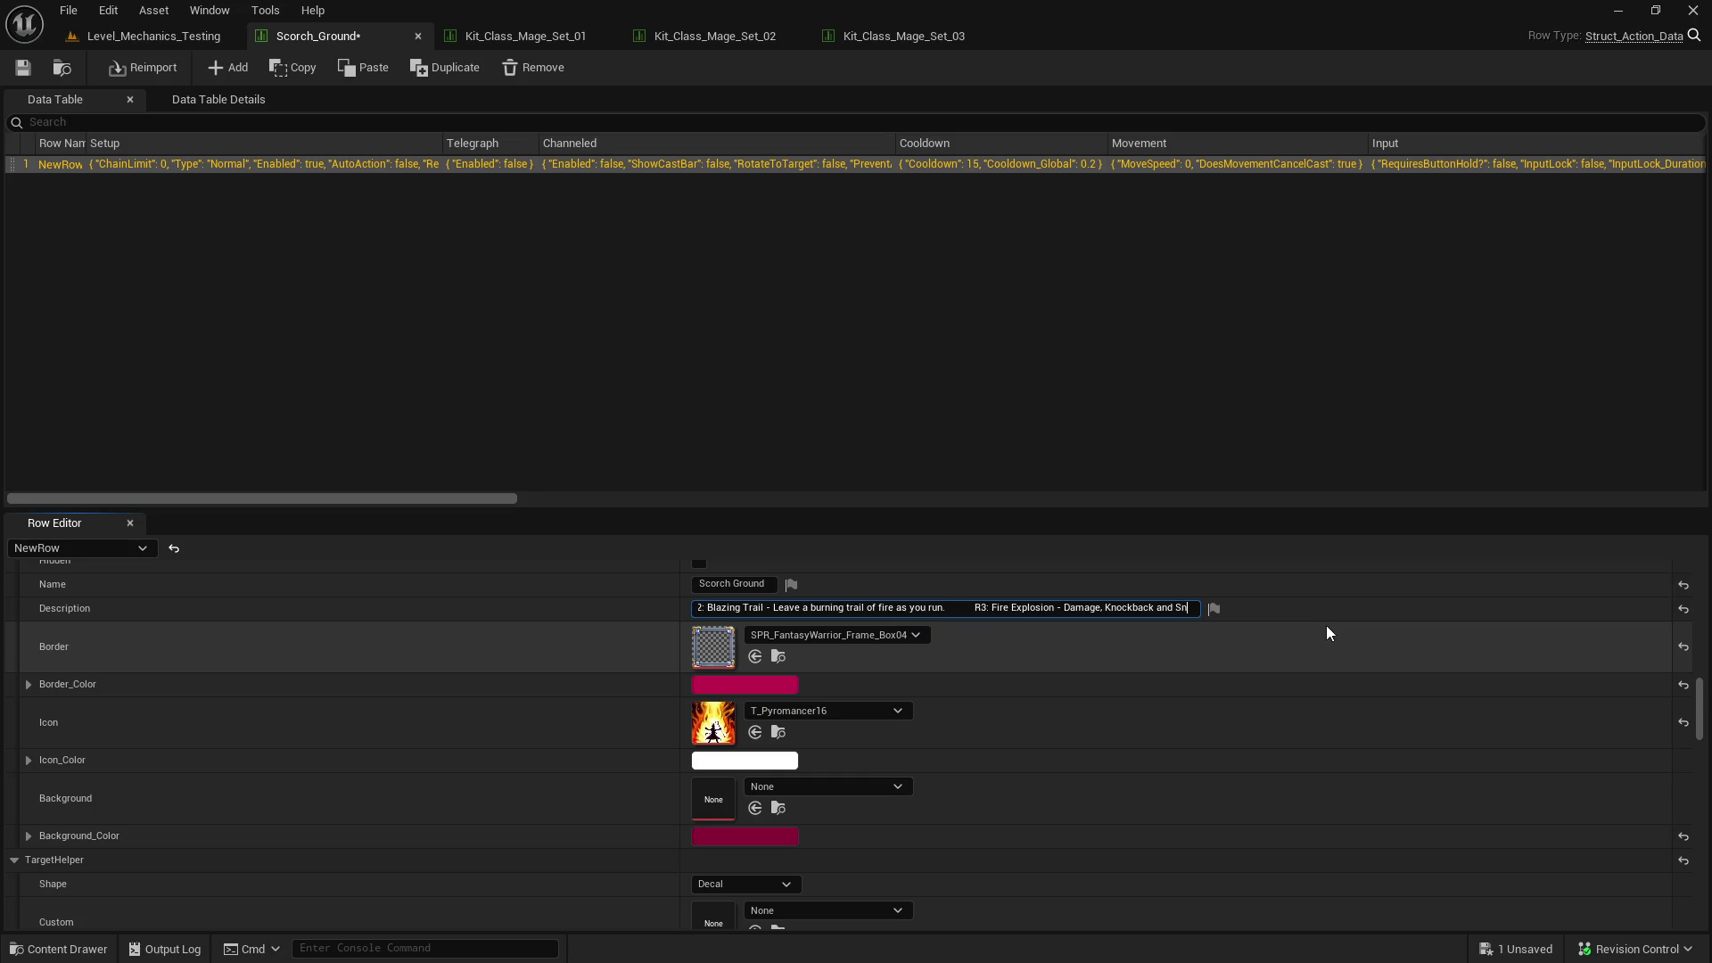
key("ctrl+a")
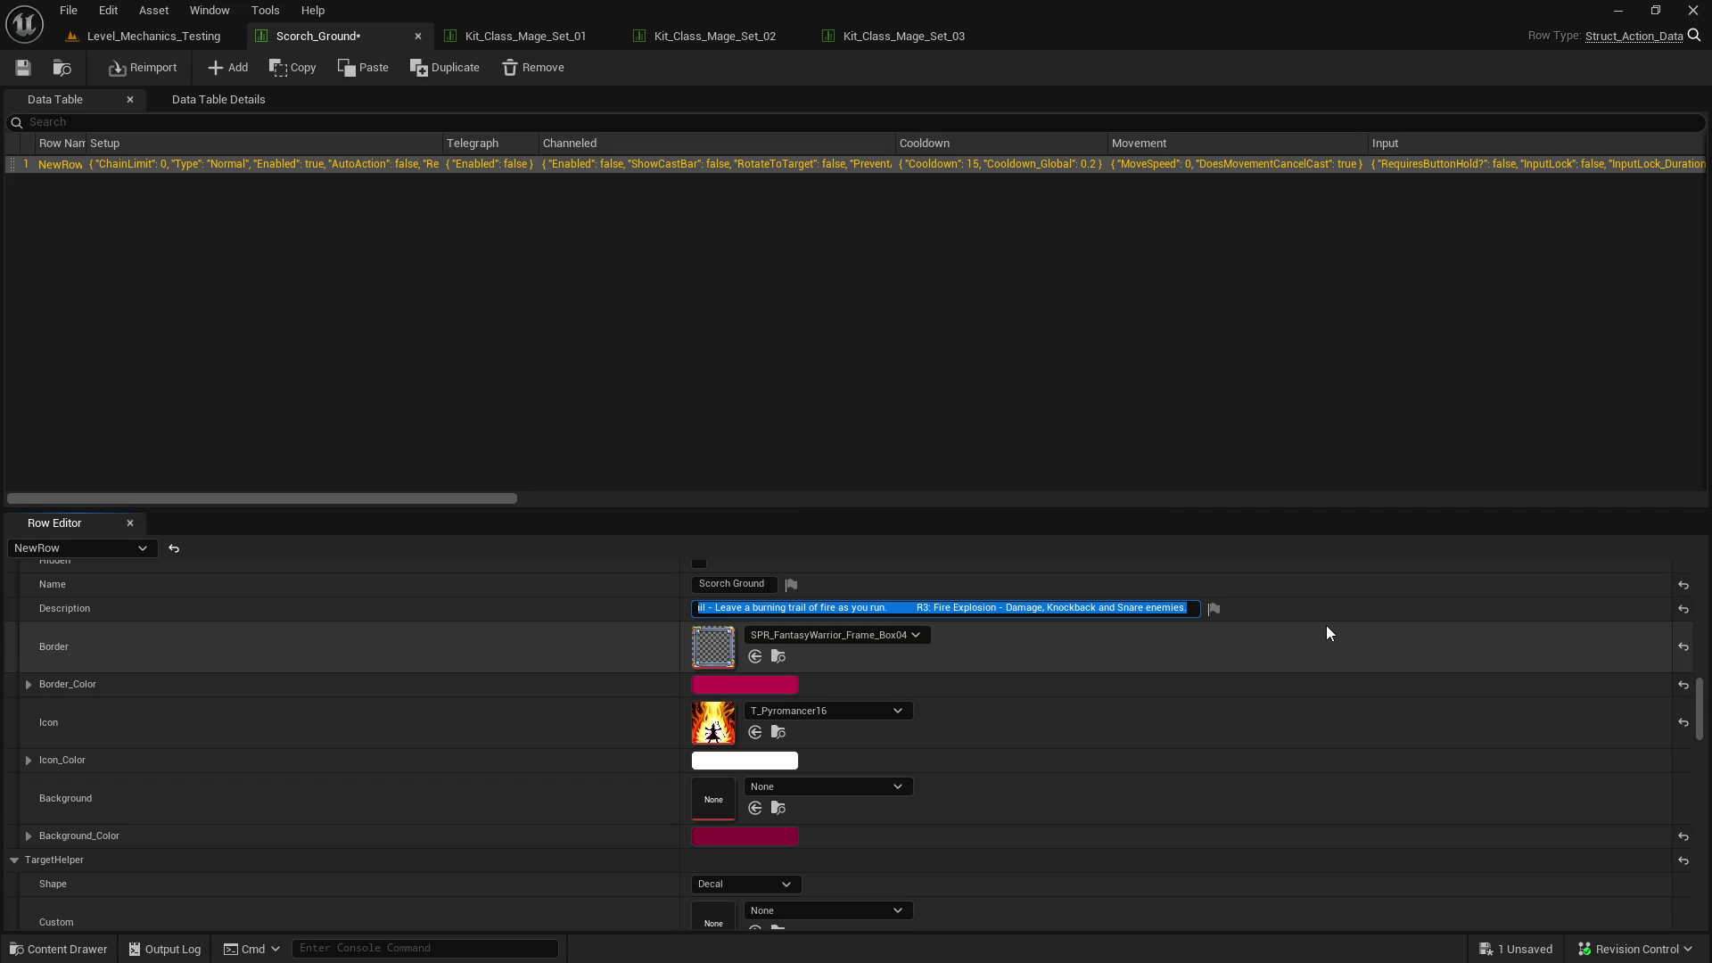
left_click(1316, 644)
- Save Scorch_Ground and open the Fire_Degradation data table from its Base folder
left_click(22, 69)
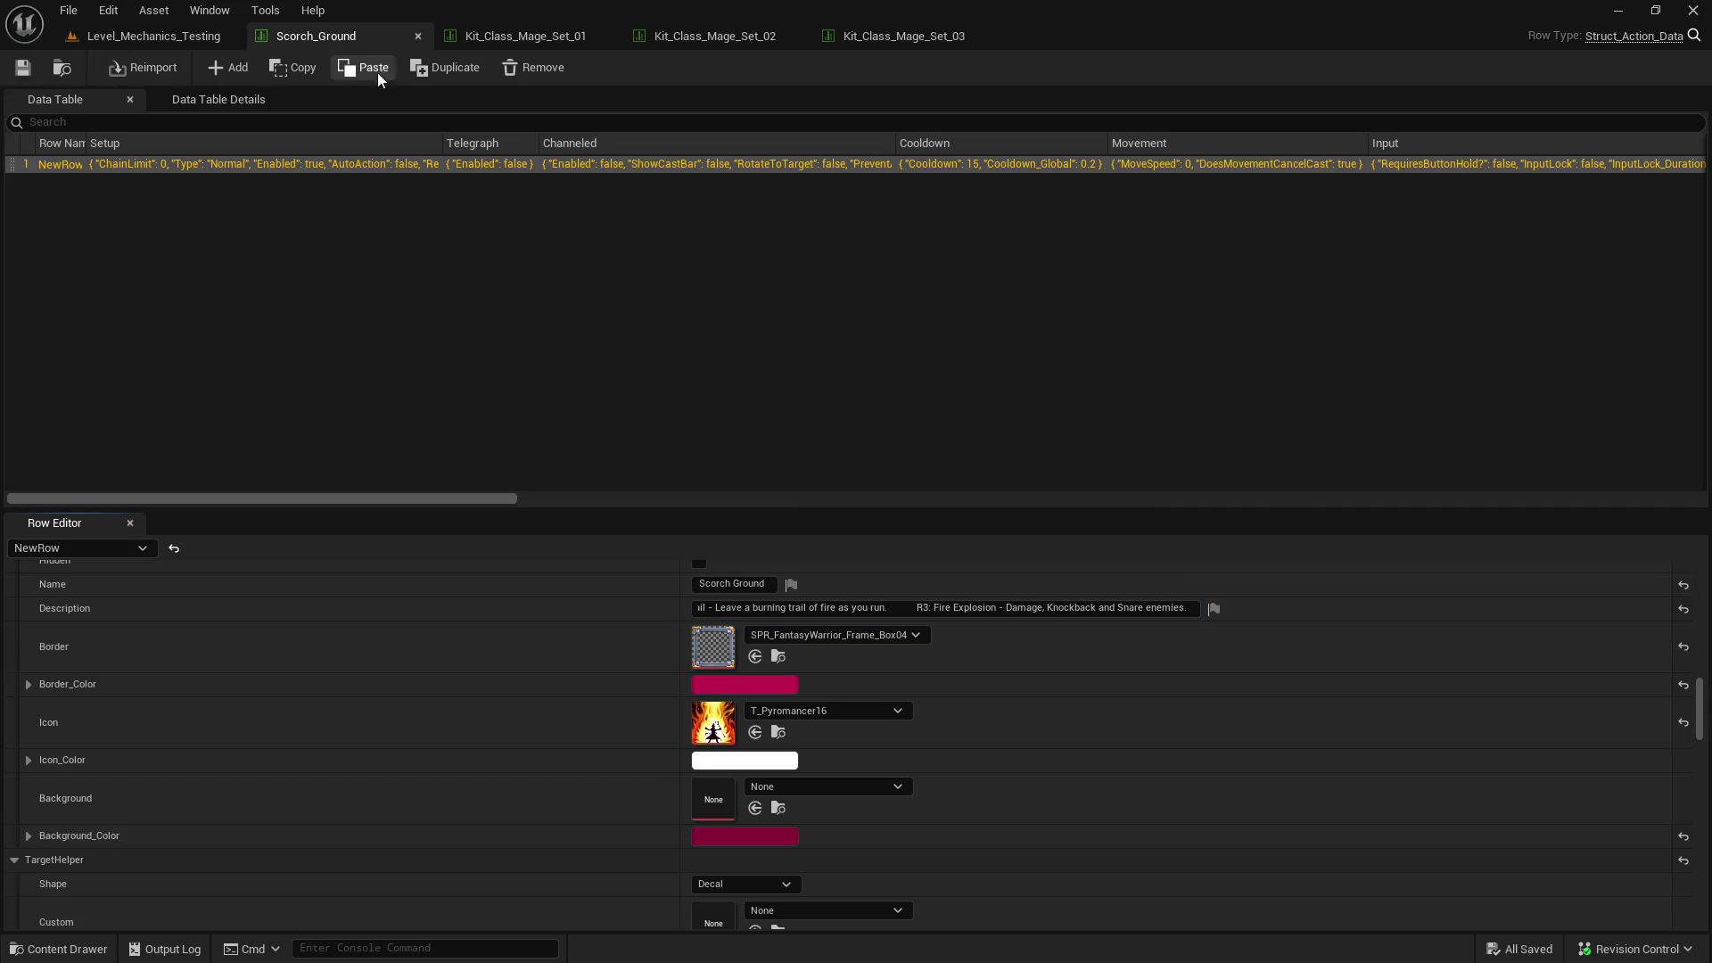
left_click(153, 35)
left_click(390, 34)
left_click(61, 68)
scroll(238, 692, "up", 1)
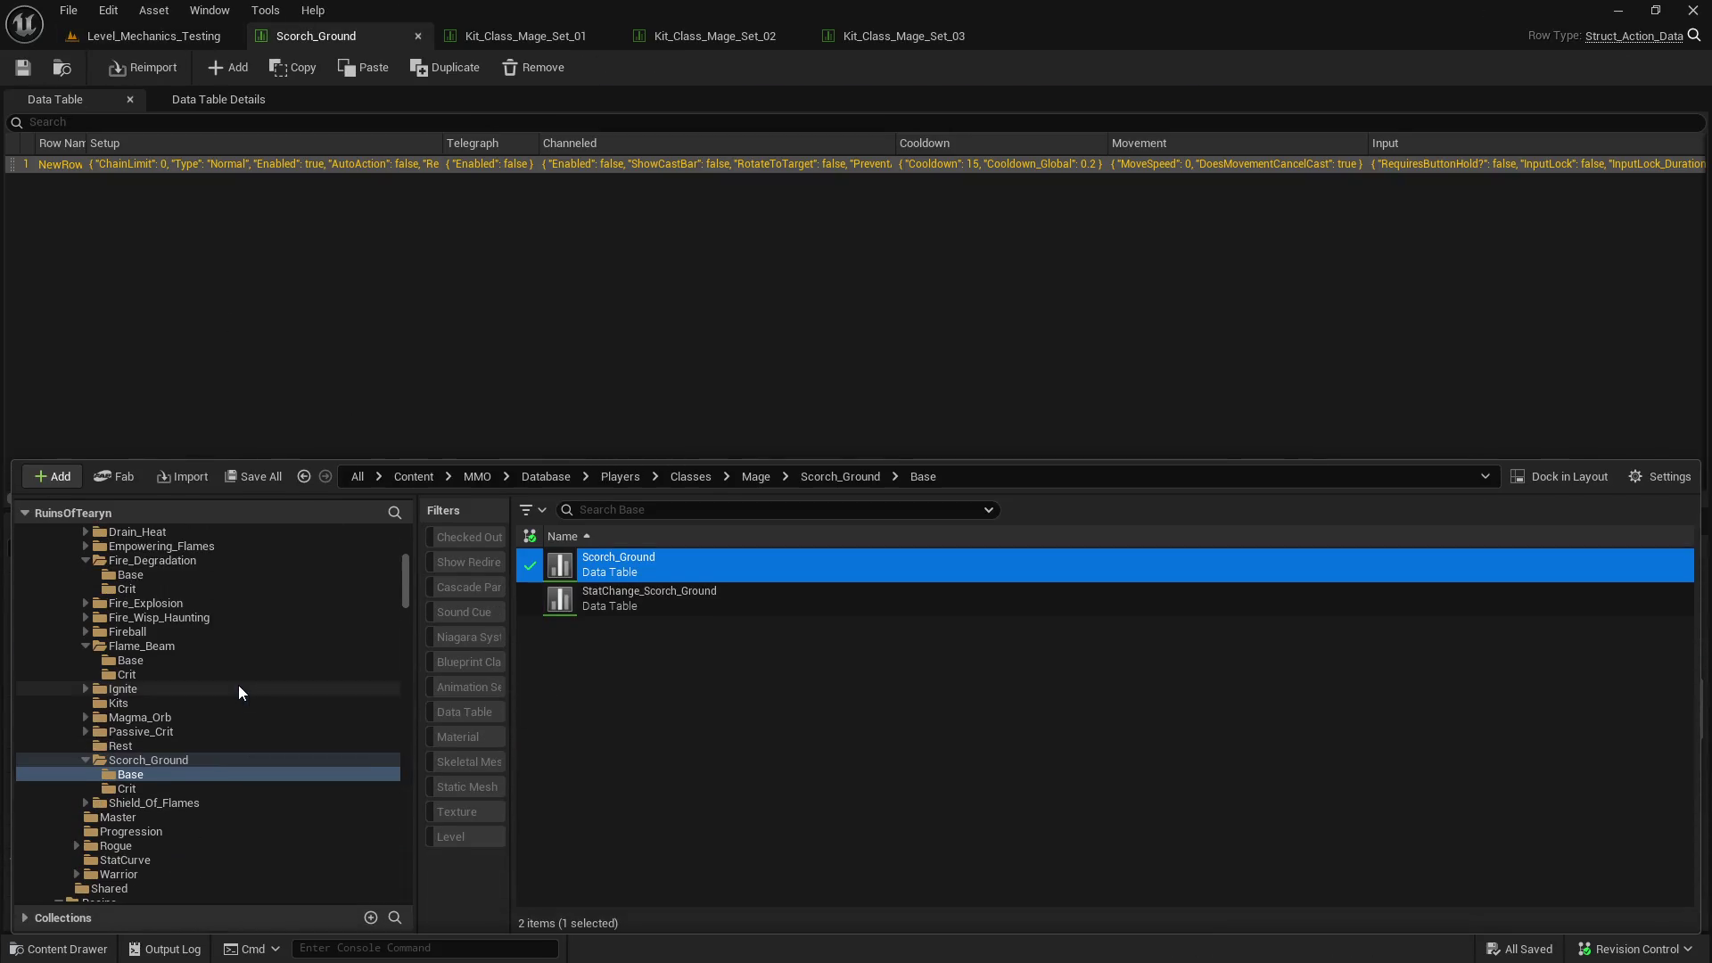
scroll(238, 692, "up", 1)
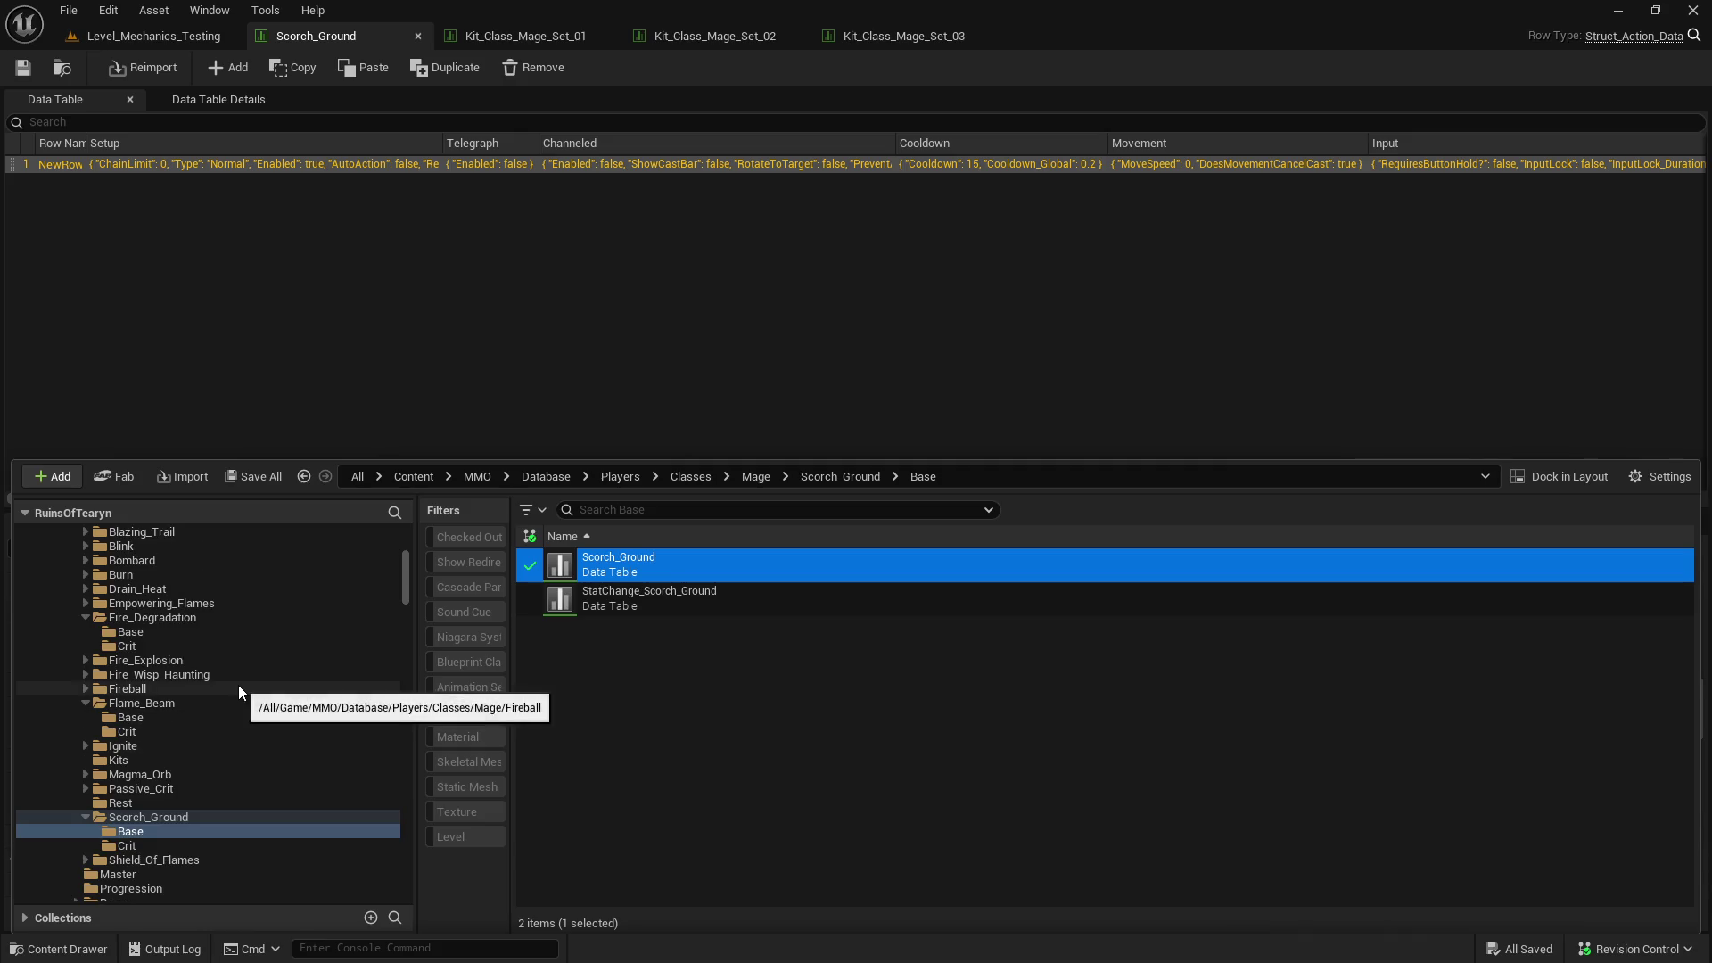
left_click(238, 633)
double_click(797, 574)
scroll(793, 683, "down", 15)
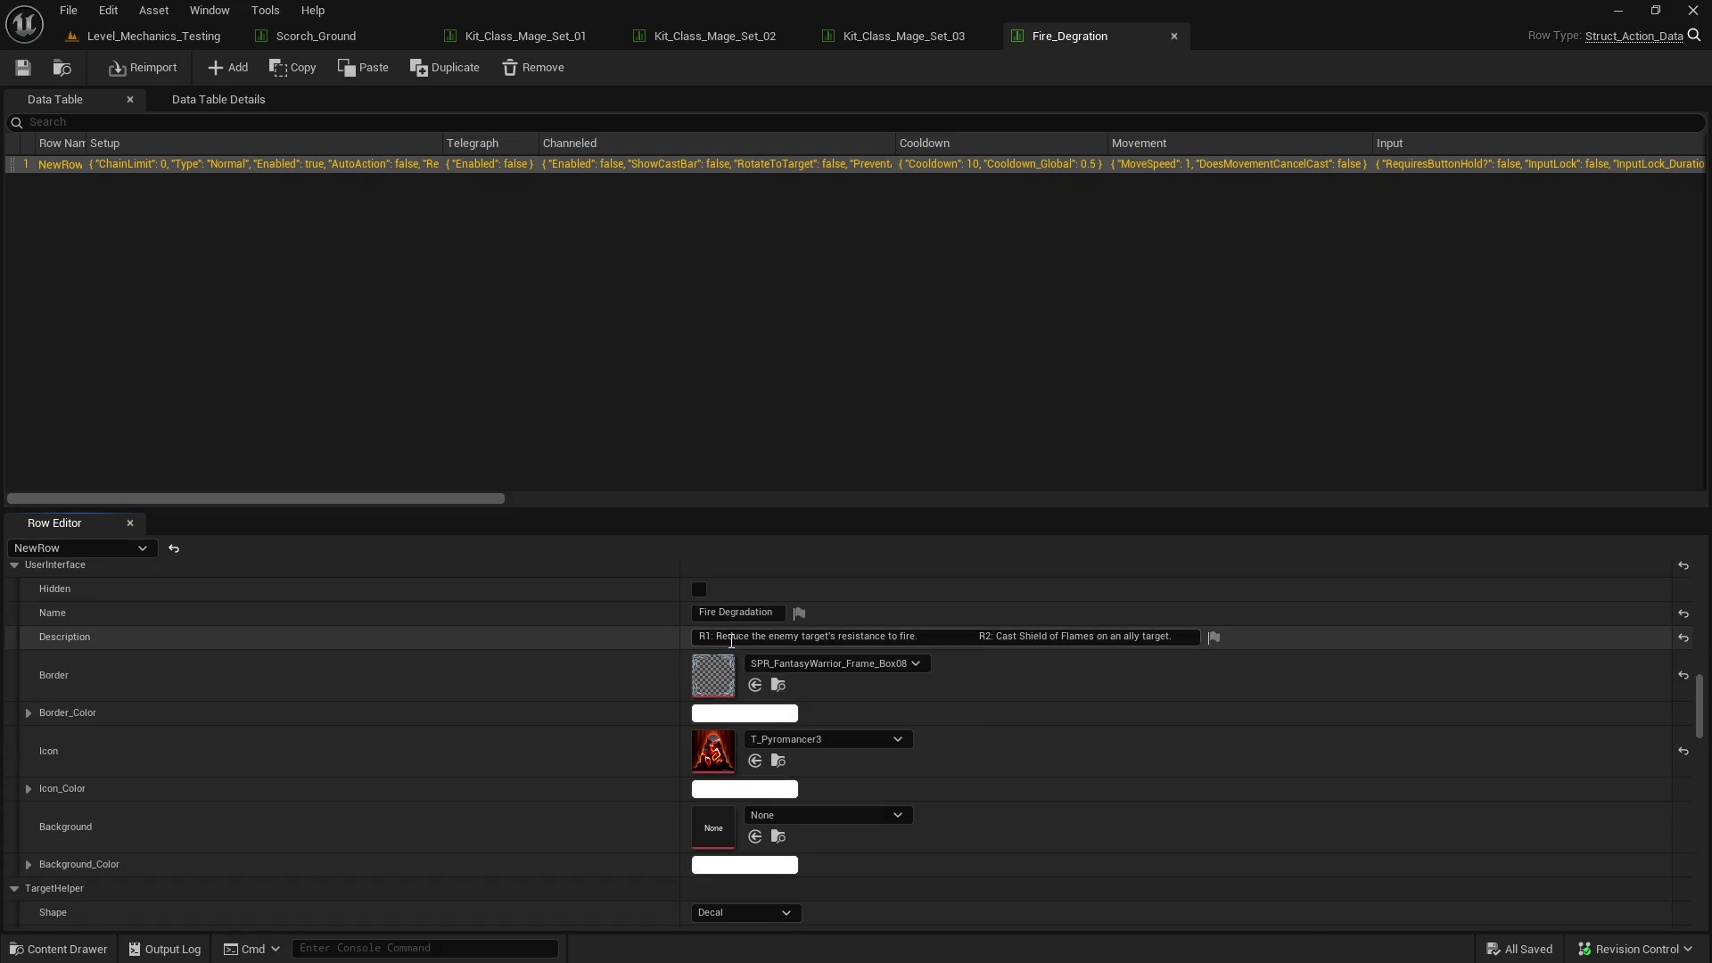
- Replace 'Cast' in R2 so it reads 'Shield of Flames - Damage Shield'
left_click(1030, 635)
left_click_drag(1030, 636, 629, 635)
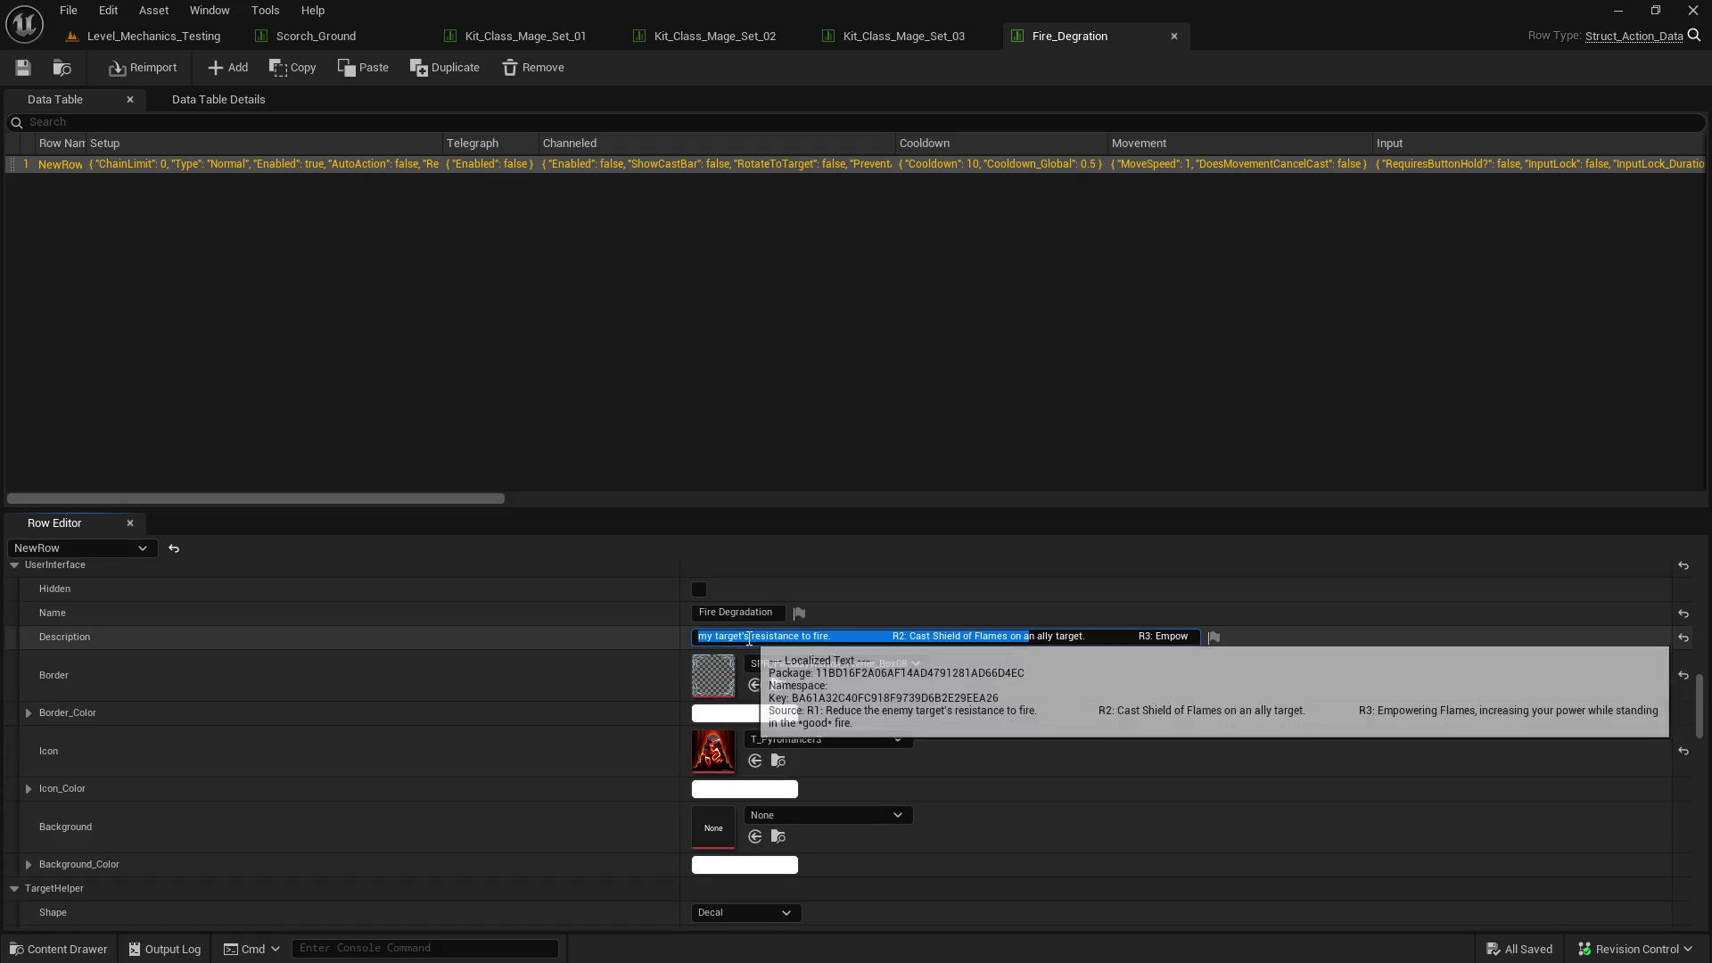
left_click(949, 642)
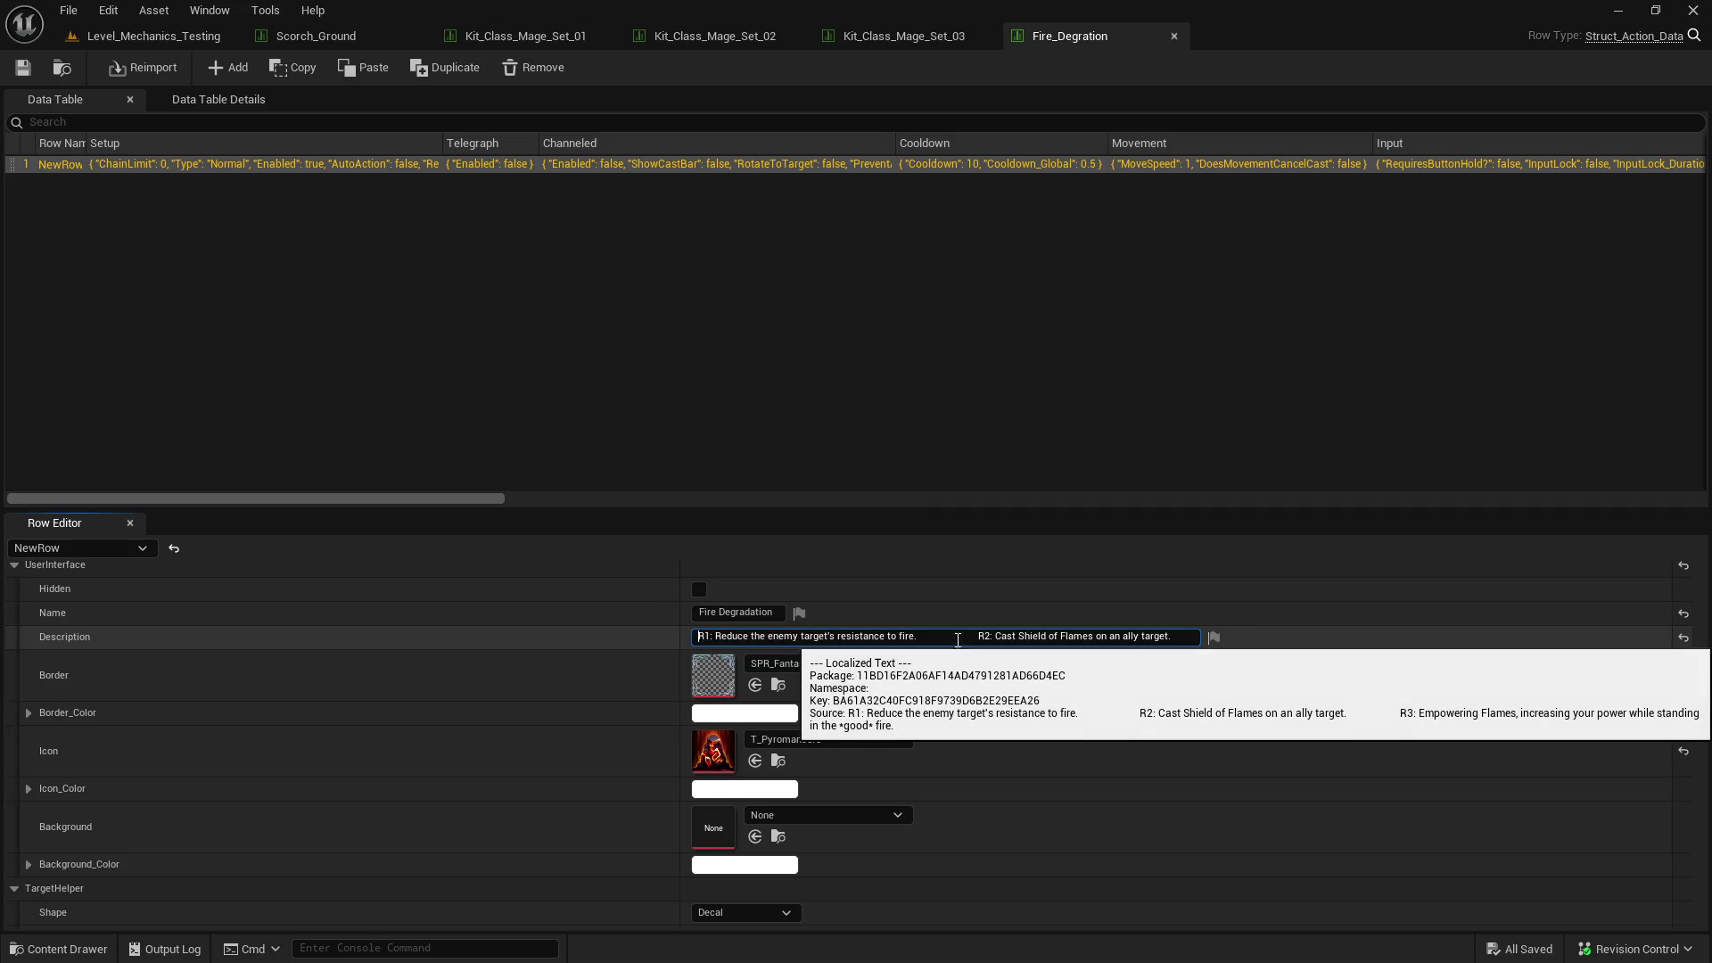
double_click(999, 637)
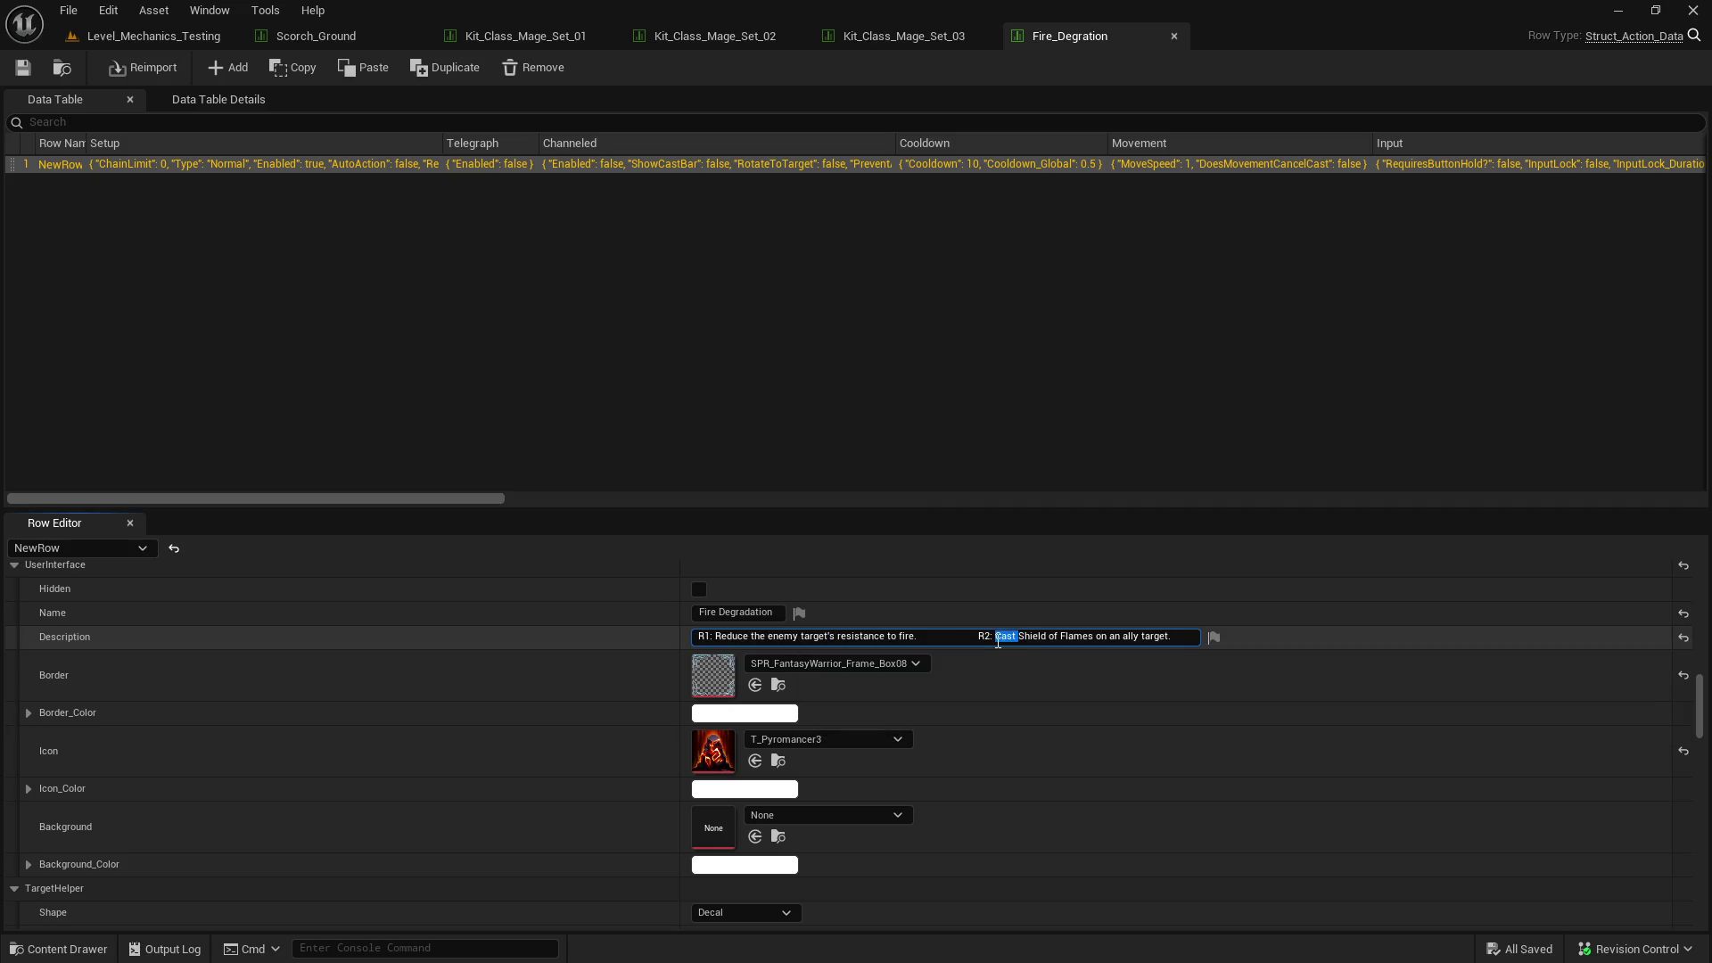
key("BackSpace")
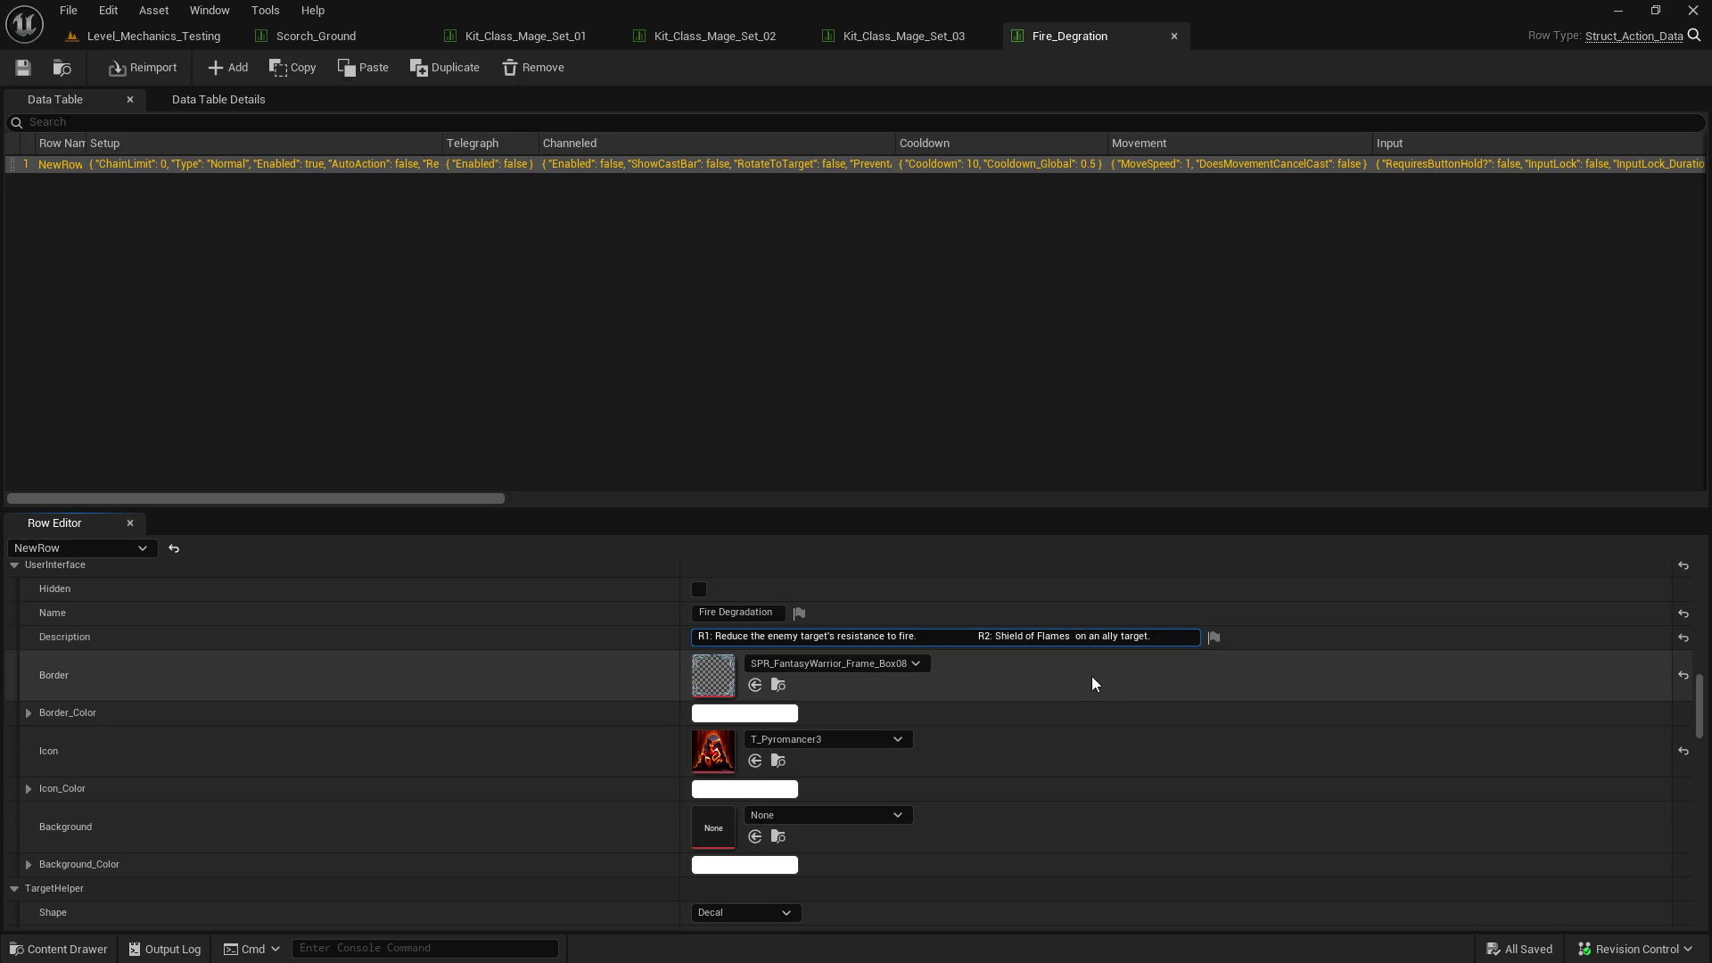
type("- Damage Shiel")
type("d")
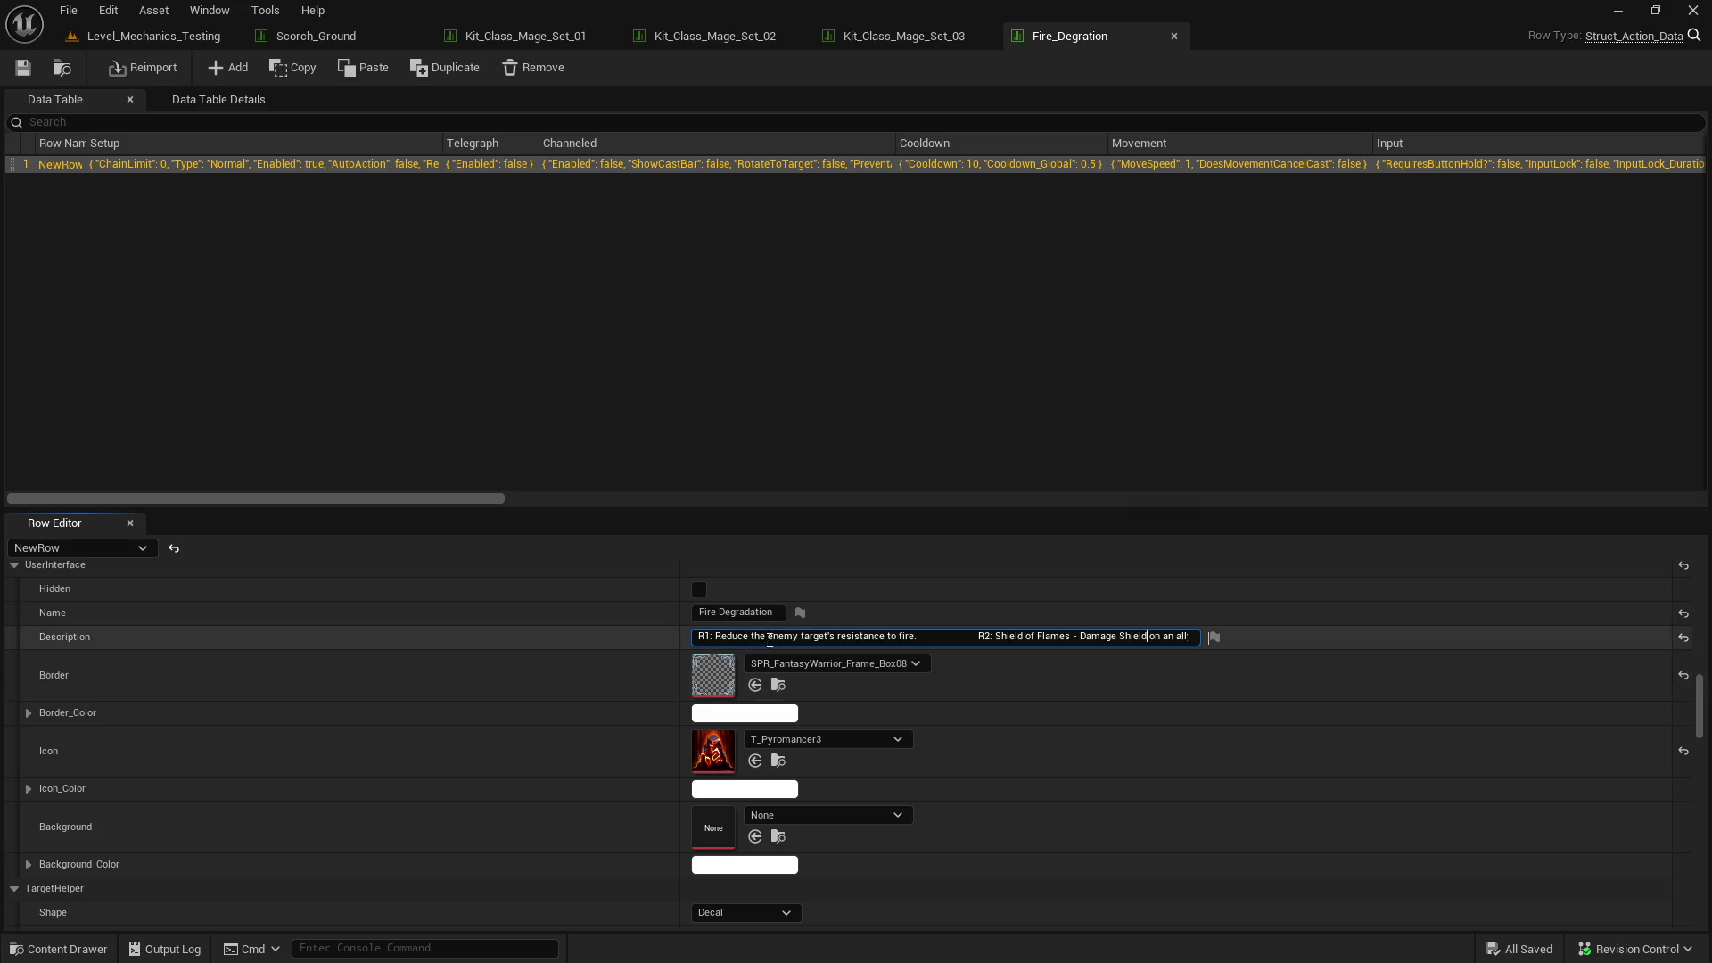
key("shift+Tab")
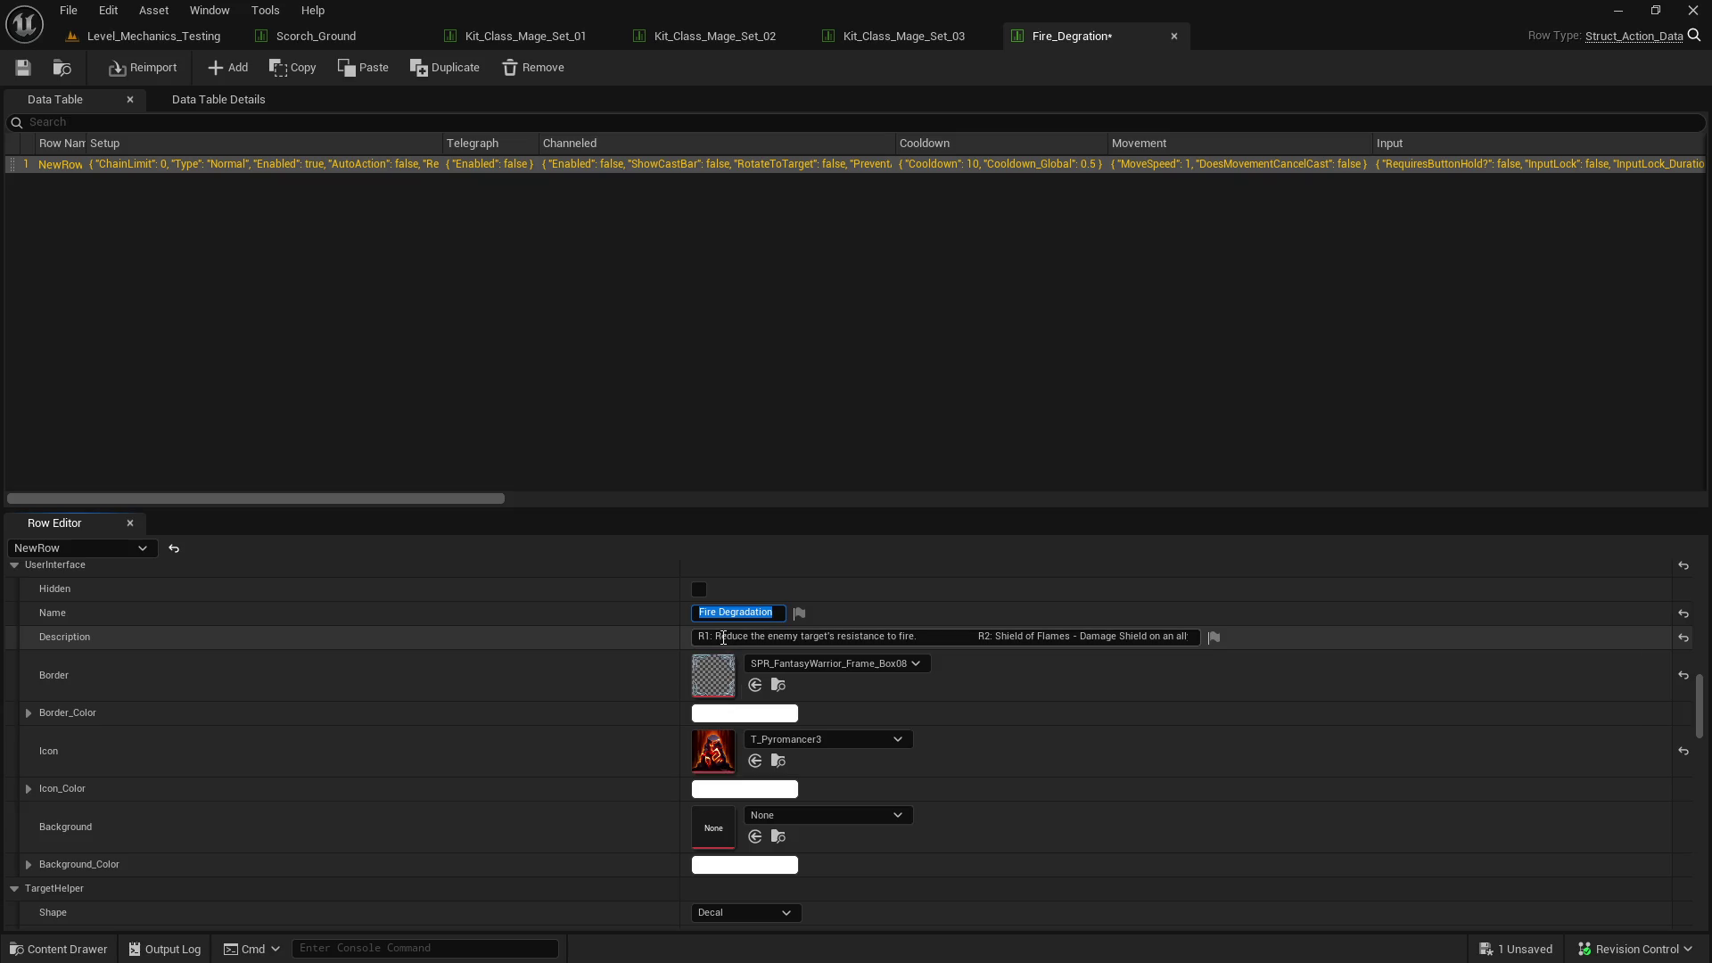
- Change R3's comma to 'Empowering Flames -', save the table, and return to the test level
left_click(723, 638)
left_click(728, 635)
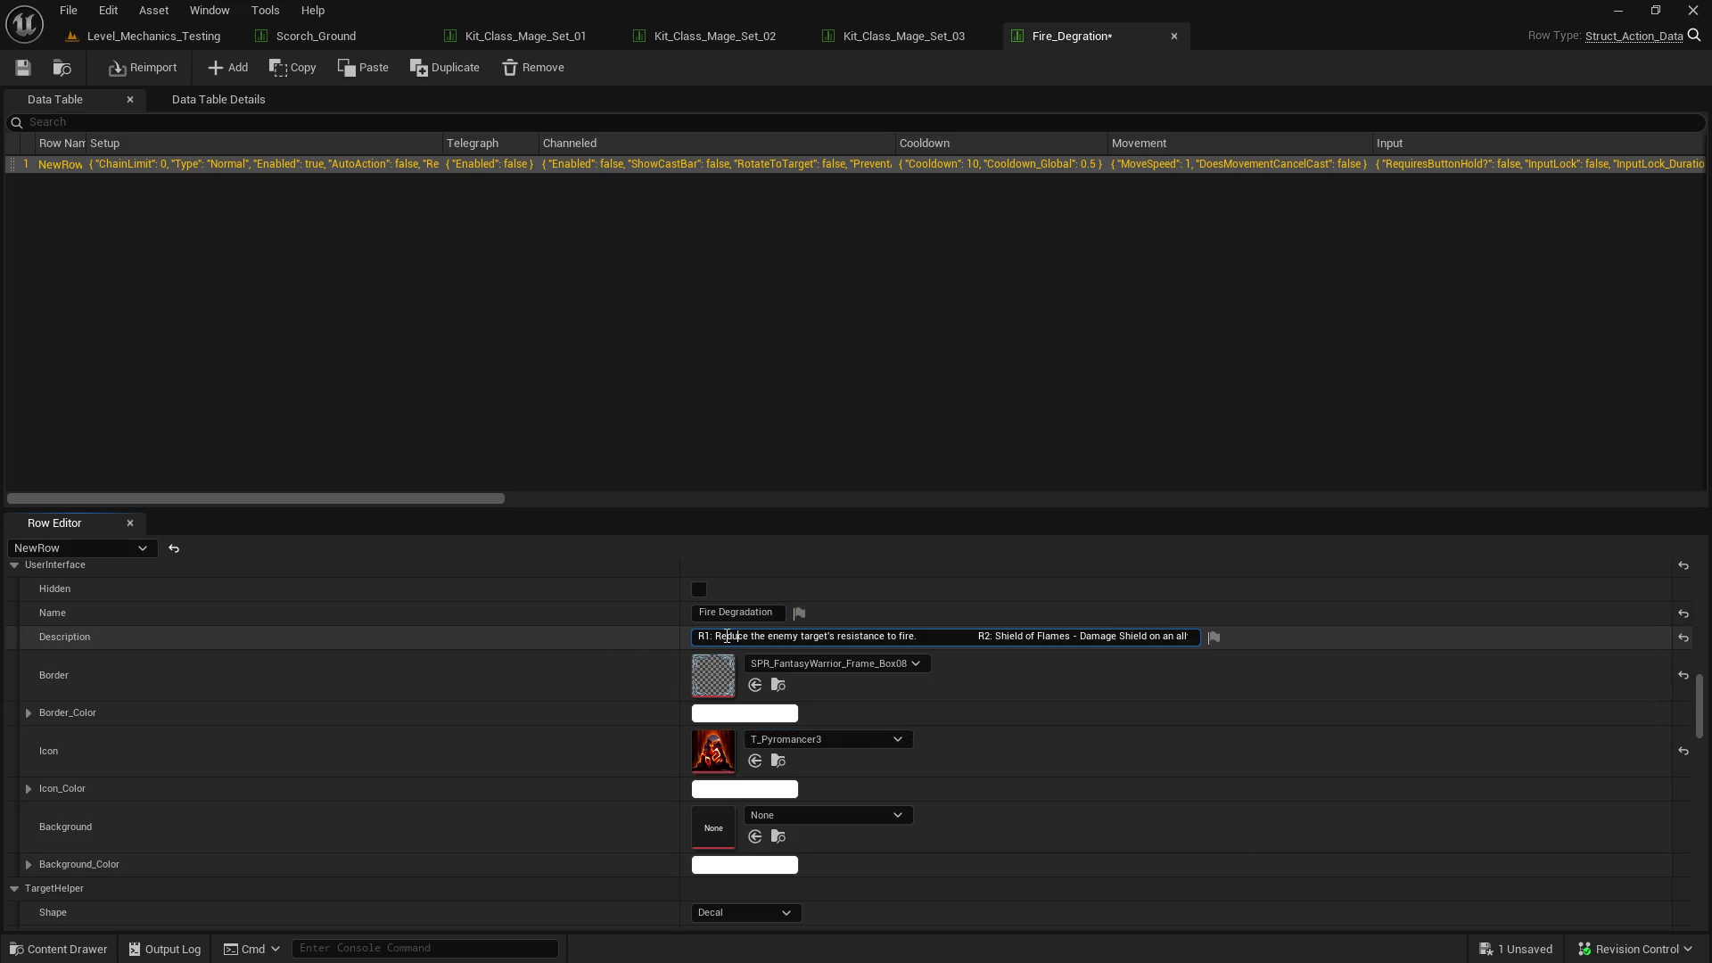
left_click_drag(1035, 636, 1266, 638)
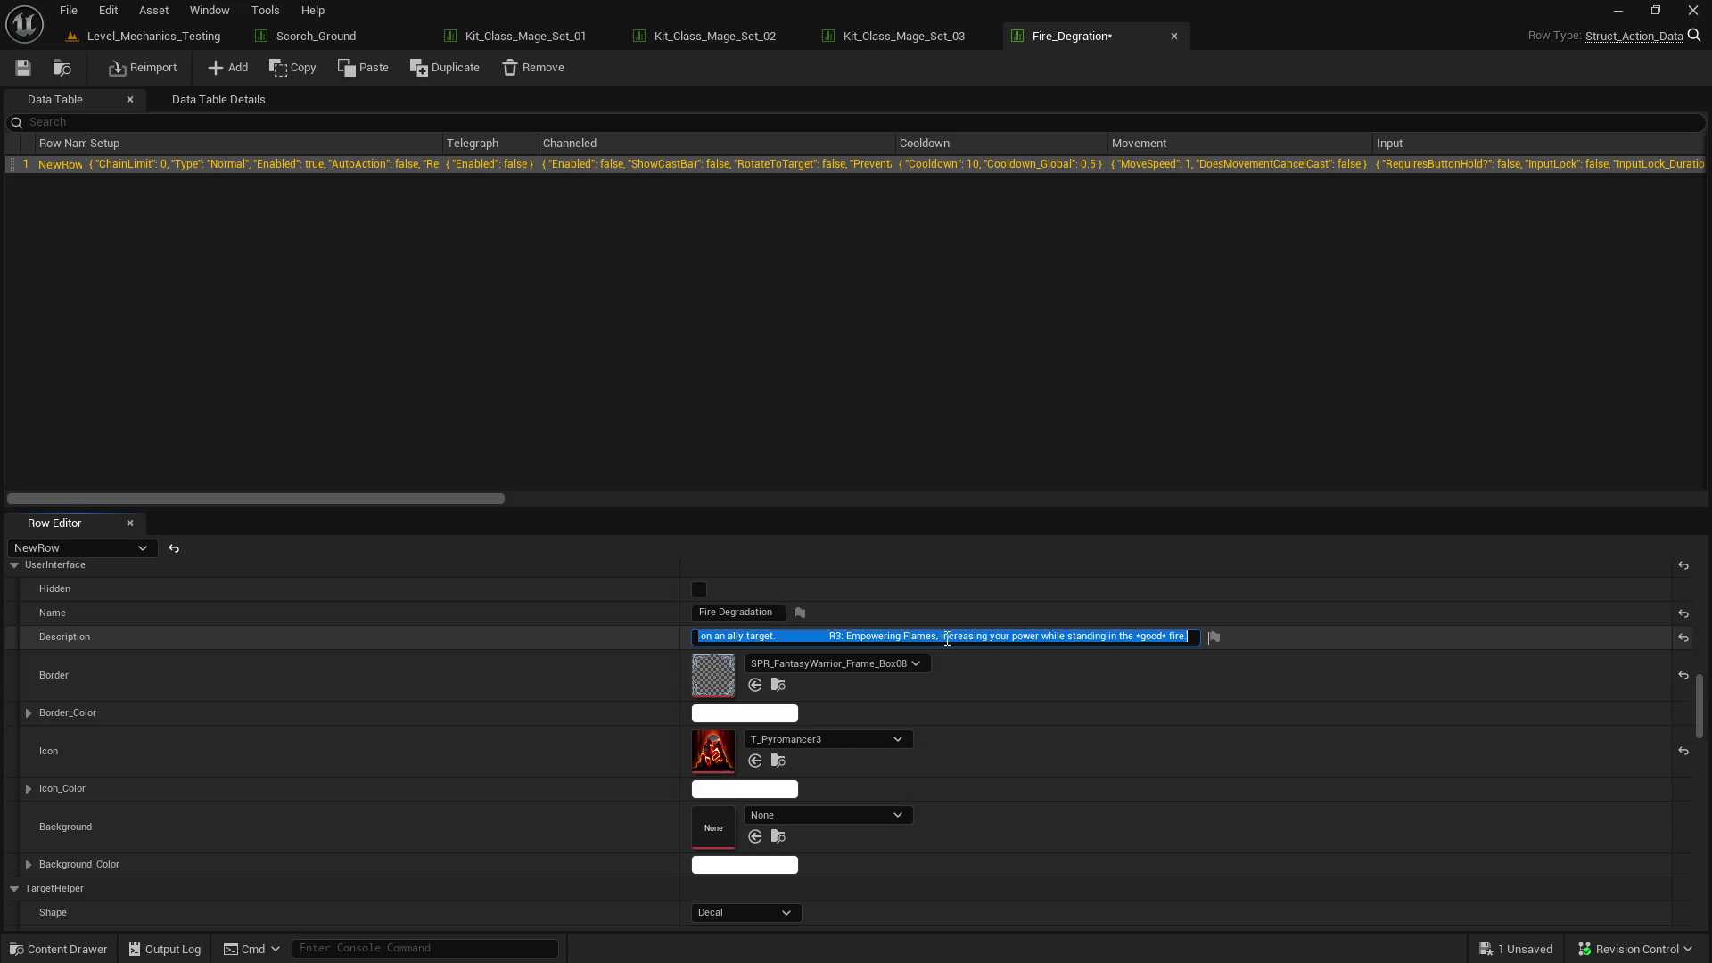
left_click(947, 639)
key("BackSpace")
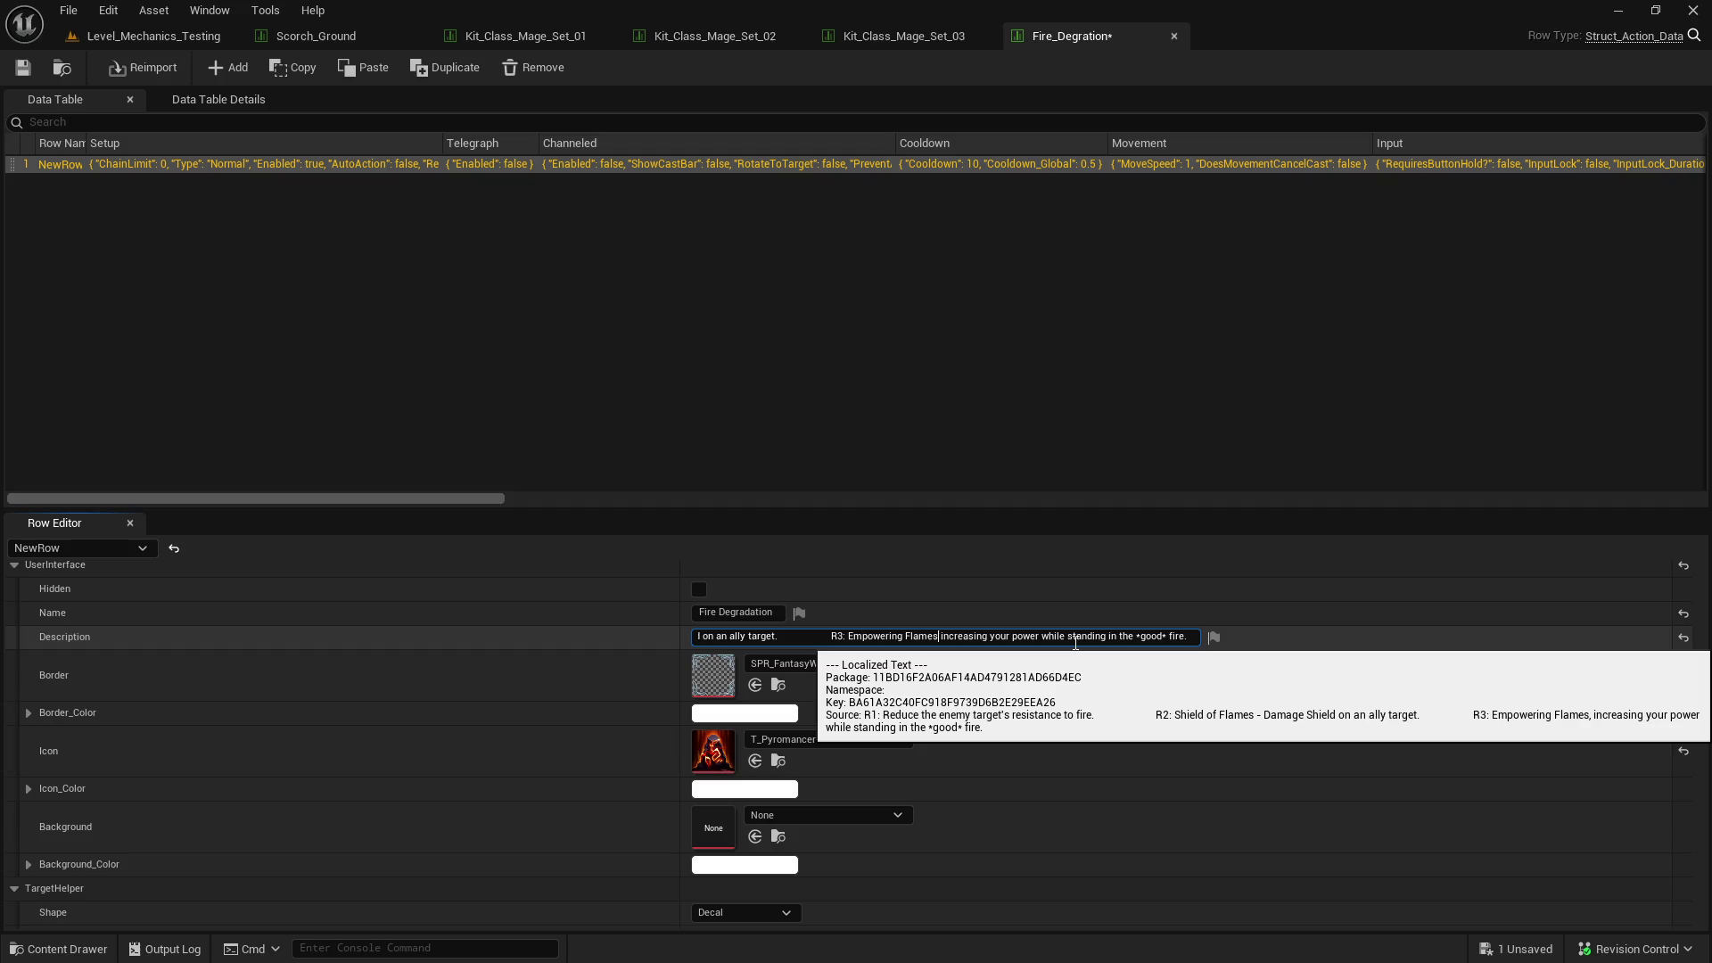
type("-")
key("ctrl+a")
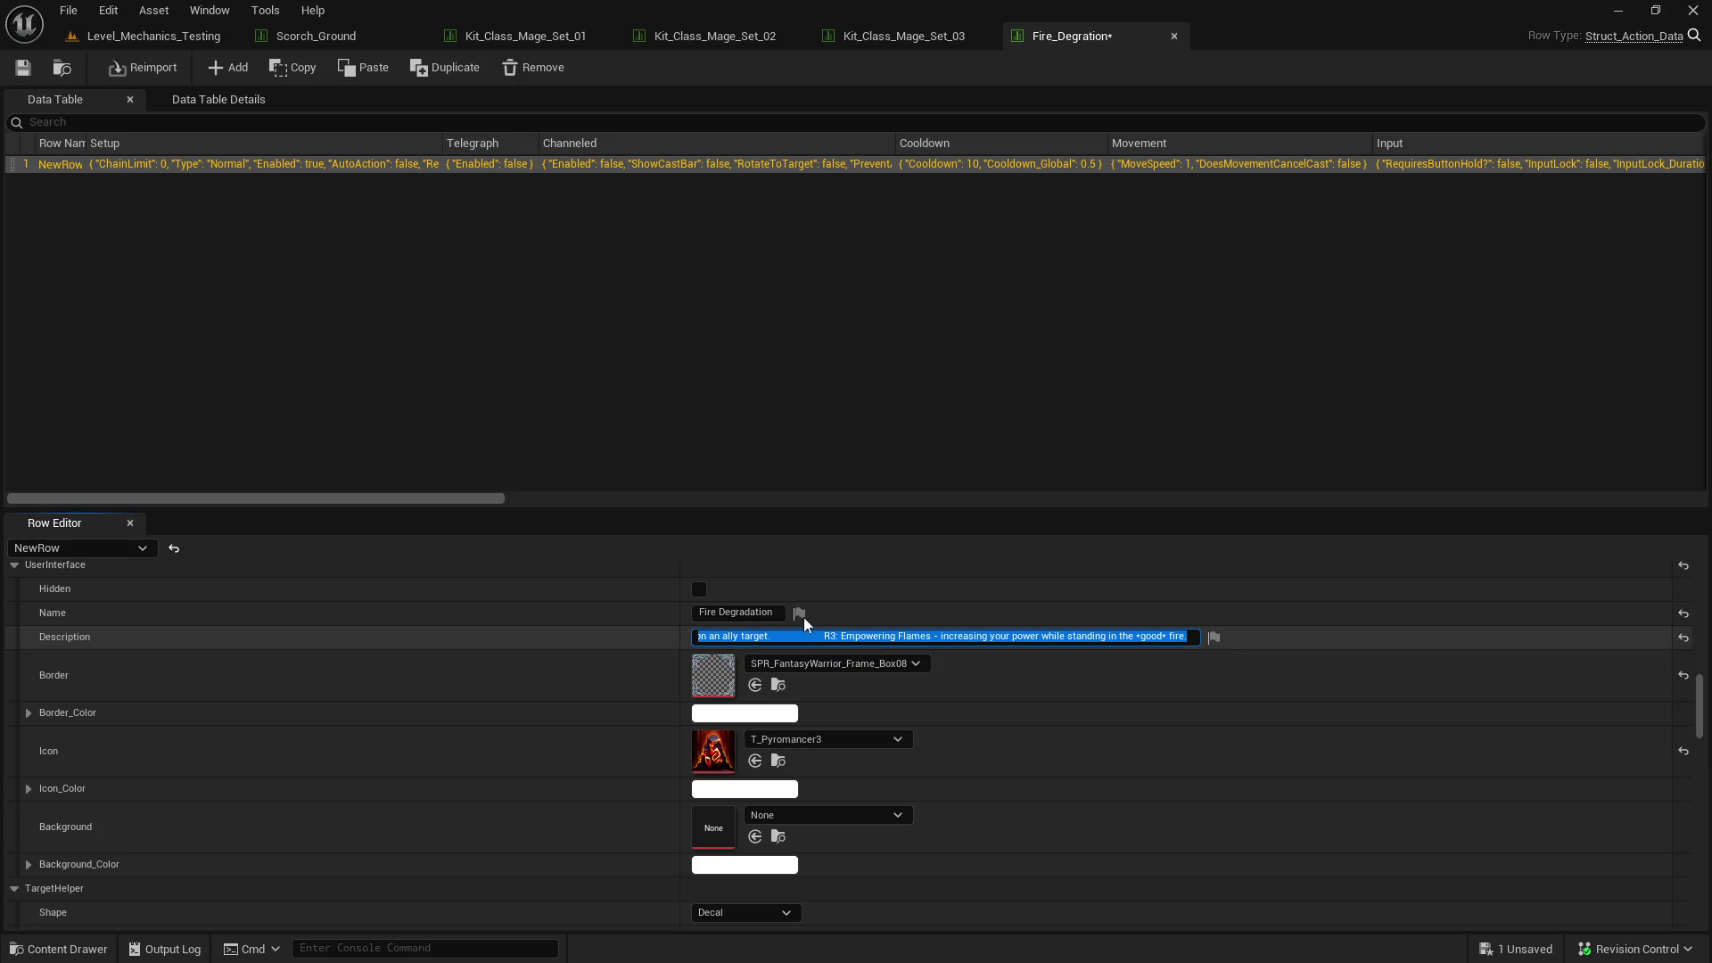
key("ctrl+s")
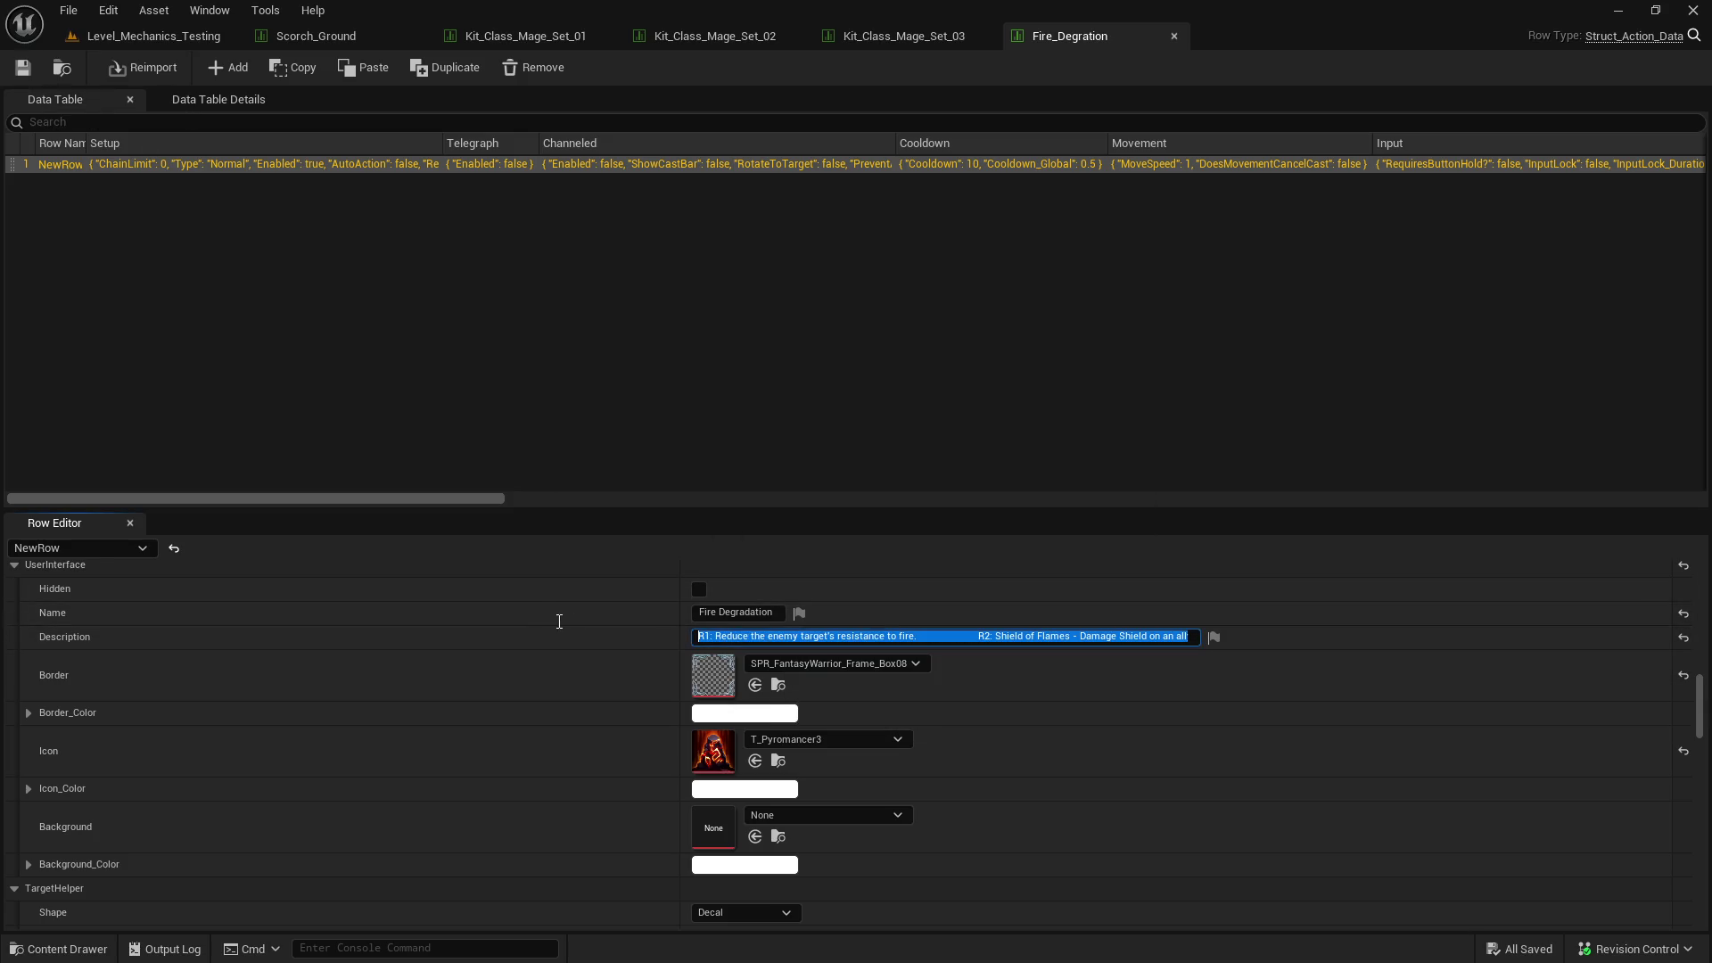
left_click(947, 637)
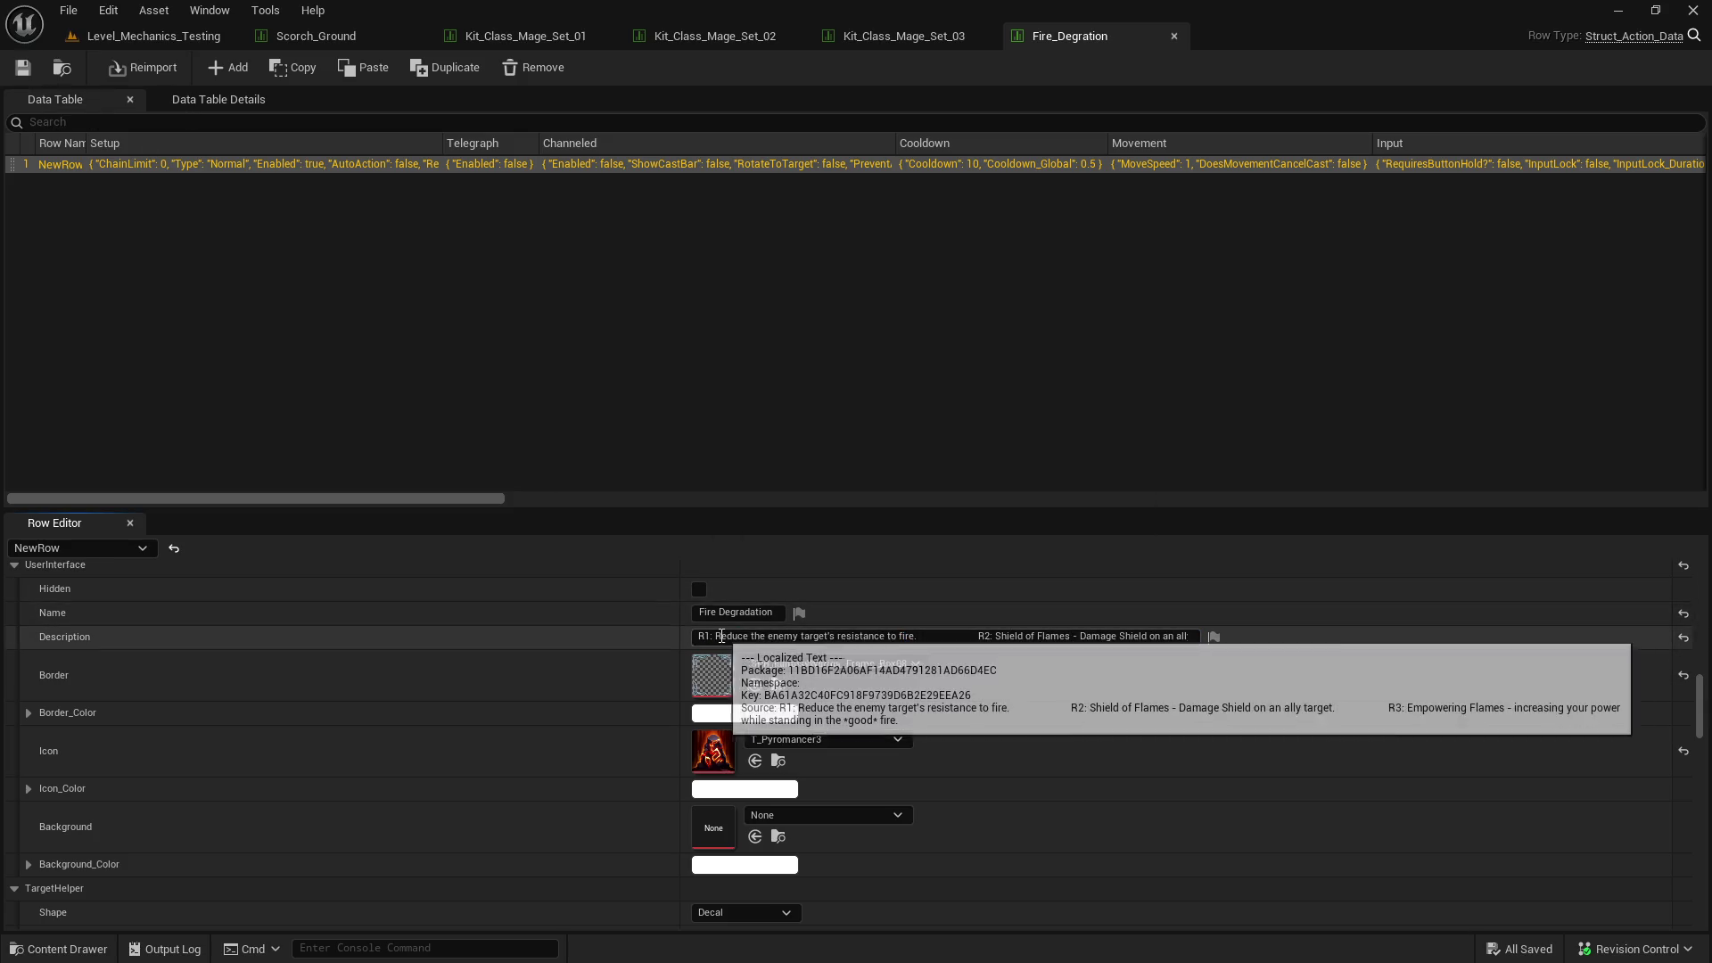
left_click(188, 40)
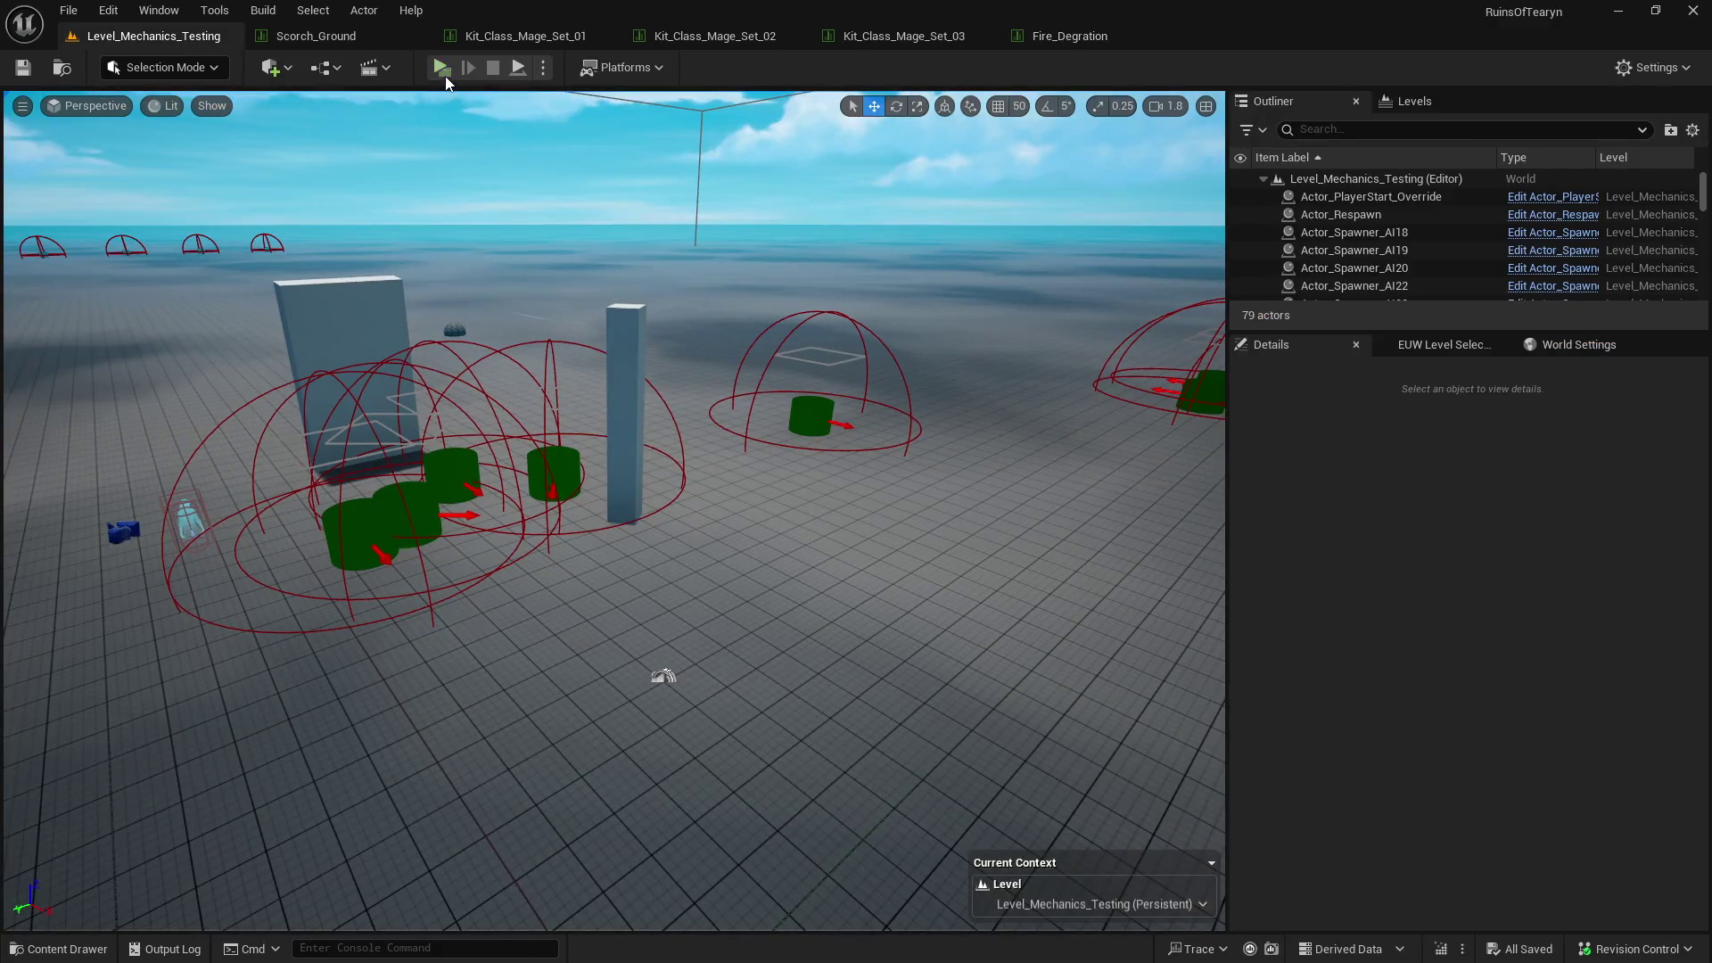
left_click(443, 71)
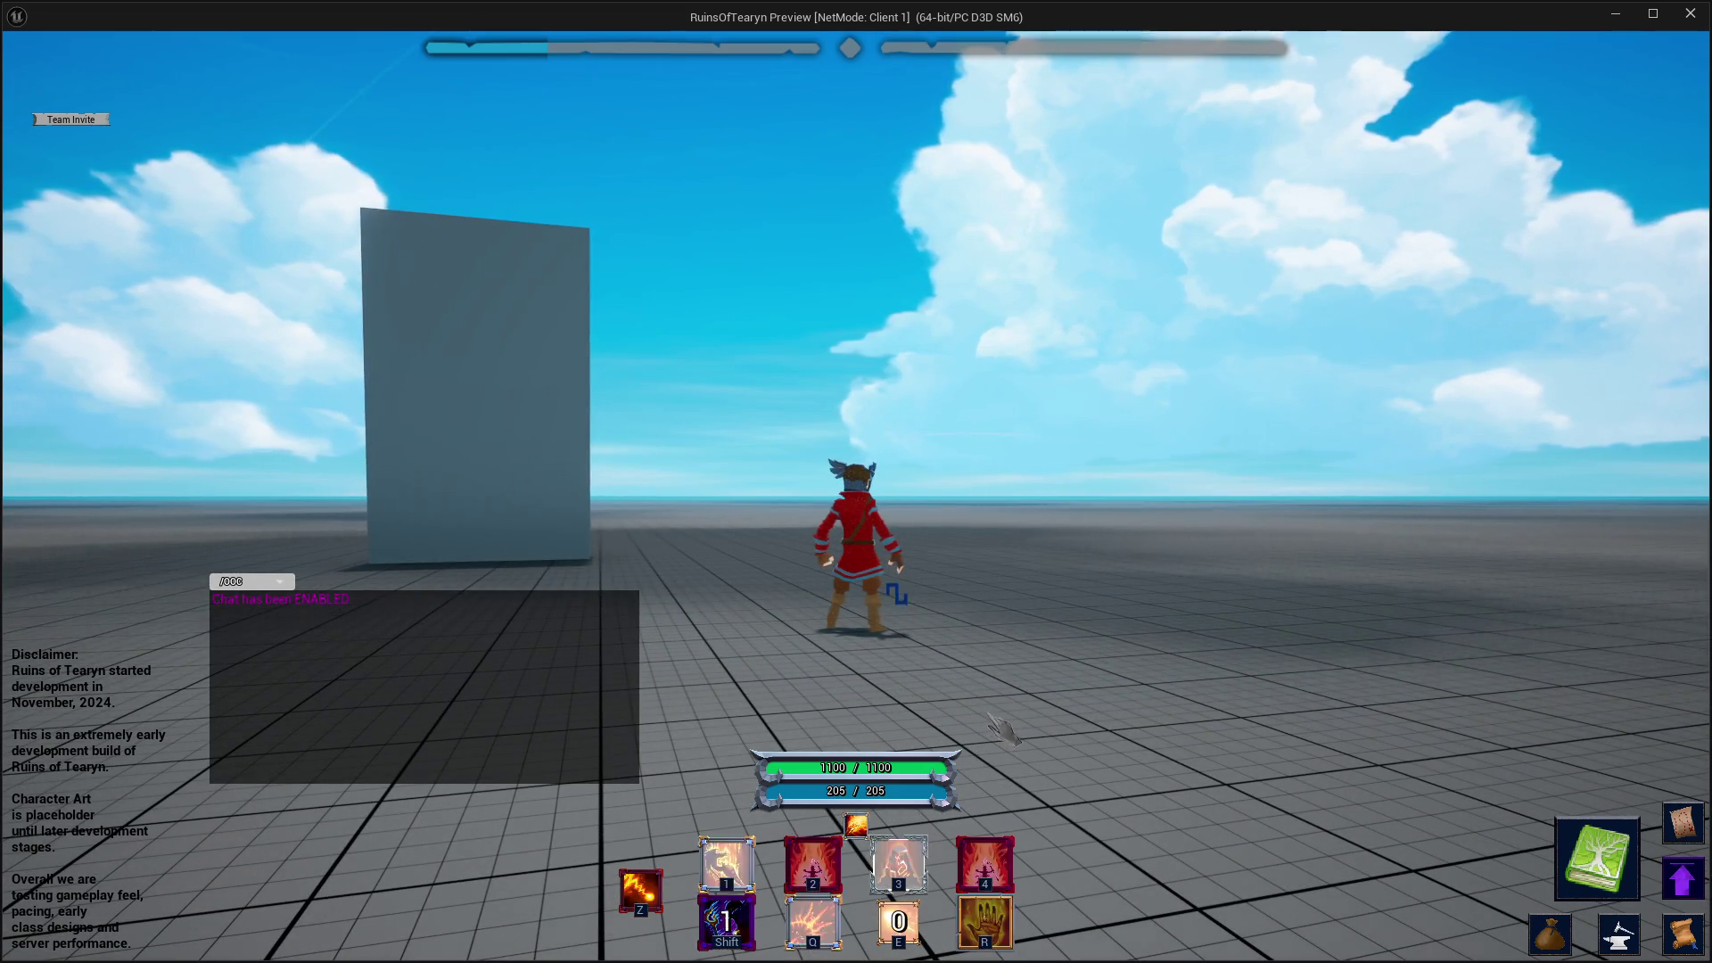
mouse_move(896, 869)
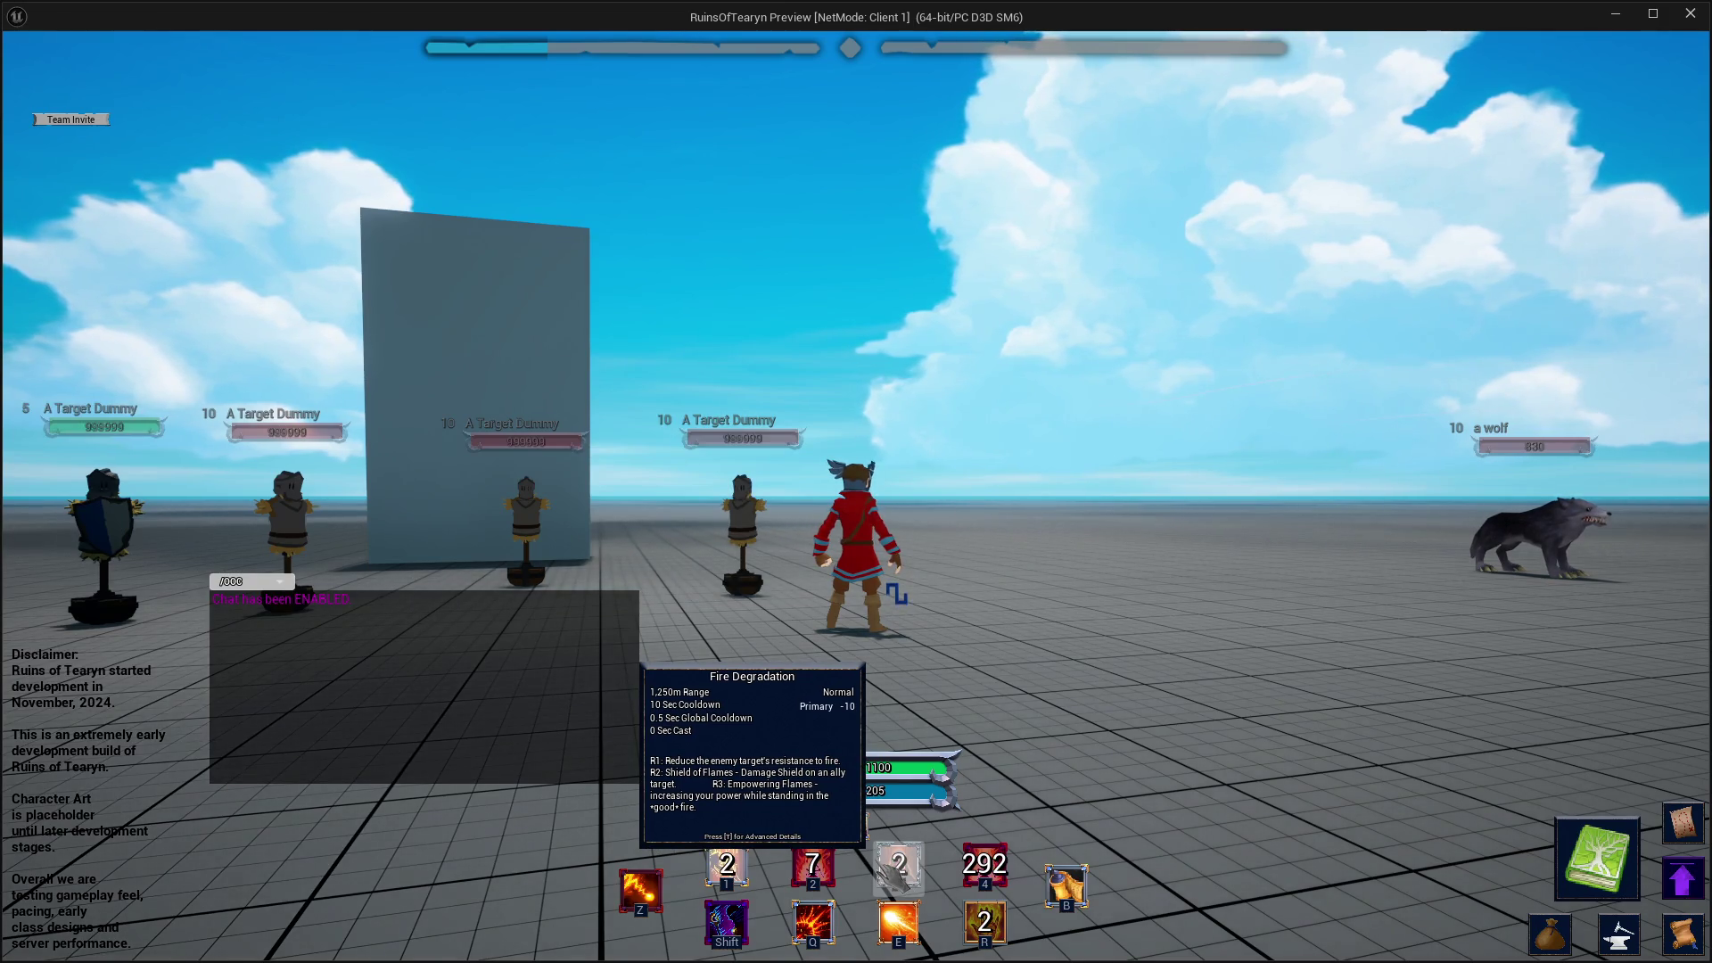
left_click(1688, 15)
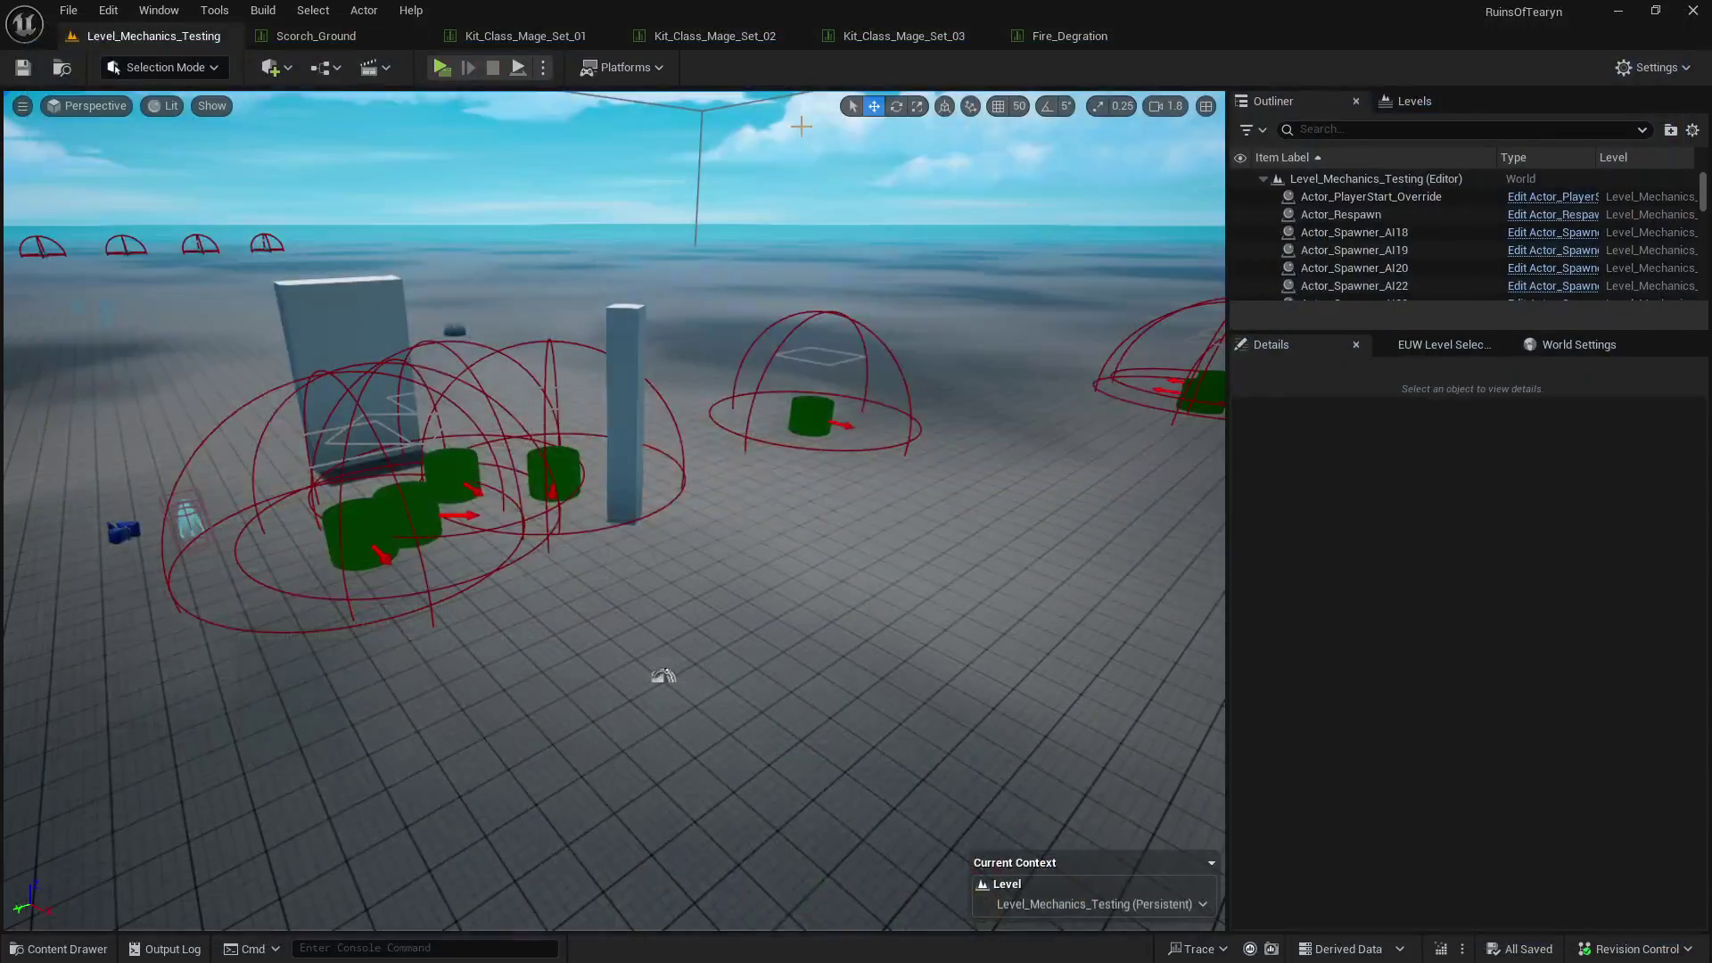
- Restore R2 to 'Cast Shield of Flames on an ally target.' and start a level play test
left_click(1075, 35)
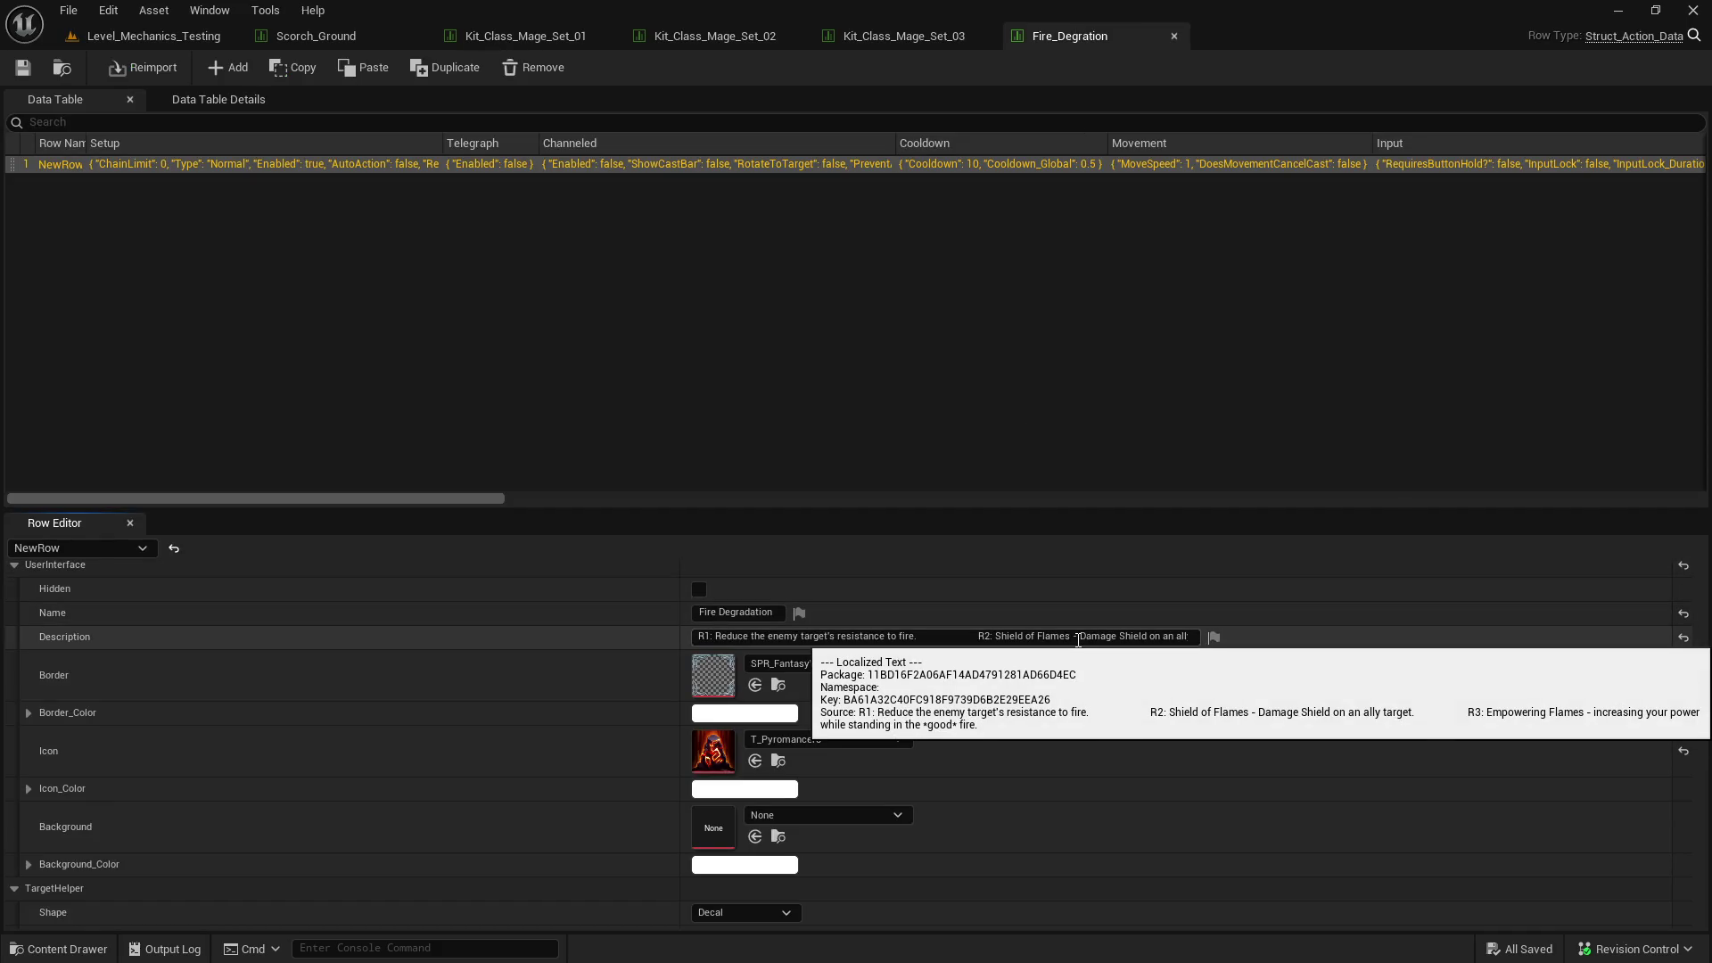
left_click(1049, 637)
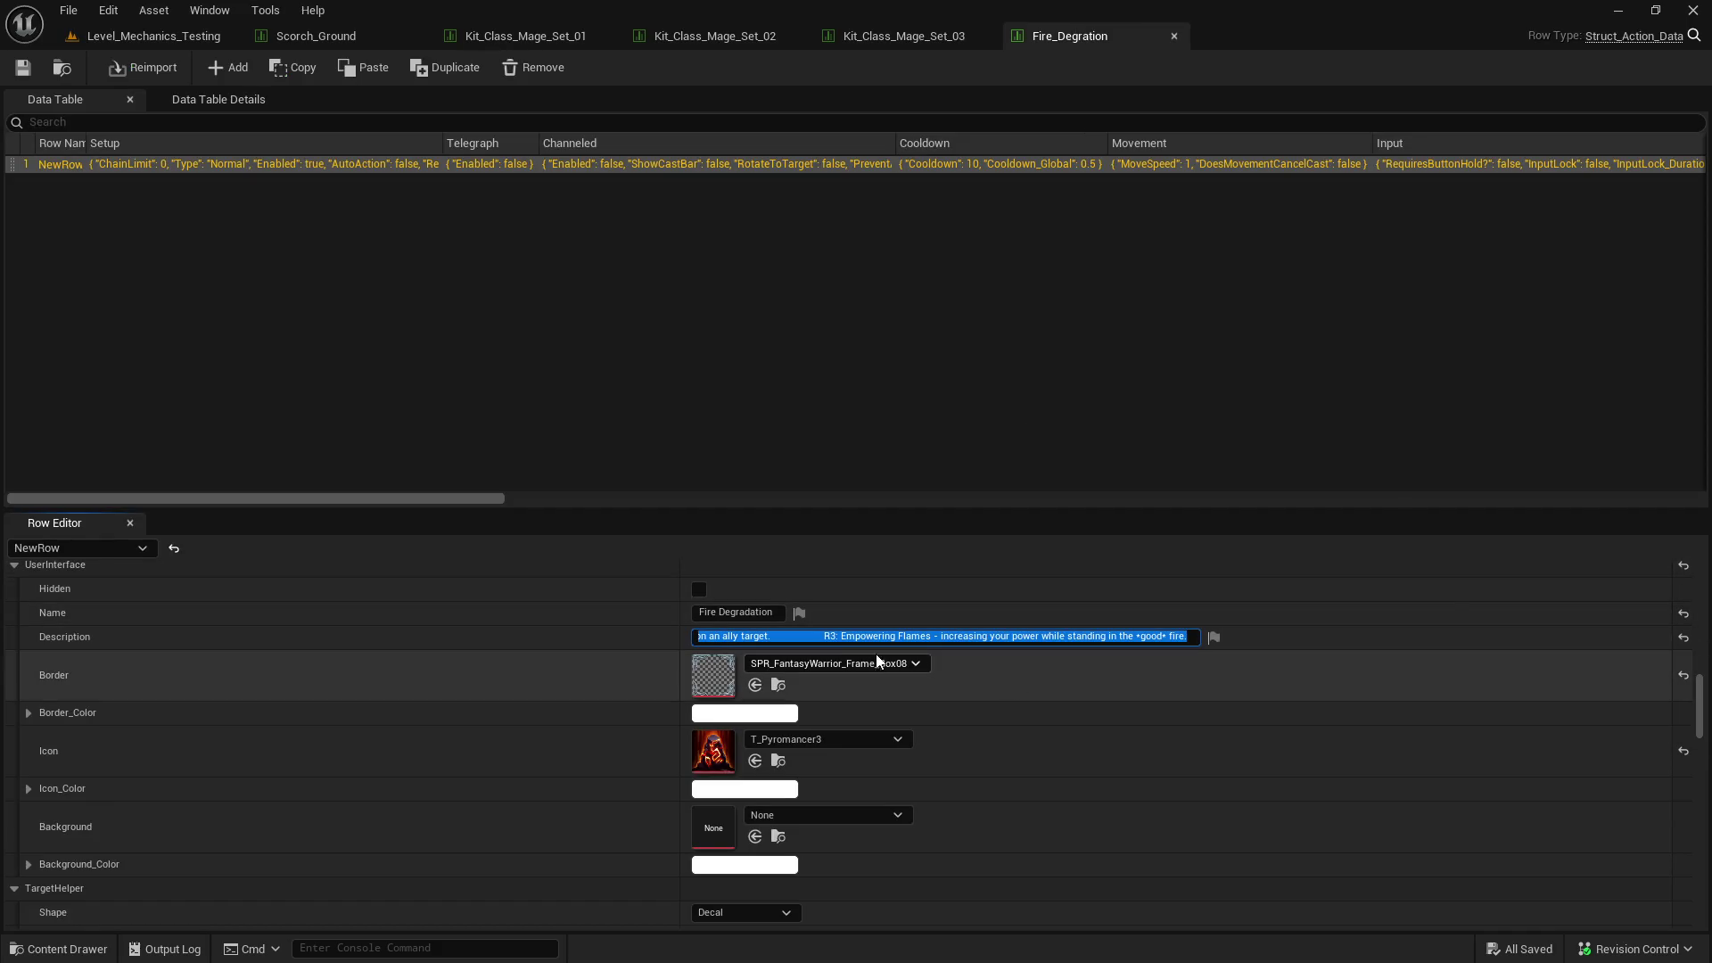
left_click_drag(737, 637, 682, 640)
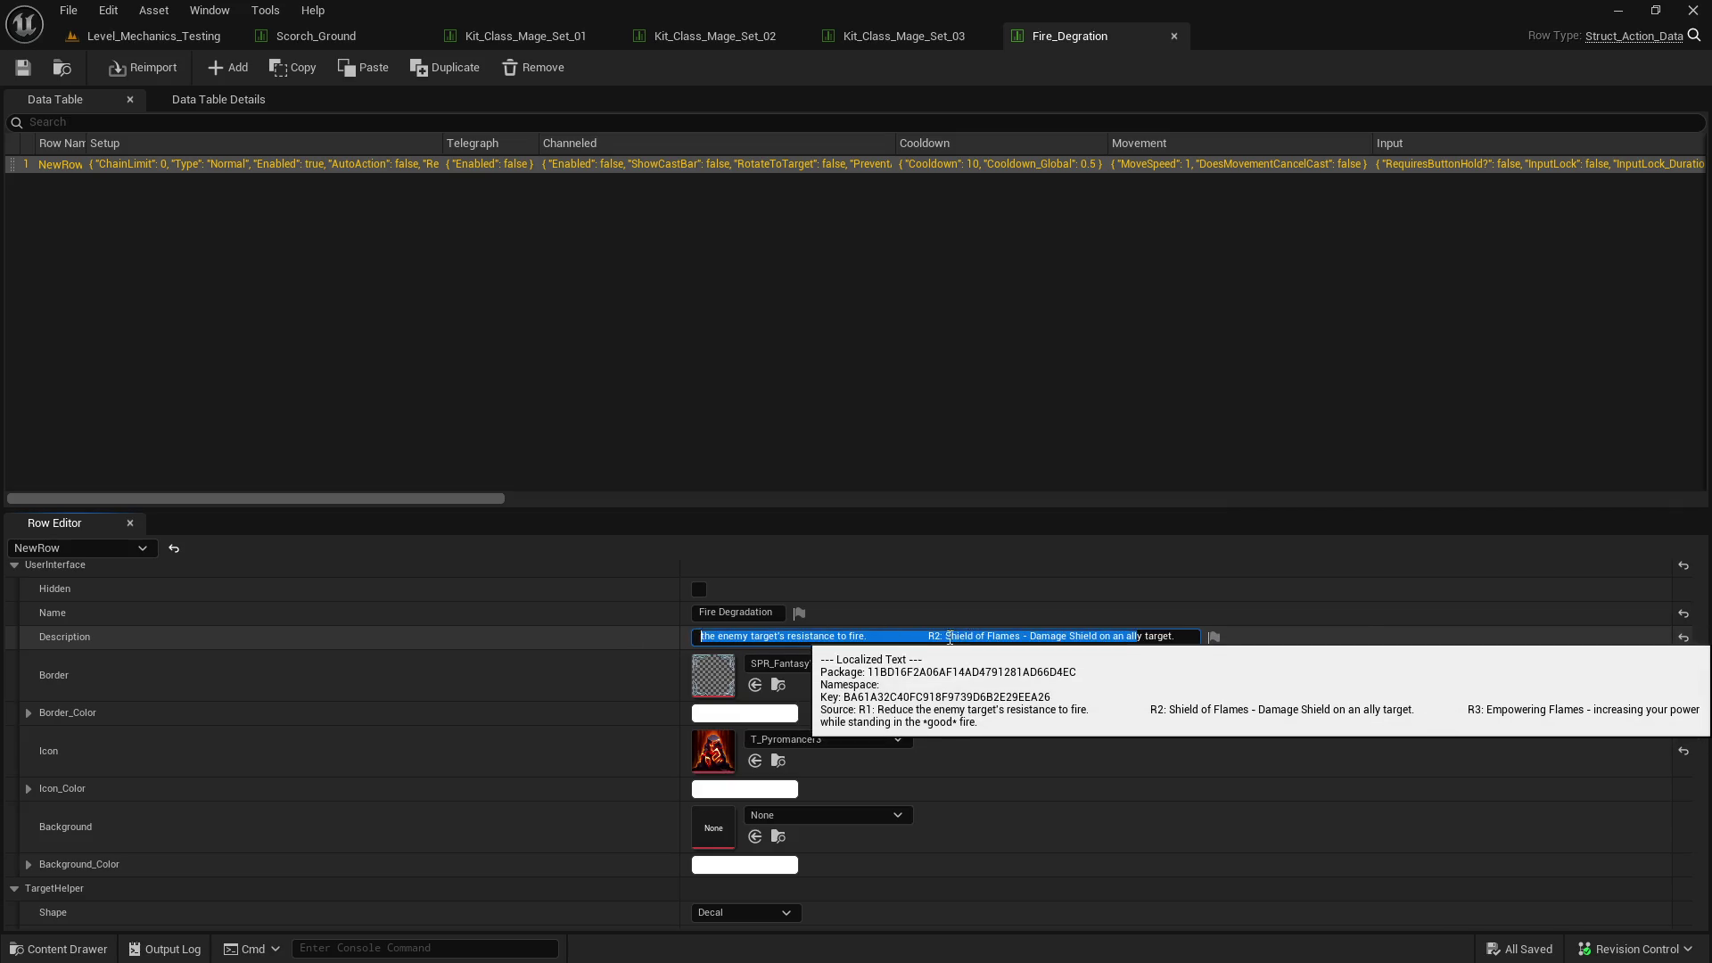
left_click(948, 636)
type("Cast")
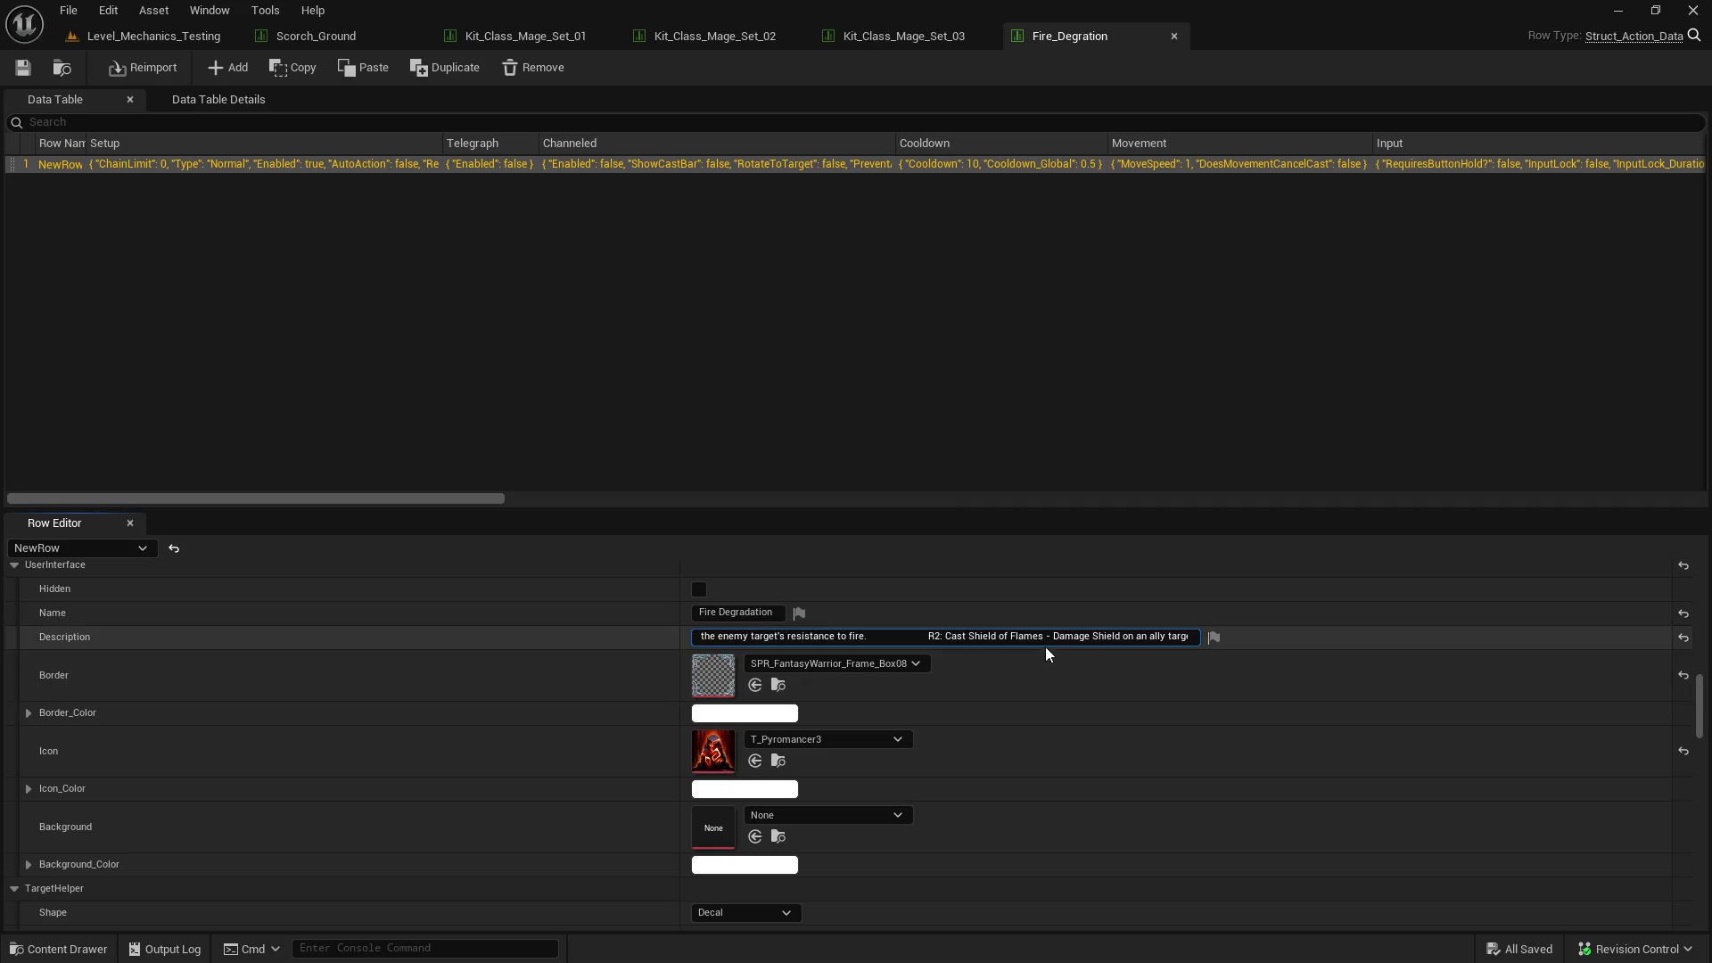
left_click_drag(1045, 646, 1127, 684)
type("et.          R3: I")
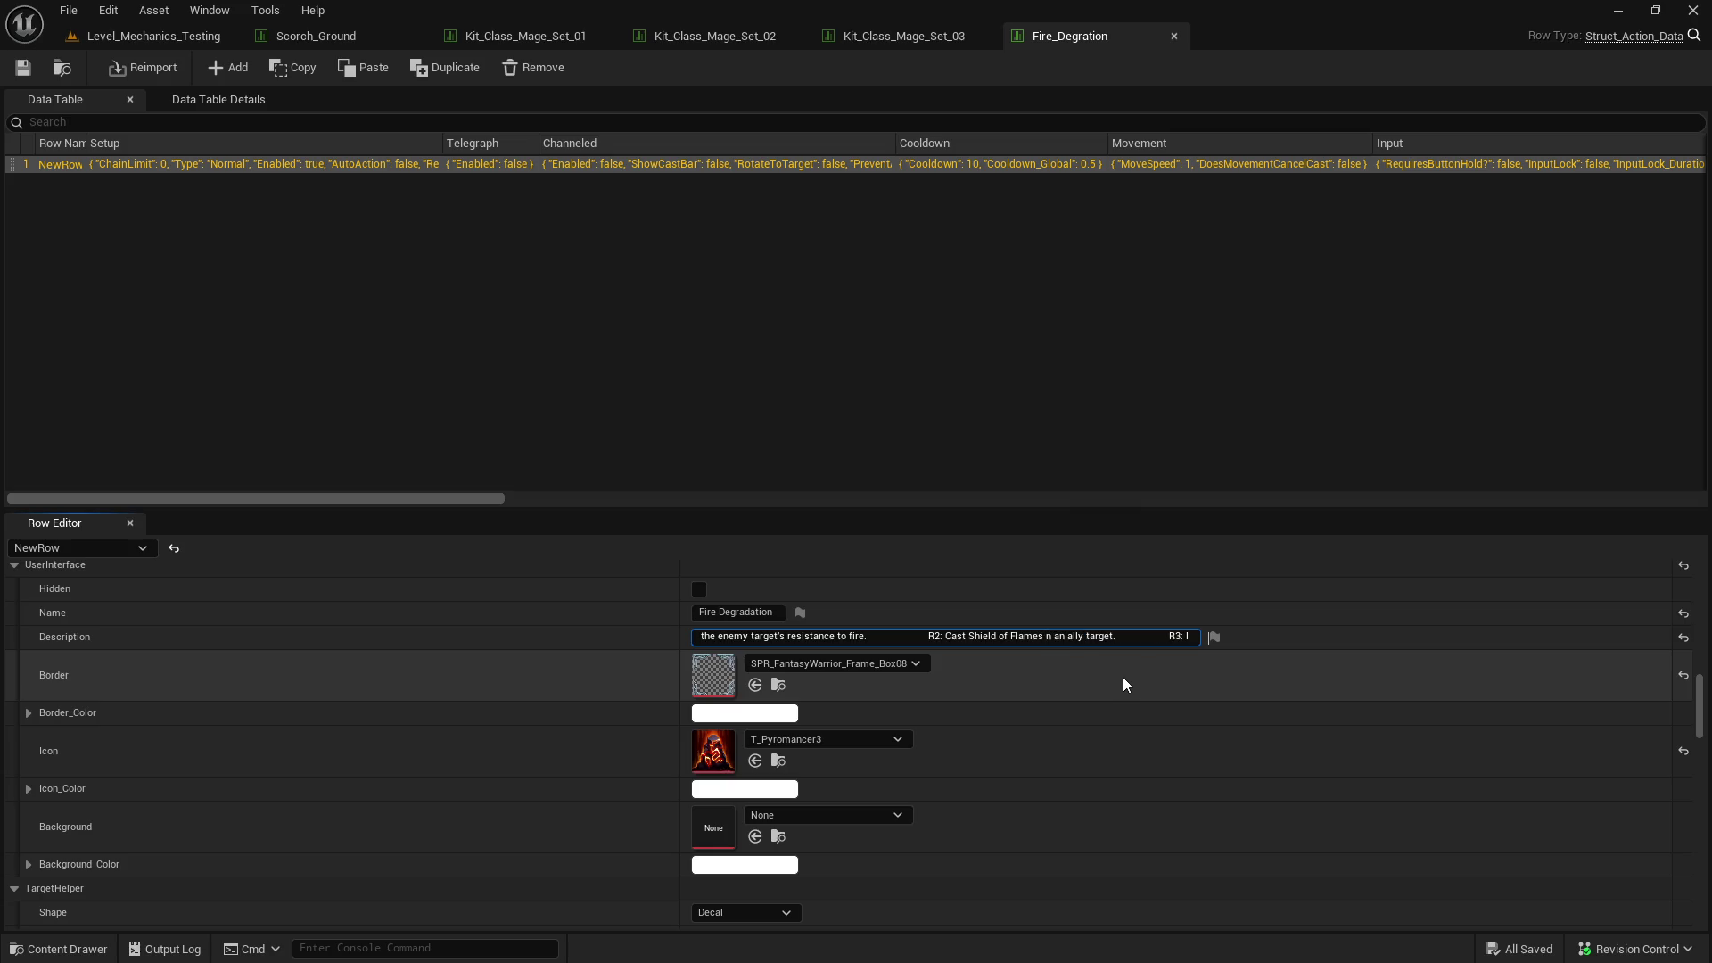
type("o")
left_click(596, 234)
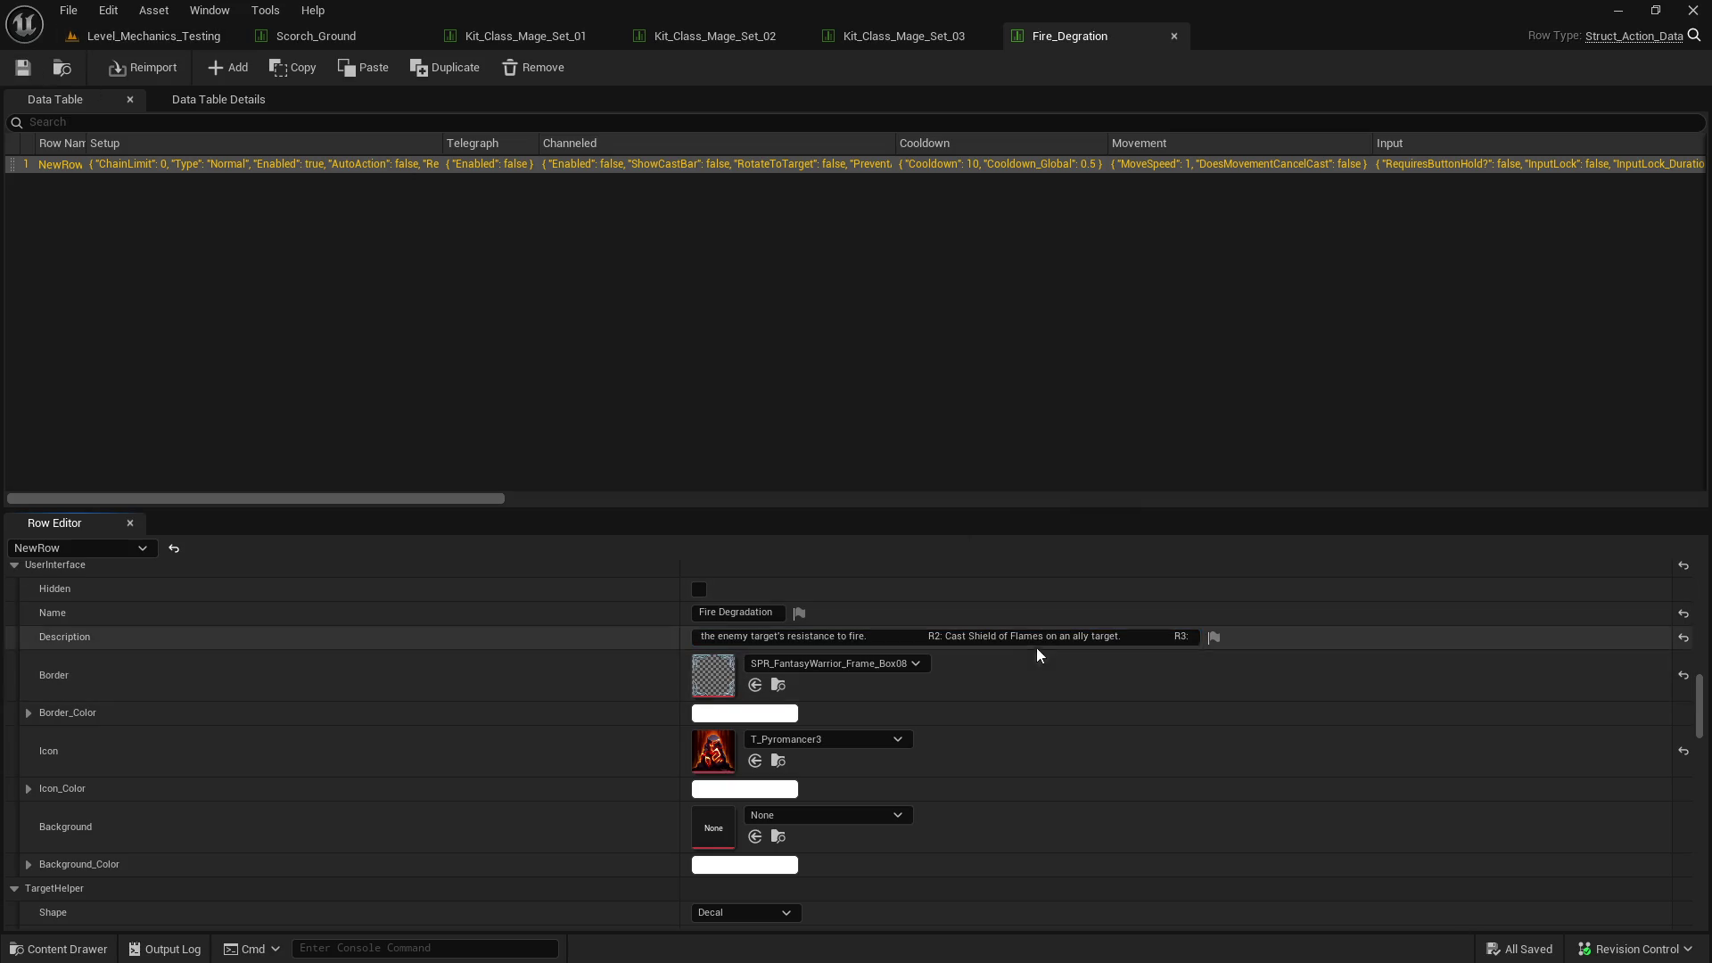
left_click(151, 36)
left_click(443, 67)
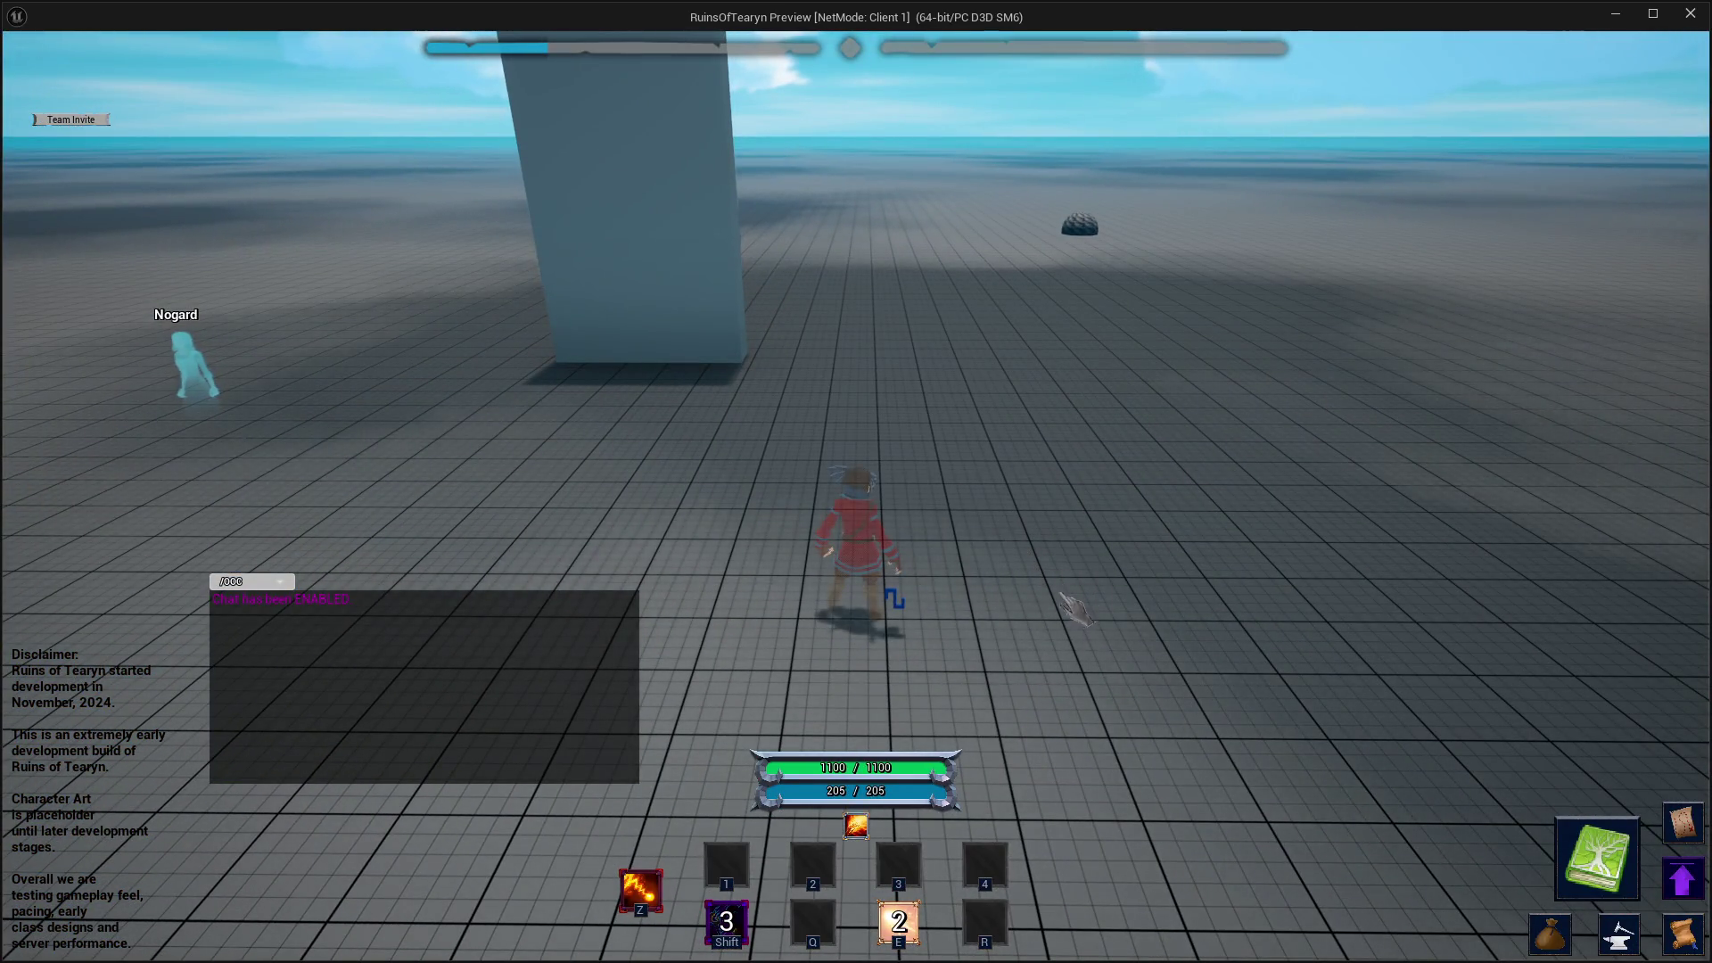
- Strafe the character left and right toward the target dummies, then close the preview
key("a")
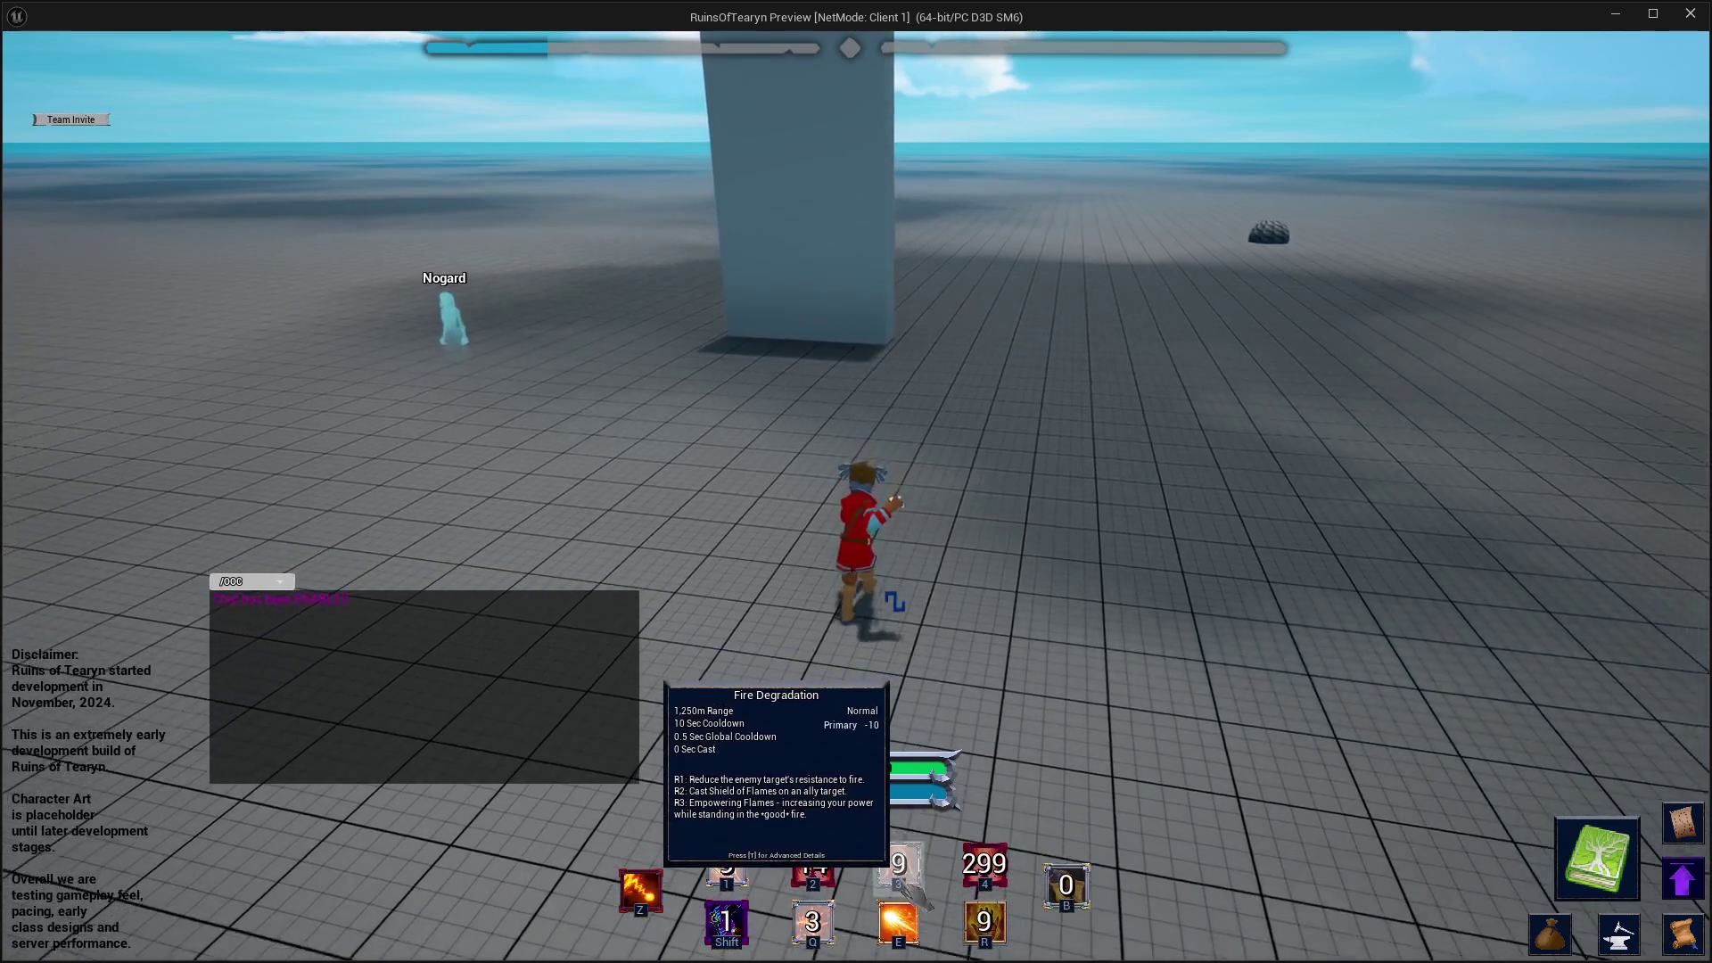
key("a")
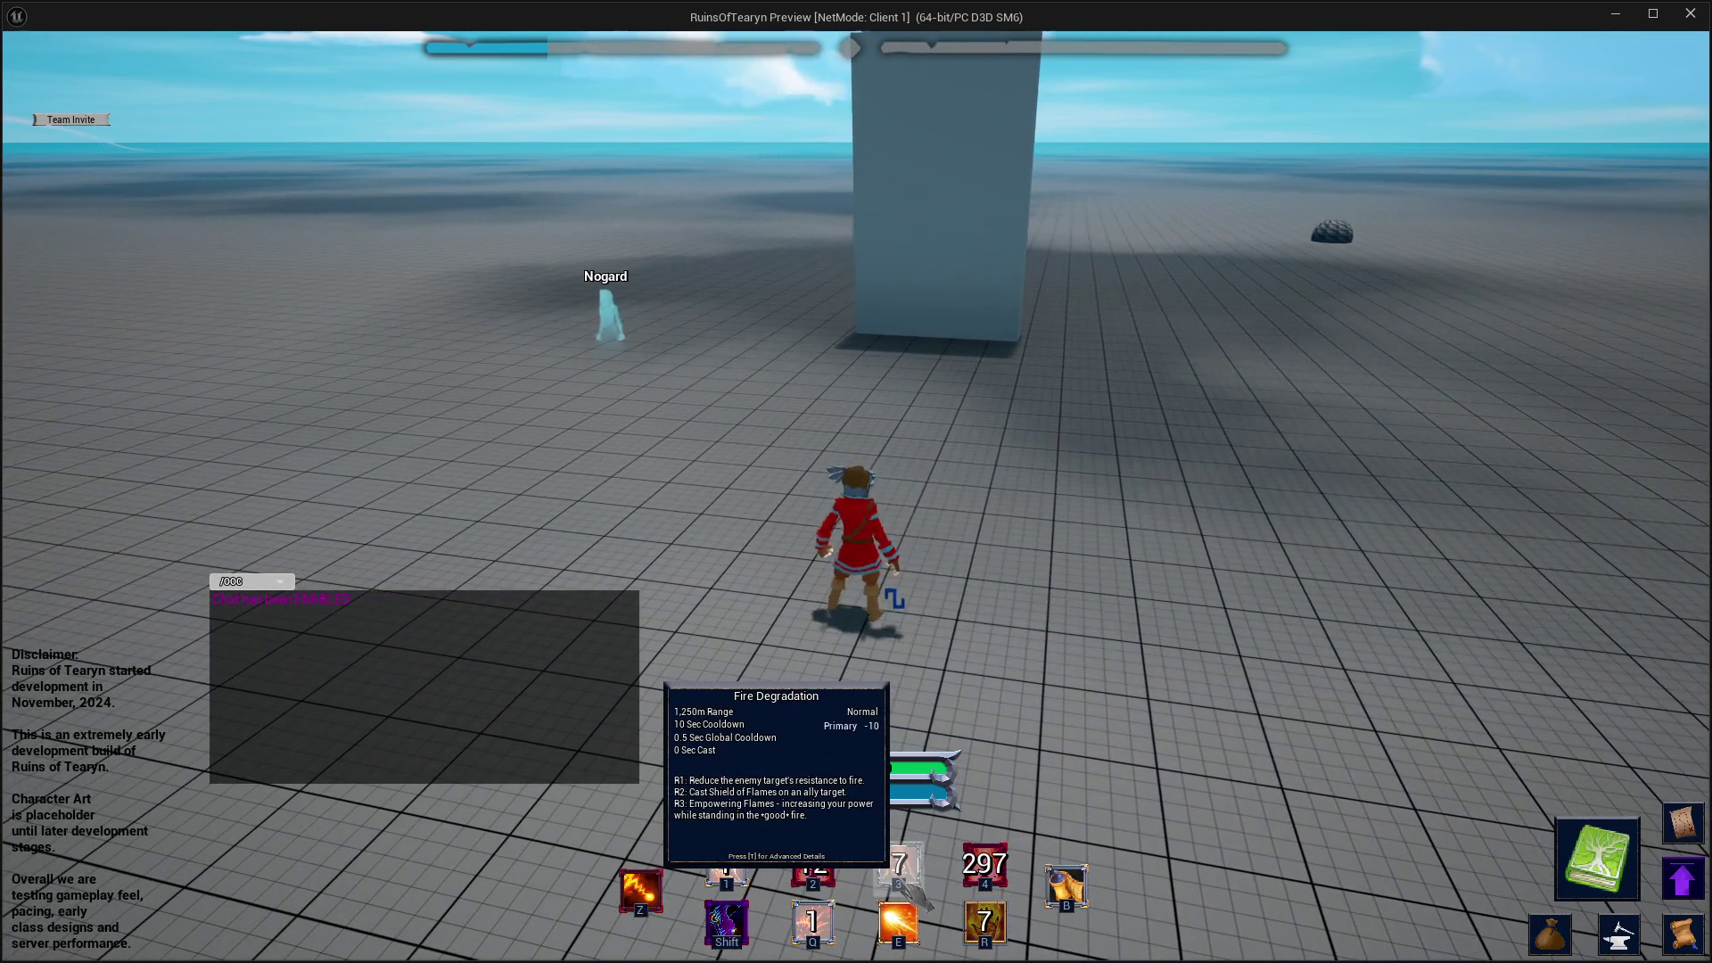
key("d")
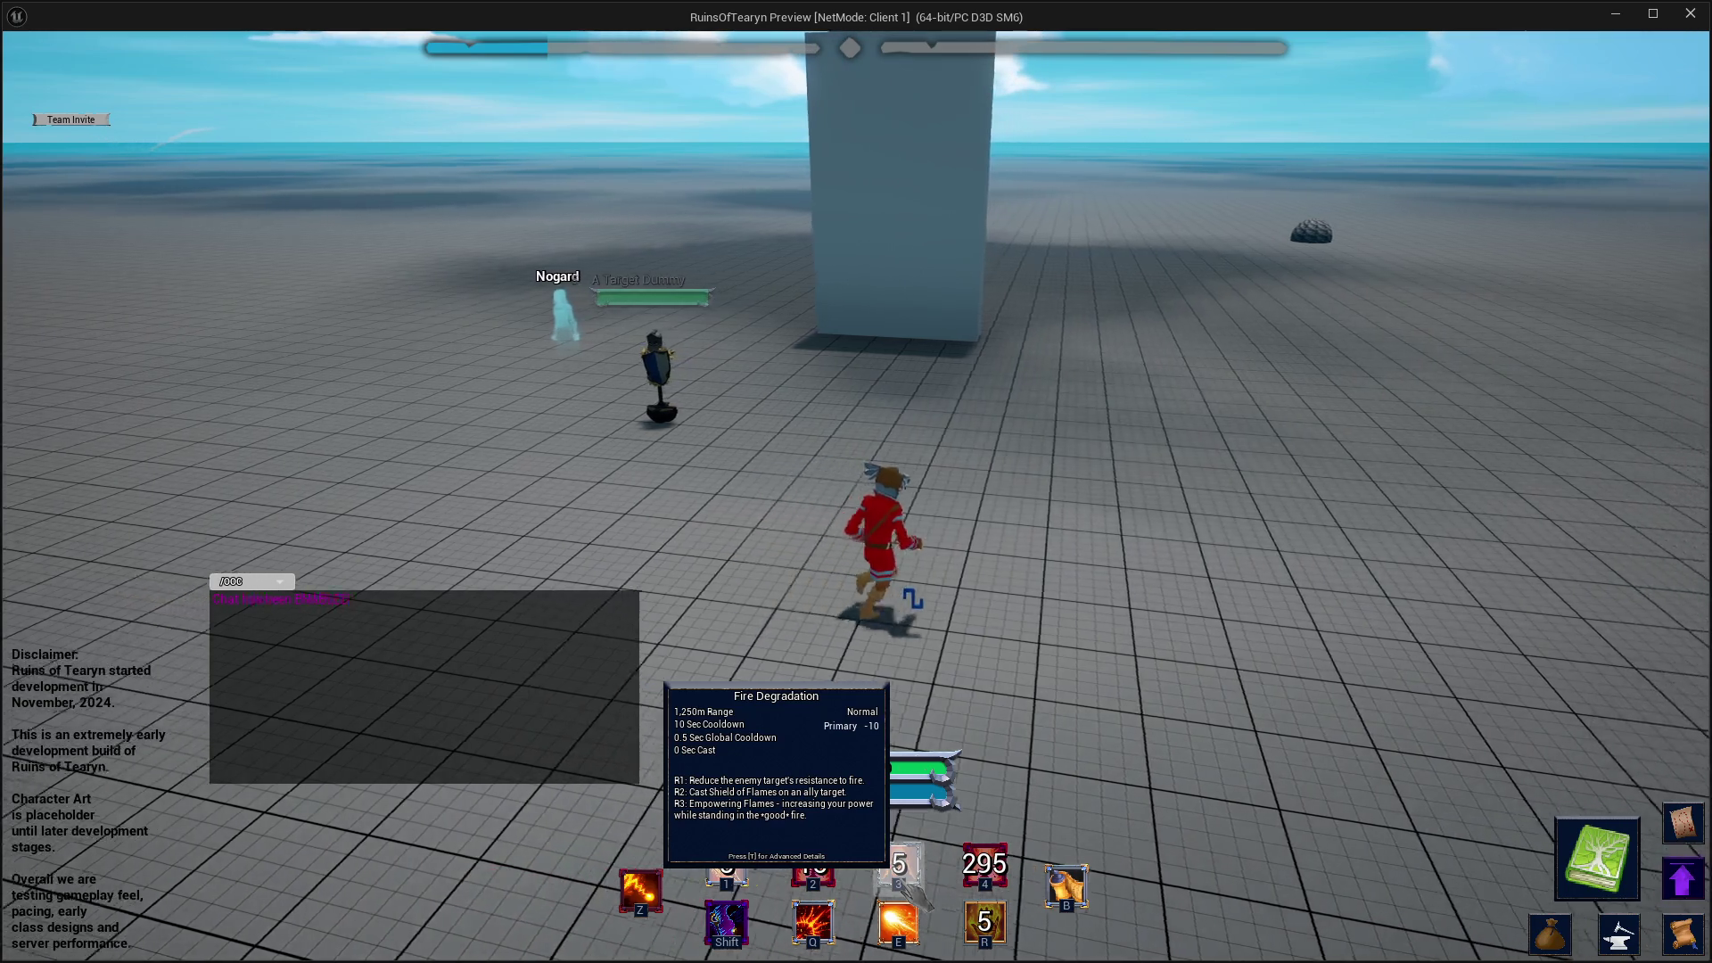
key("a")
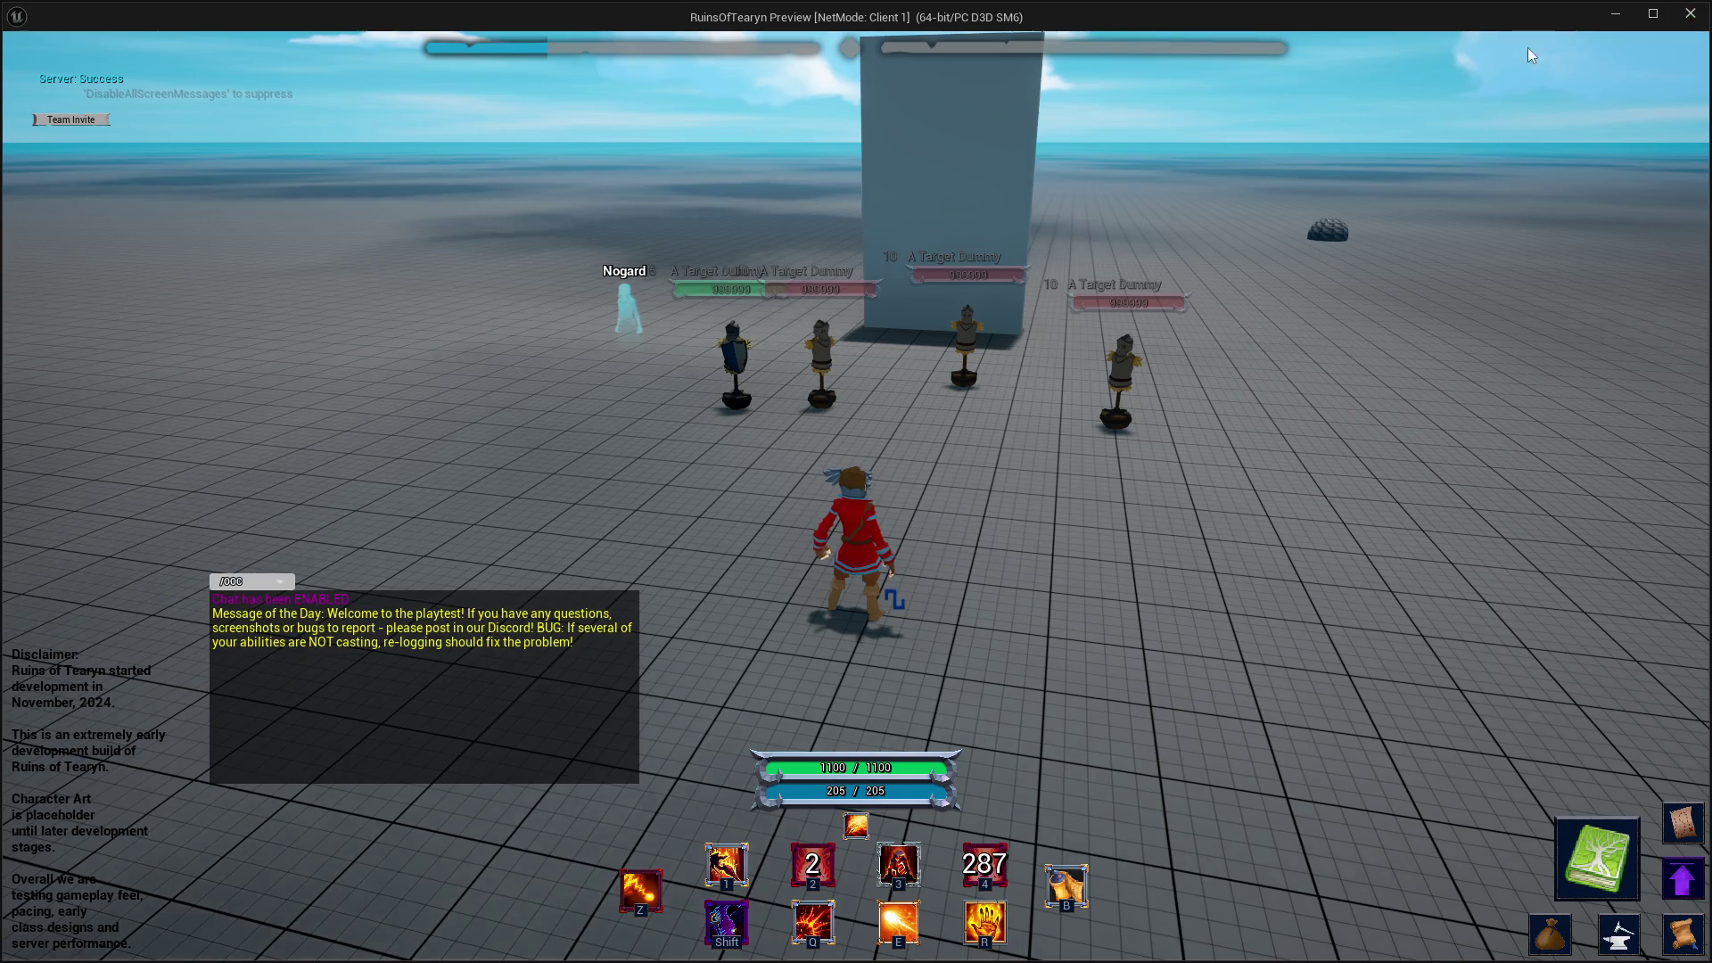
left_click(1691, 13)
- Cut 'Scorch Ground - ' so R1 reads 'Burn enemies that stand in the fire.', then play-test
left_click(321, 42)
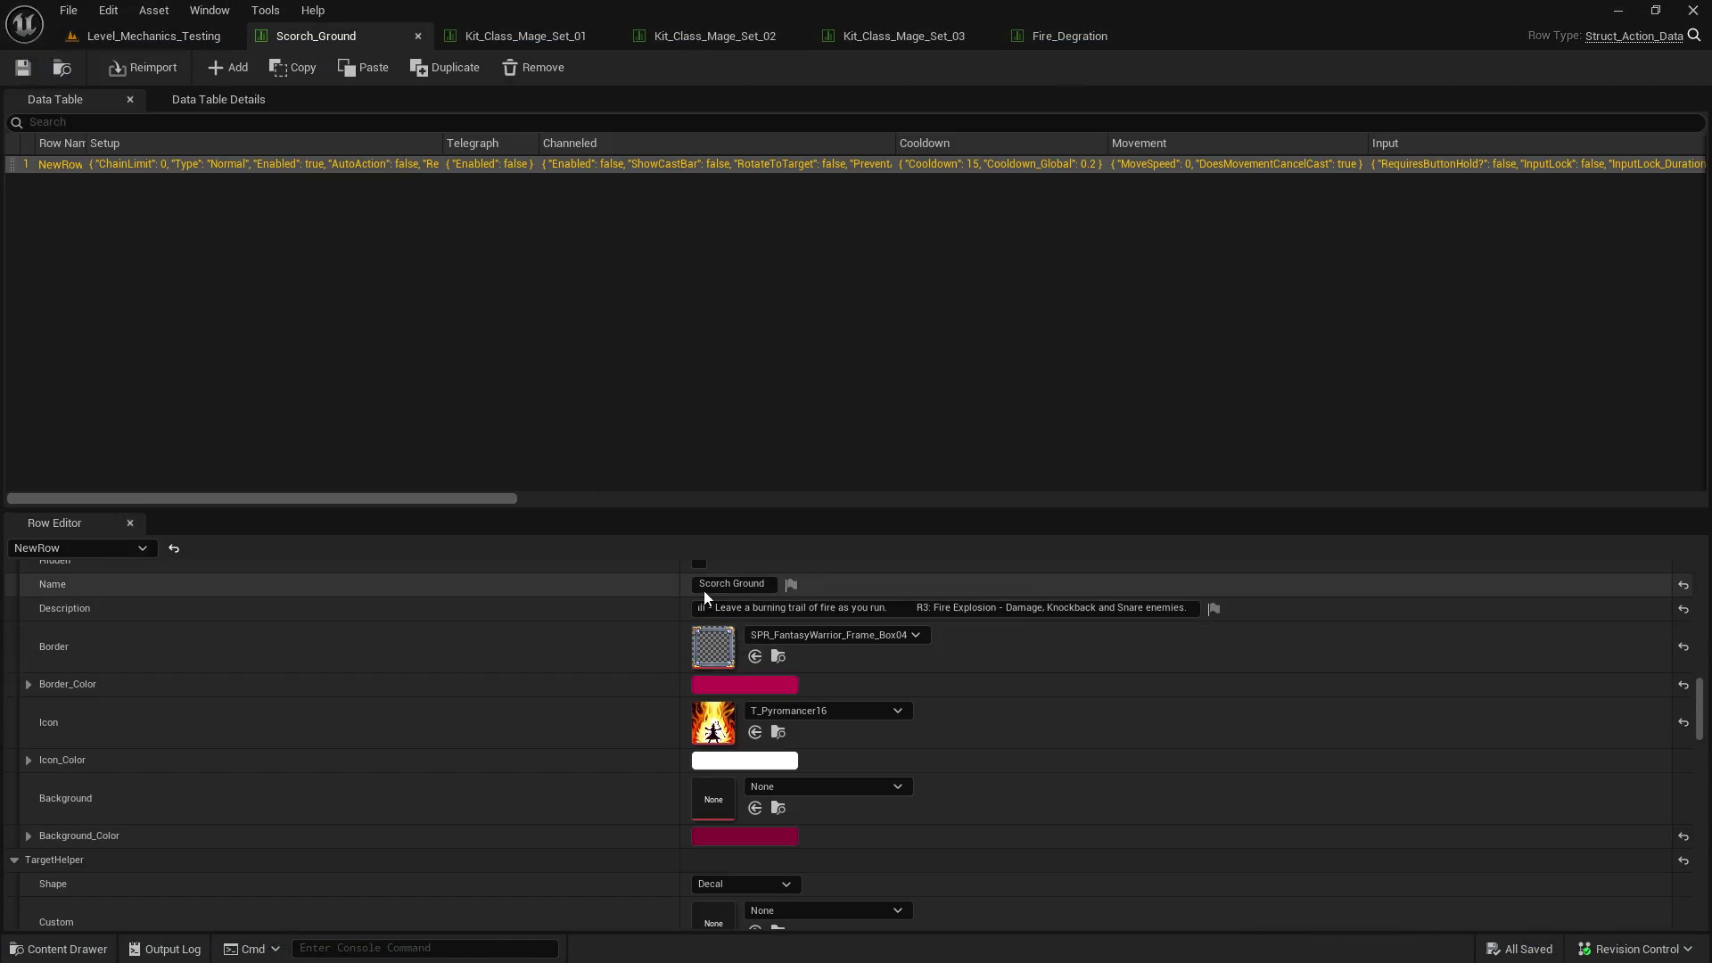
left_click_drag(733, 608, 495, 607)
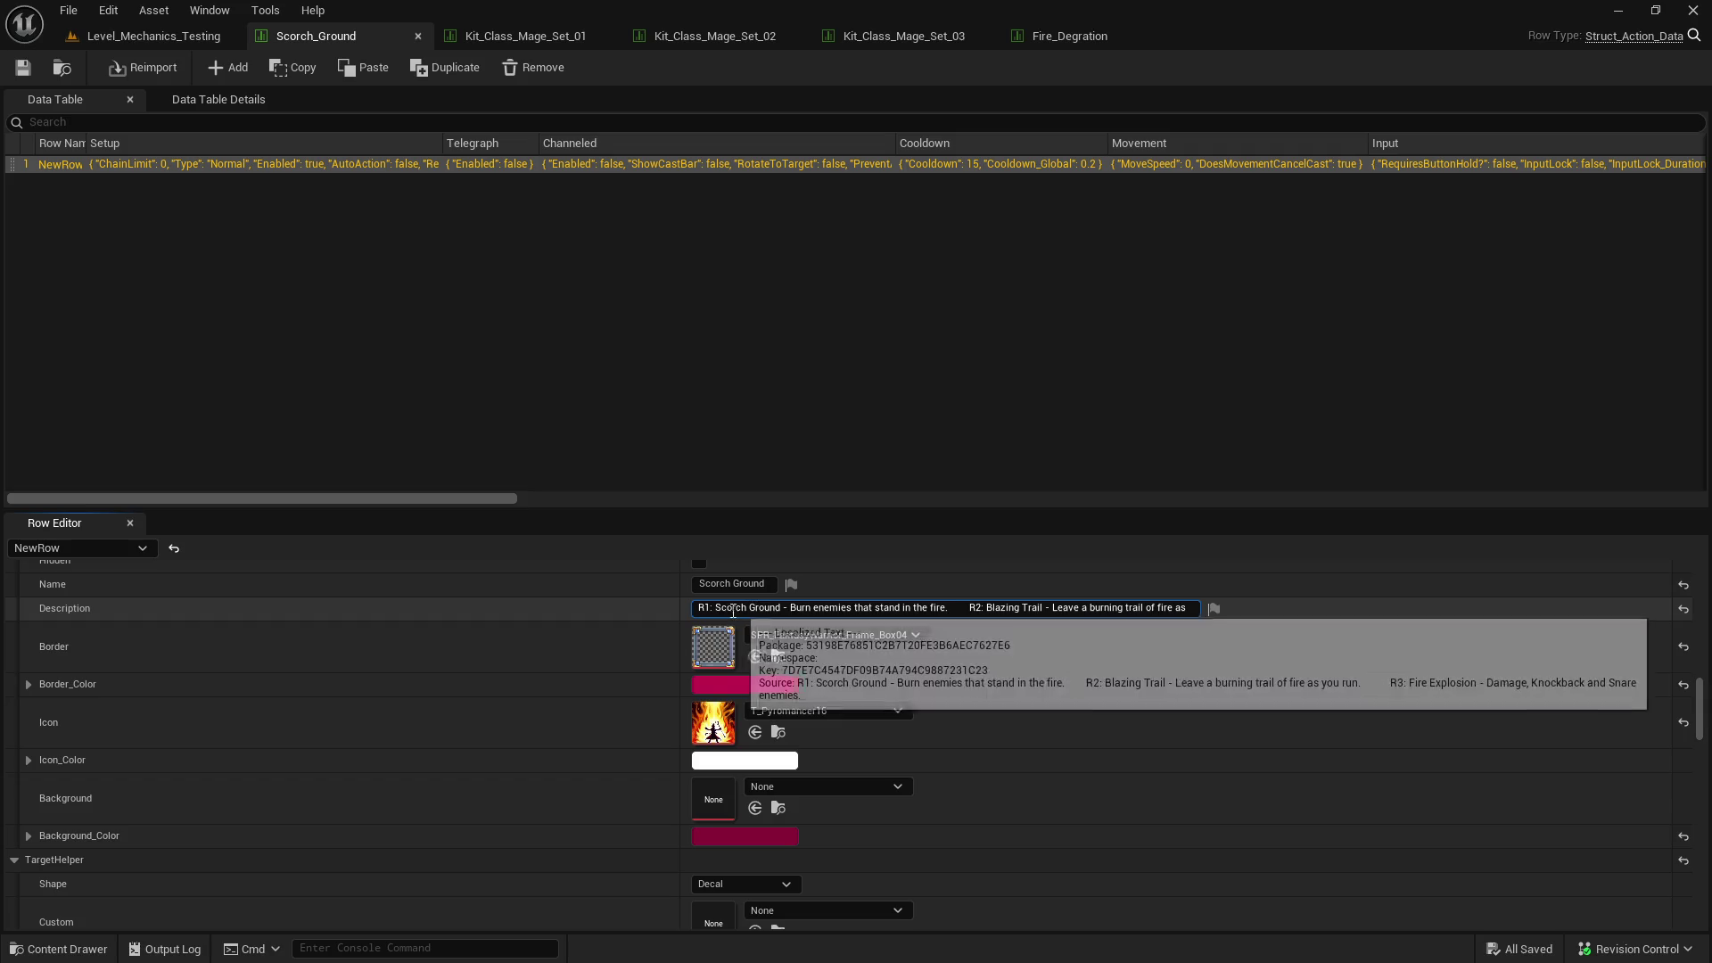
left_click_drag(716, 607, 788, 607)
key("BackSpace")
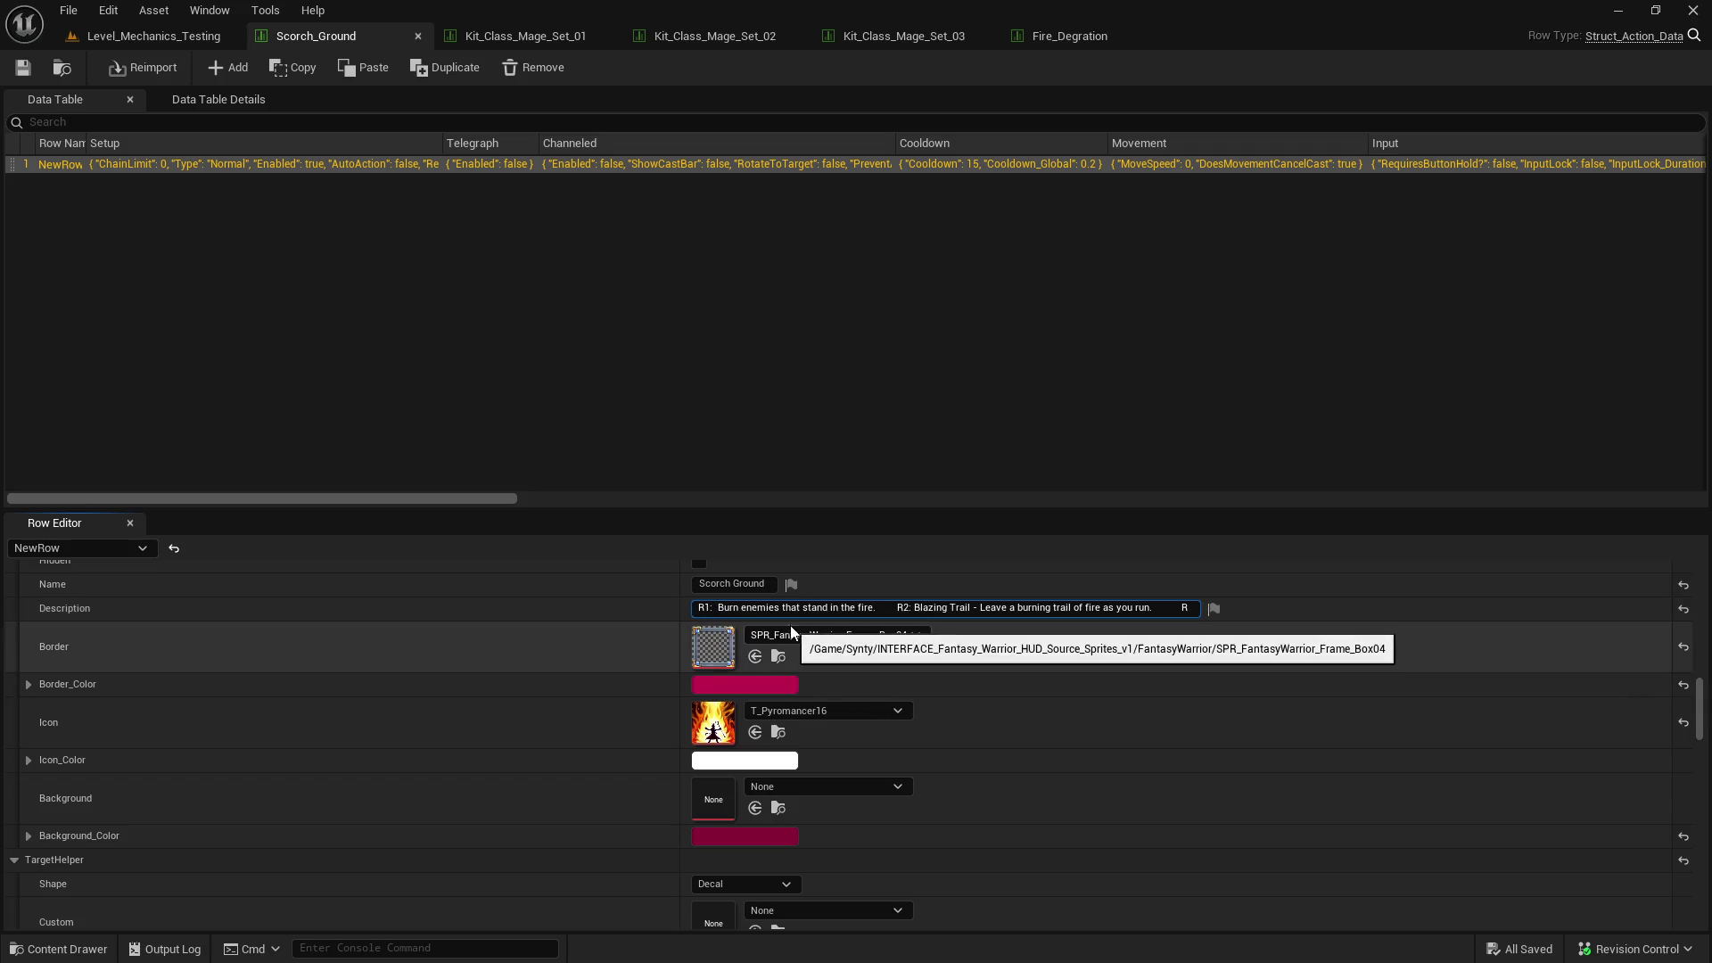
key("BackSpace")
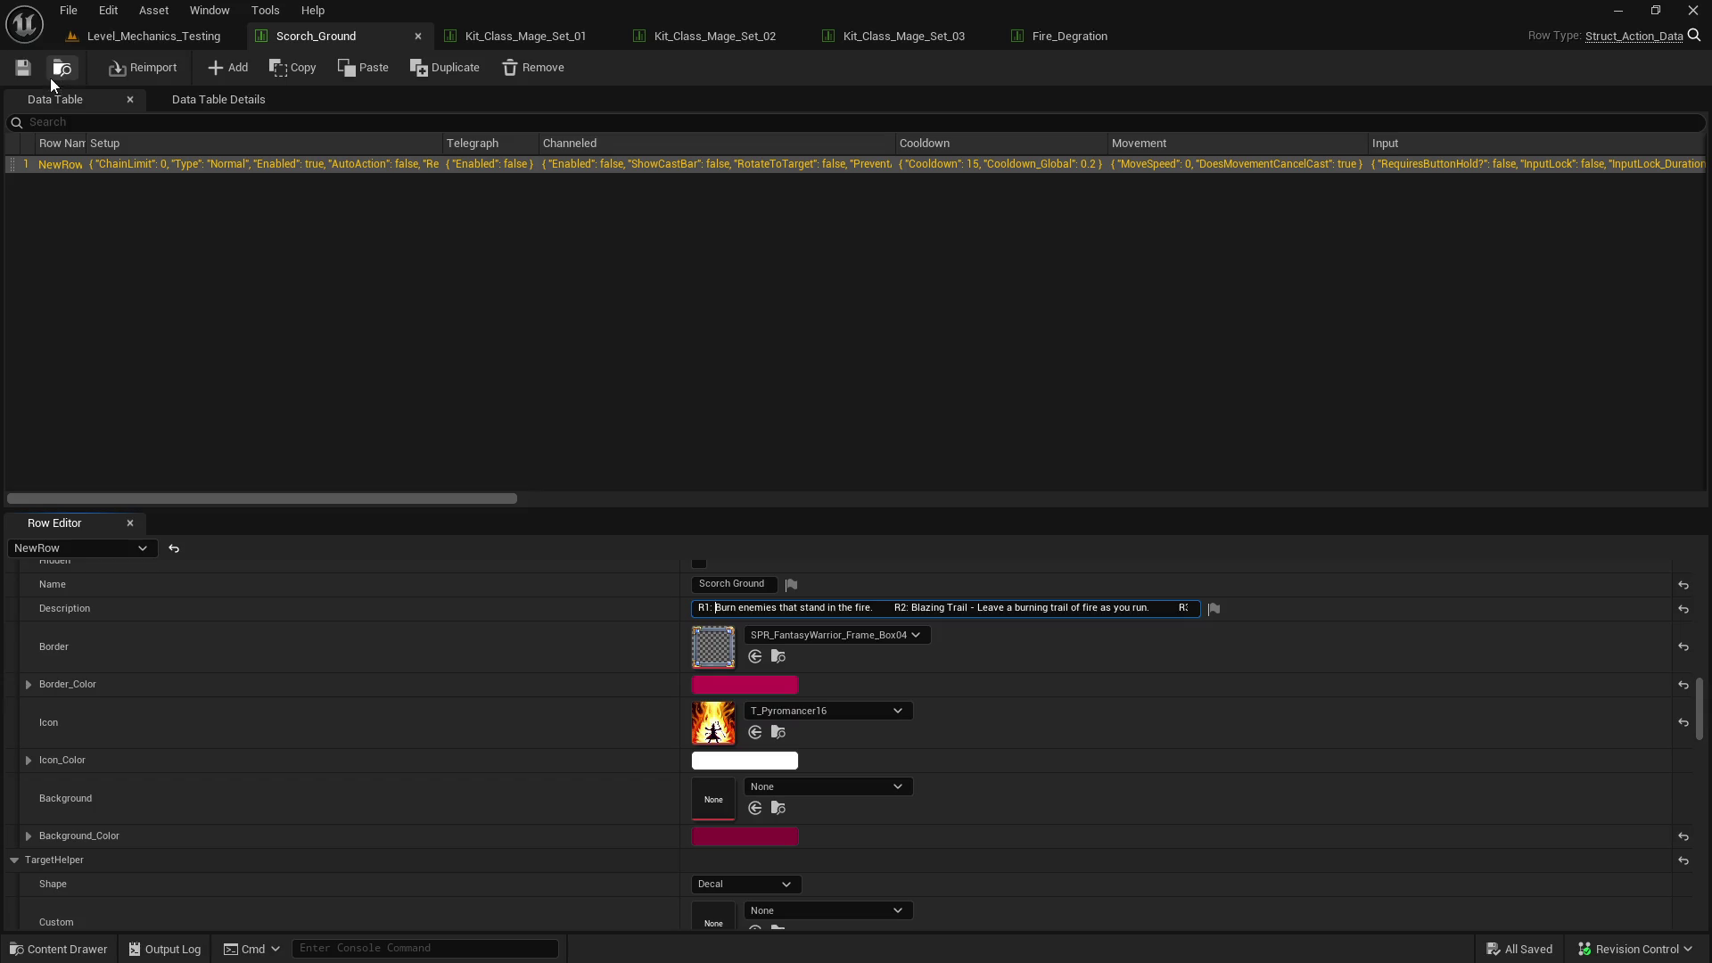
left_click(22, 69)
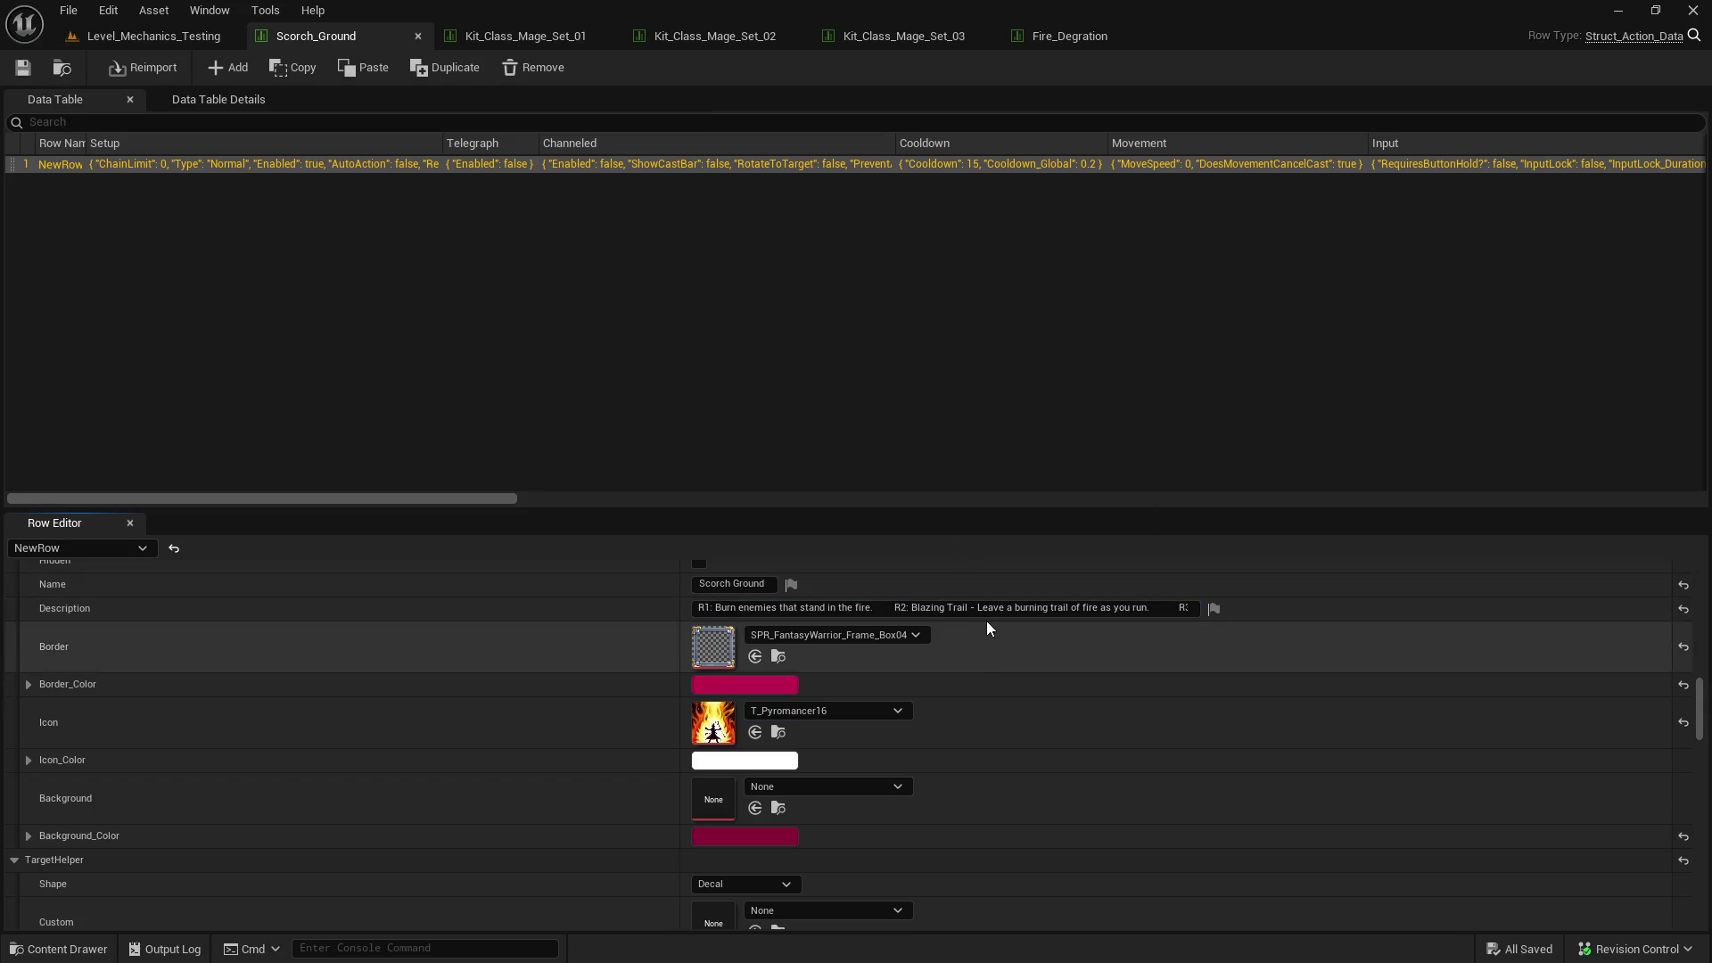
left_click(173, 38)
left_click(442, 68)
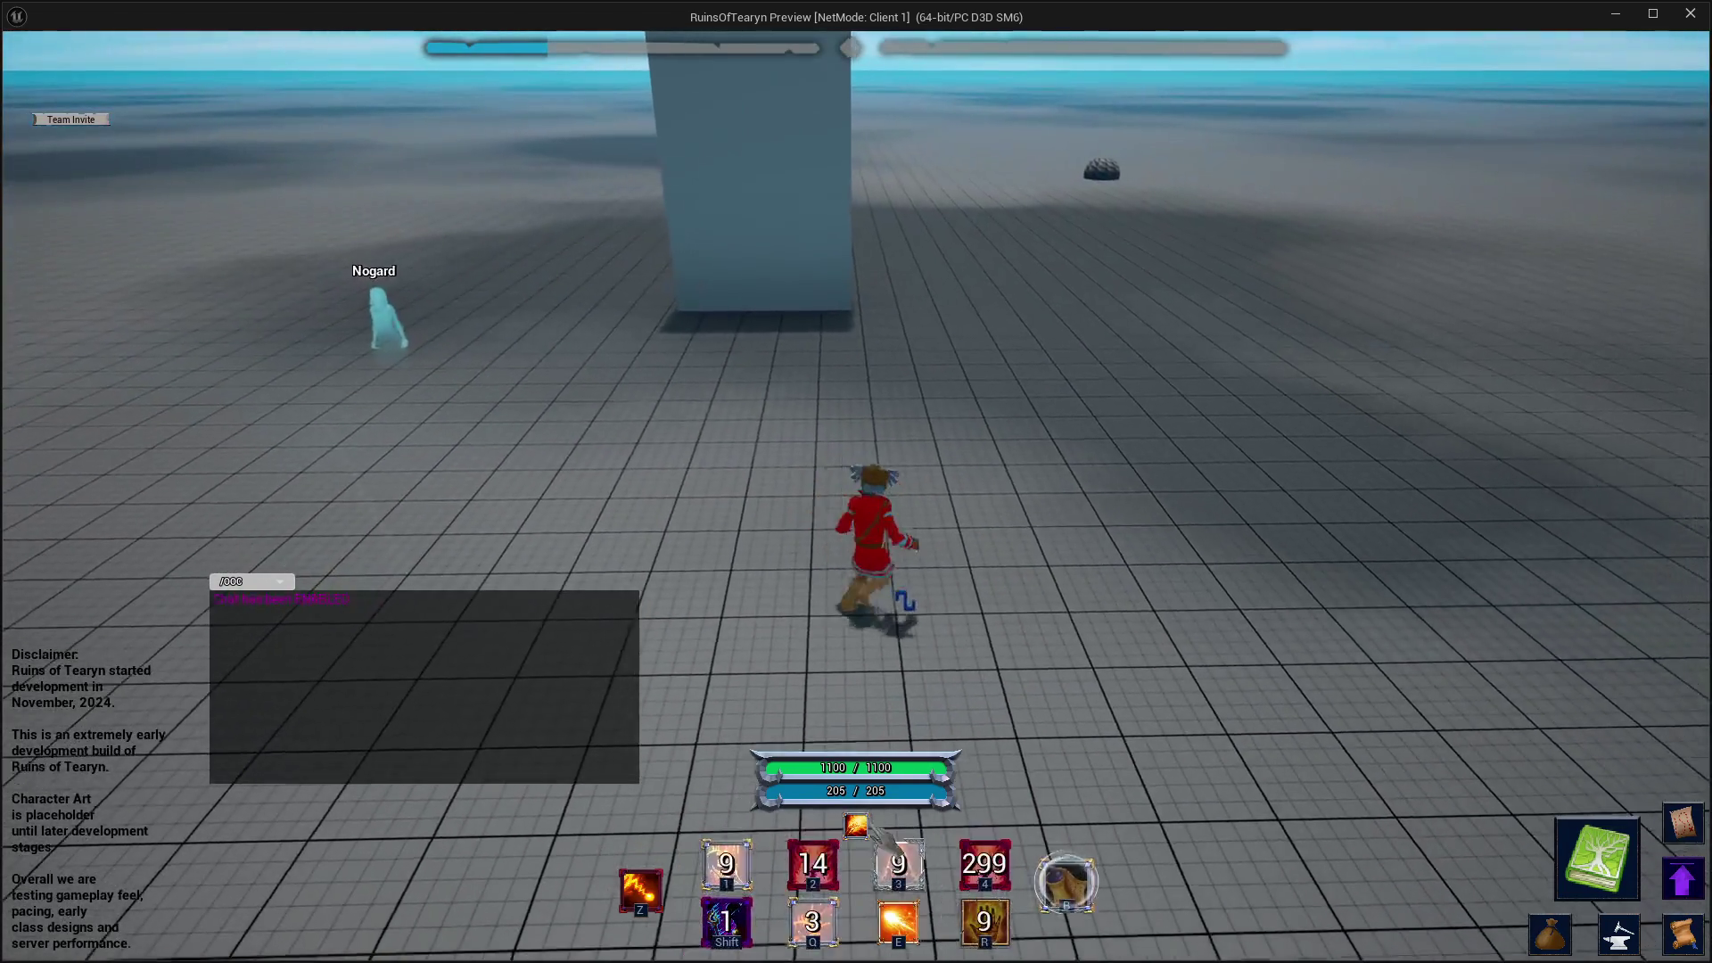
- Inspect the Scorch Ground card on hotbar slot 2, then close the game preview
mouse_move(834, 878)
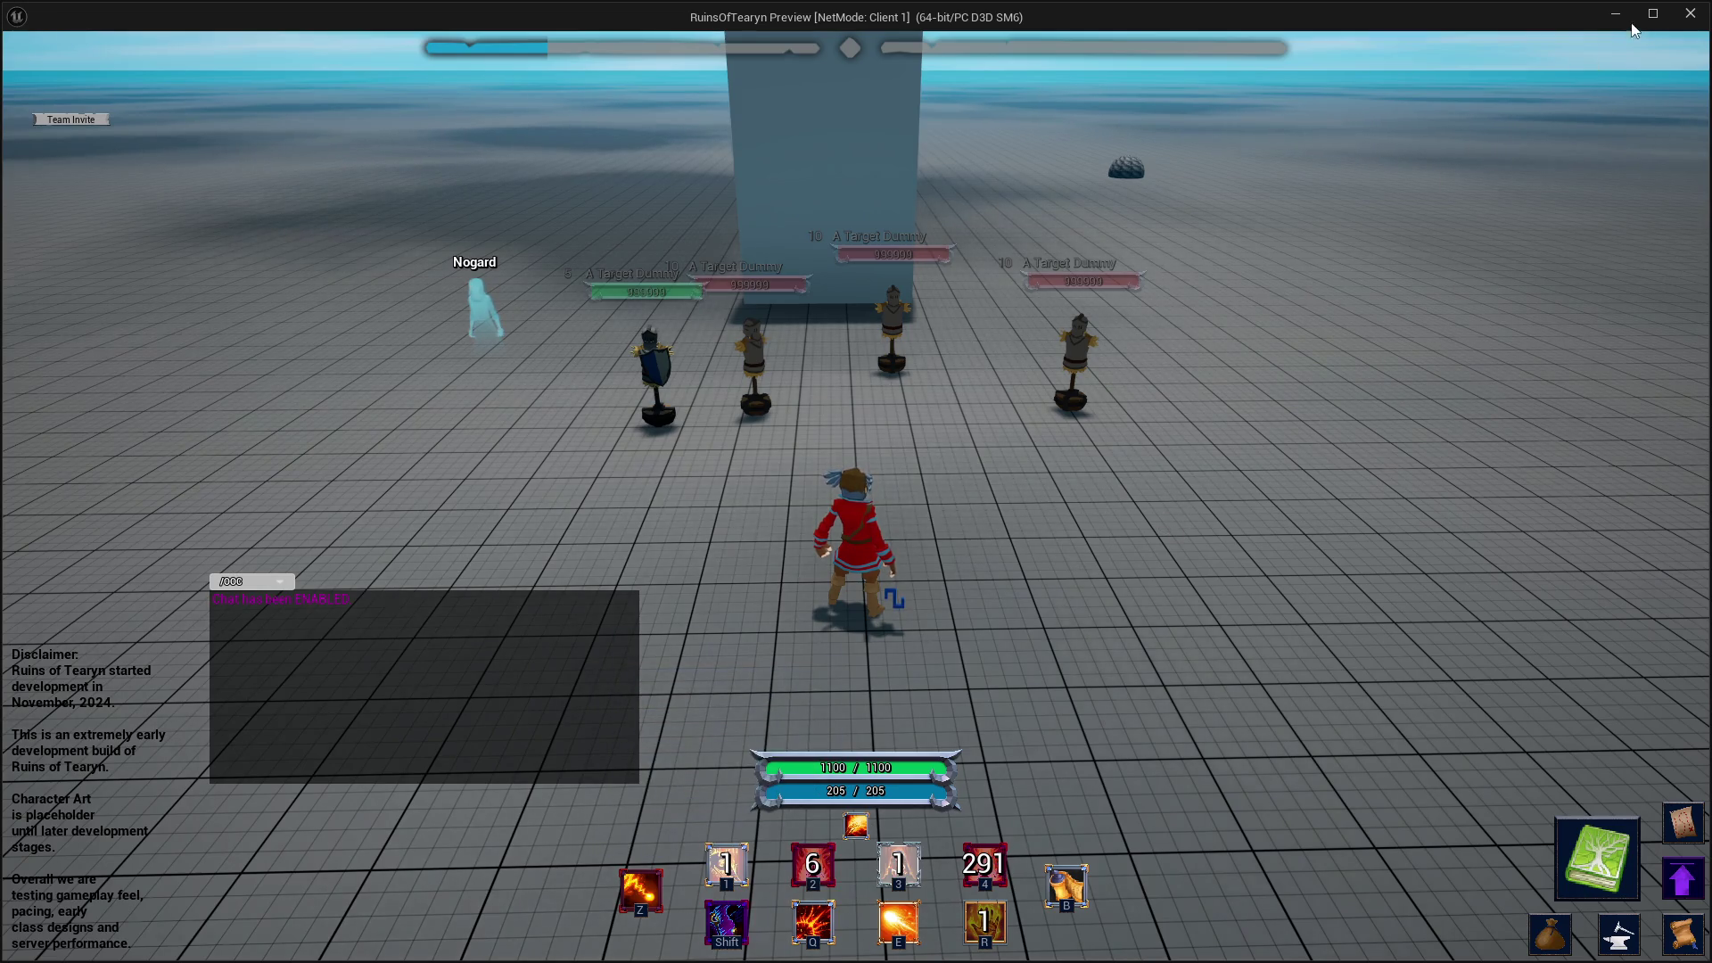
left_click(1691, 12)
- Drop 'burning' so R2 reads 'Leave a trail of fire as you run.', then play-test again
left_click(315, 36)
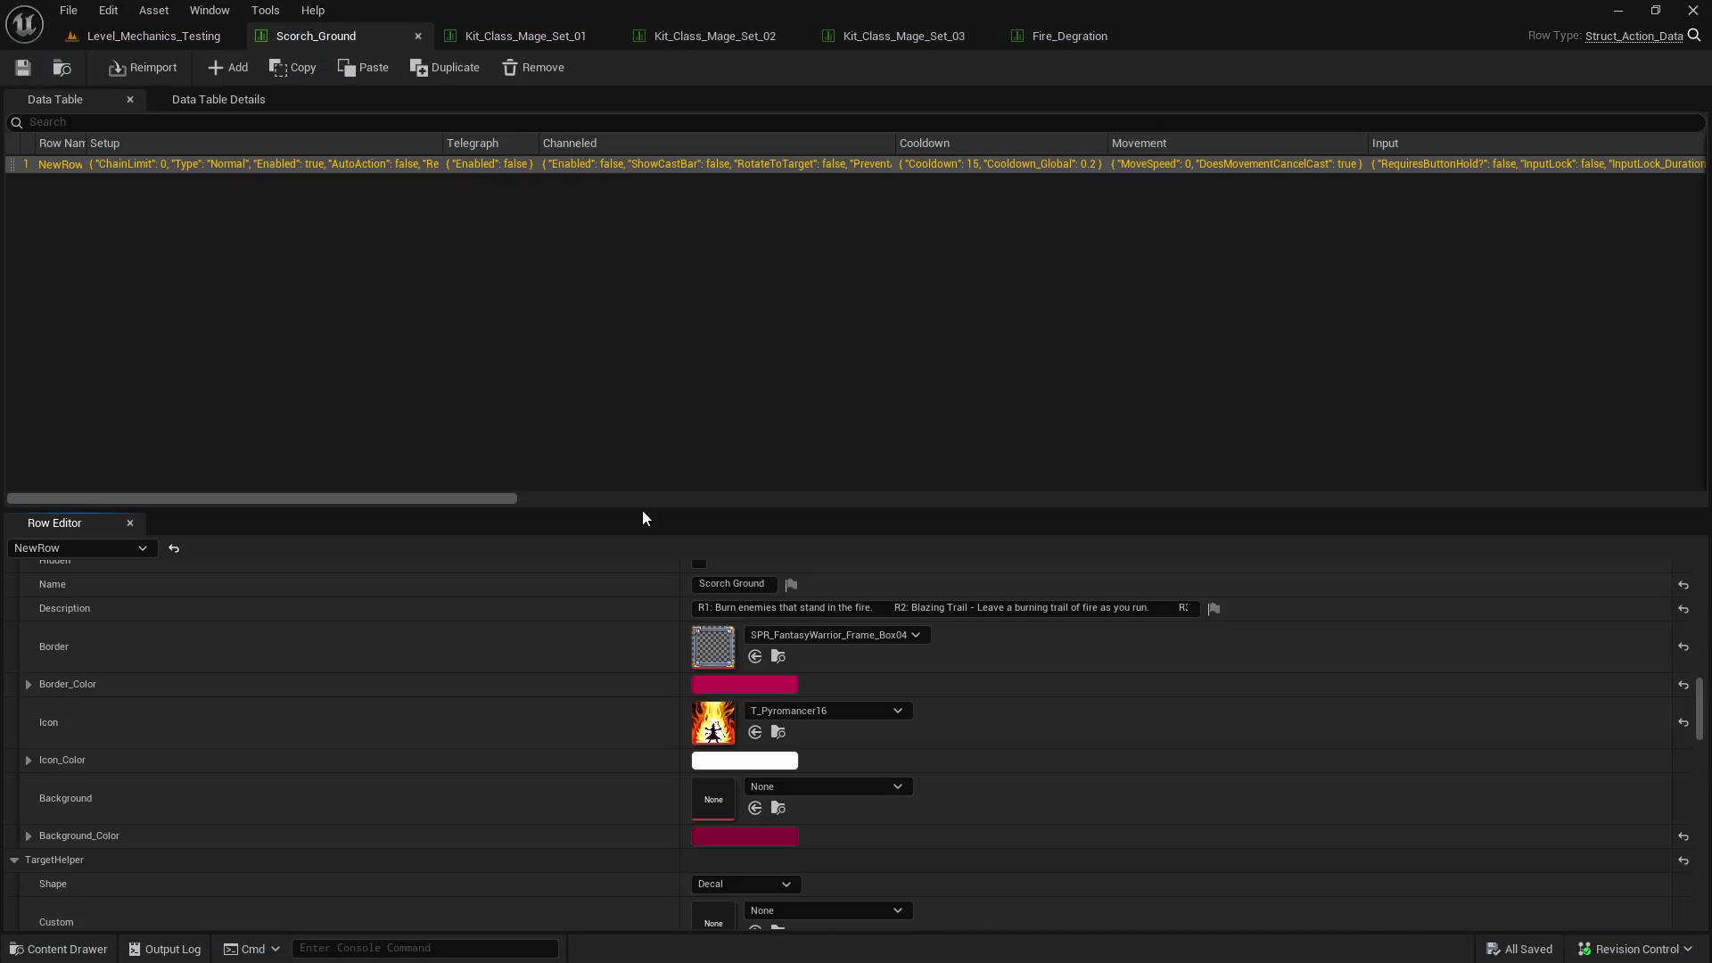
left_click(928, 607)
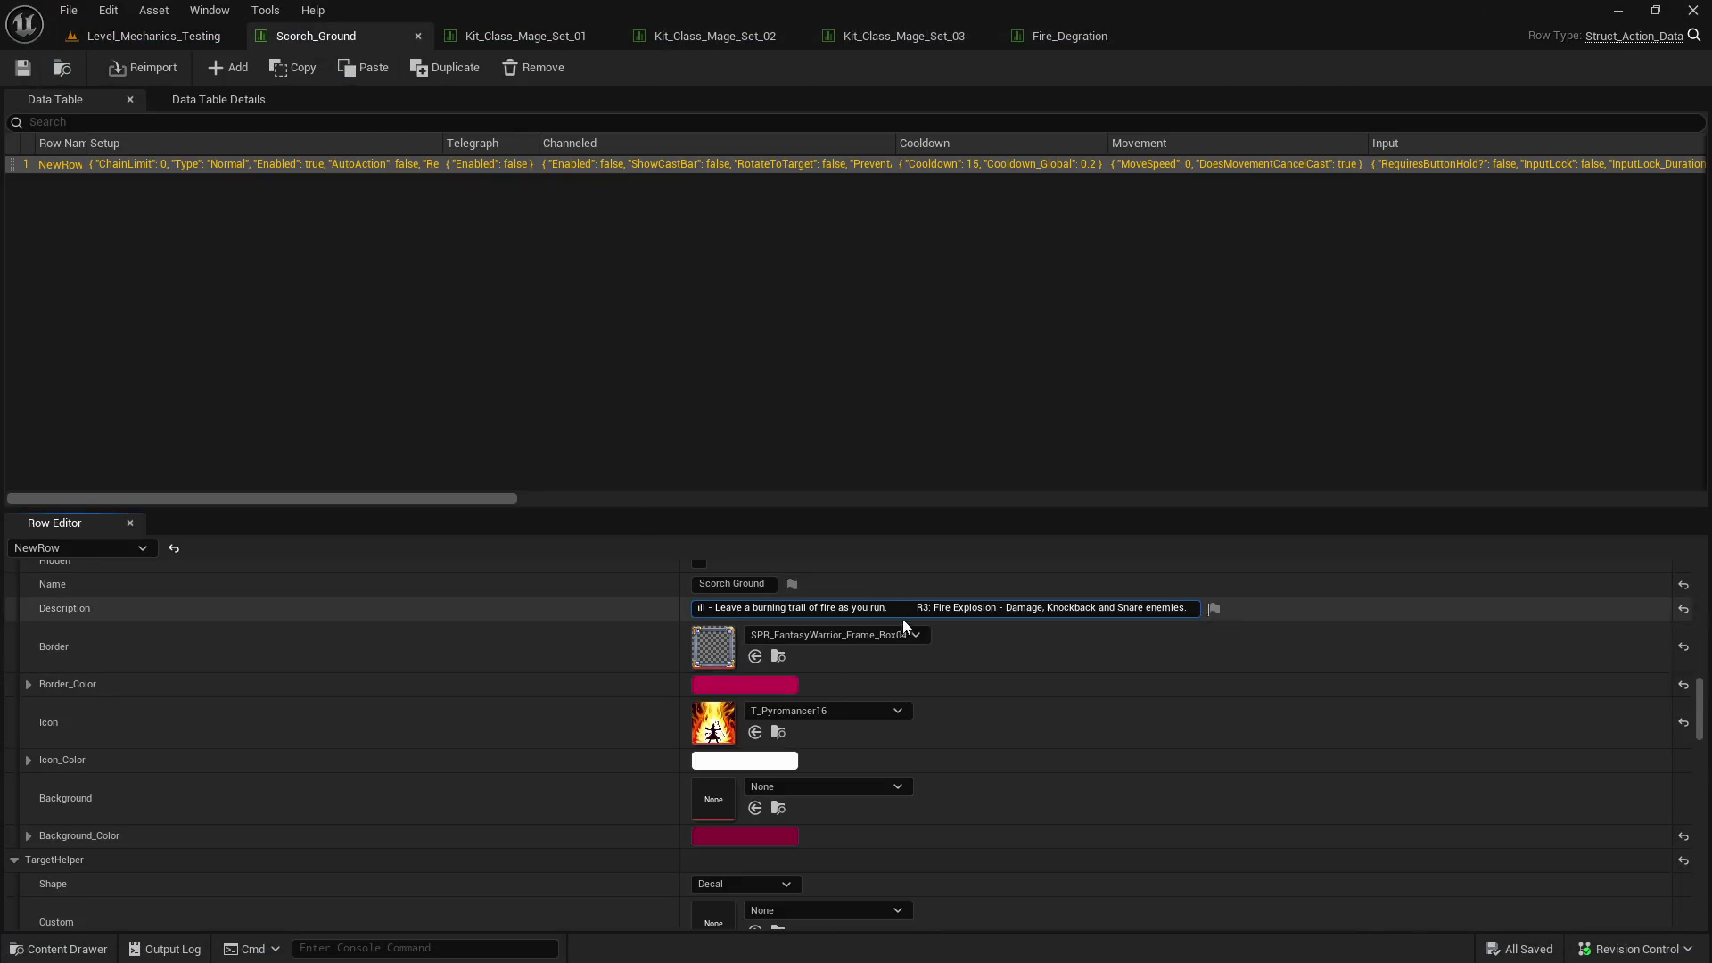
key("ctrl+a")
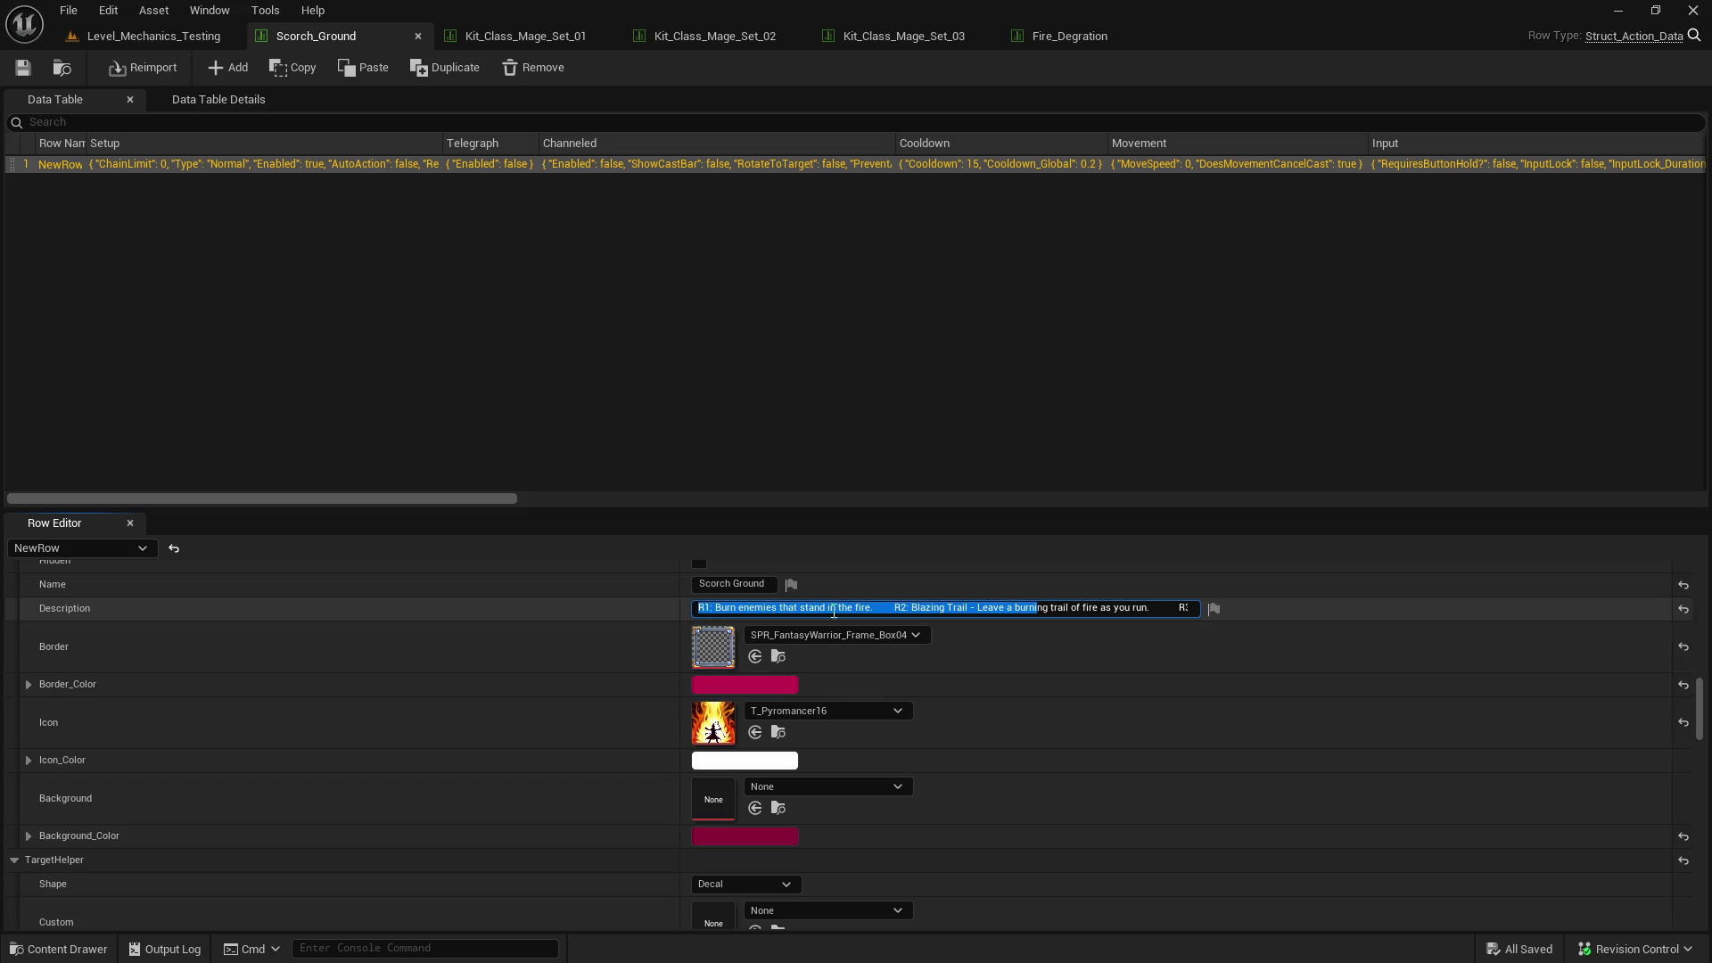
left_click(889, 607)
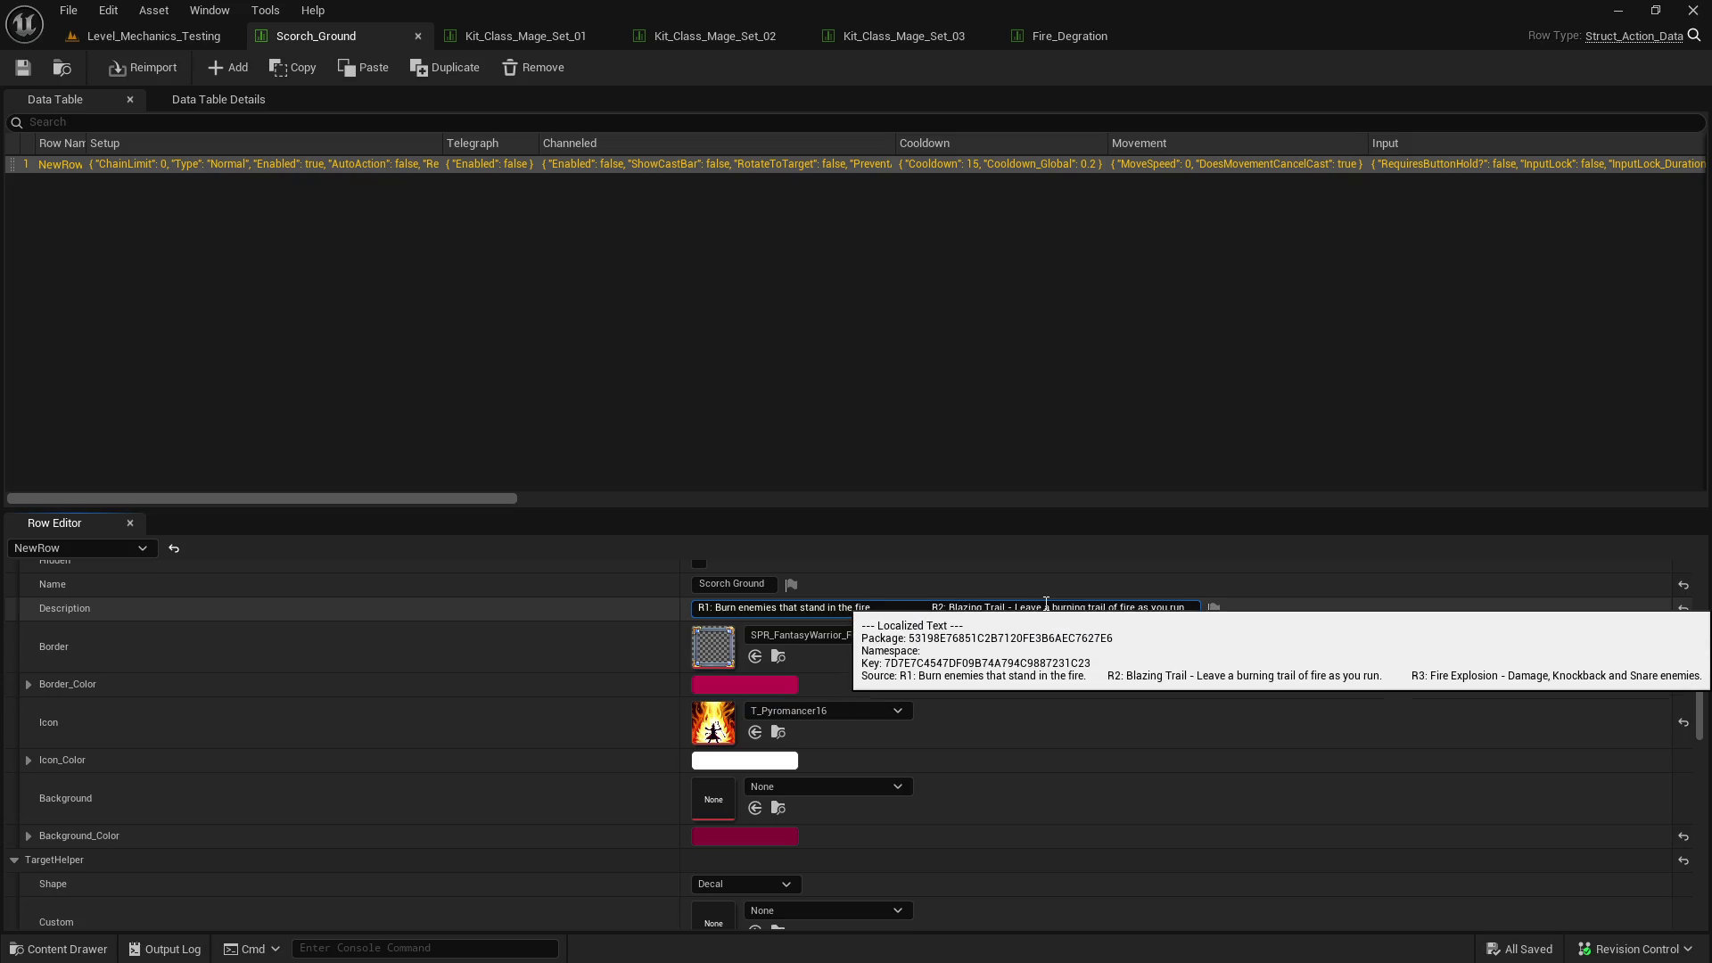
left_click_drag(1053, 609, 1070, 615)
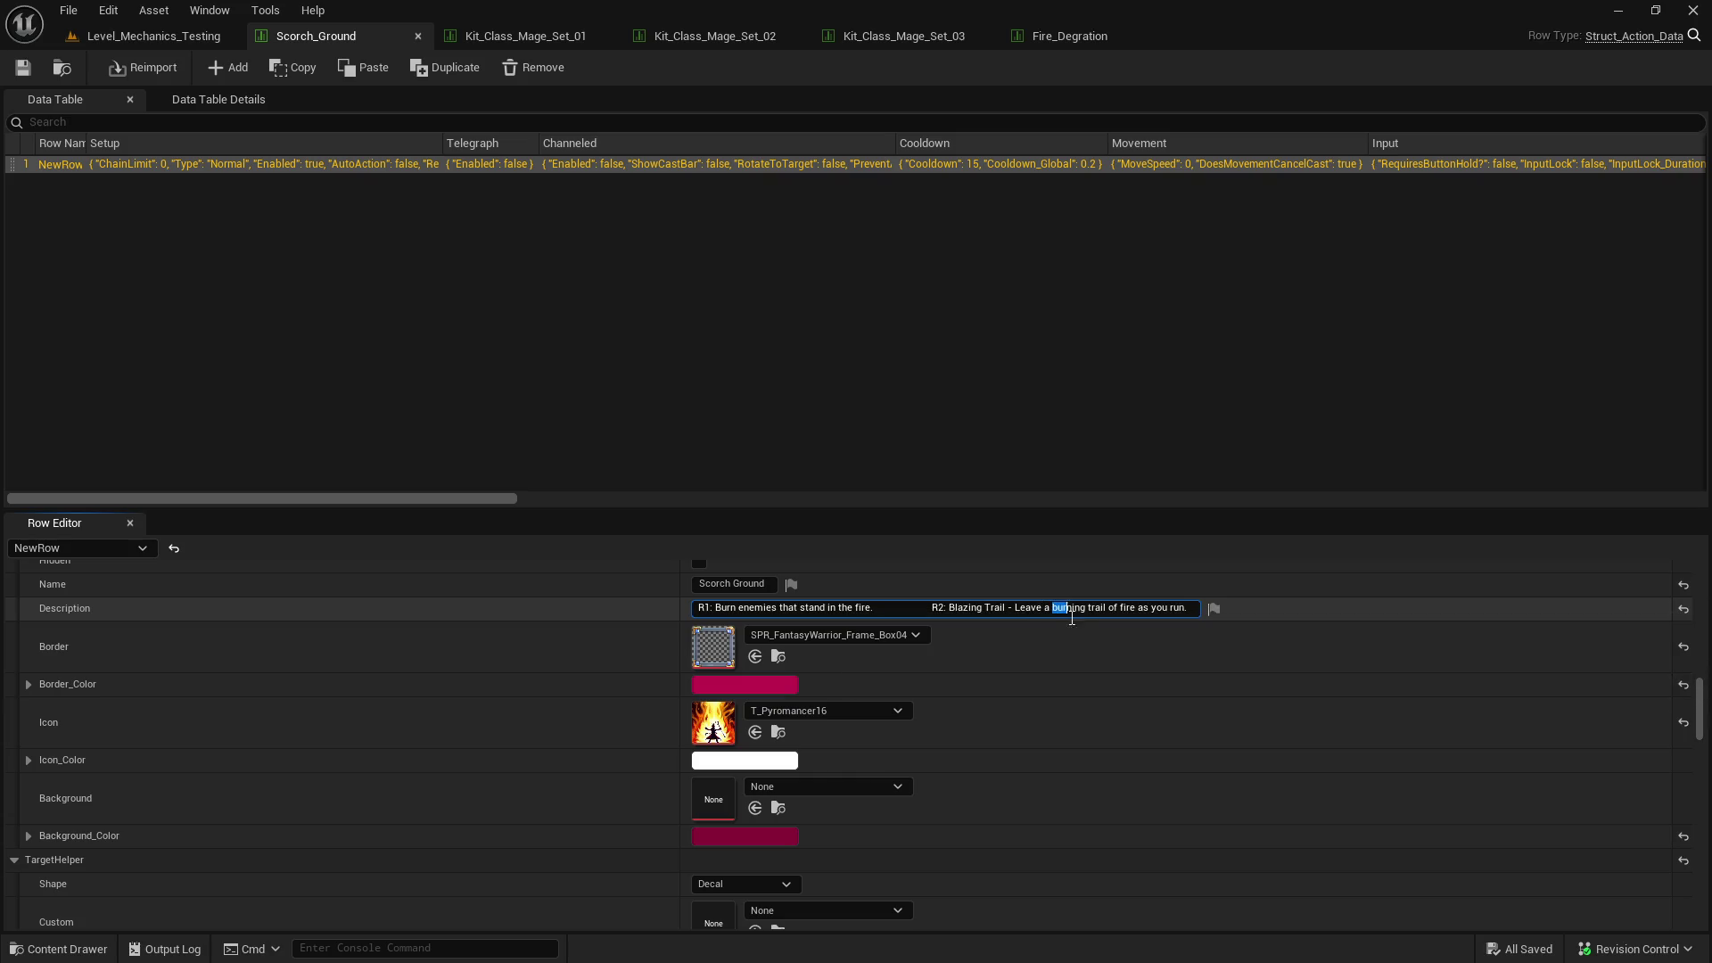
key("BackSpace")
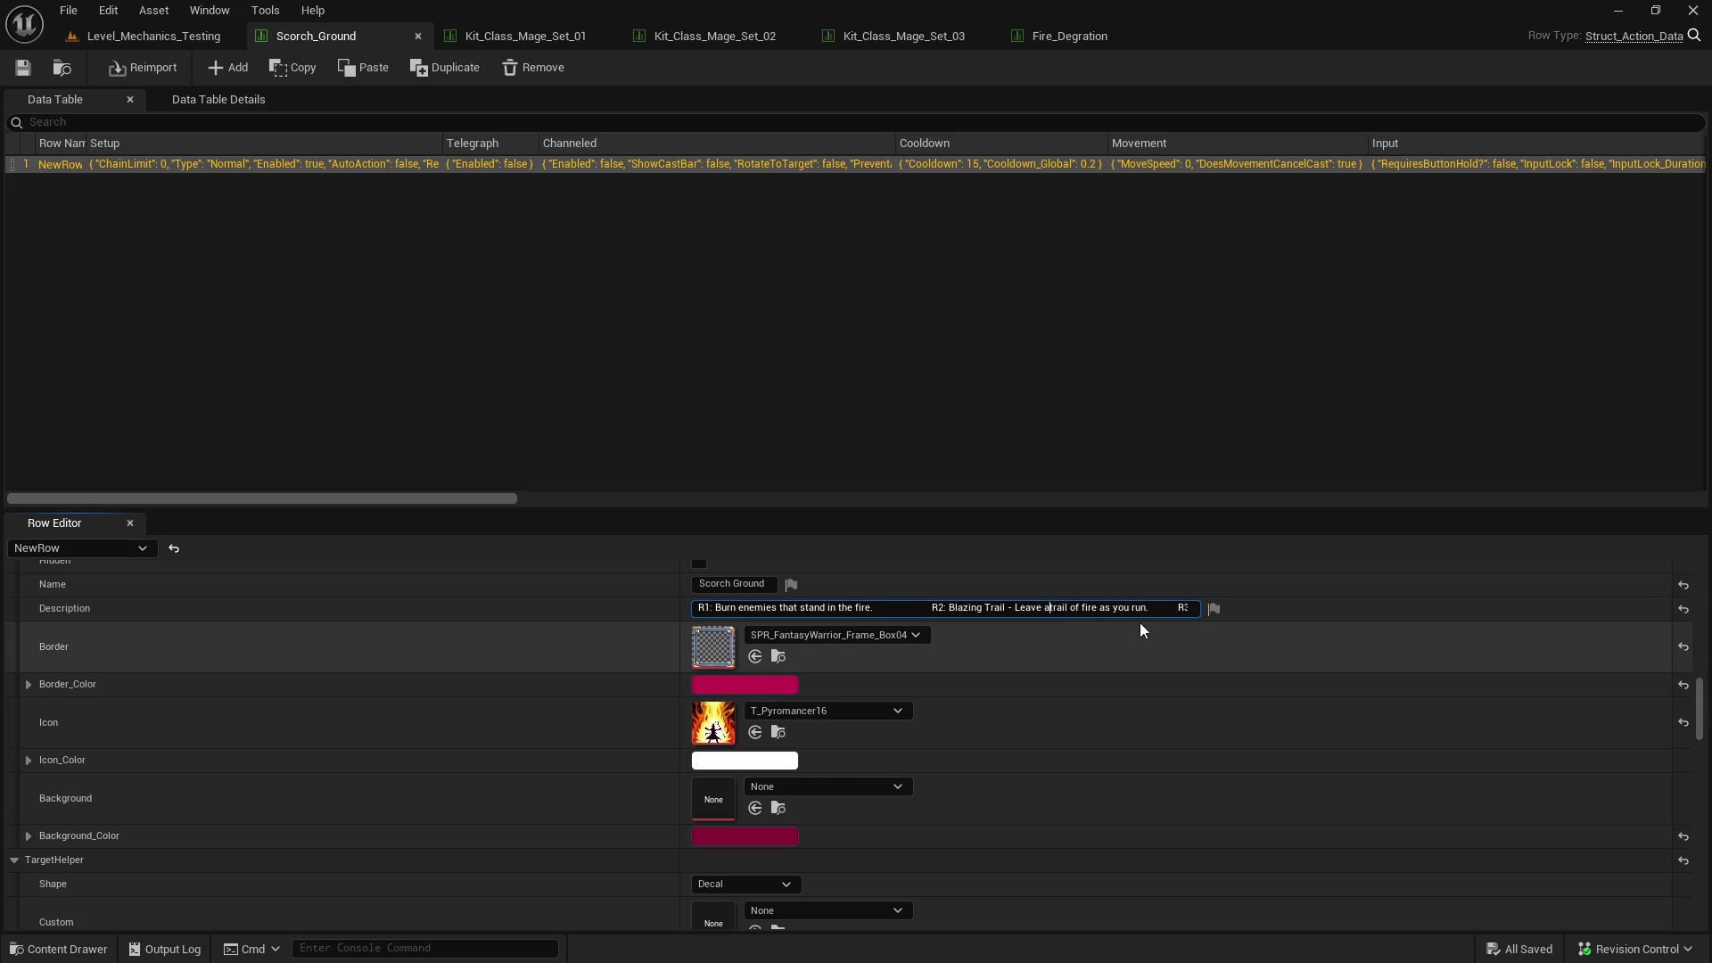
key("Delete")
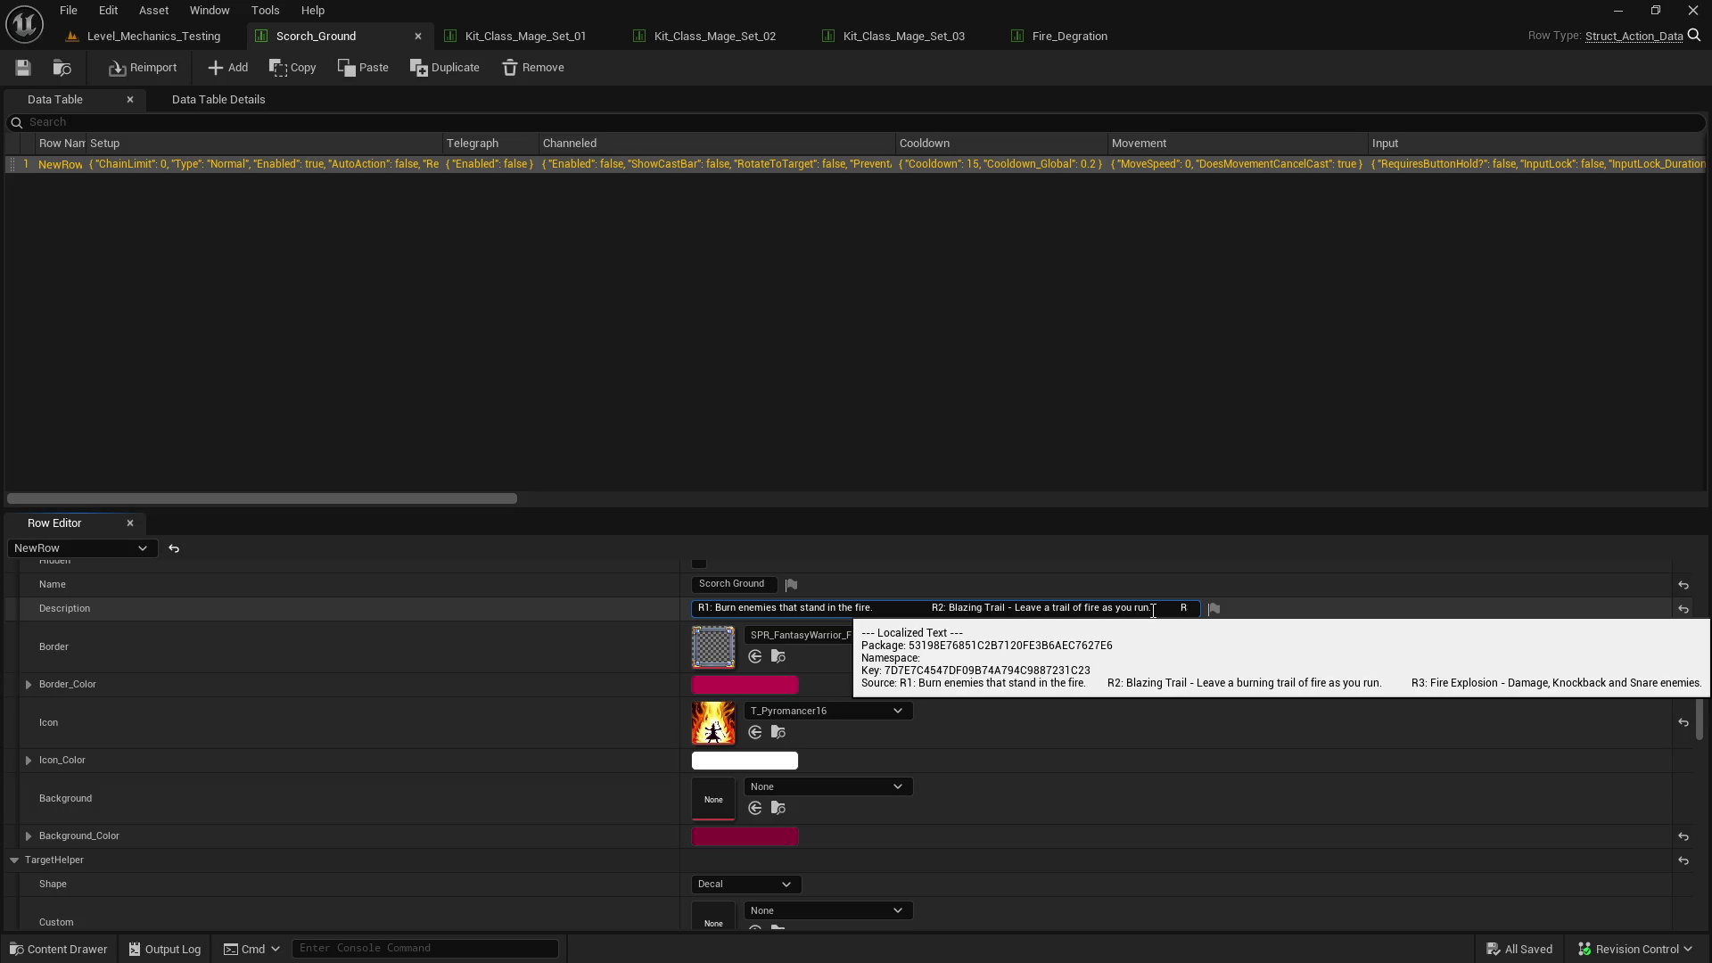
left_click(1146, 608)
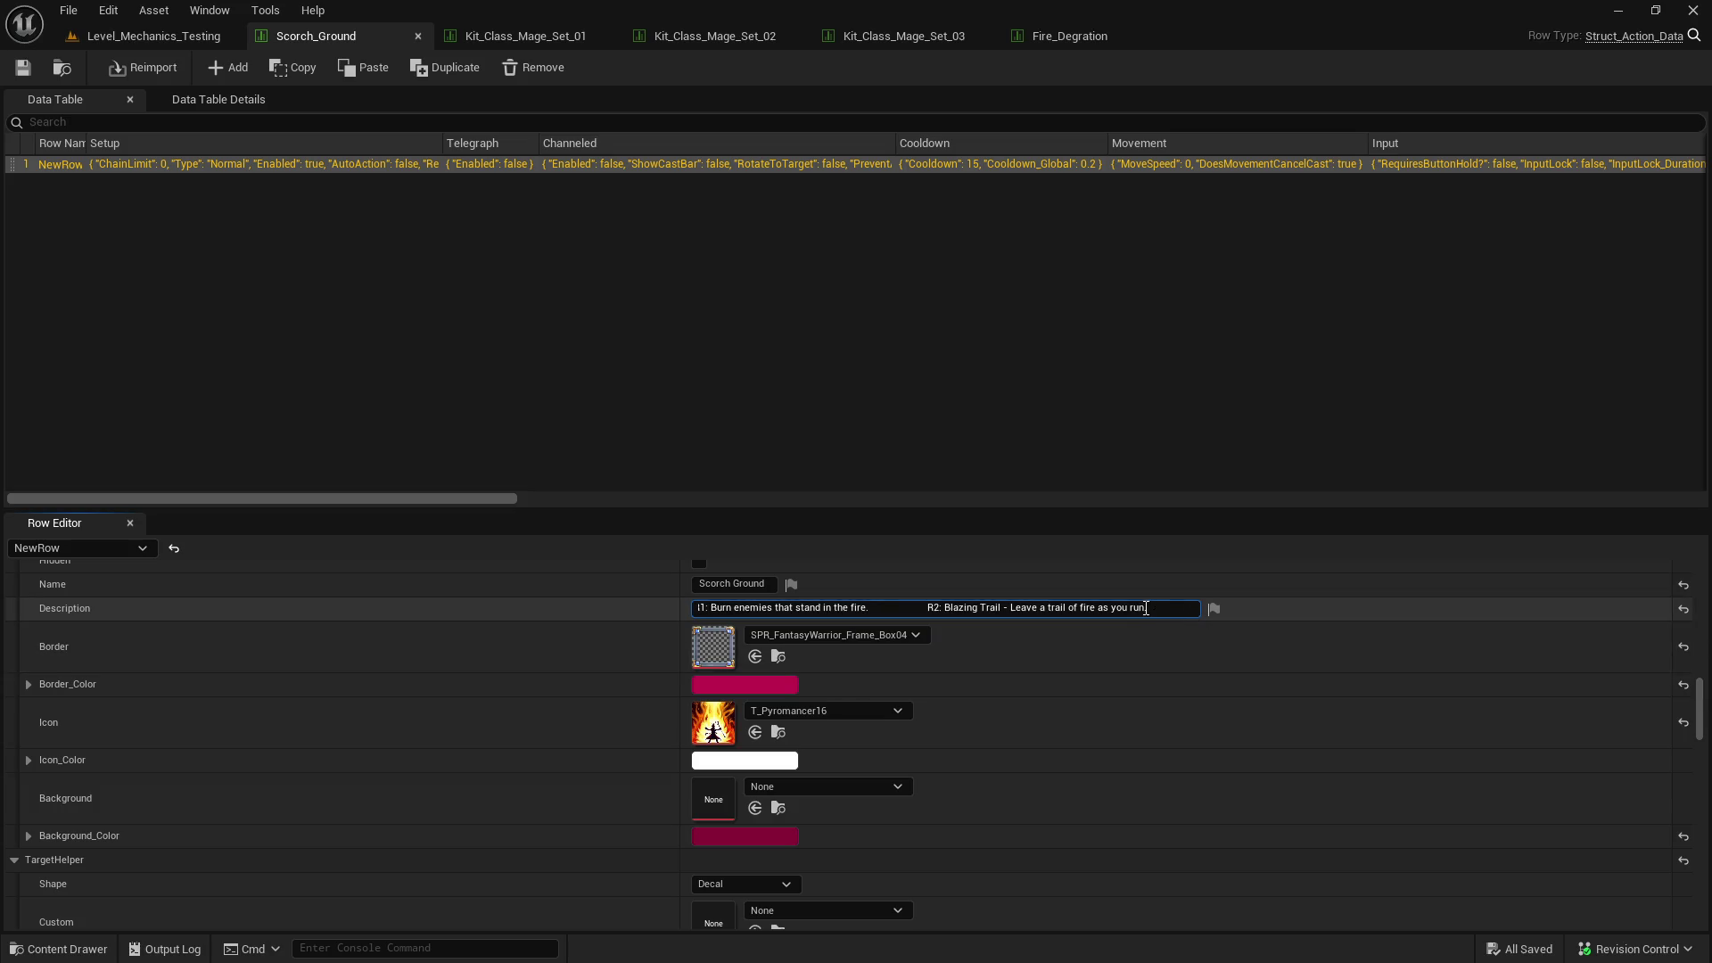
left_click_drag(1146, 608, 1388, 631)
key("Return")
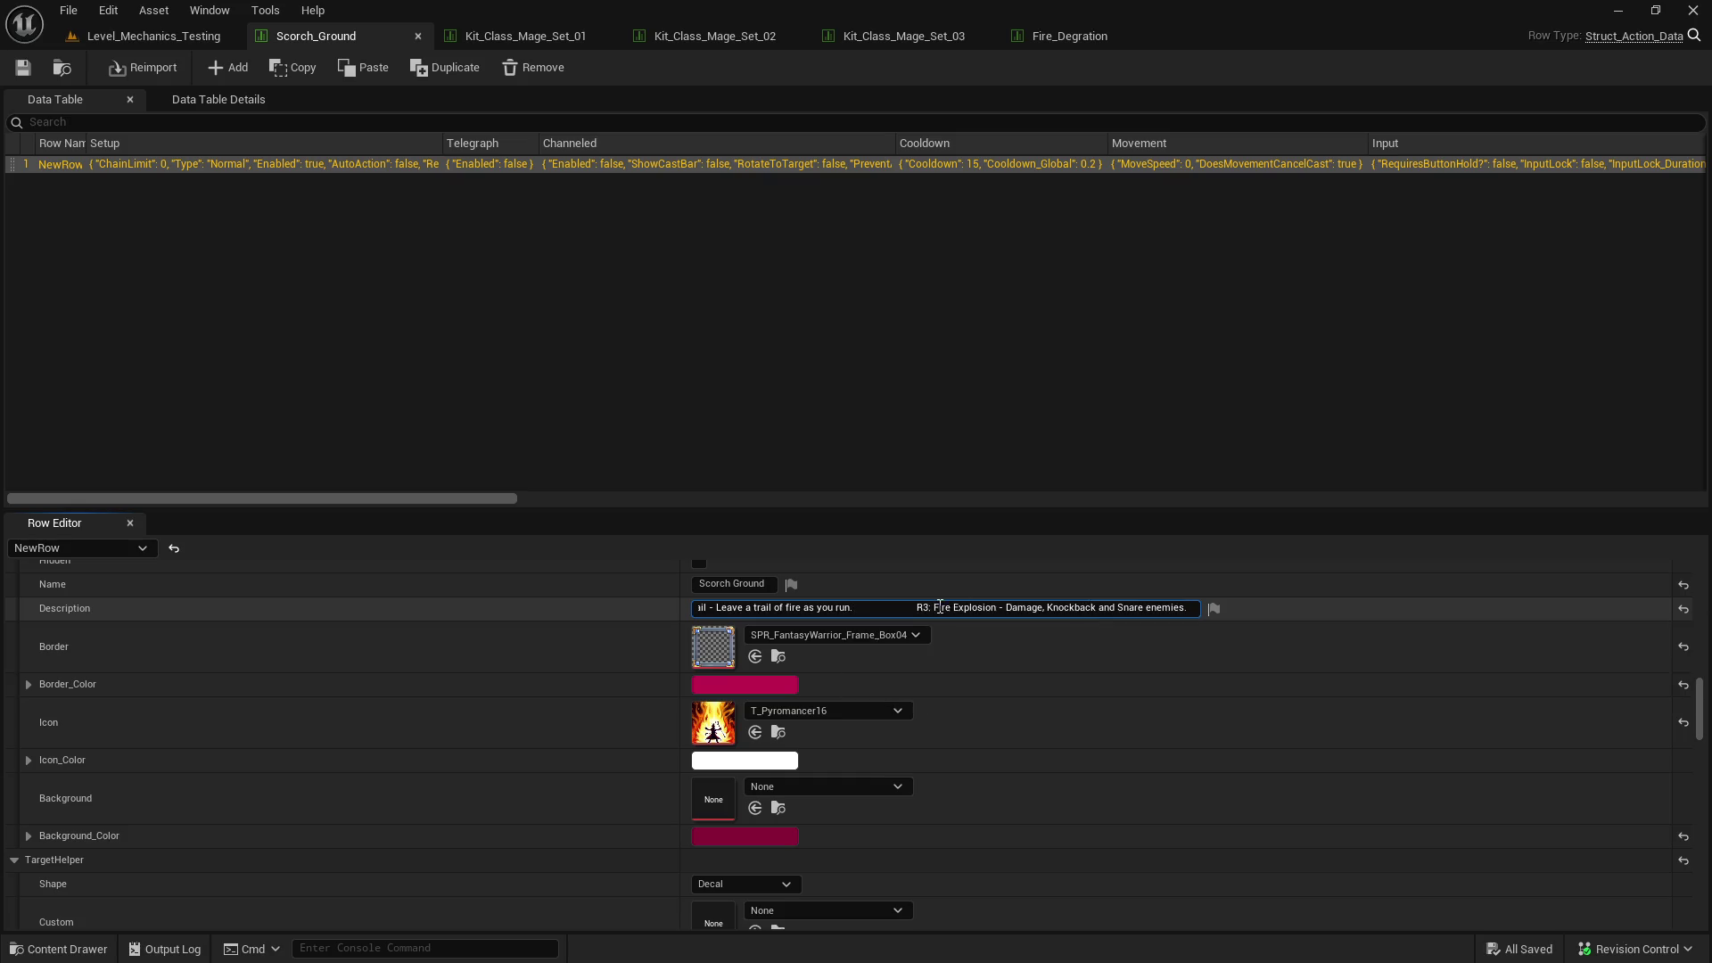
left_click(112, 41)
left_click(399, 63)
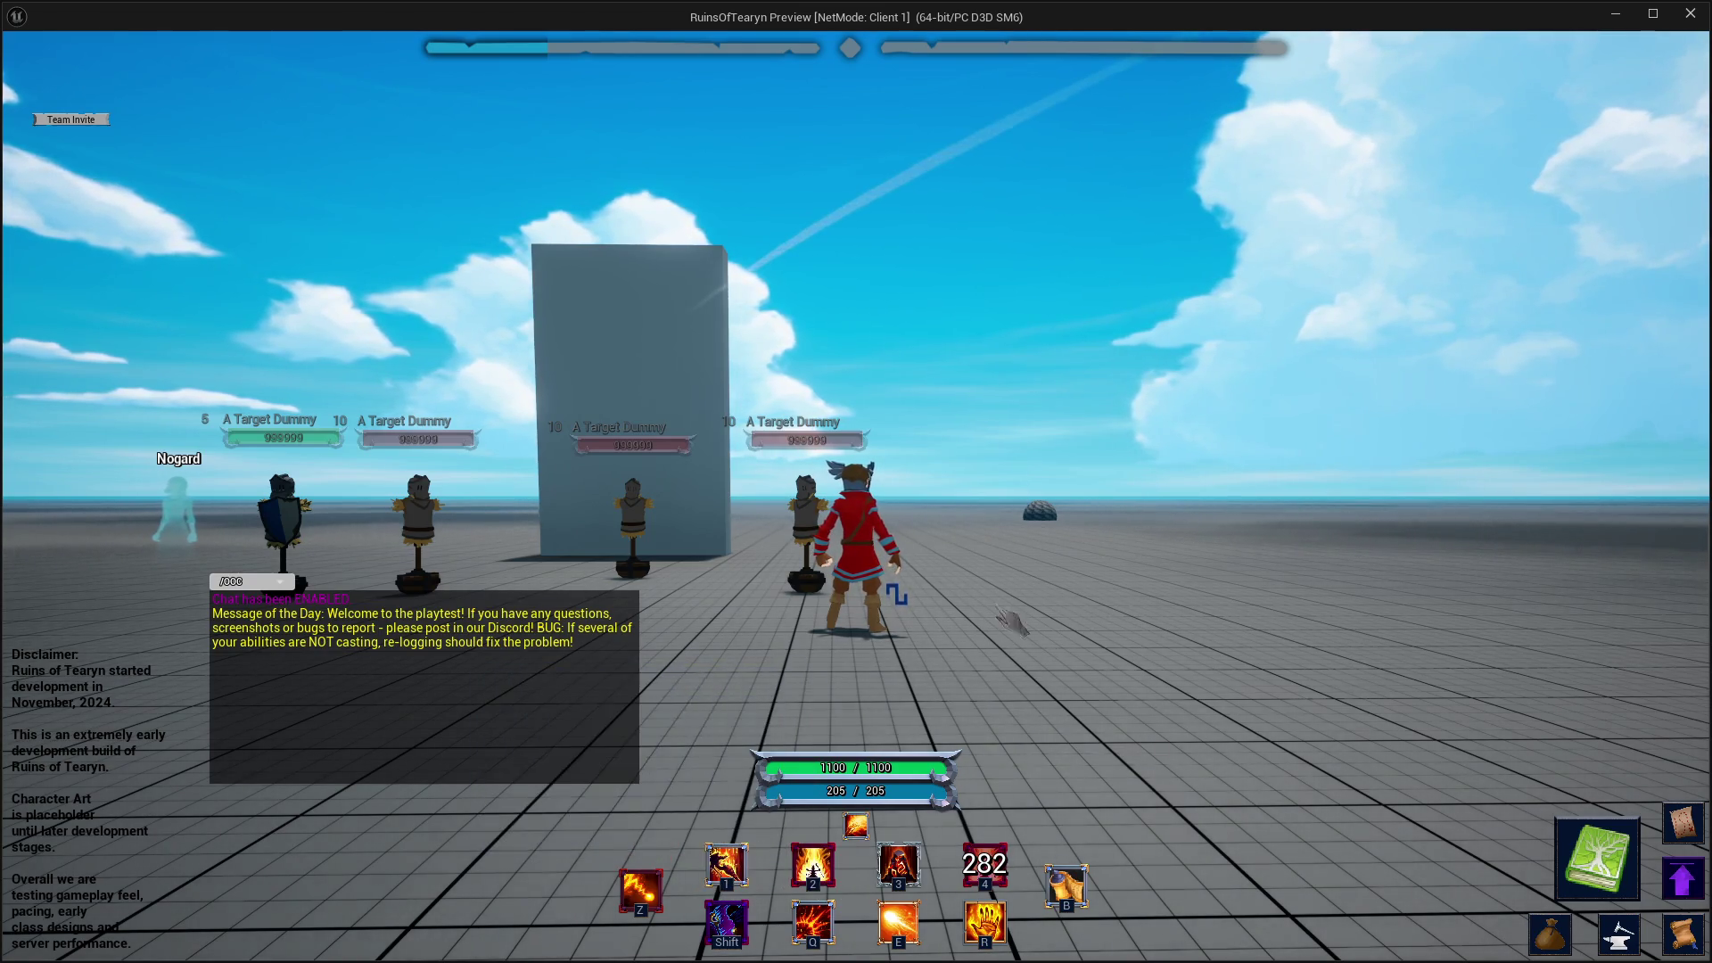
- Stop the play session and browse to Classes > Mage > Ignite in the Content Drawer
key("Escape")
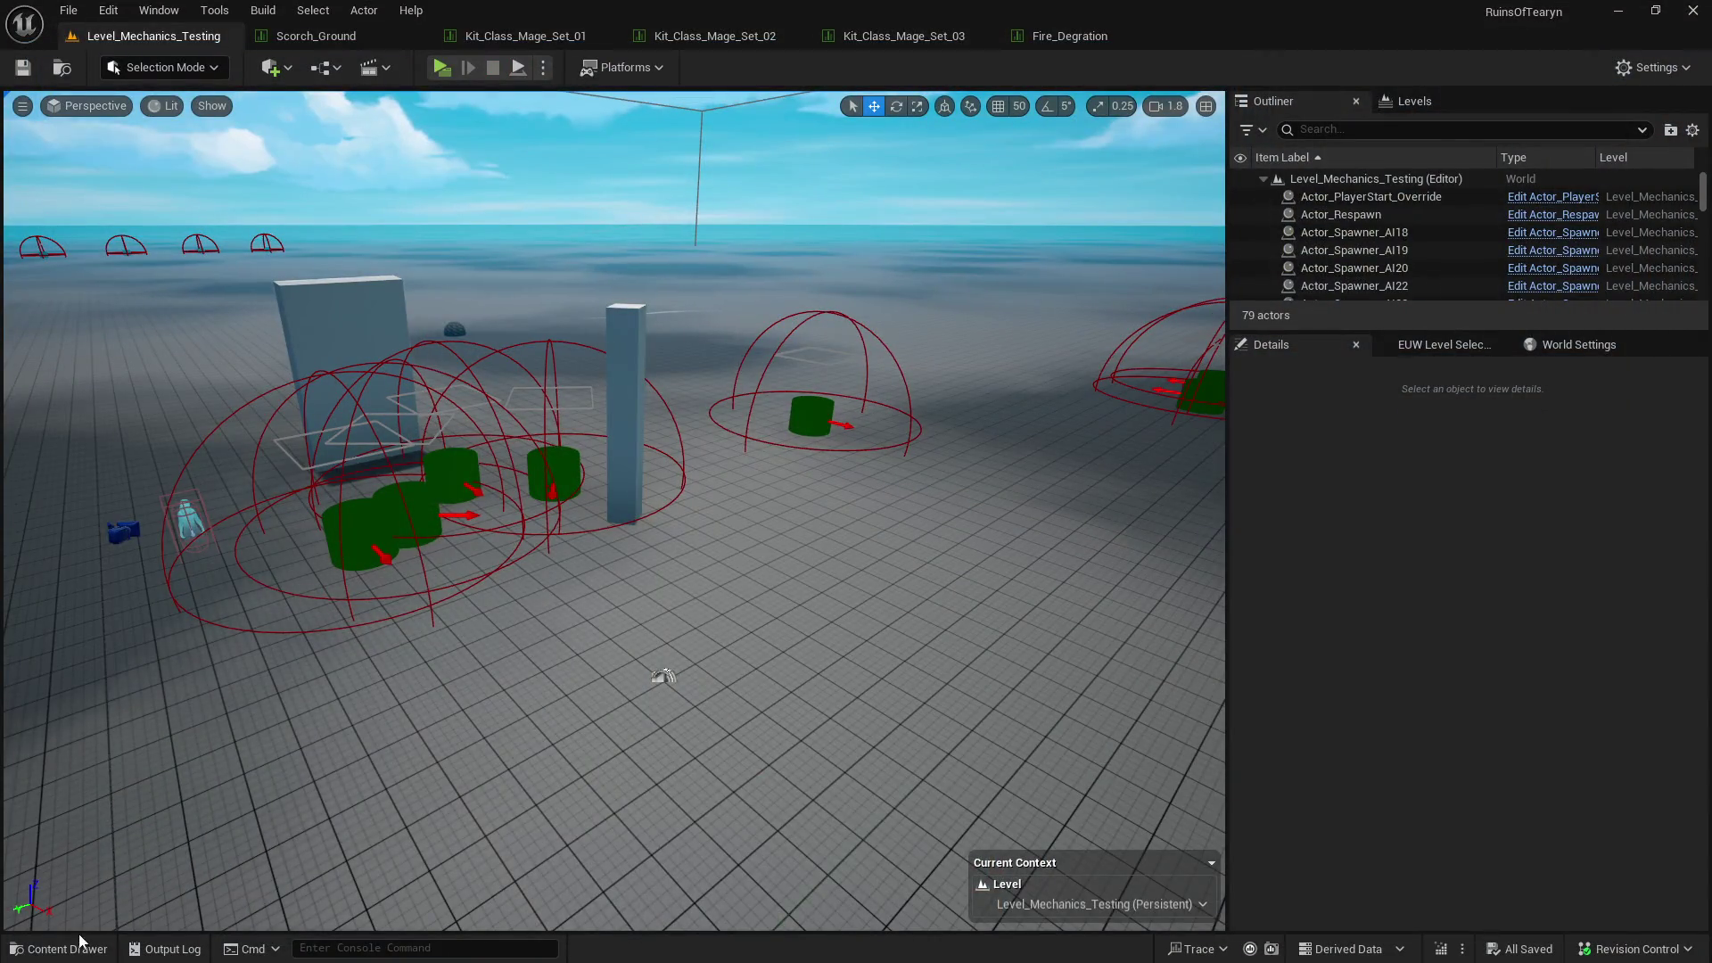
left_click(80, 947)
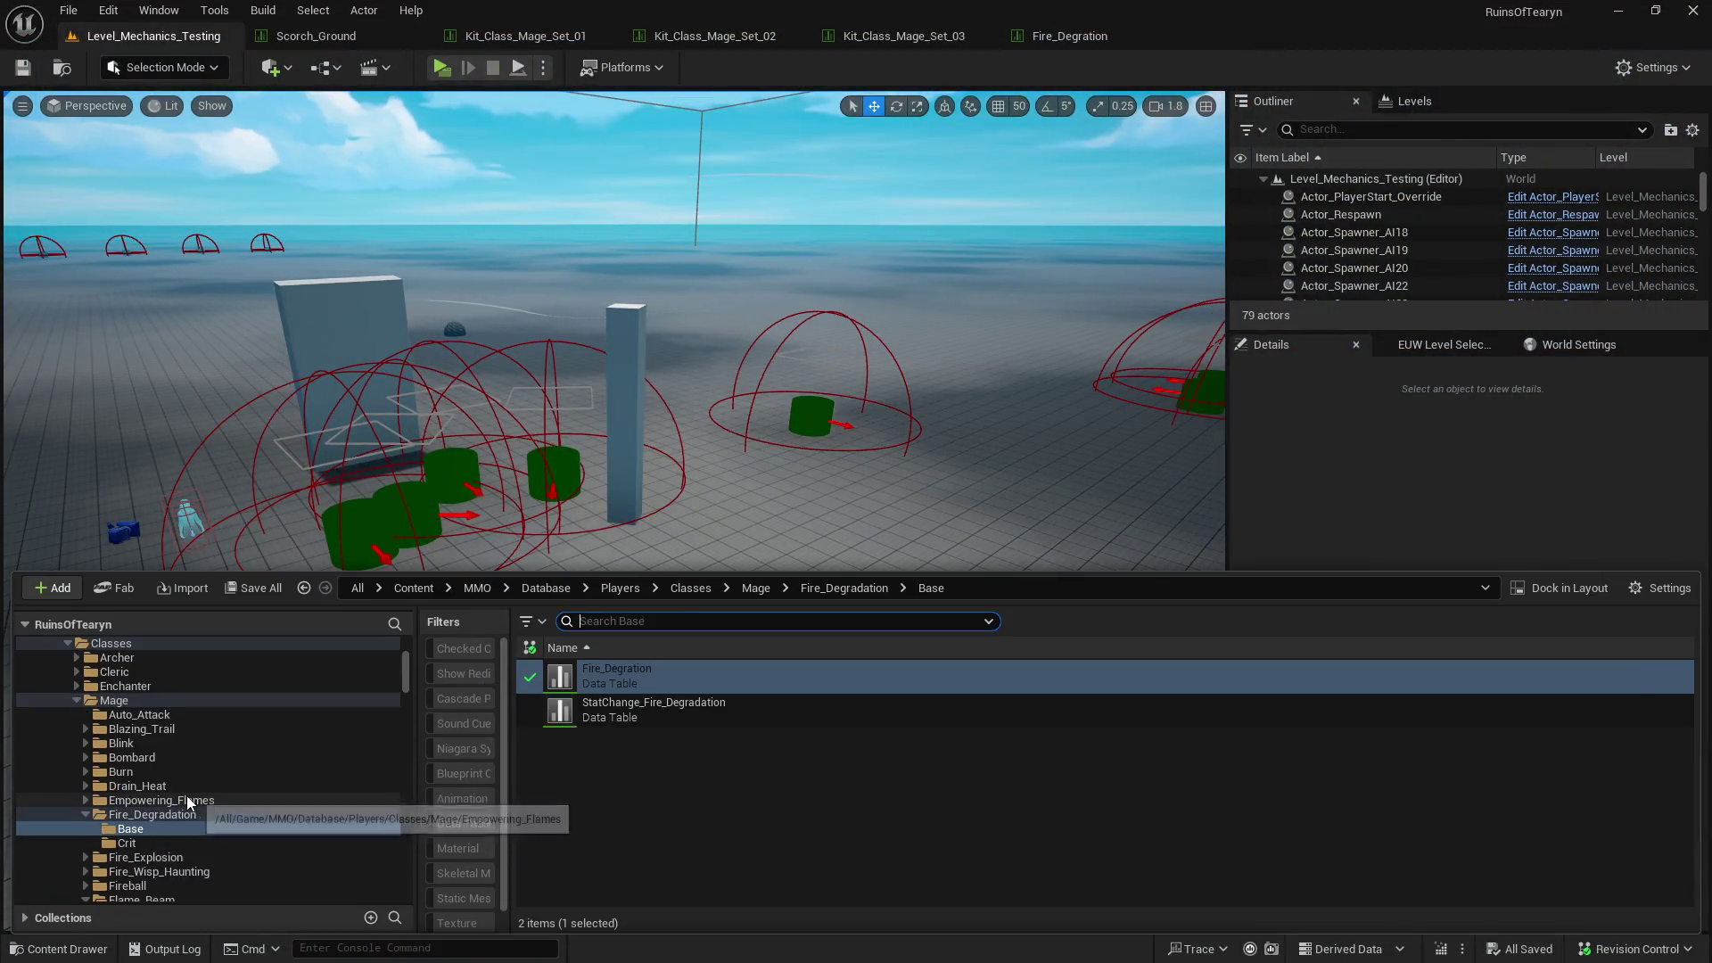
scroll(187, 800, "down", 3)
left_click(146, 830)
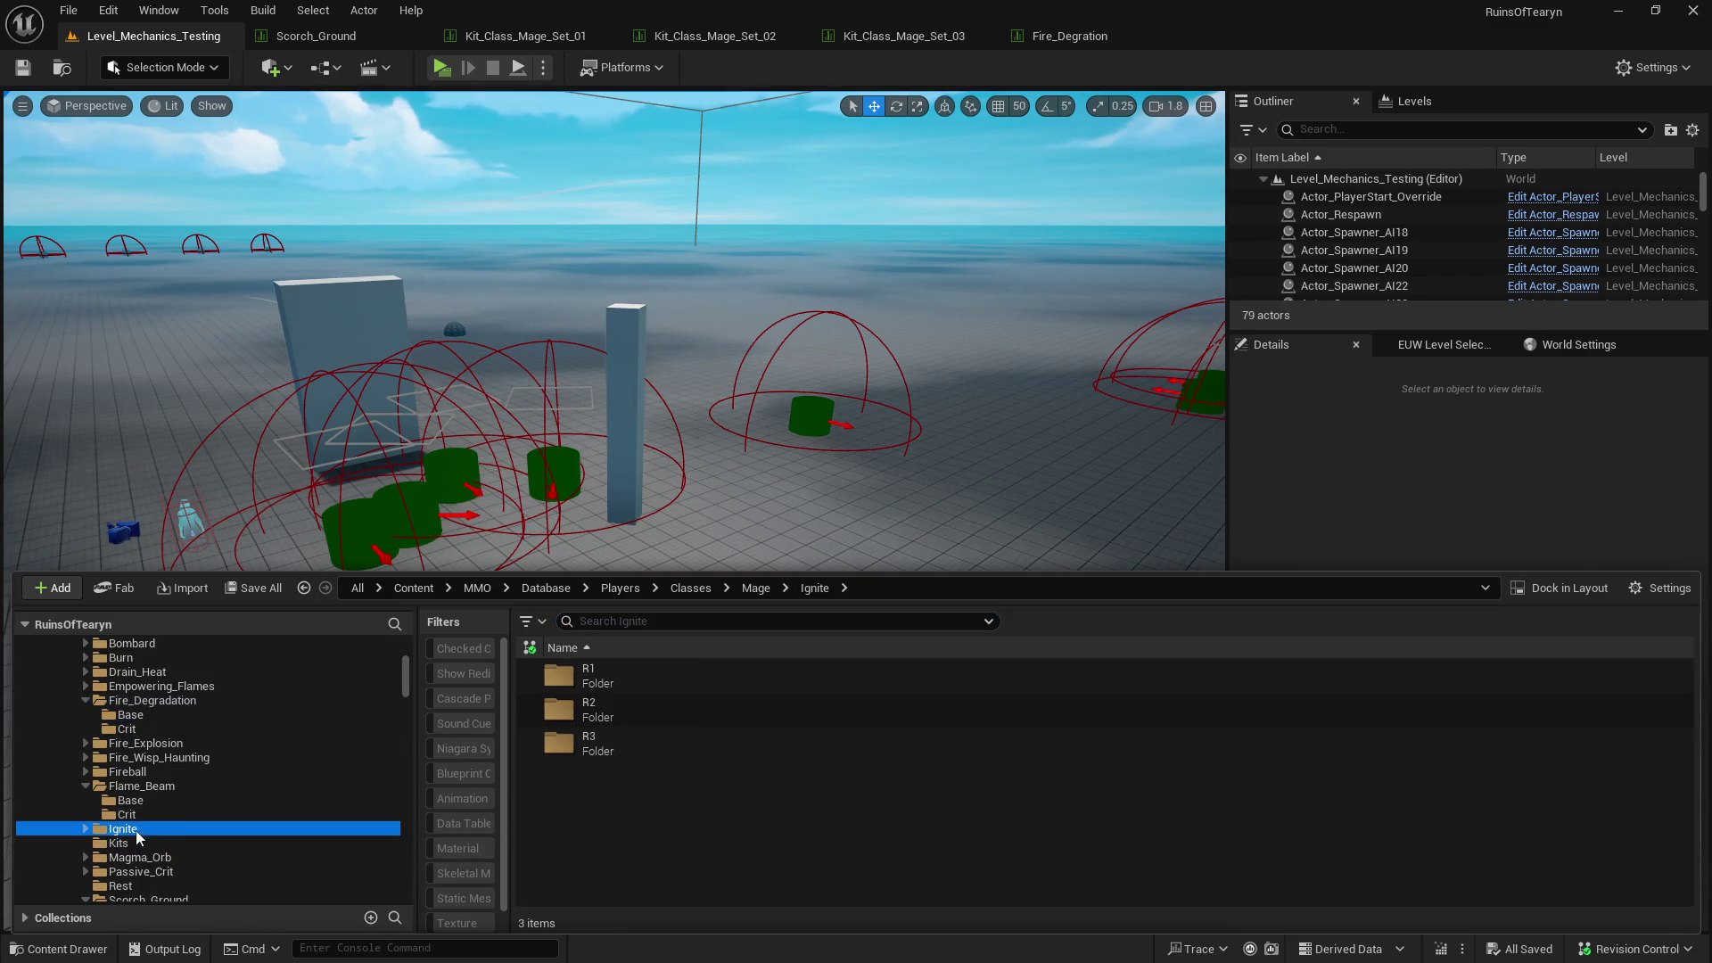
- Open the Ignite_R1 data table from Ignite's R1 Base folder
double_click(591, 675)
double_click(638, 675)
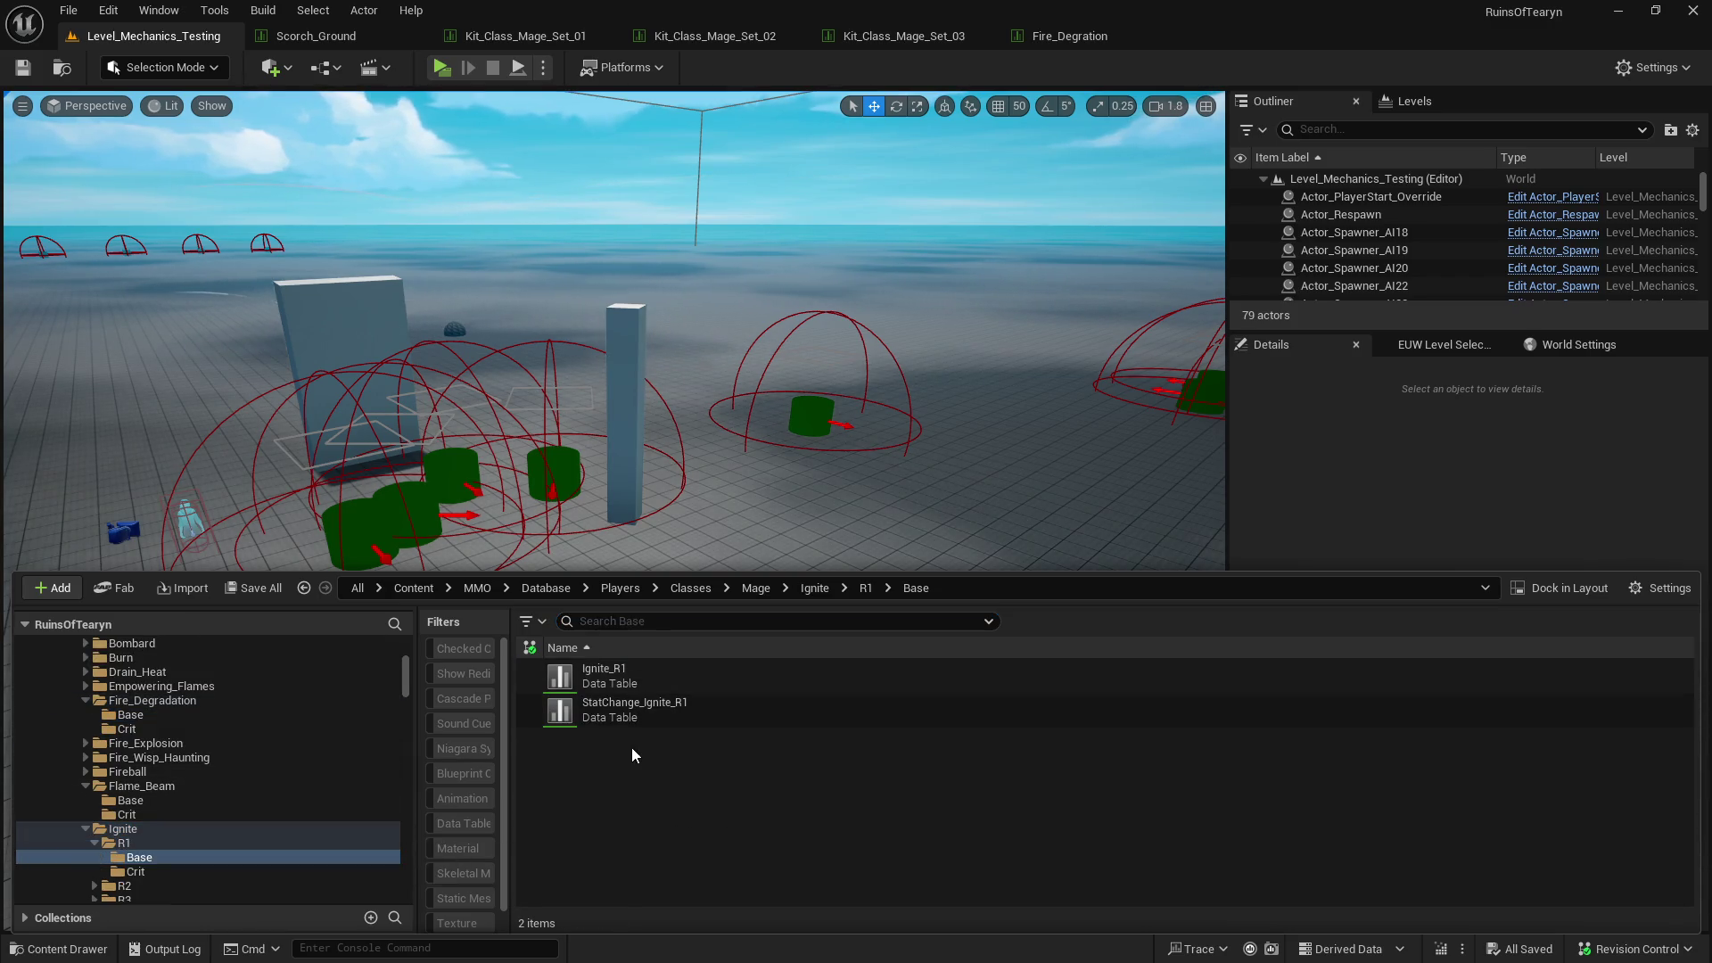
double_click(716, 687)
scroll(765, 694, "down", 5)
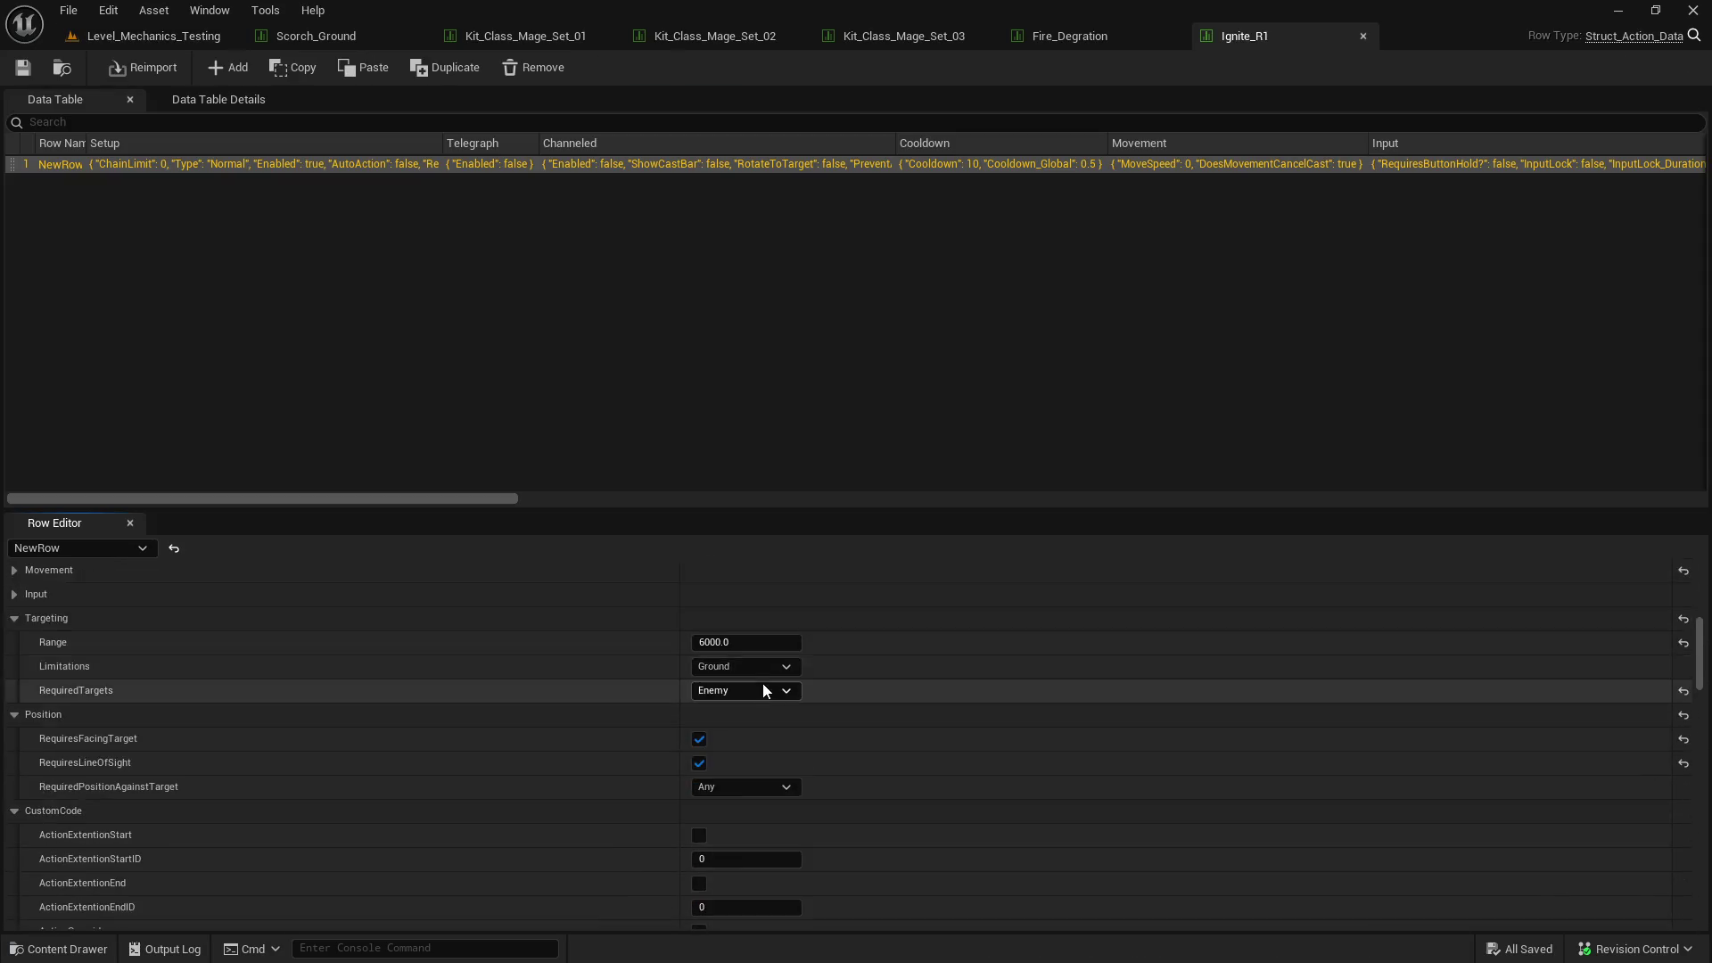
scroll(762, 683, "down", 5)
- Rewrite Ignite's description: damage increases for every burn stack and based on your current Rotation Rune
left_click(764, 663)
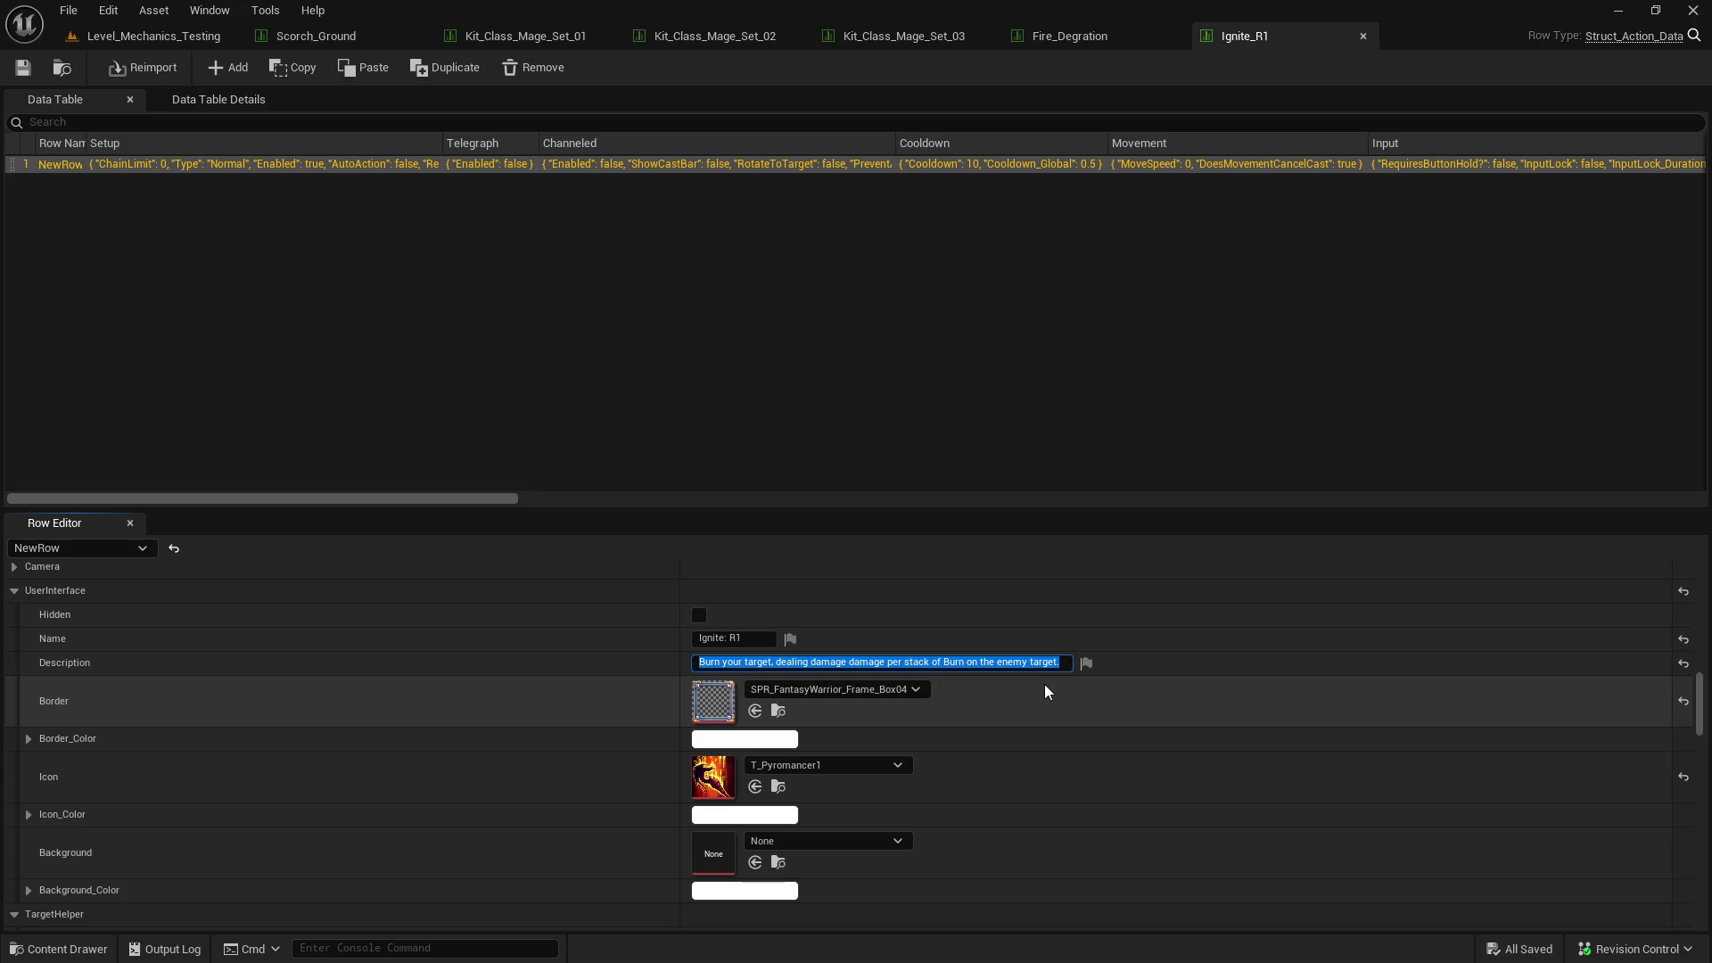
type("P")
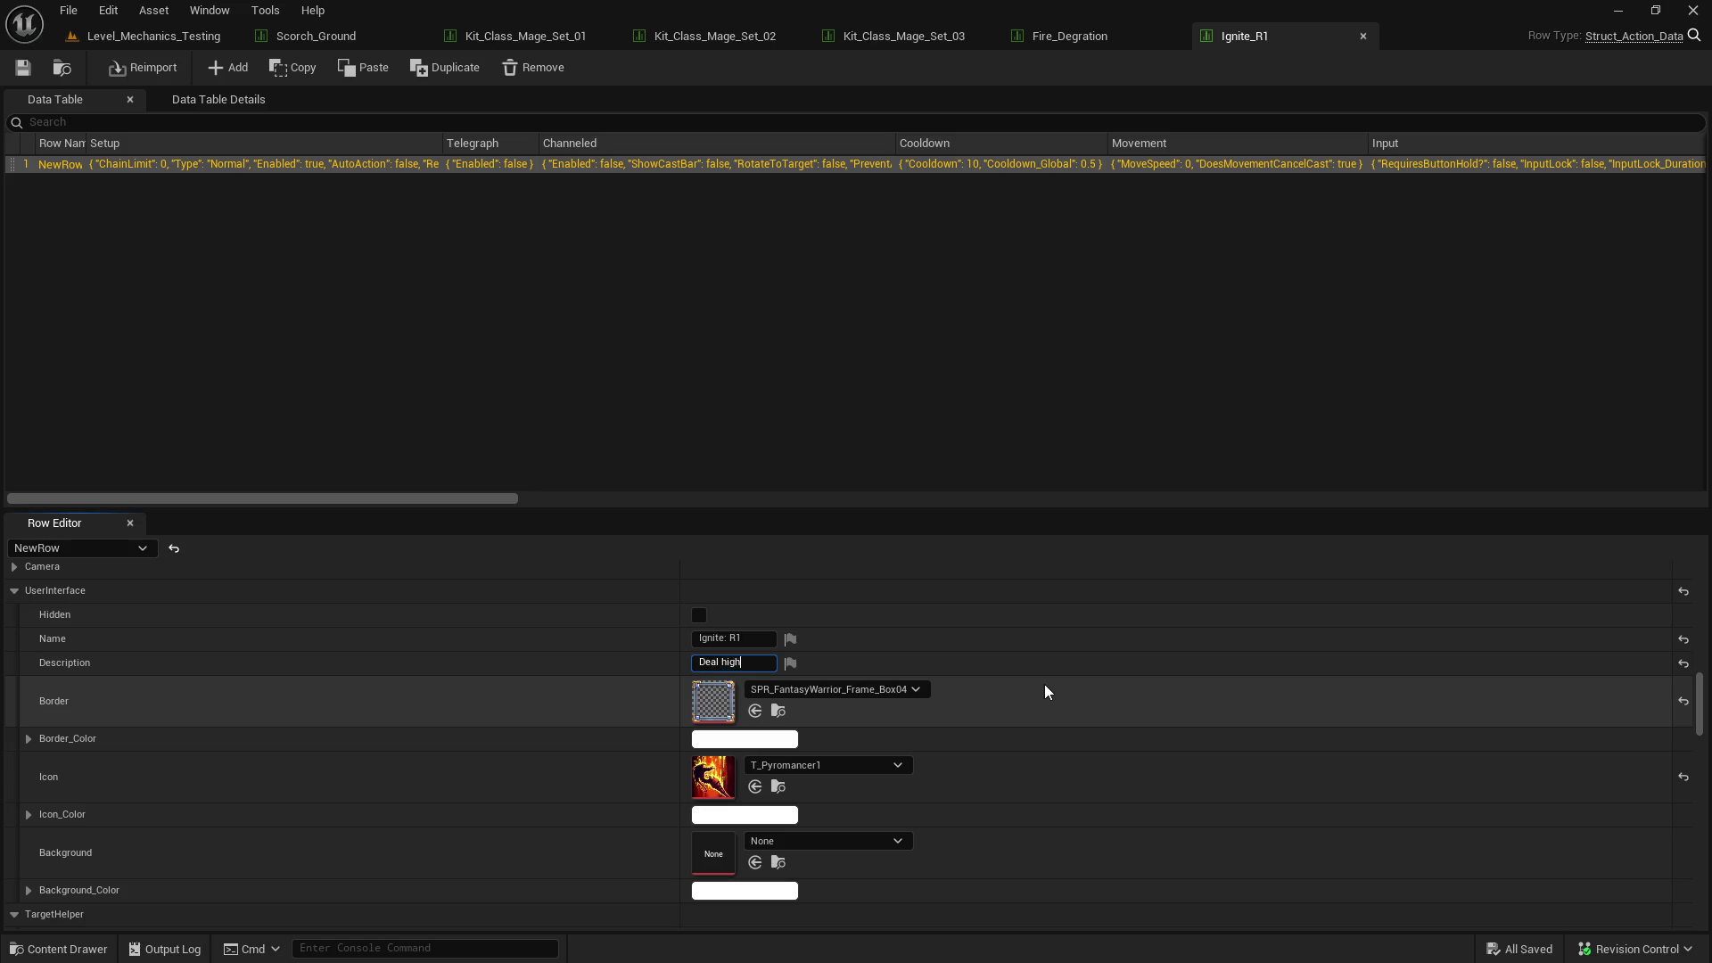
type("mage dep")
key("BackSpace")
key("BackSpace")
key("BackSpace")
key("BackSpace")
key("BackSpace")
key("BackSpace")
type("that inc")
type("reaes per")
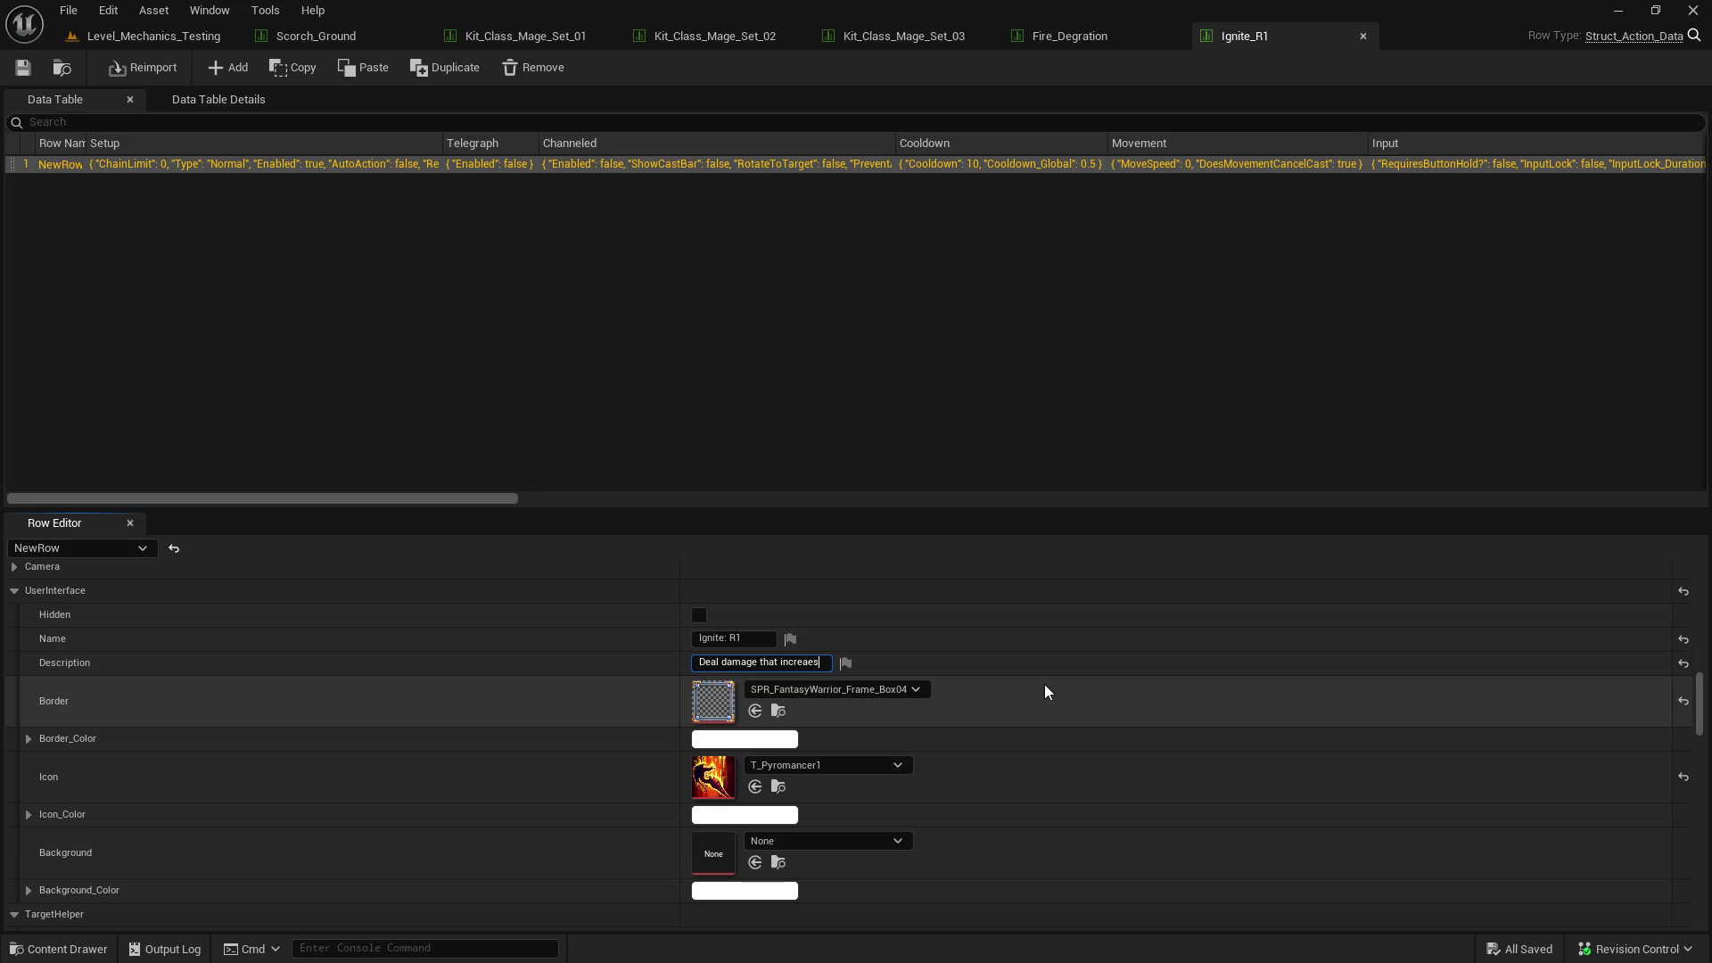
key("BackSpace")
key("BackSpace")
key("BackSpace")
type("for every")
type(" stack o")
type("f burn o")
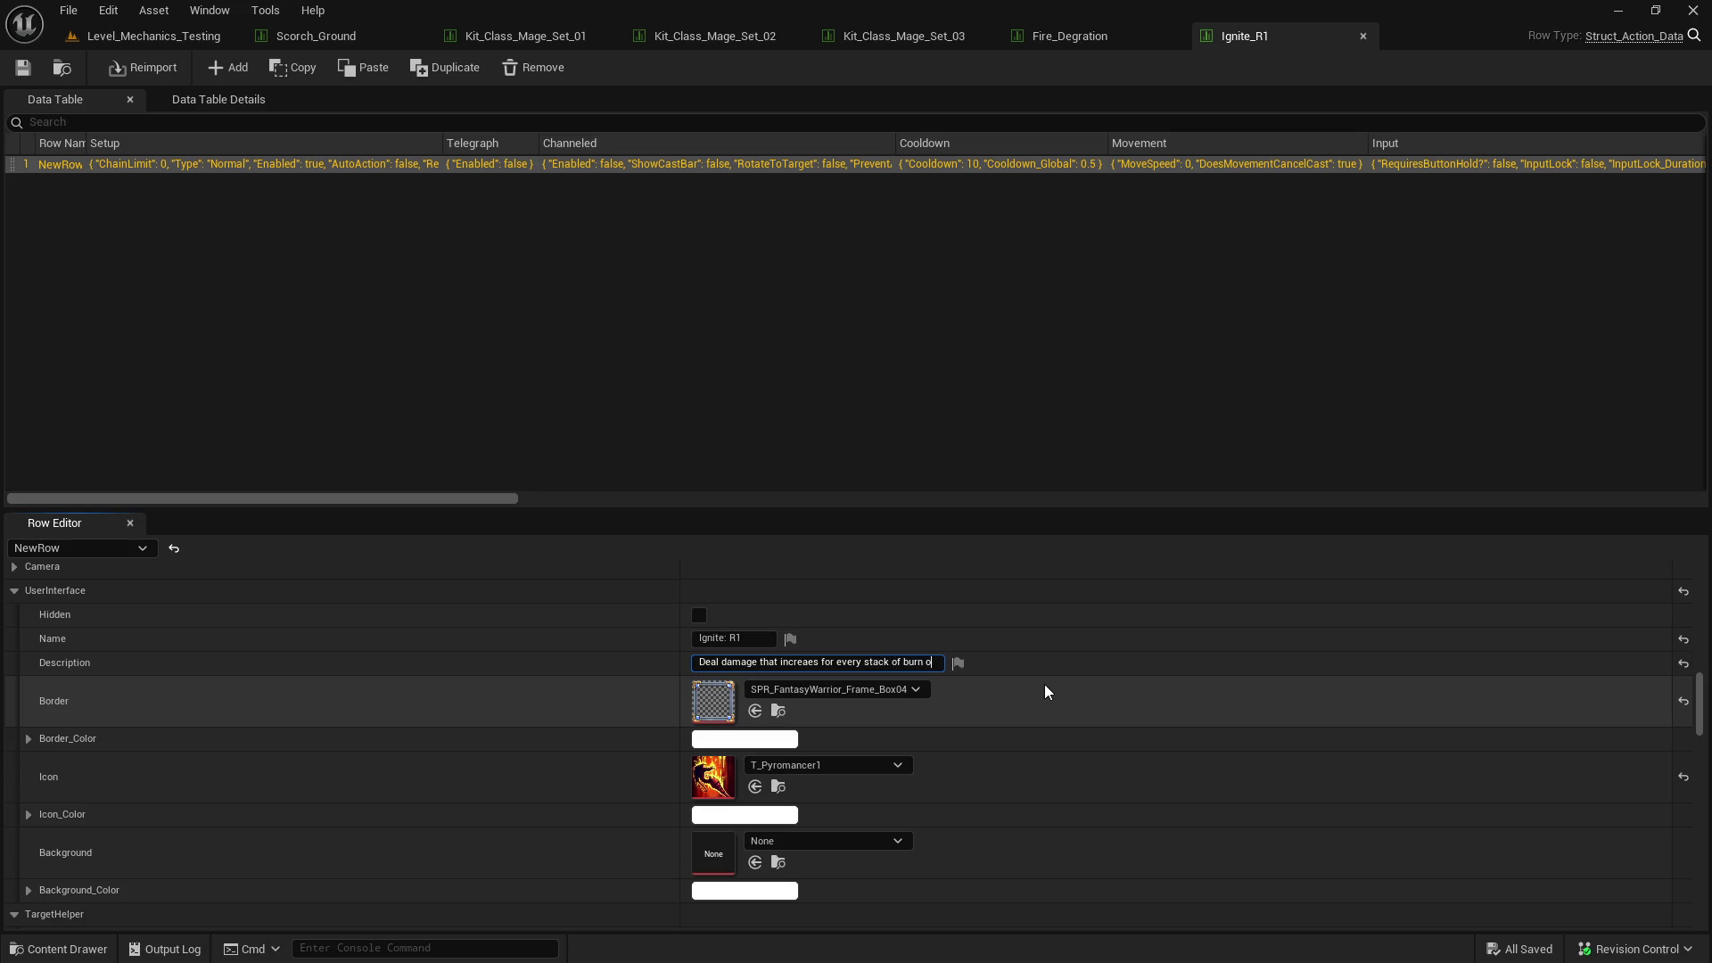
type("n the target. Damage")
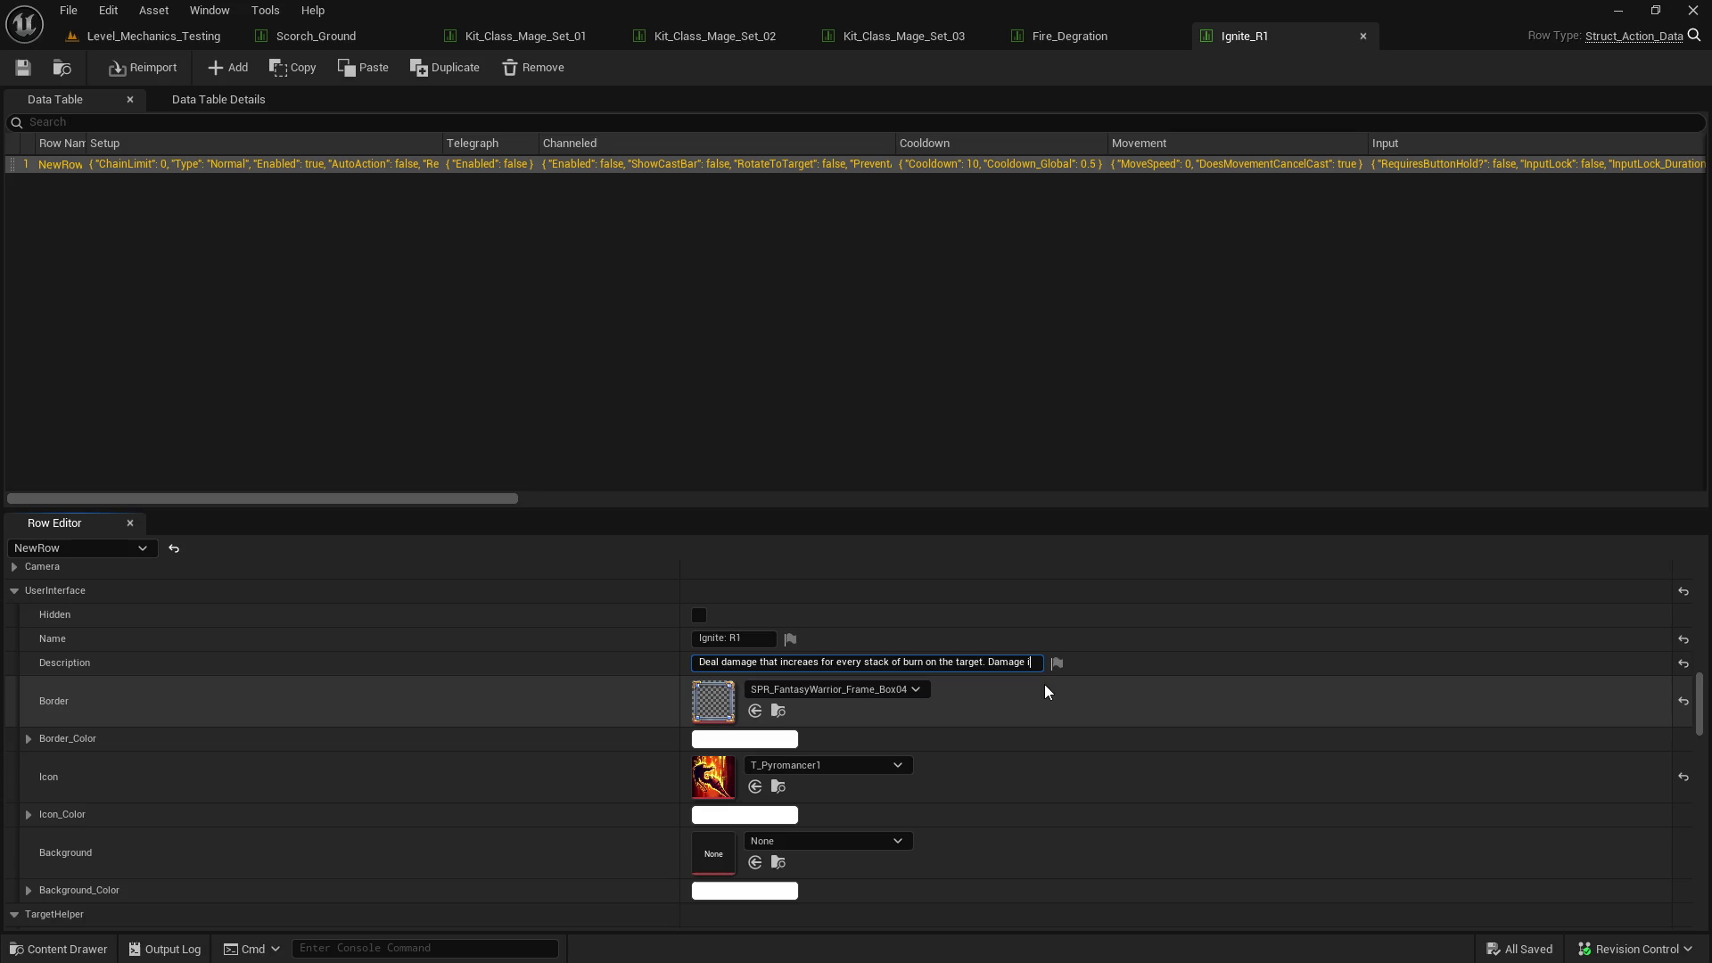
type("ases based on the")
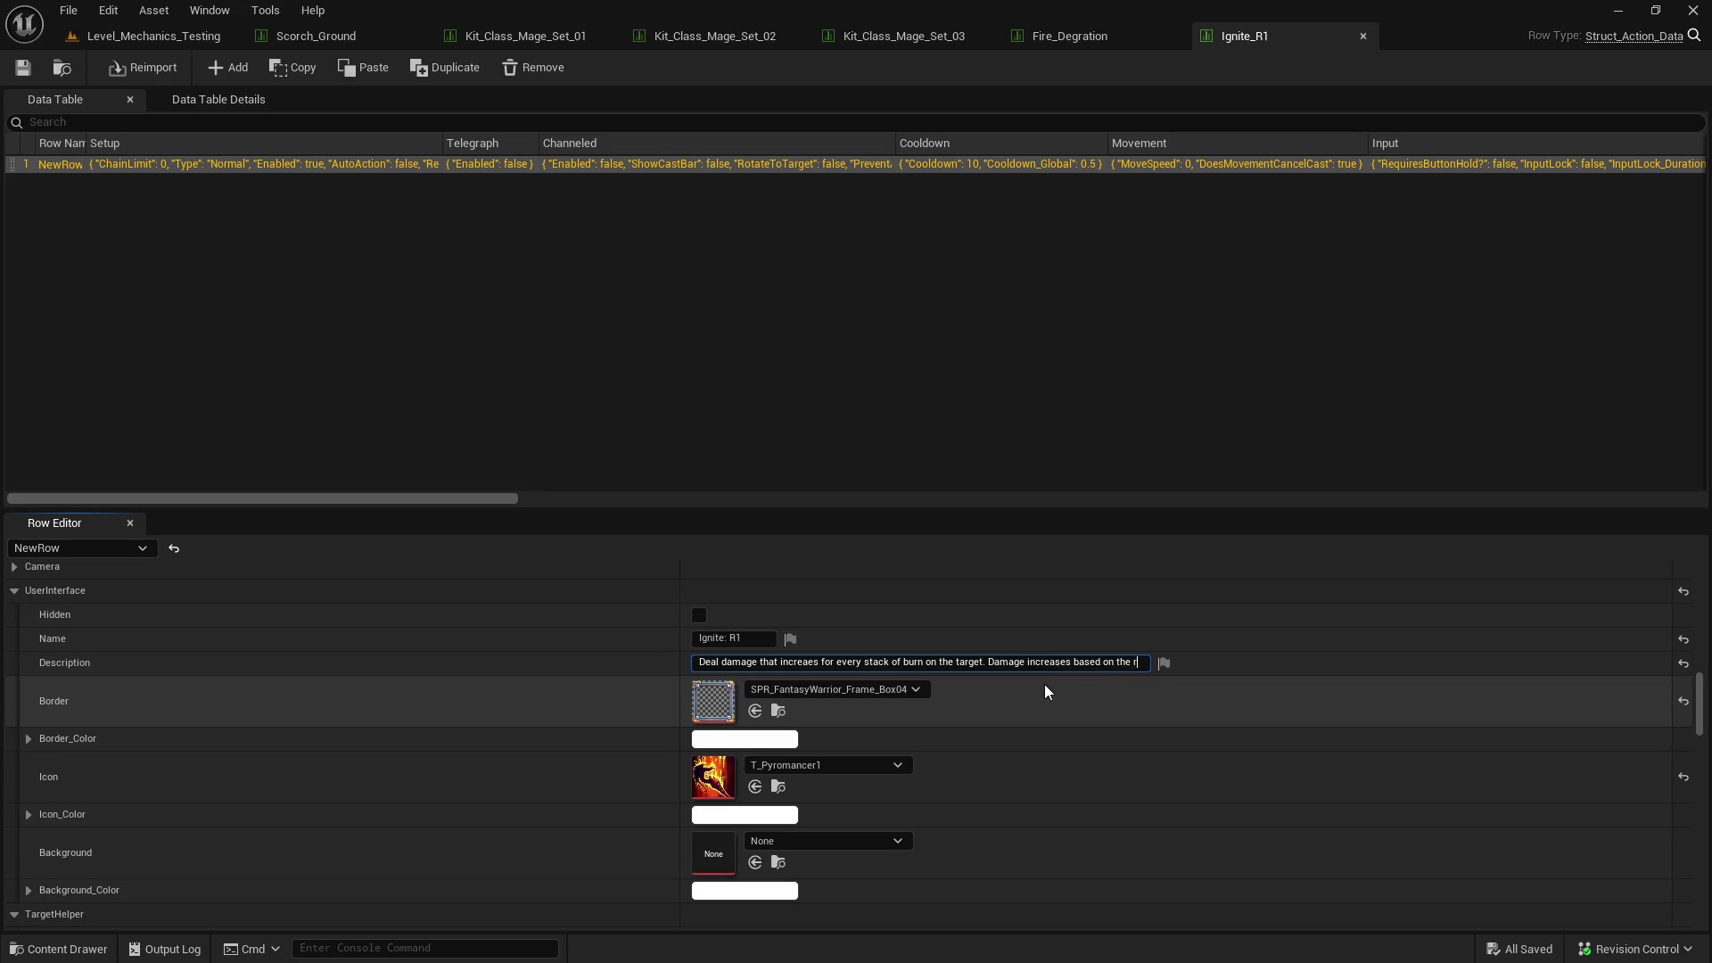
type(" Rotation Run")
key("BackSpace")
key("BackSpace")
key("BackSpace")
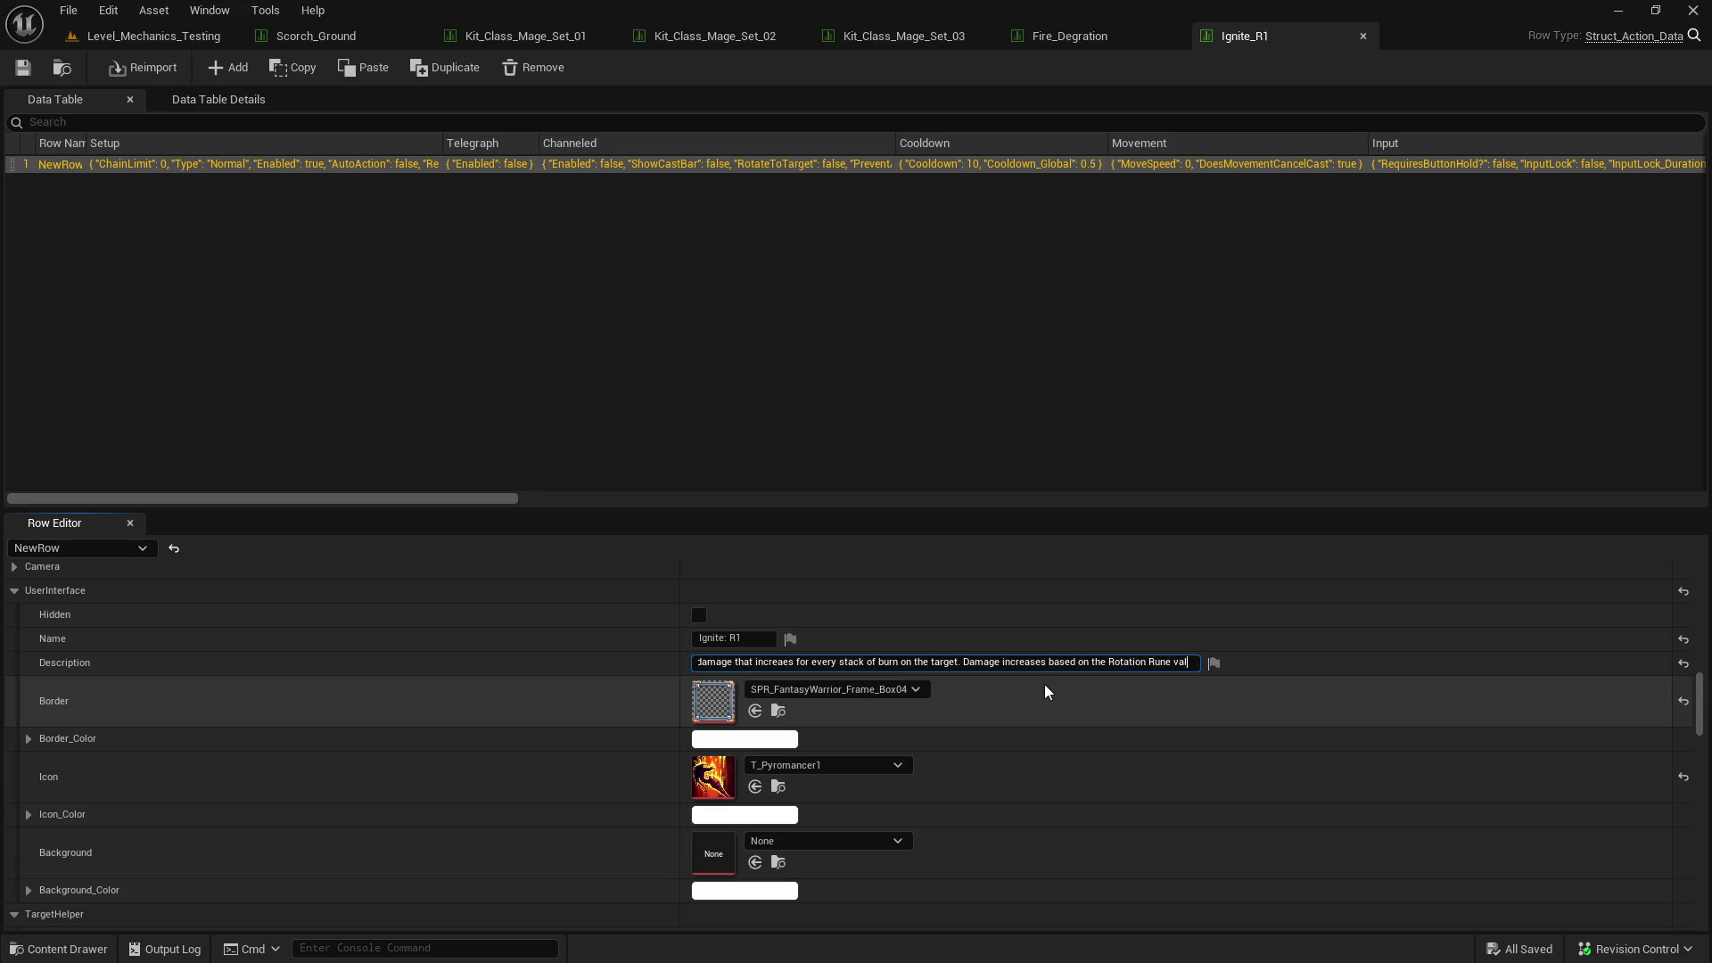
key("BackSpace")
key("BackSpace")
key("BackSpace")
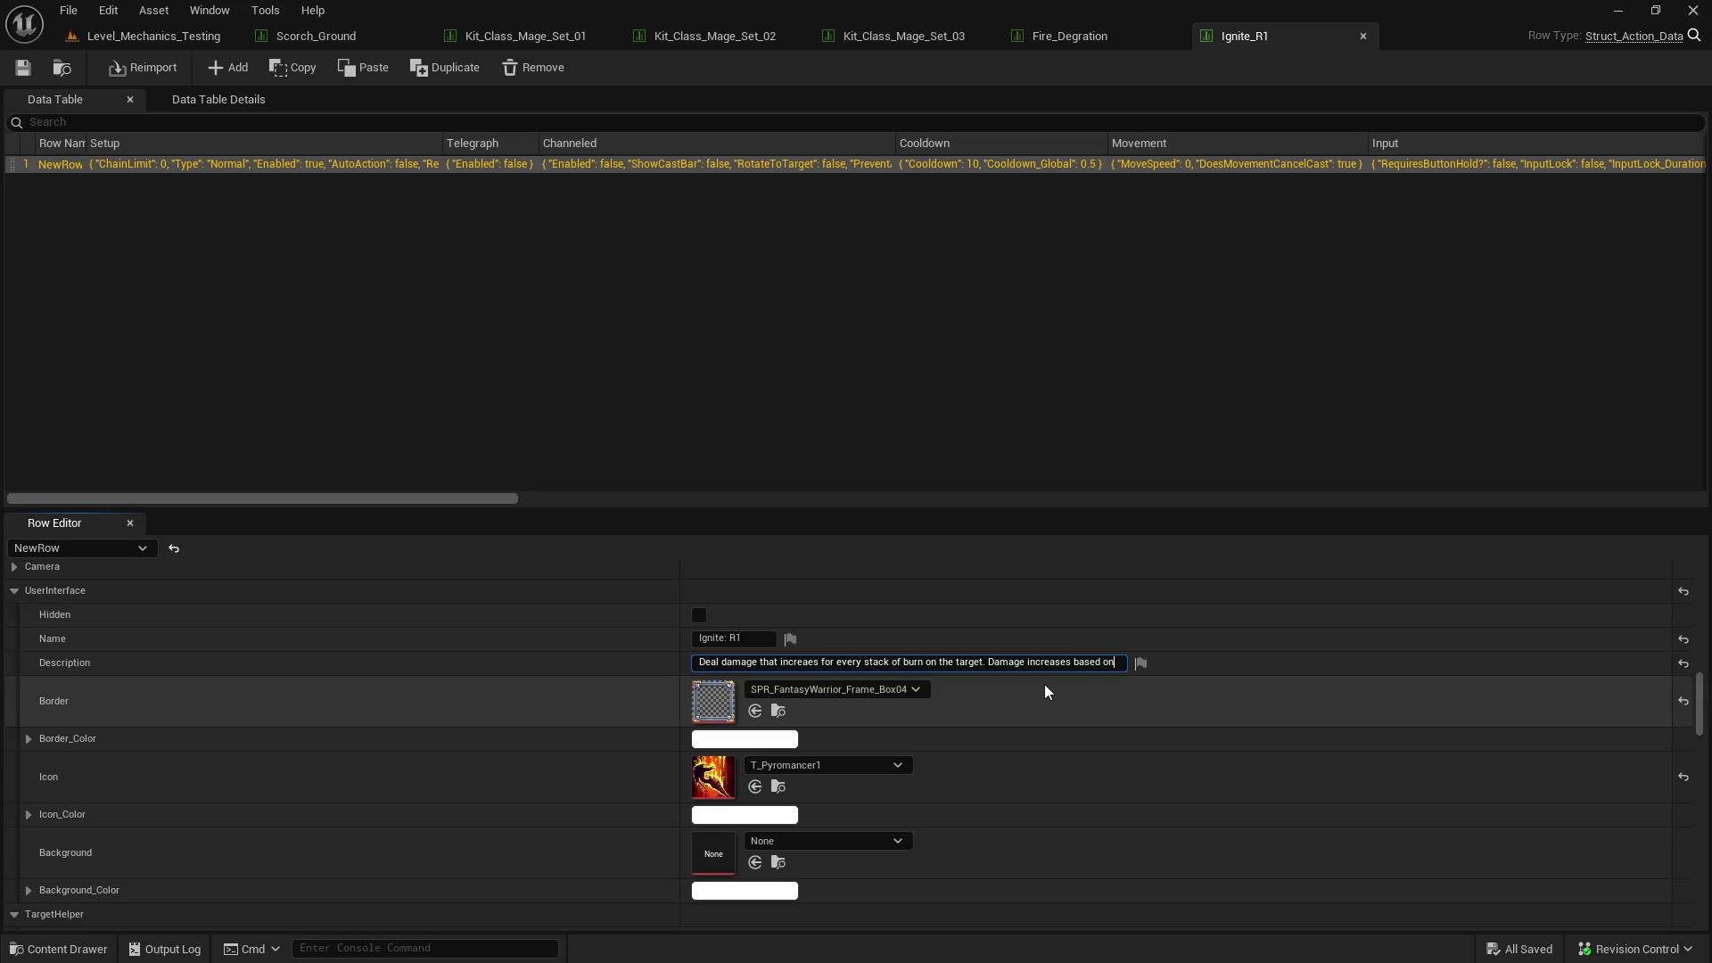
type("your current Rotation Ru")
type("ne.")
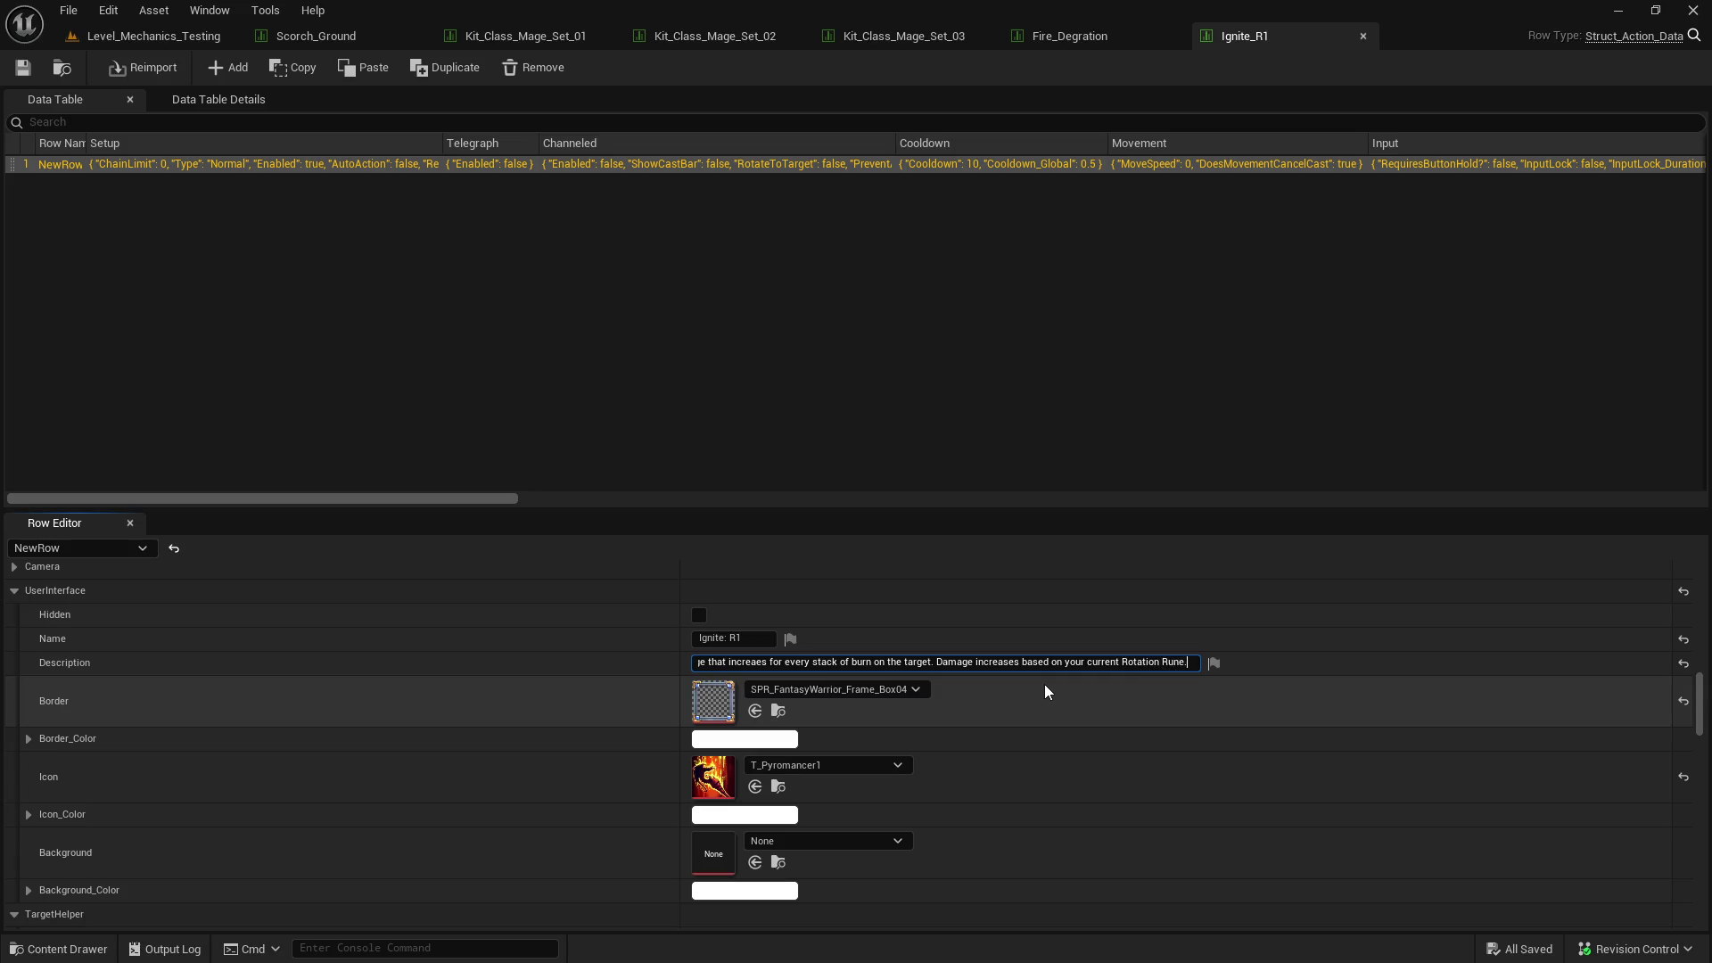
key("Return")
- Save the Ignite_R1 data table and return to the test level
left_click_drag(963, 661, 546, 687)
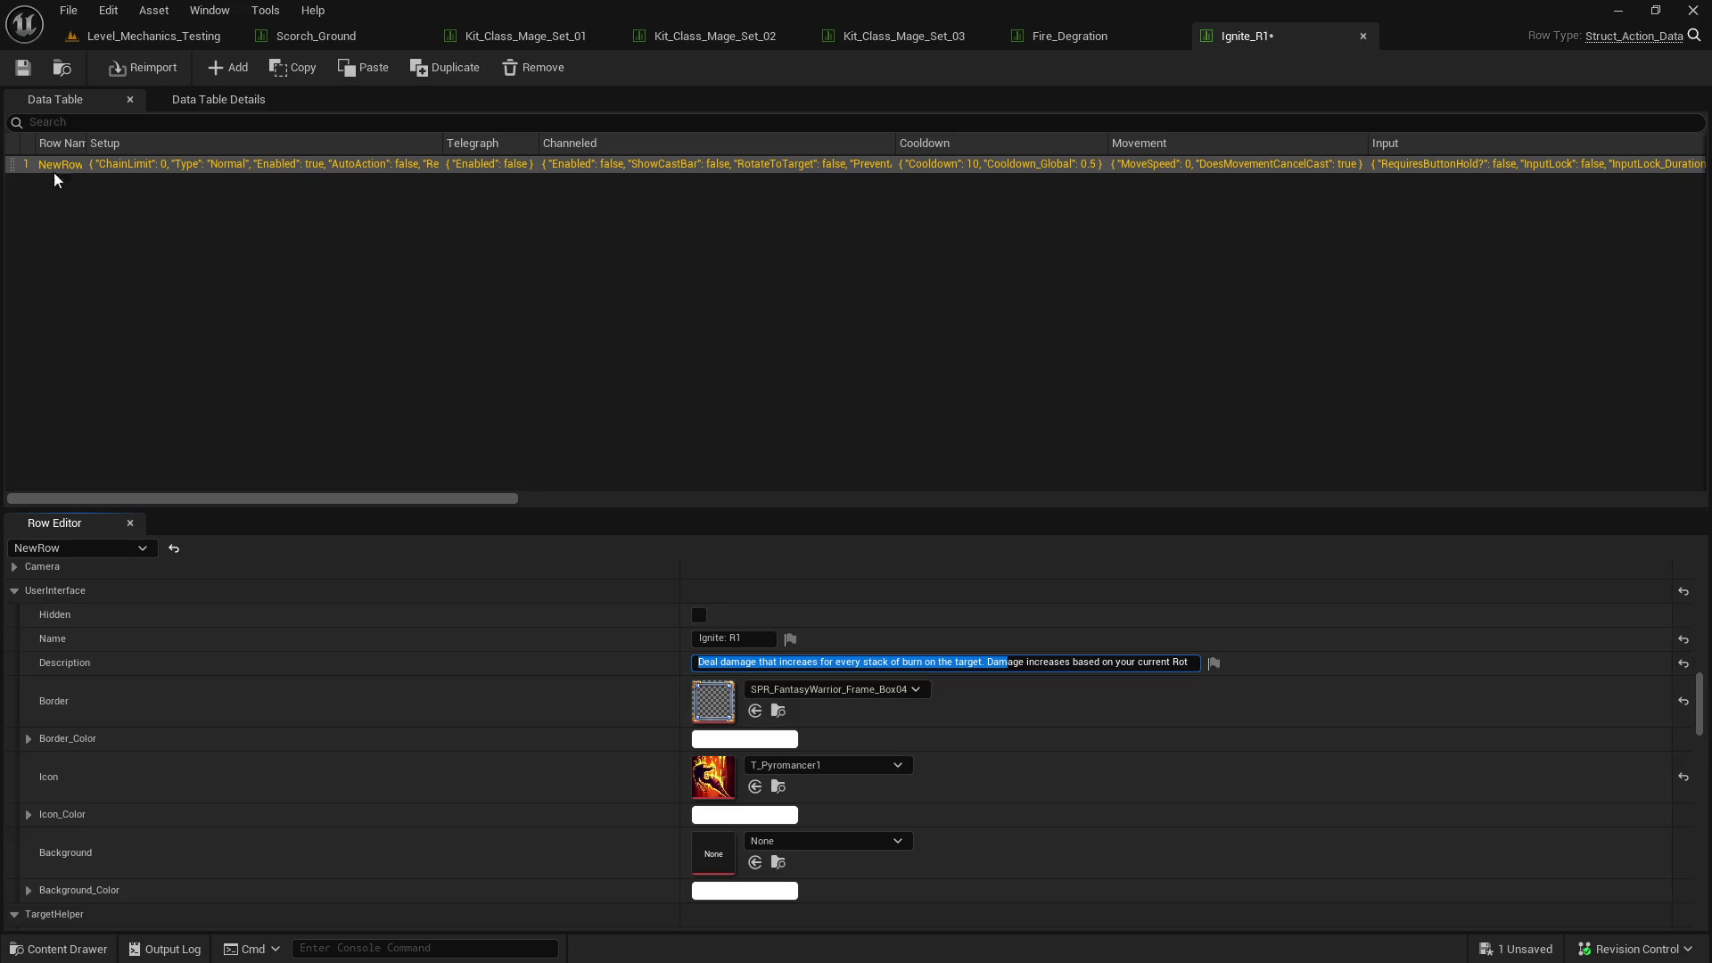
left_click(24, 76)
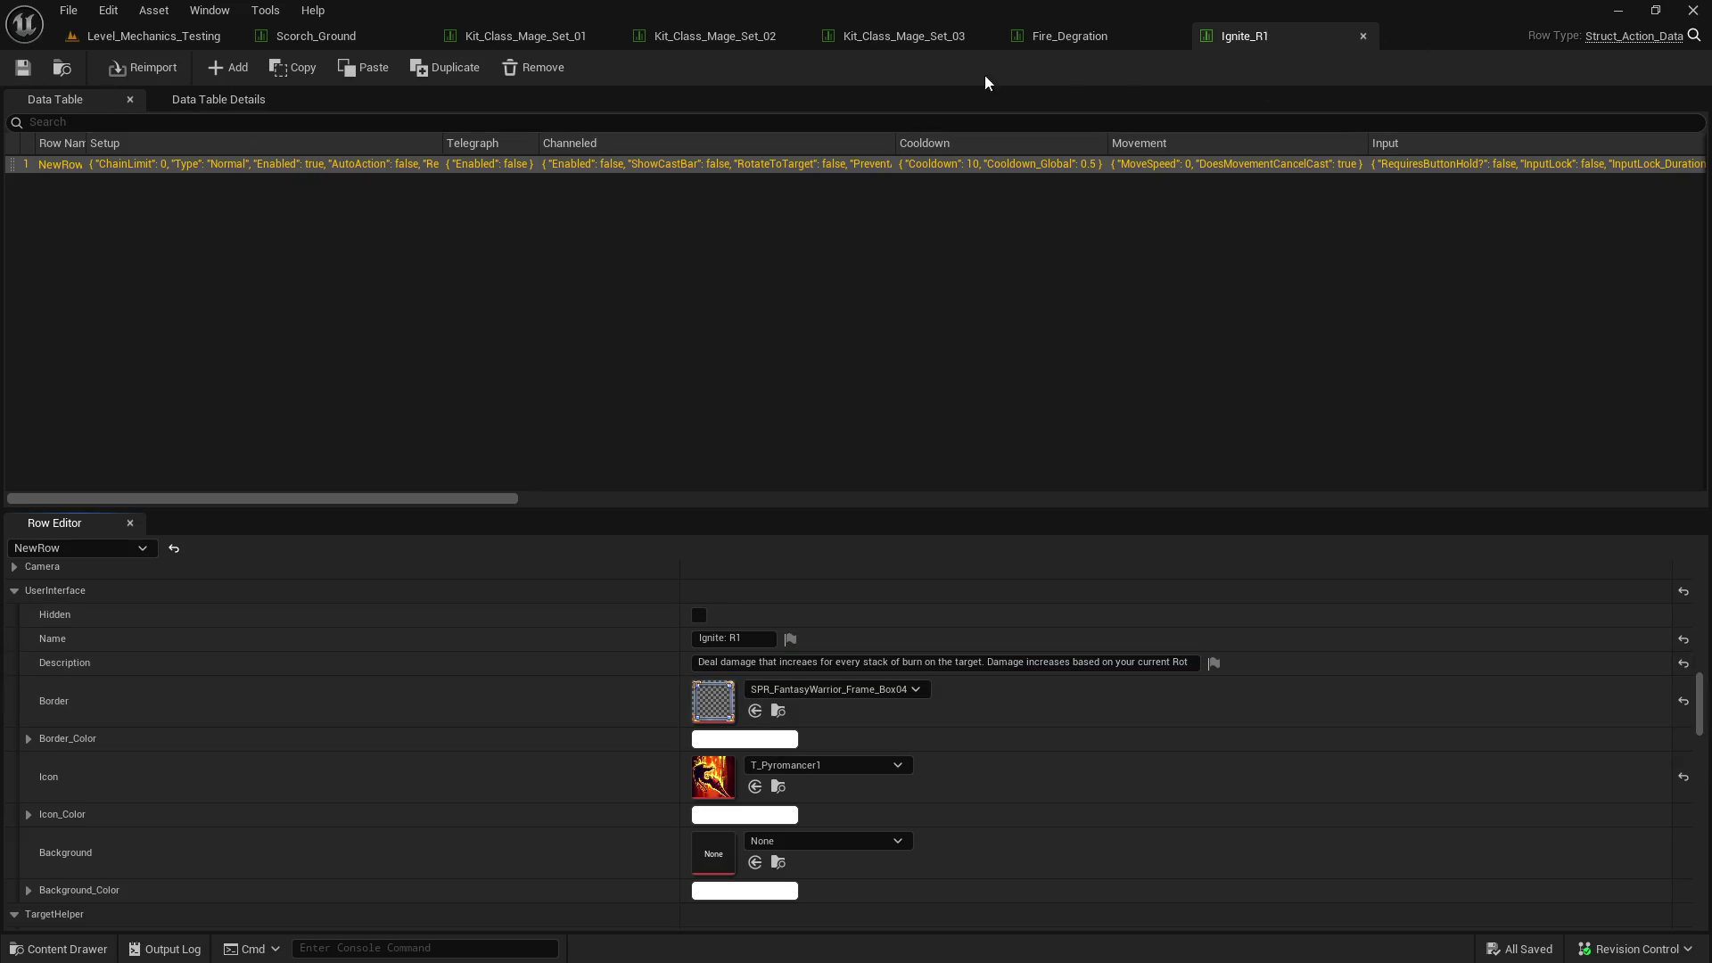
left_click(178, 41)
key("ctrl+space")
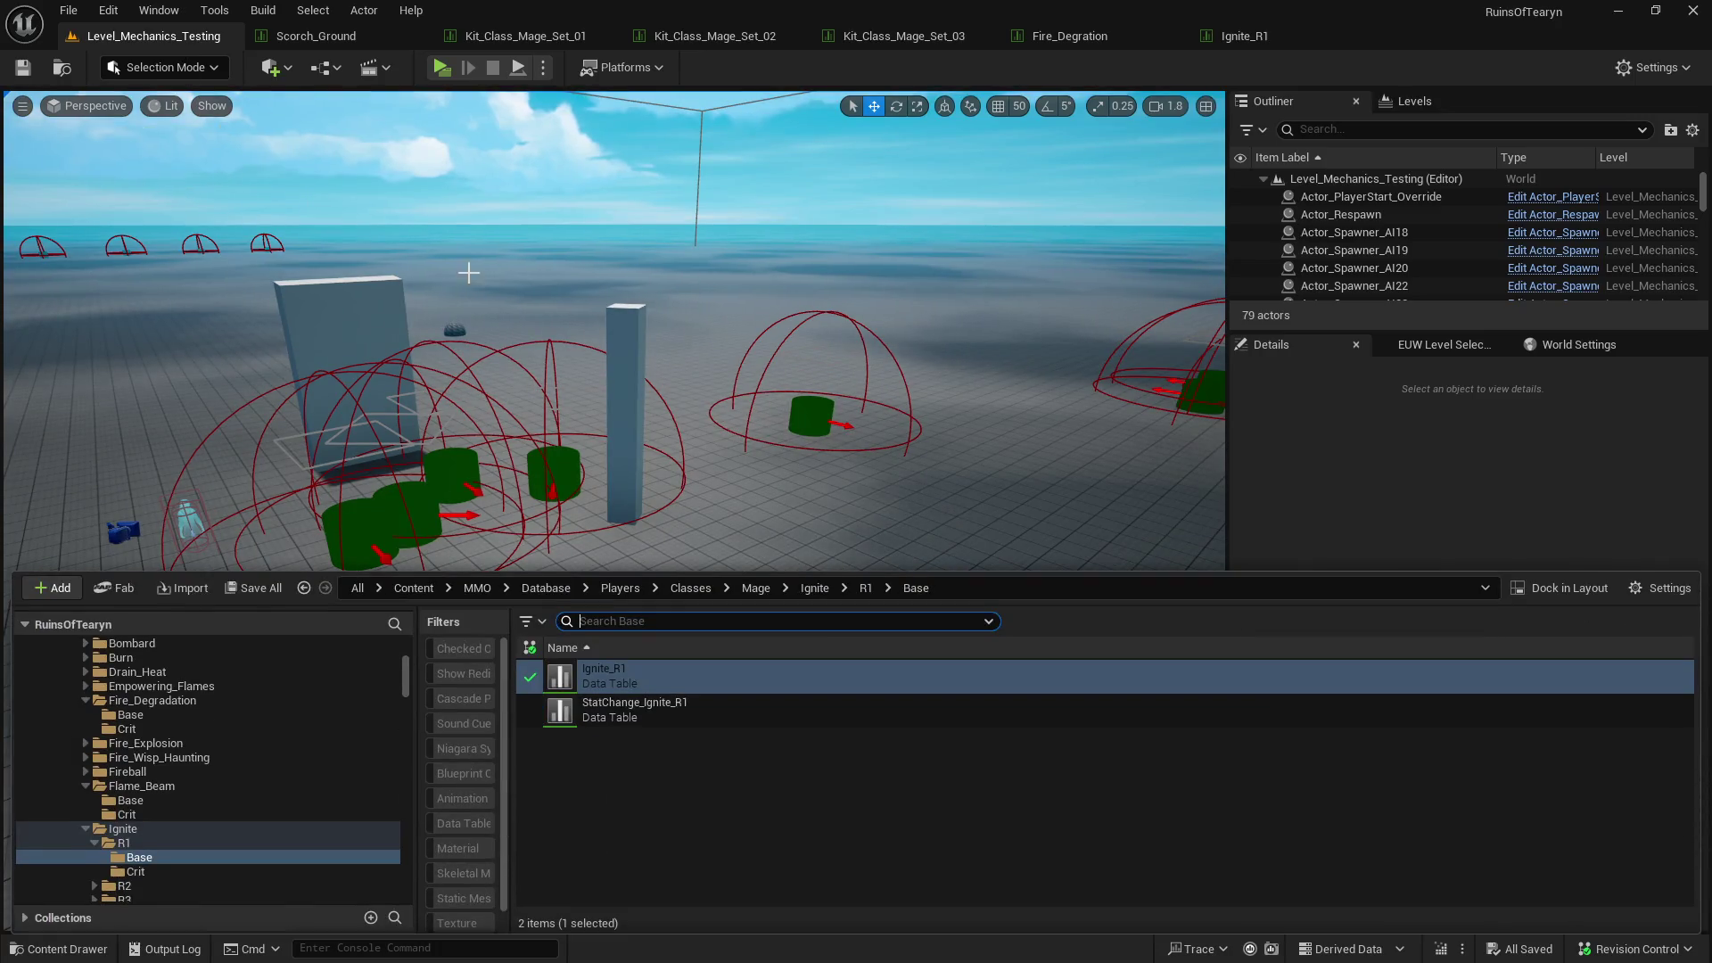
left_click(442, 67)
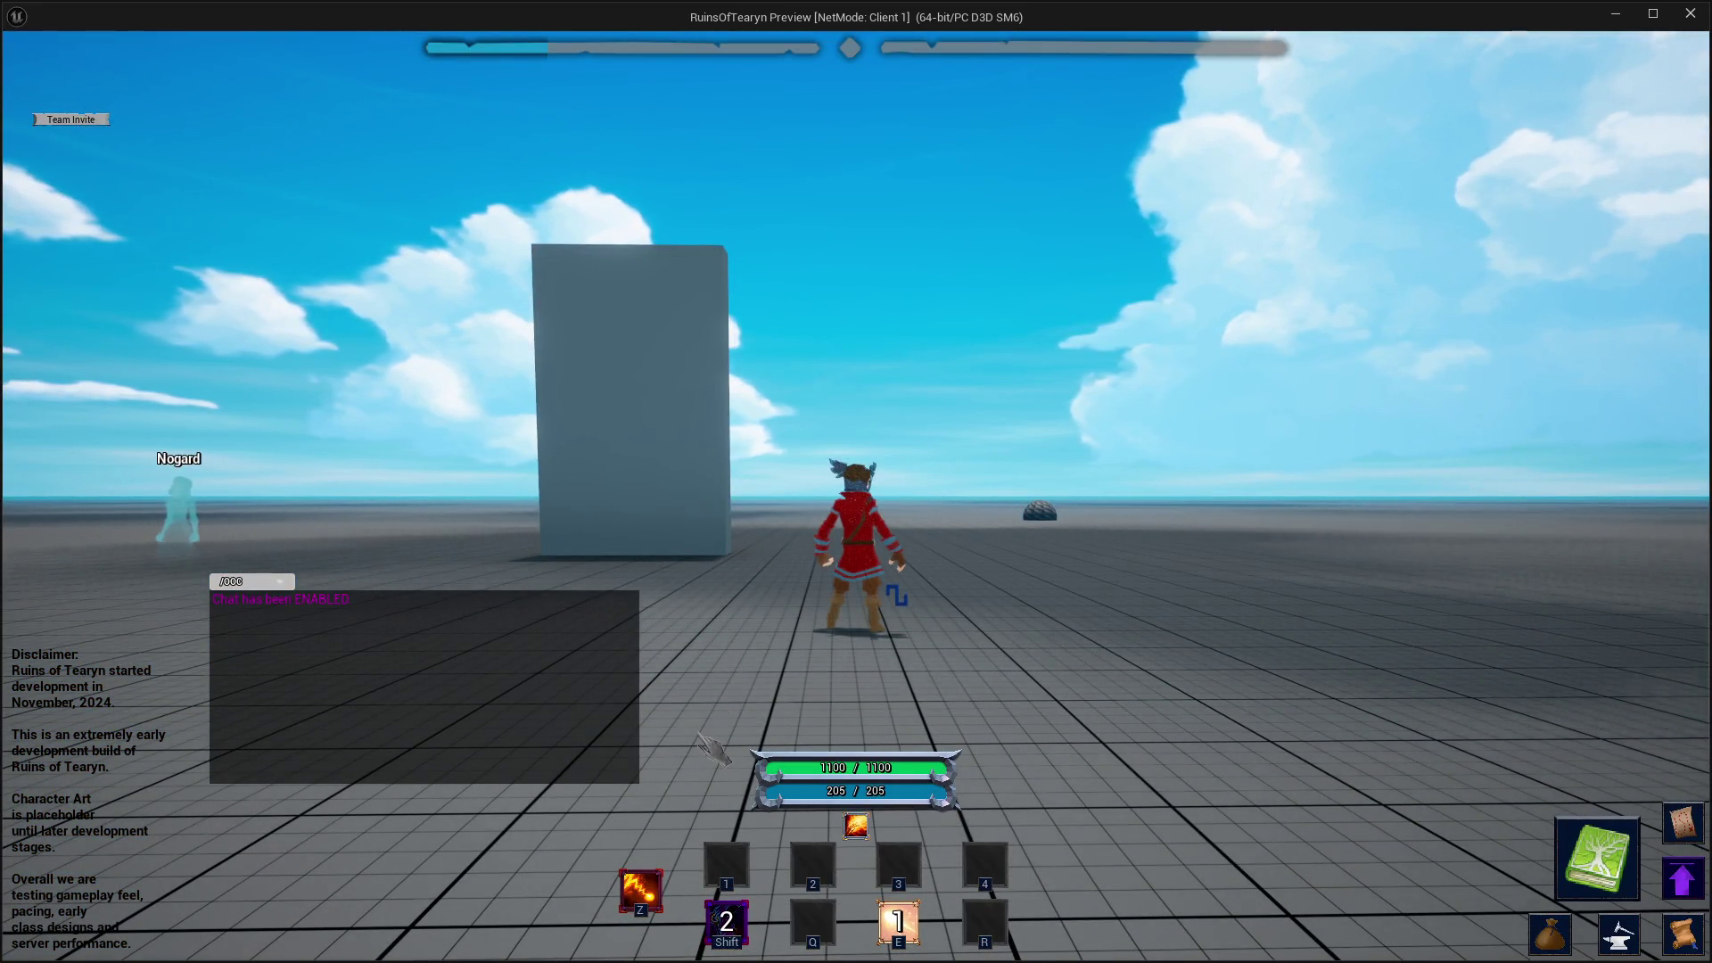
mouse_move(729, 869)
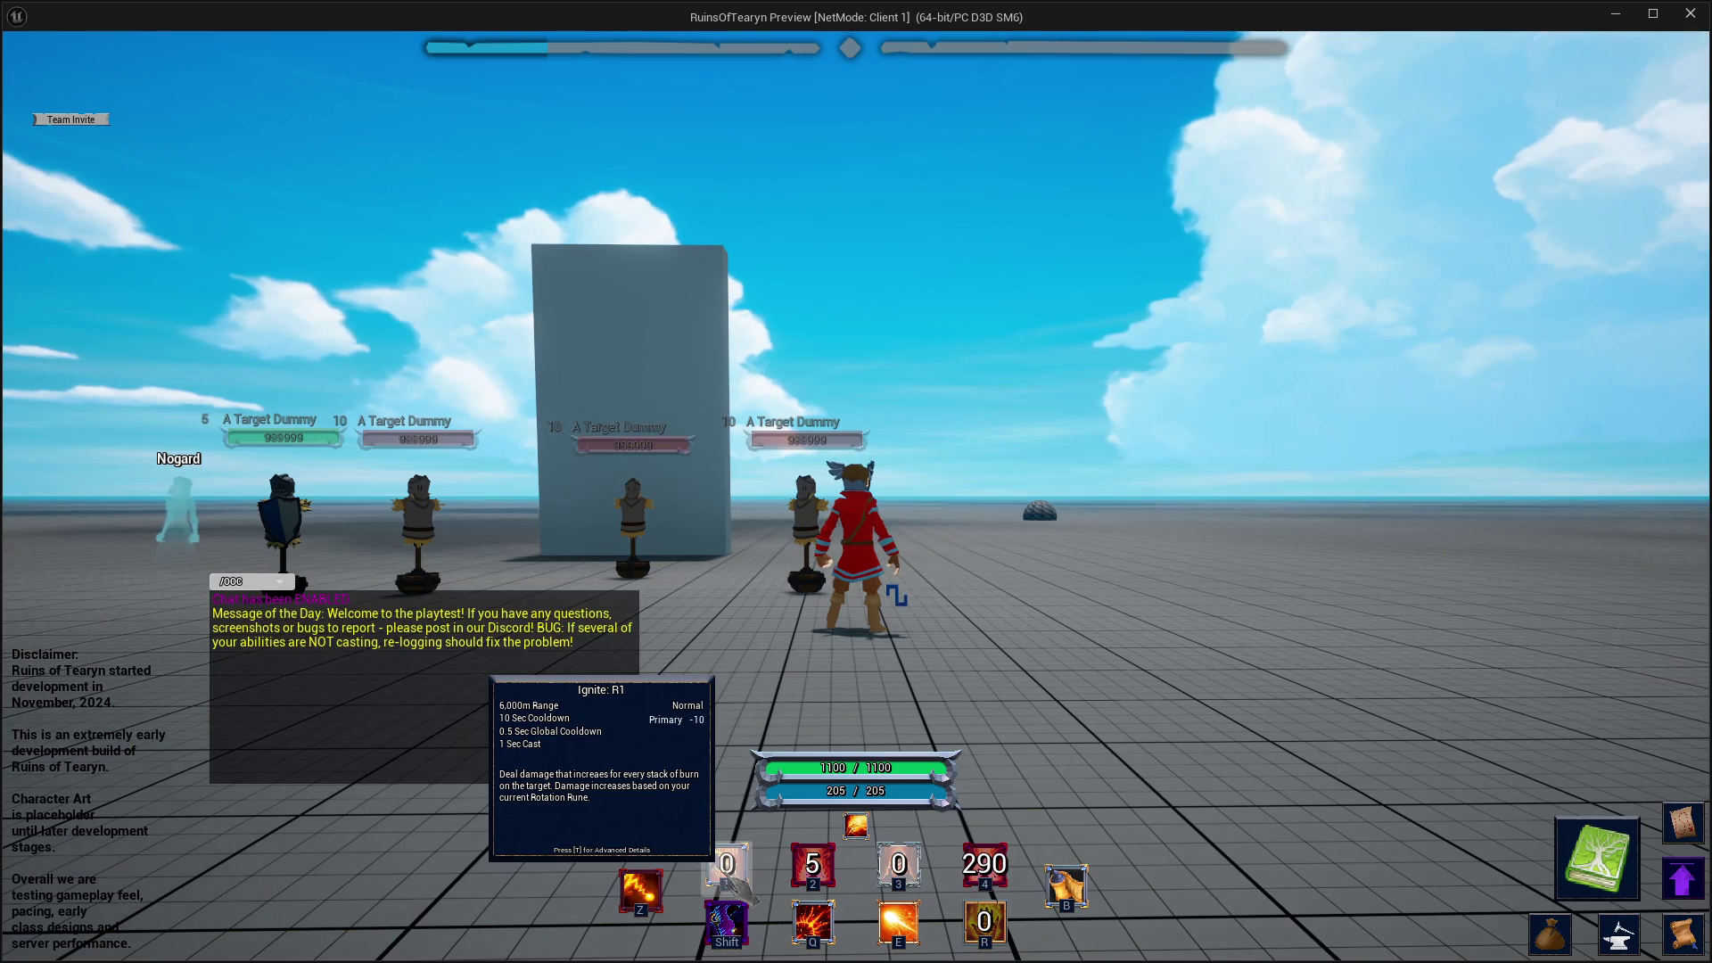
left_click(1693, 11)
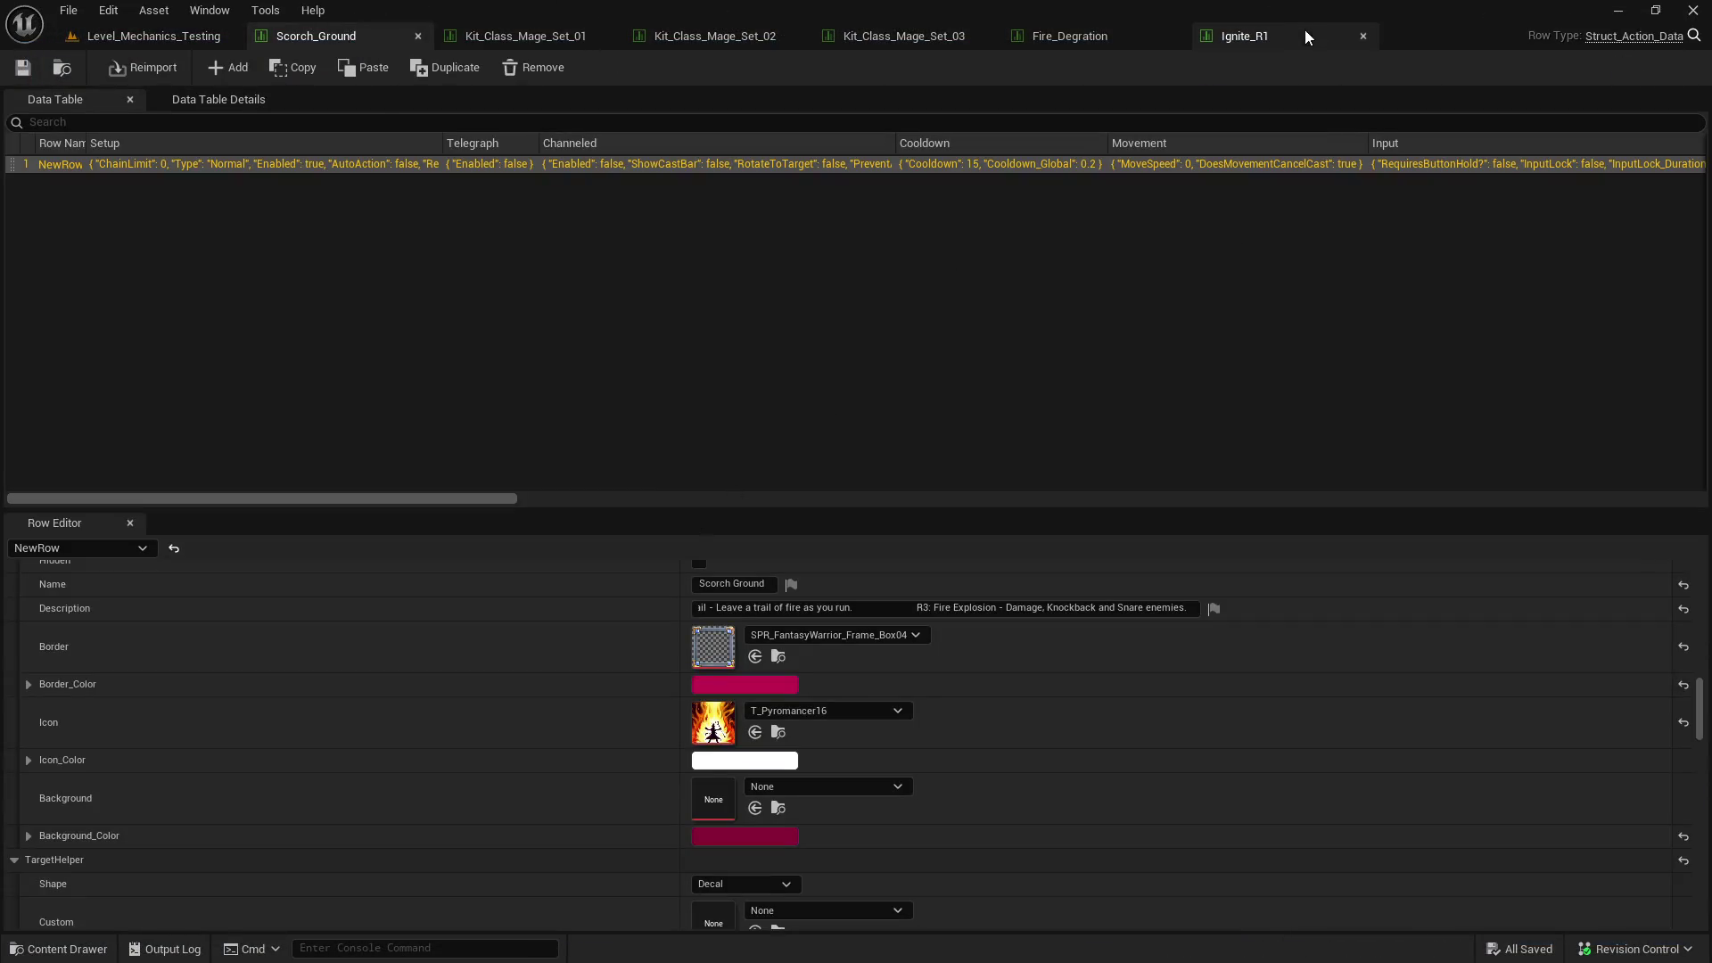
- In Ignite_R1, make the second sentence read 'Damage further increased based on your current Rotation Rune.', then save and close
left_click(1284, 36)
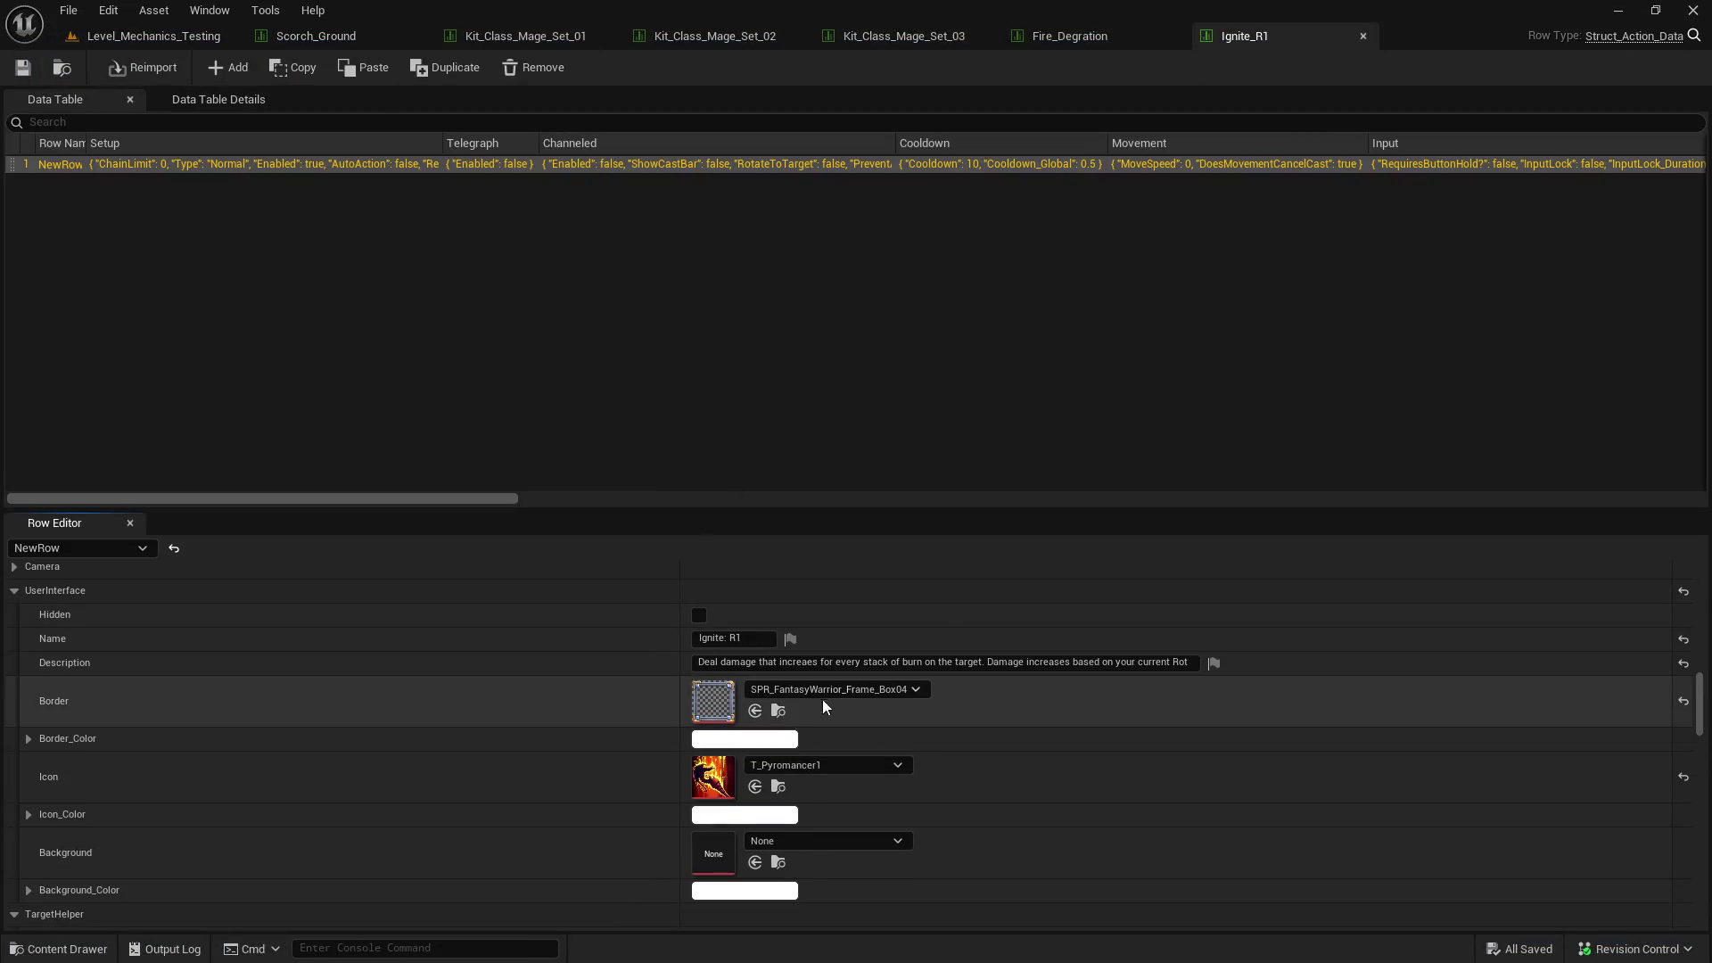
left_click(808, 661)
key("End")
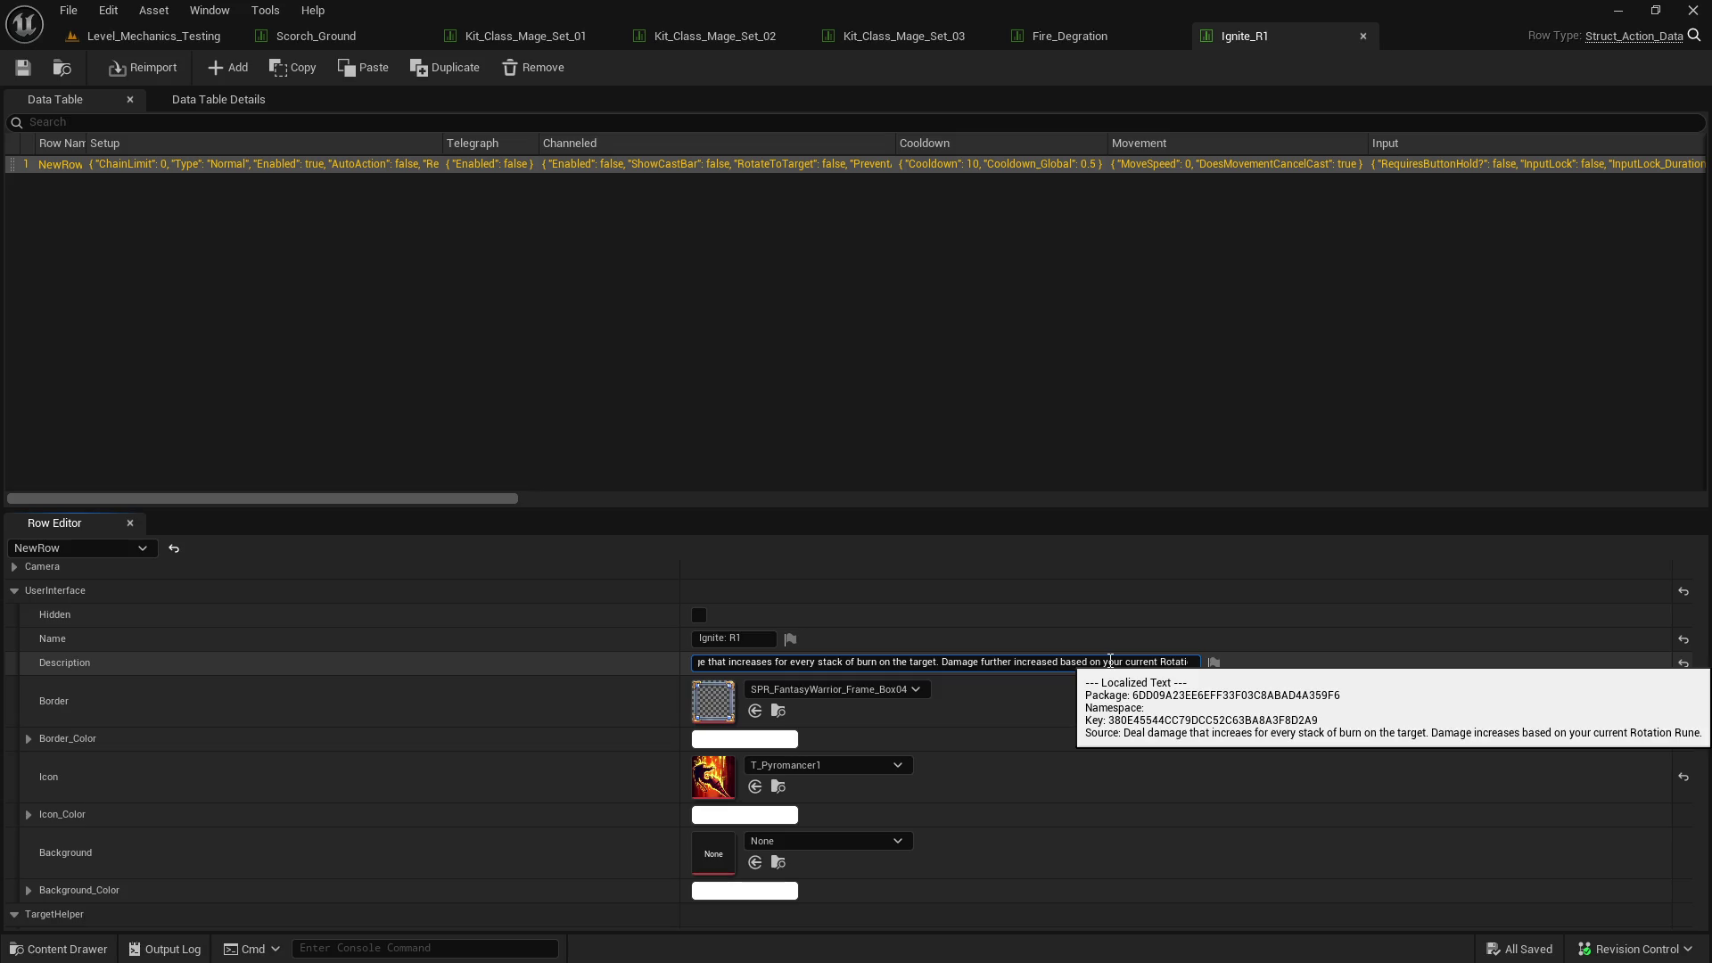
key("shift+End")
key("Return")
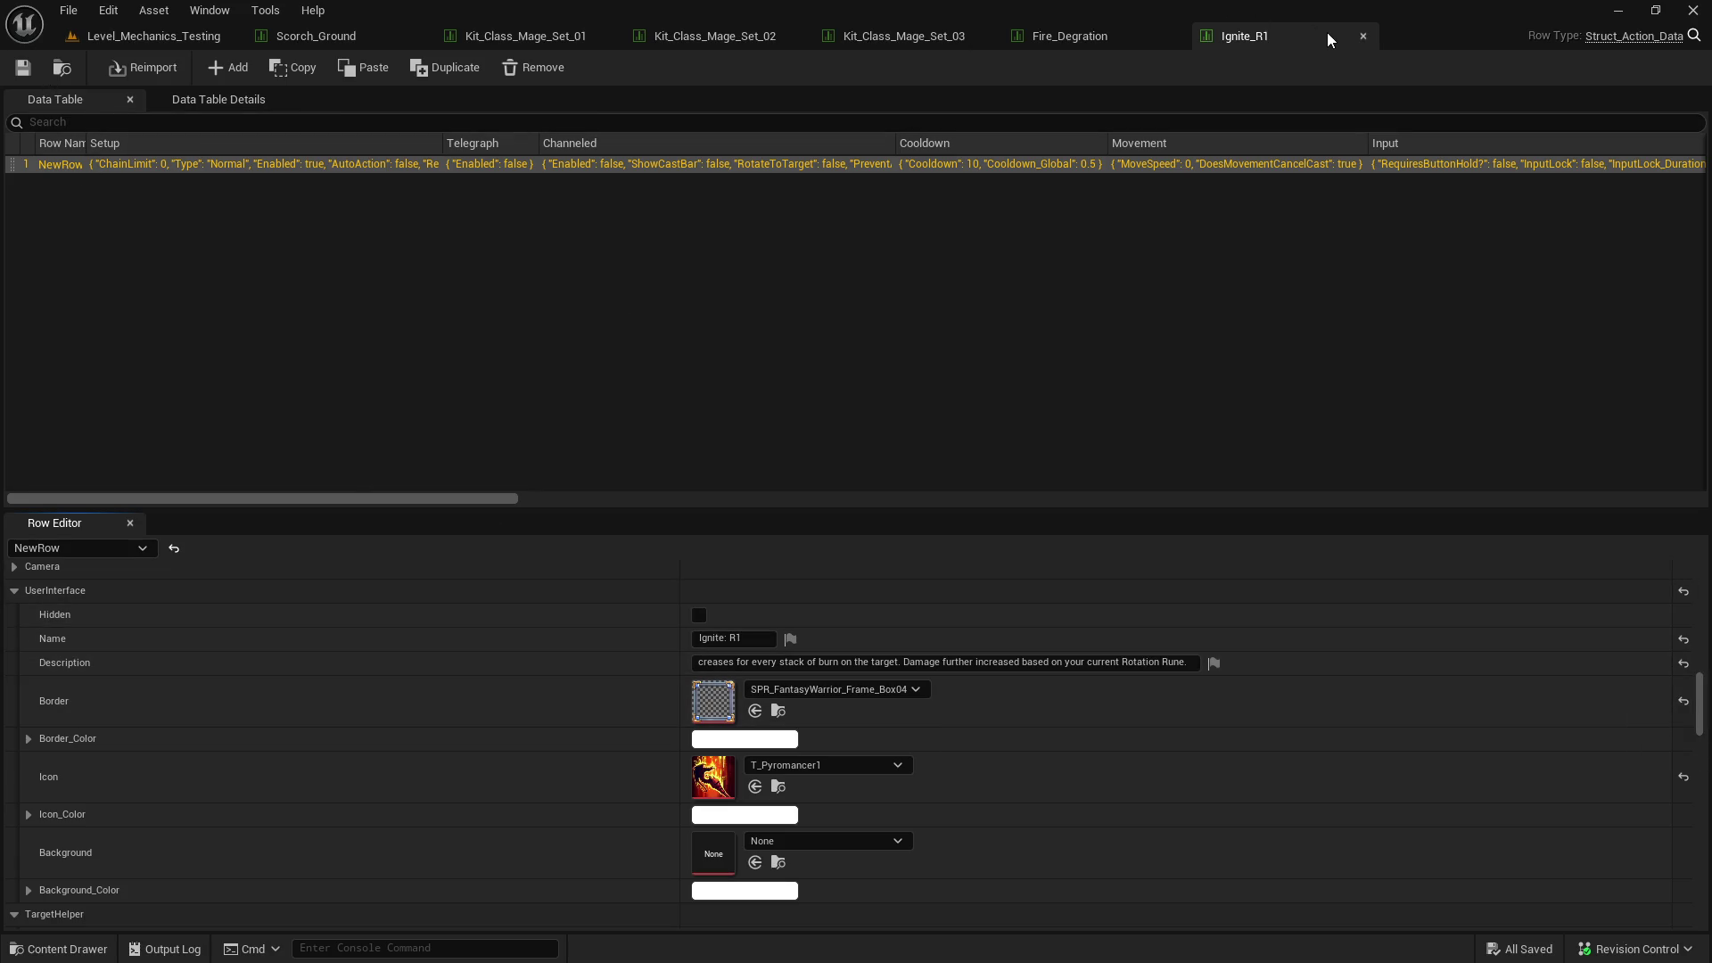
left_click(1363, 35)
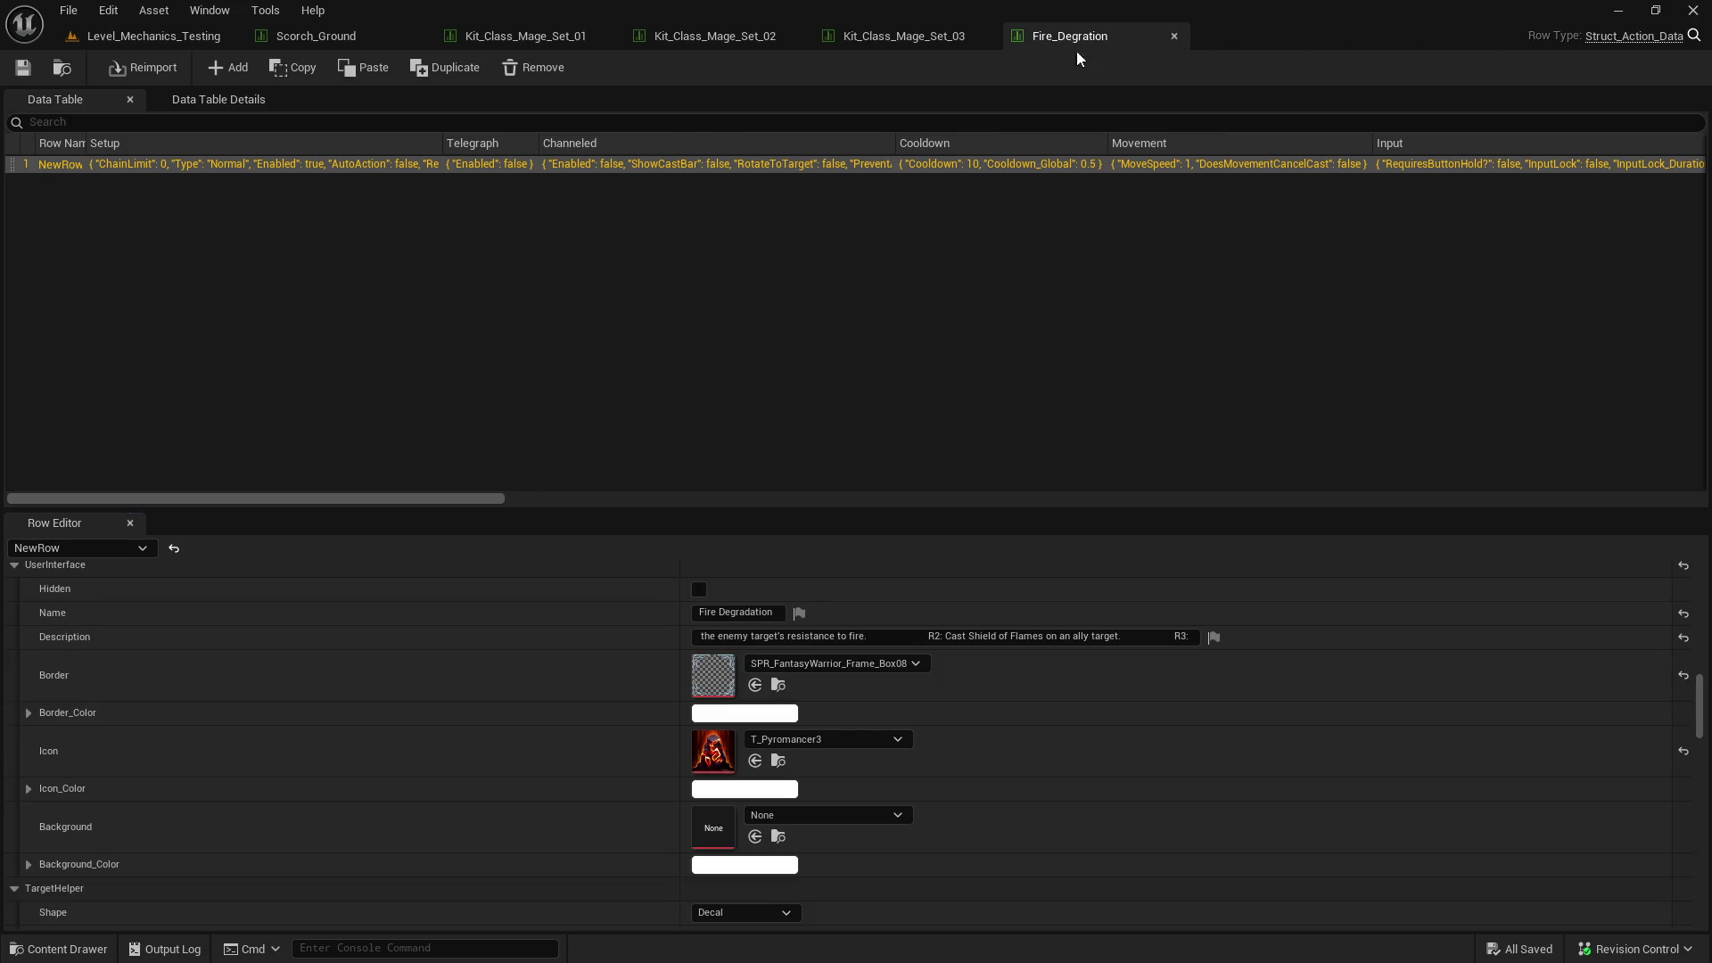
- Close the Fire_Degration and Scorch_Ground tables and open Teleport_R1 from Mage/Blink/R1/Base
left_click(1174, 35)
left_click(415, 37)
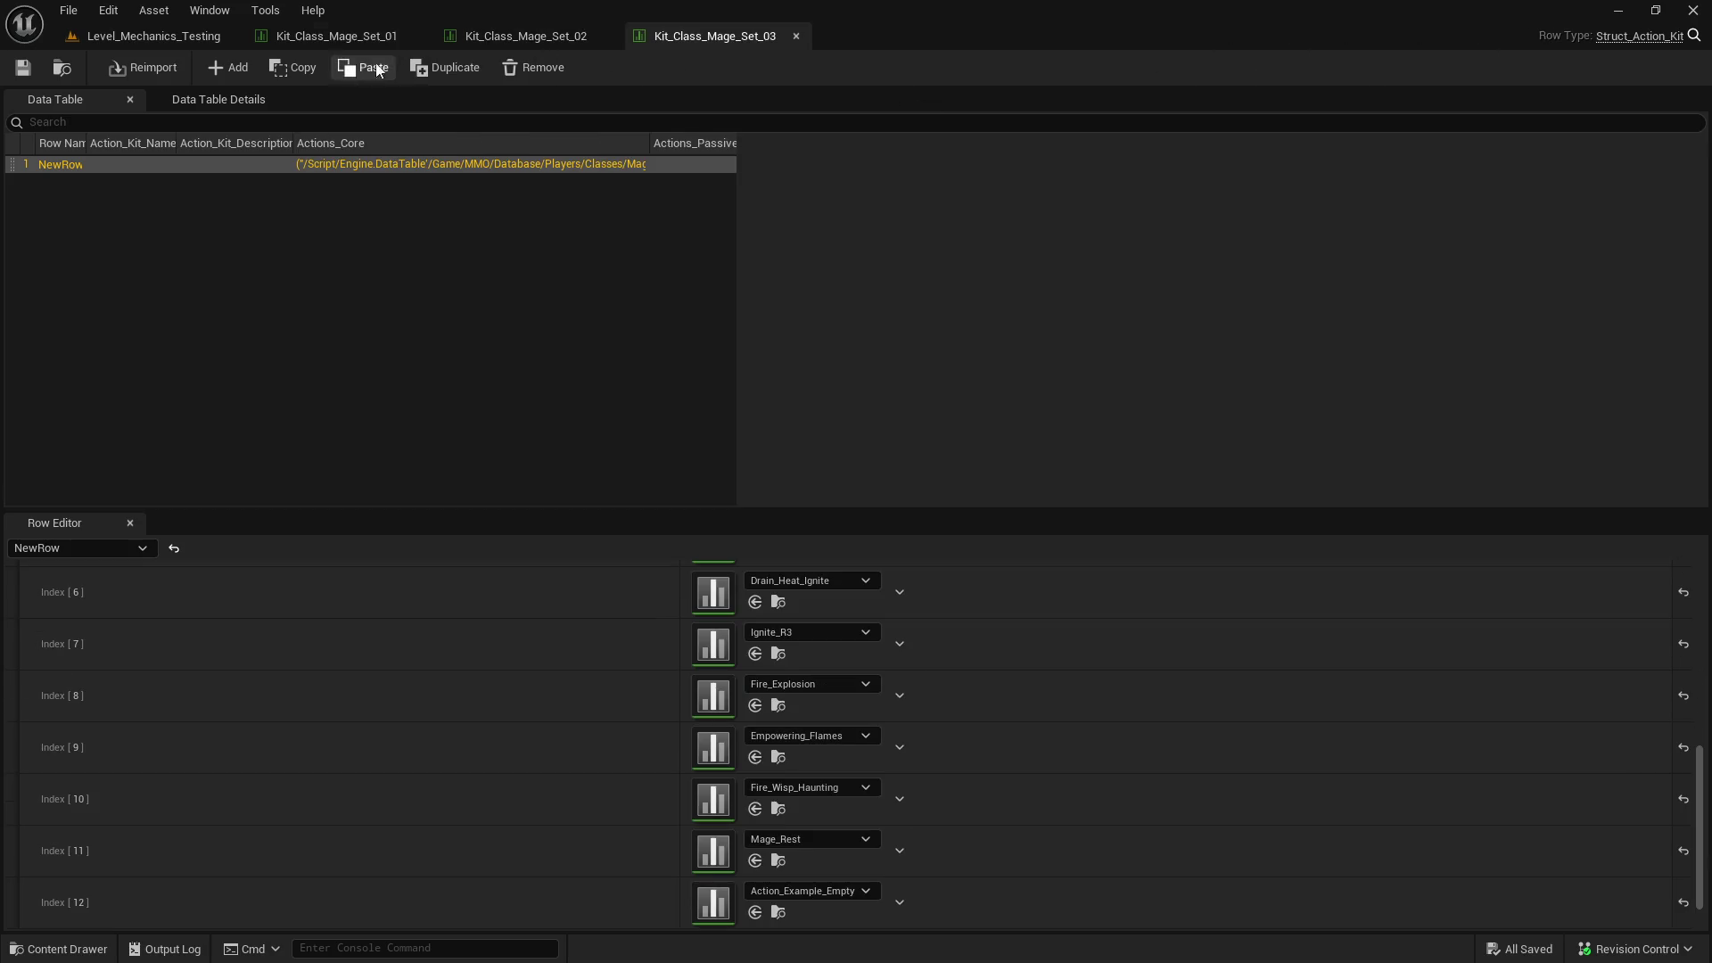
left_click(153, 37)
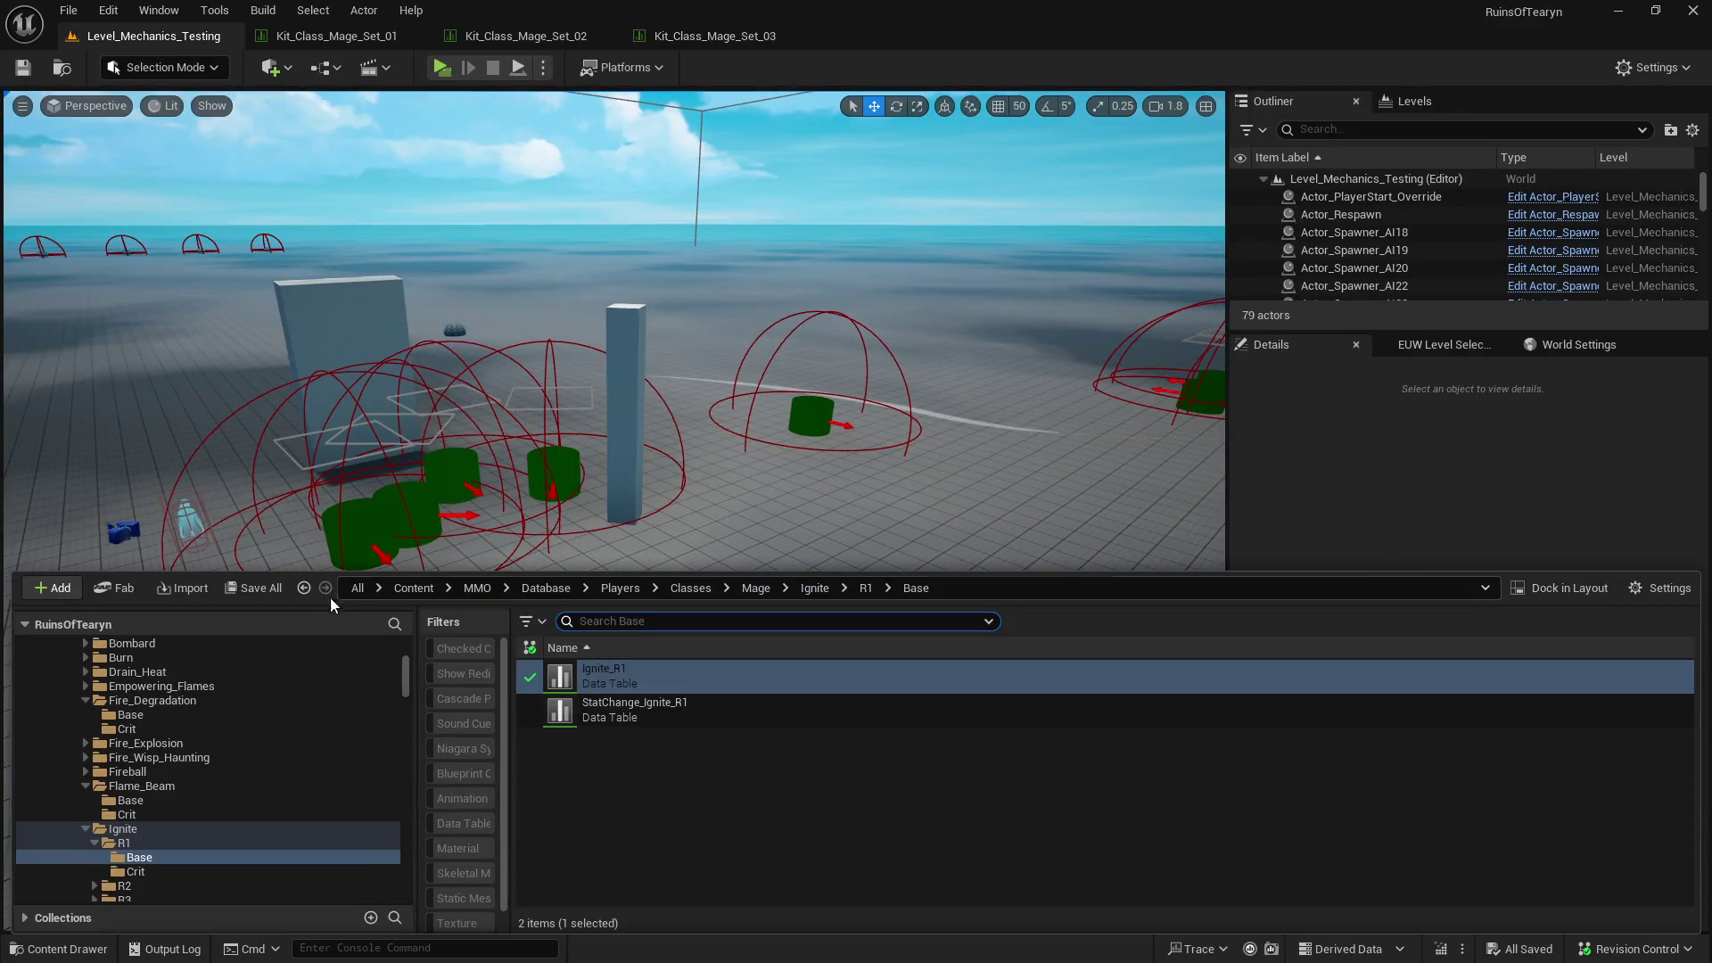
scroll(291, 748, "up", 4)
left_click(292, 755)
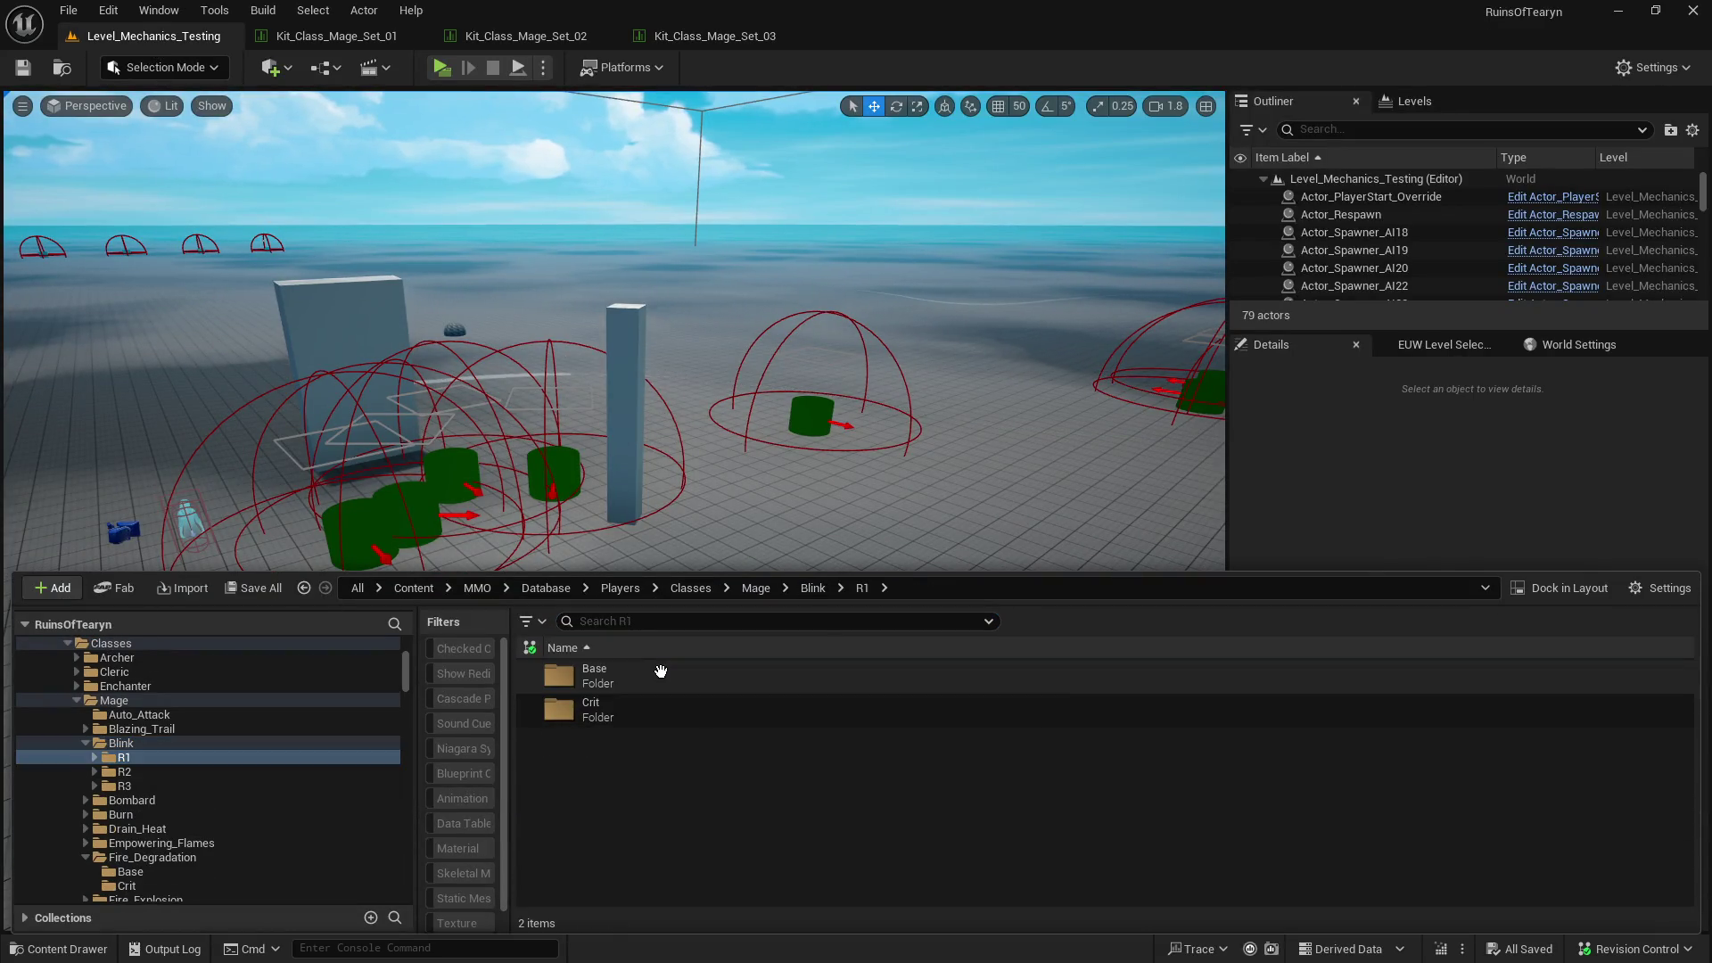
double_click(660, 670)
double_click(662, 675)
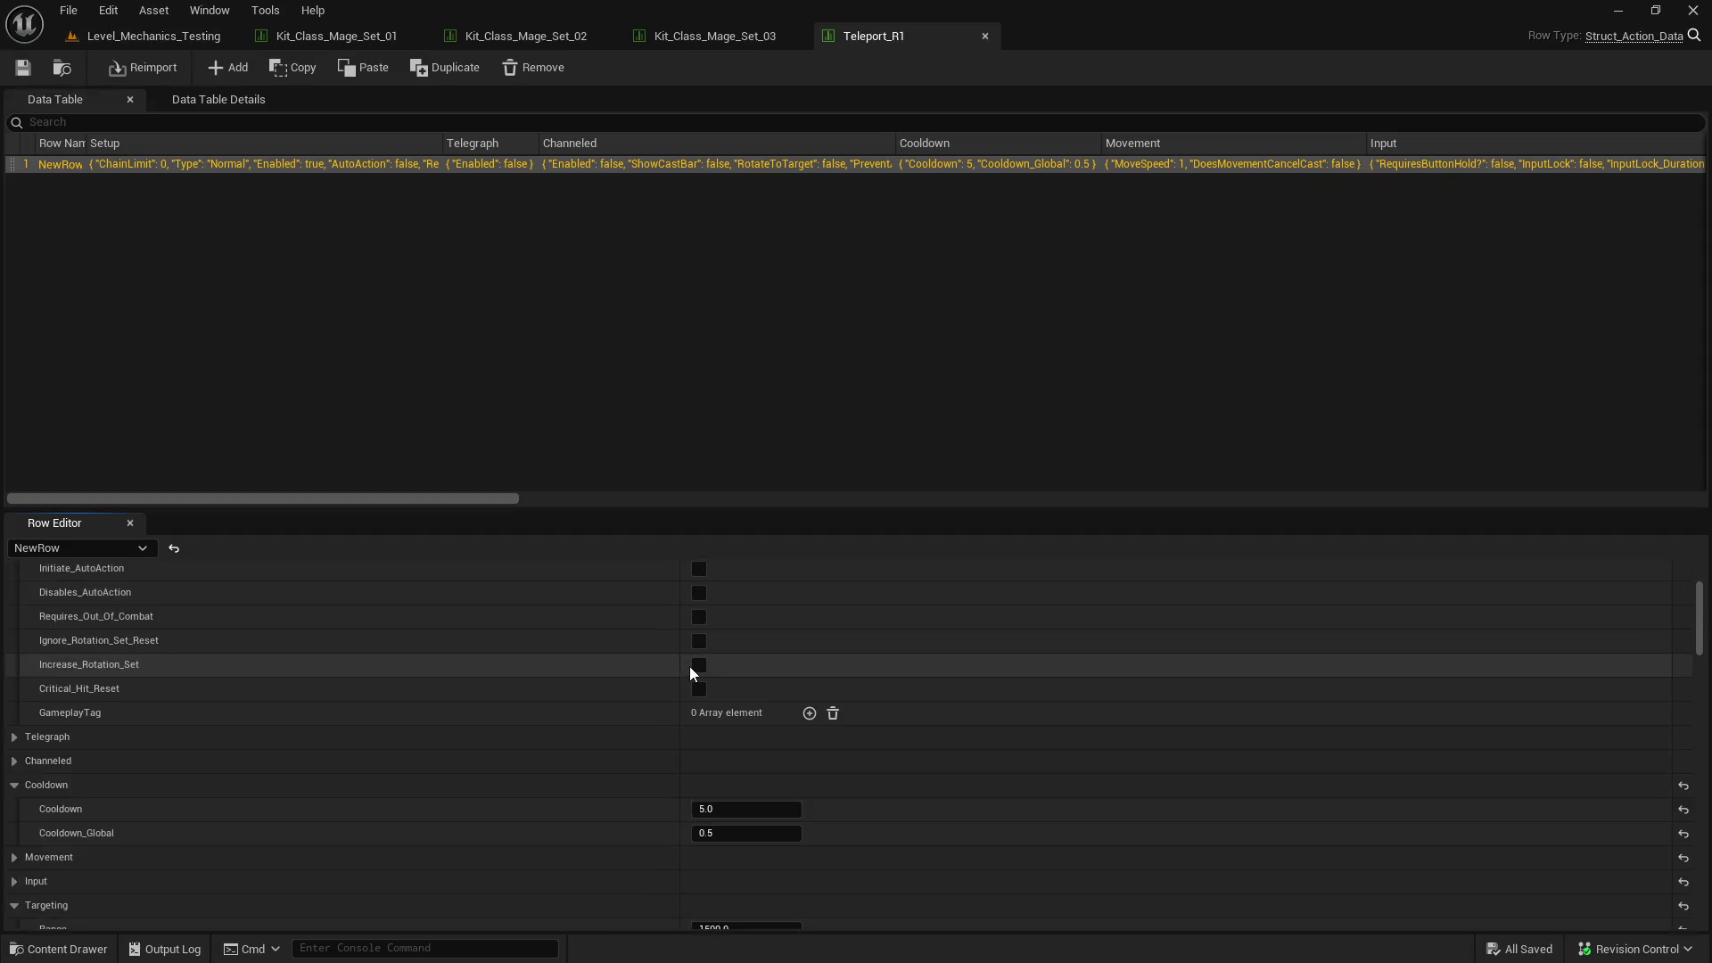
- Add 'Higher Rotation Runes will grant a movement speed burst.' to the Teleport description
scroll(688, 666, "down", 10)
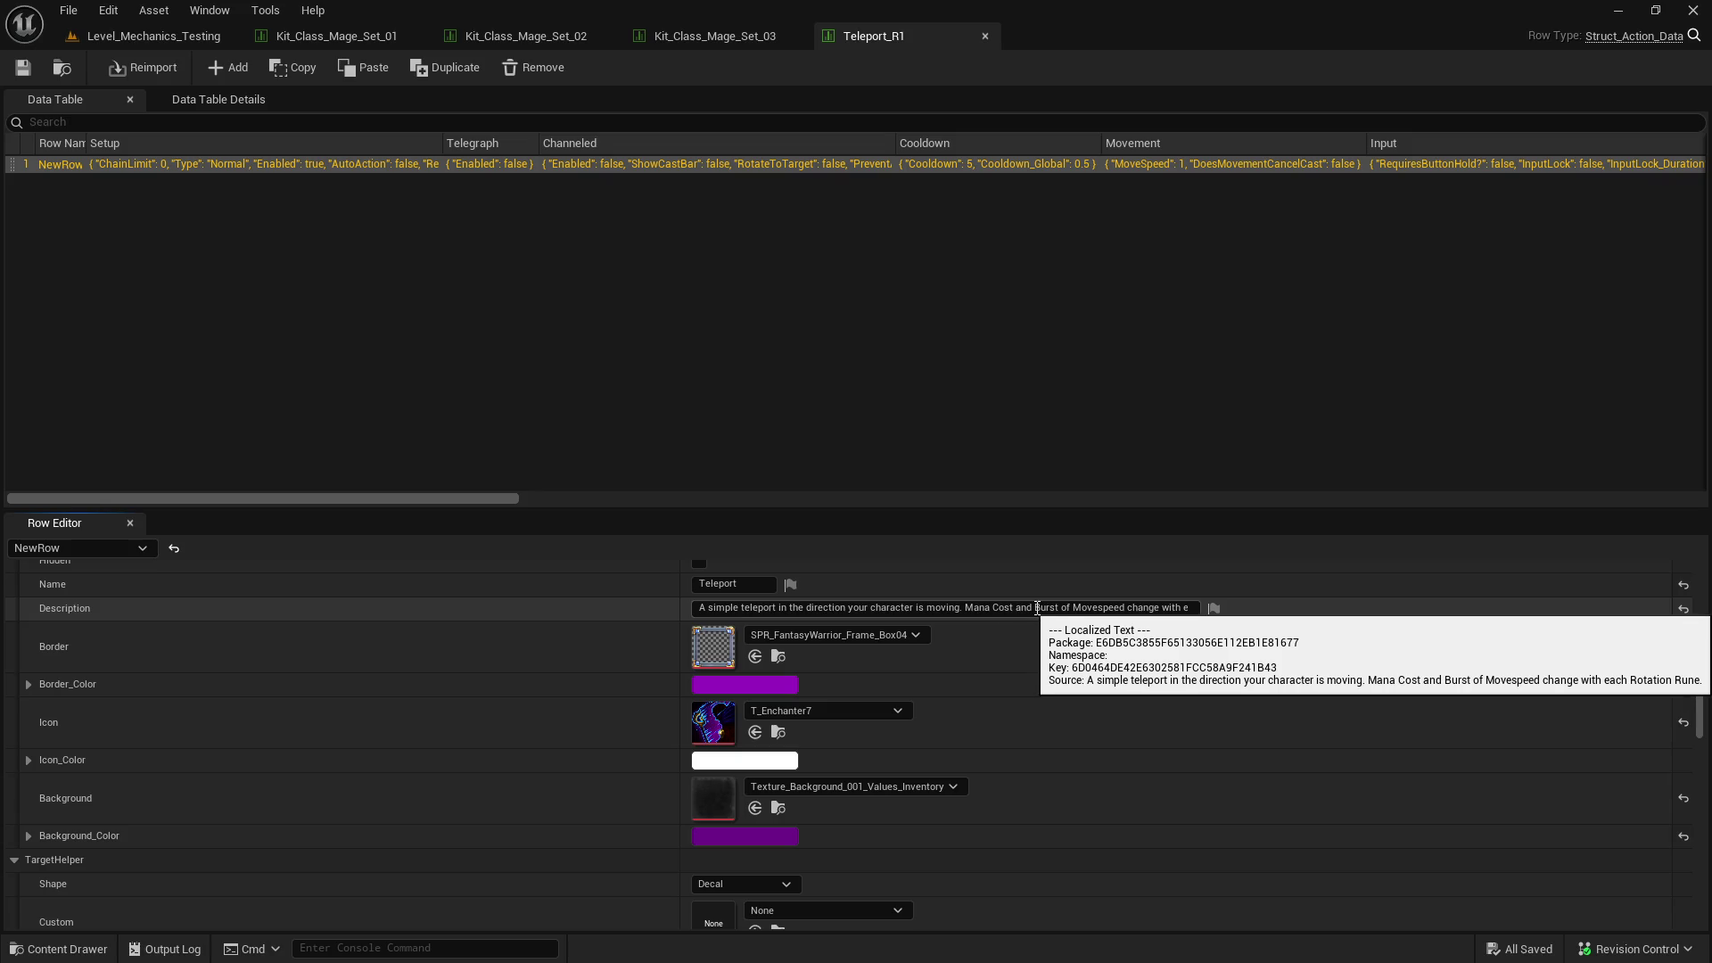
left_click_drag(1037, 608, 1273, 610)
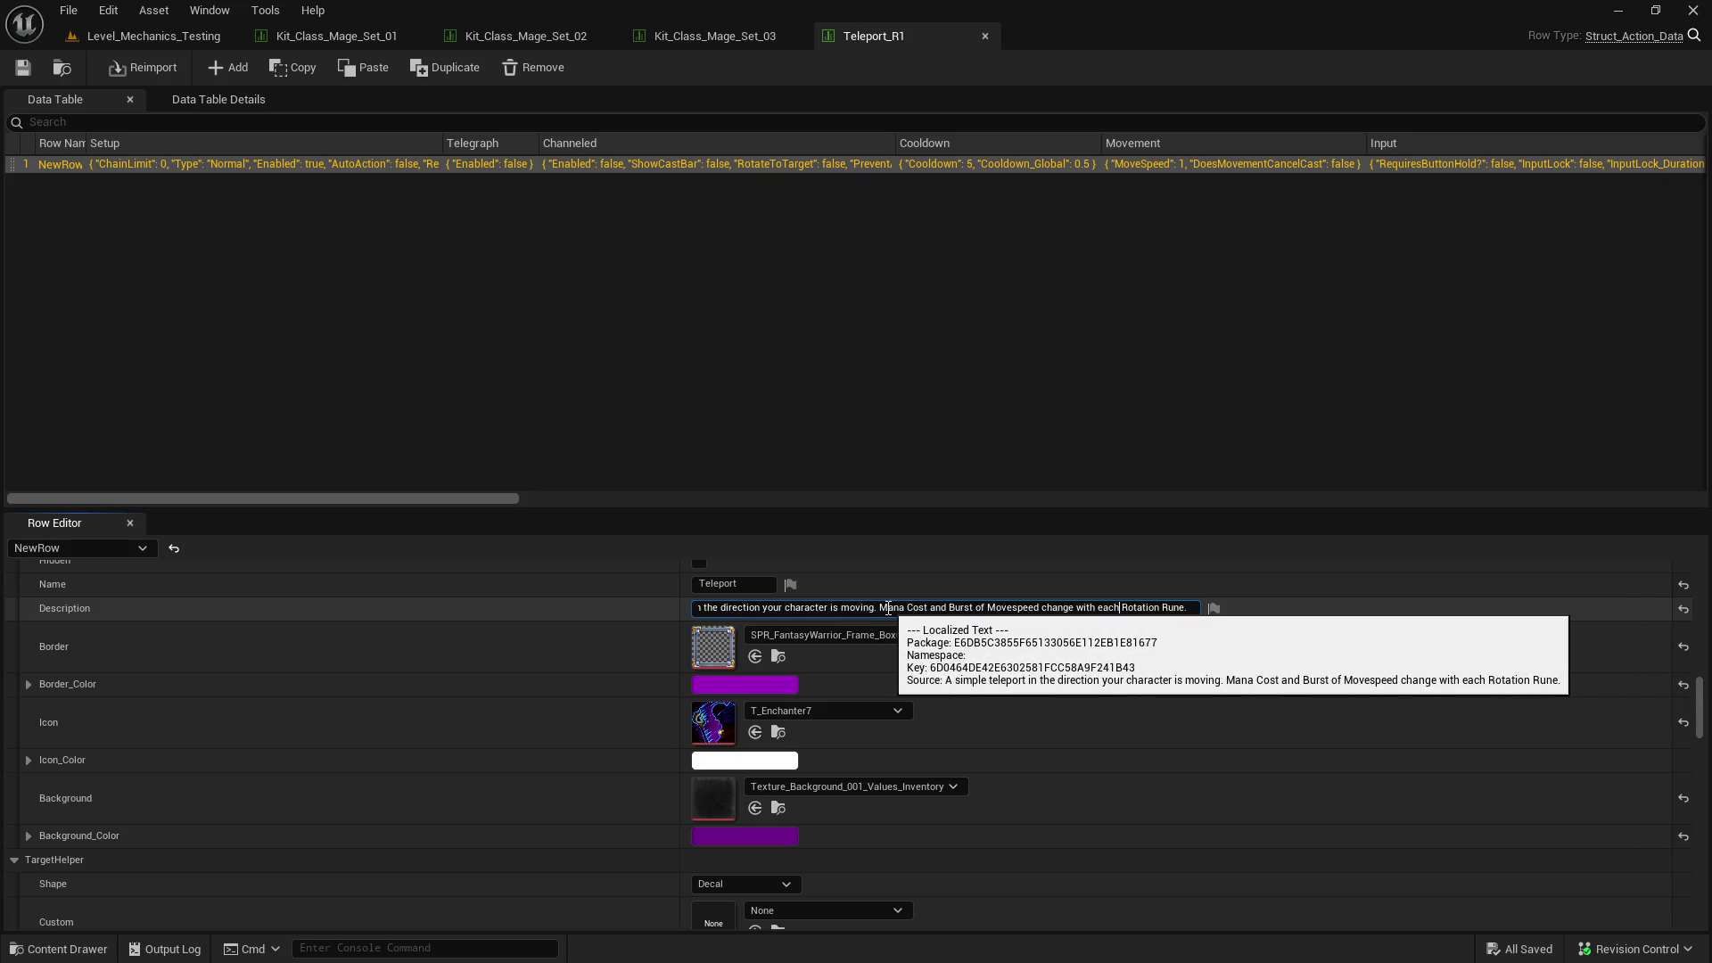
left_click_drag(879, 608, 1114, 621)
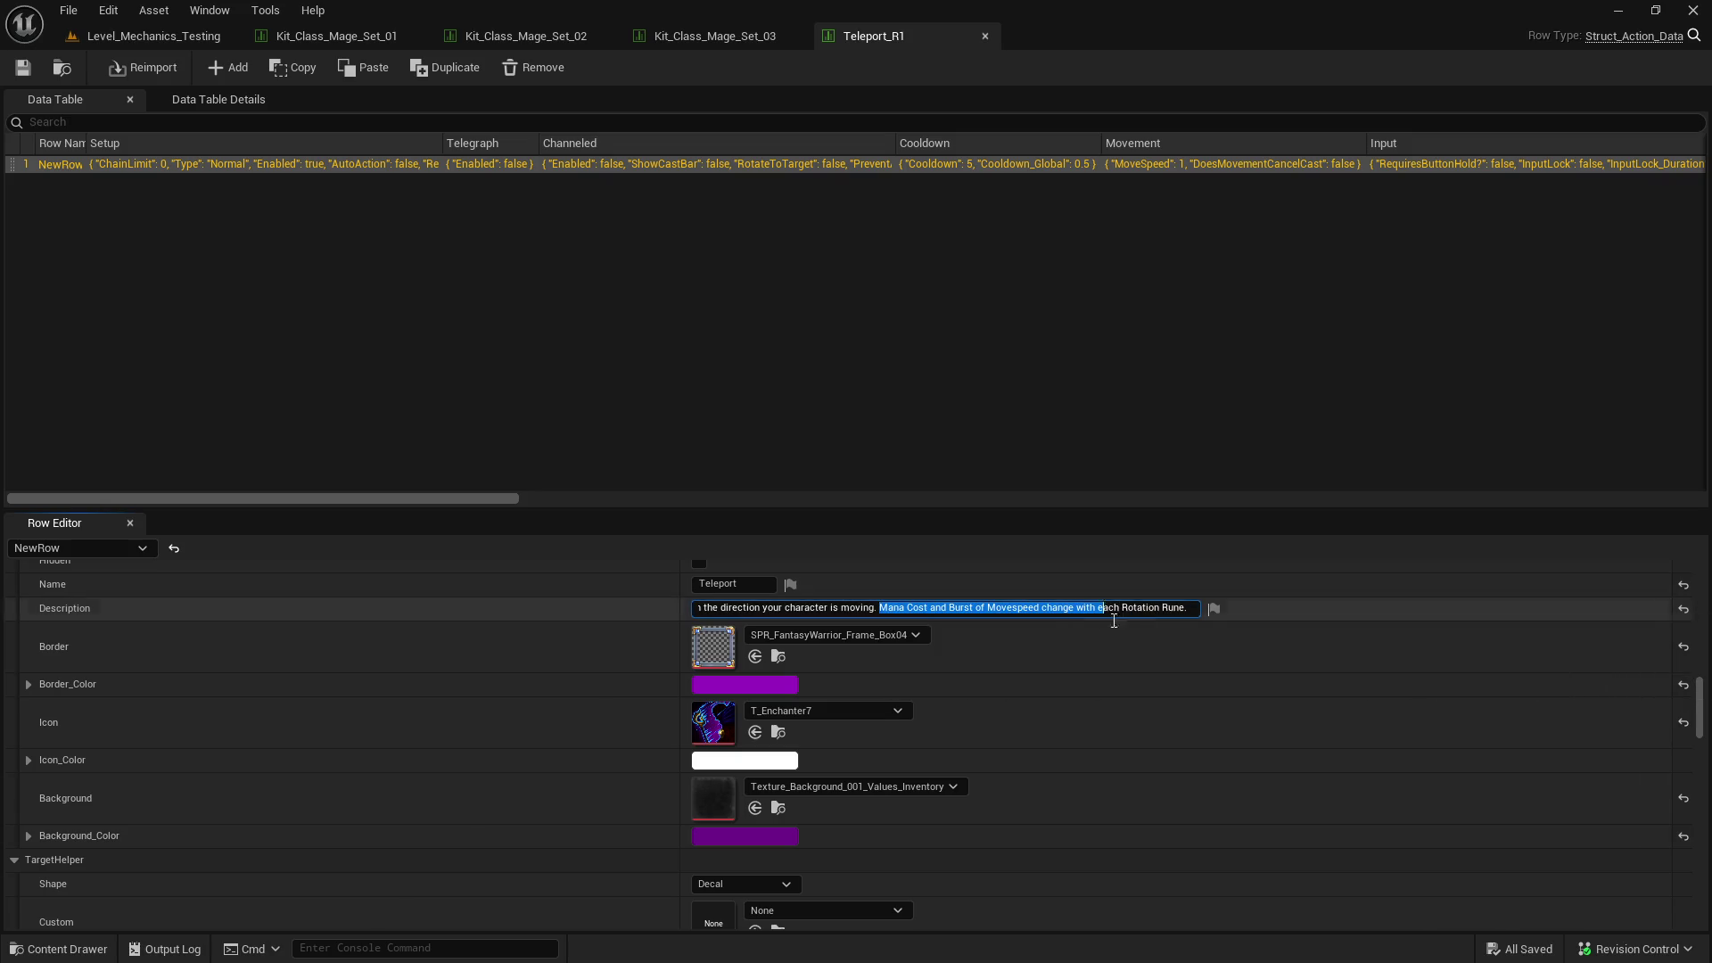
left_click(1310, 626)
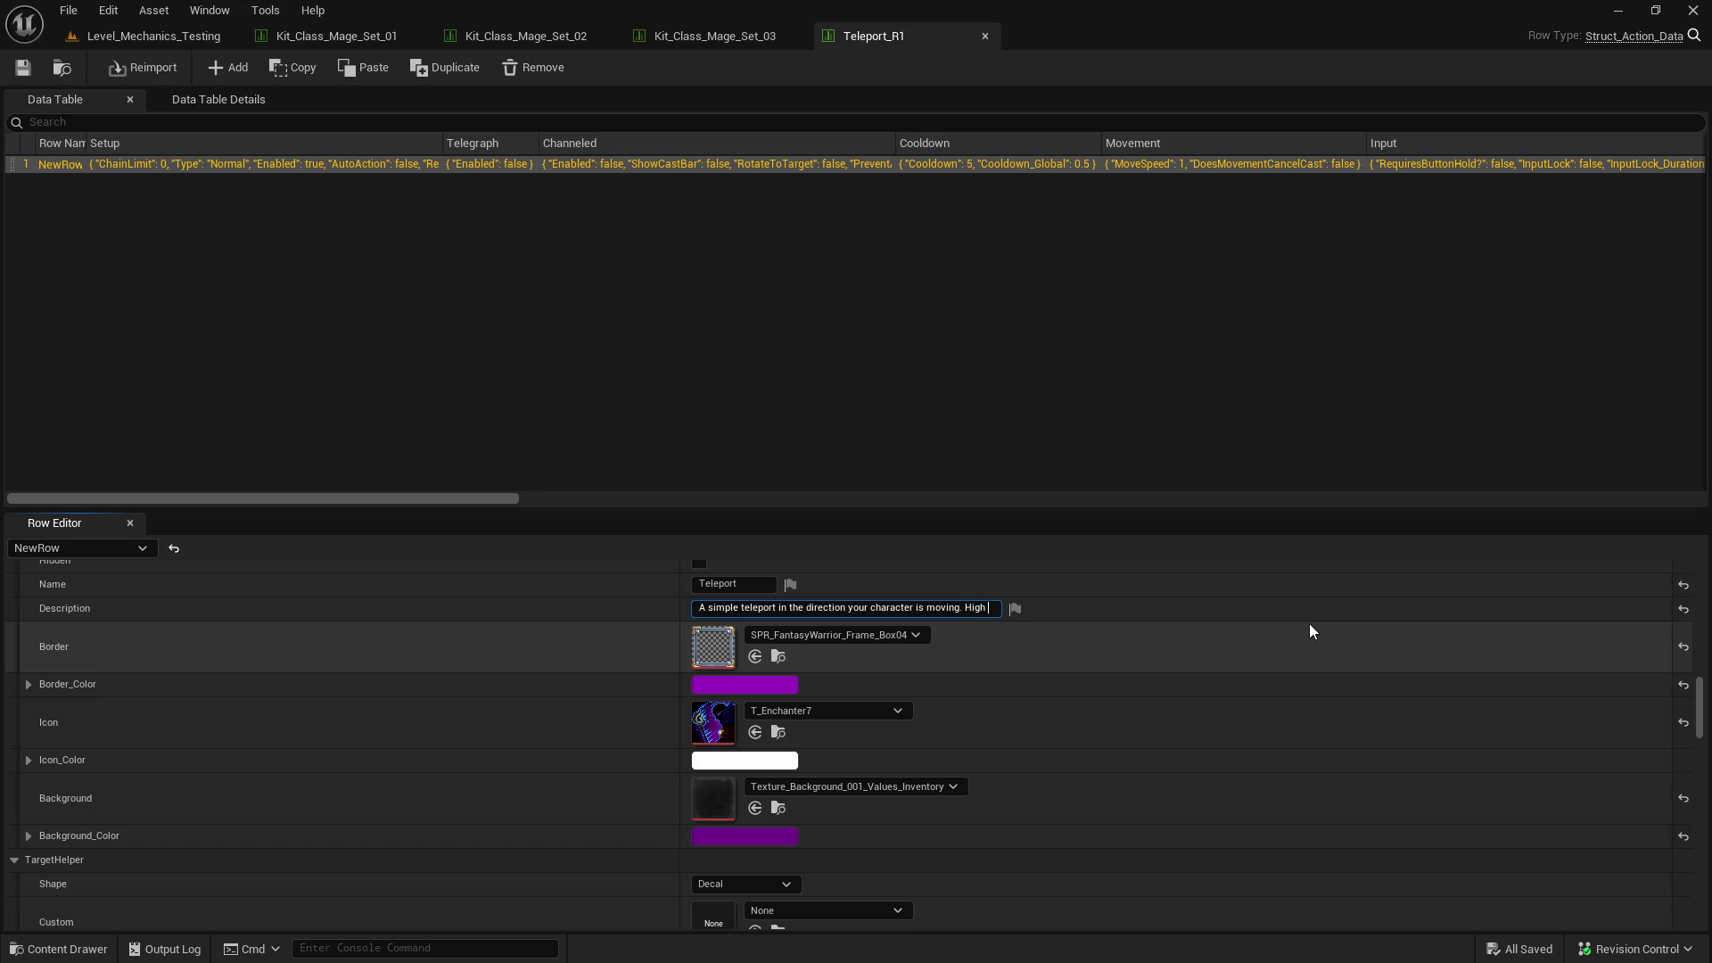
type("er Ro")
type("tation Runes wi")
type("ll gran")
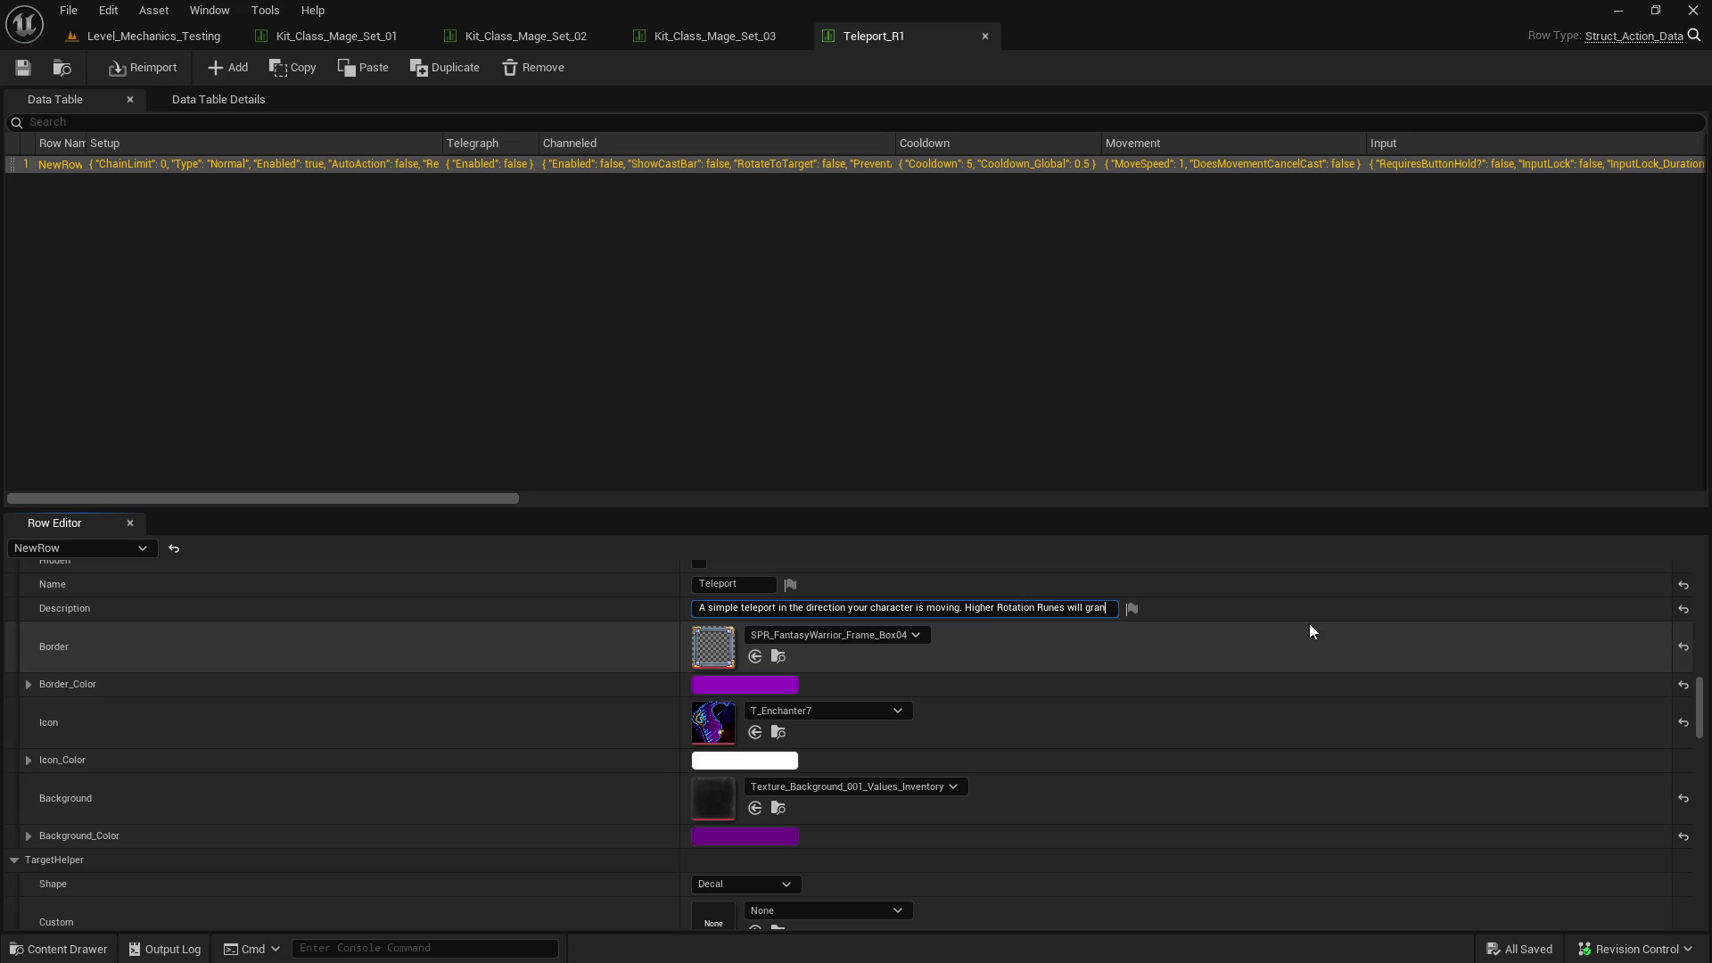
type("t a moveme")
type("nt speed nbu")
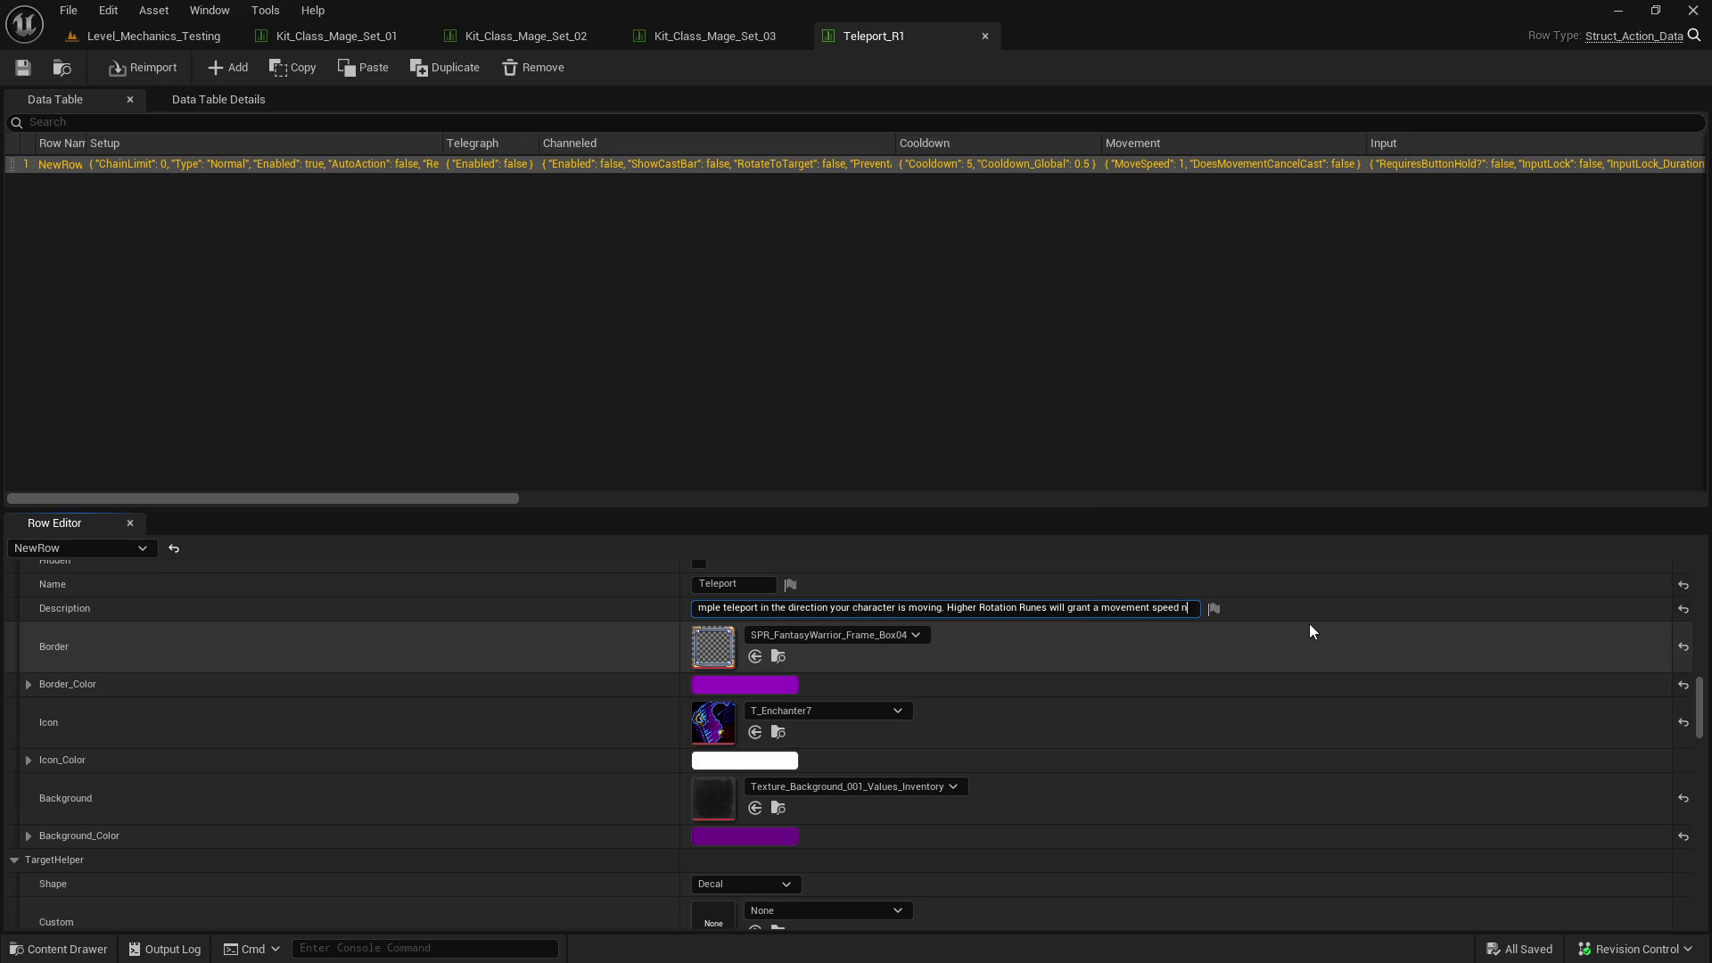
key("BackSpace")
key("BackSpace")
key("BackSpace")
type("burst.")
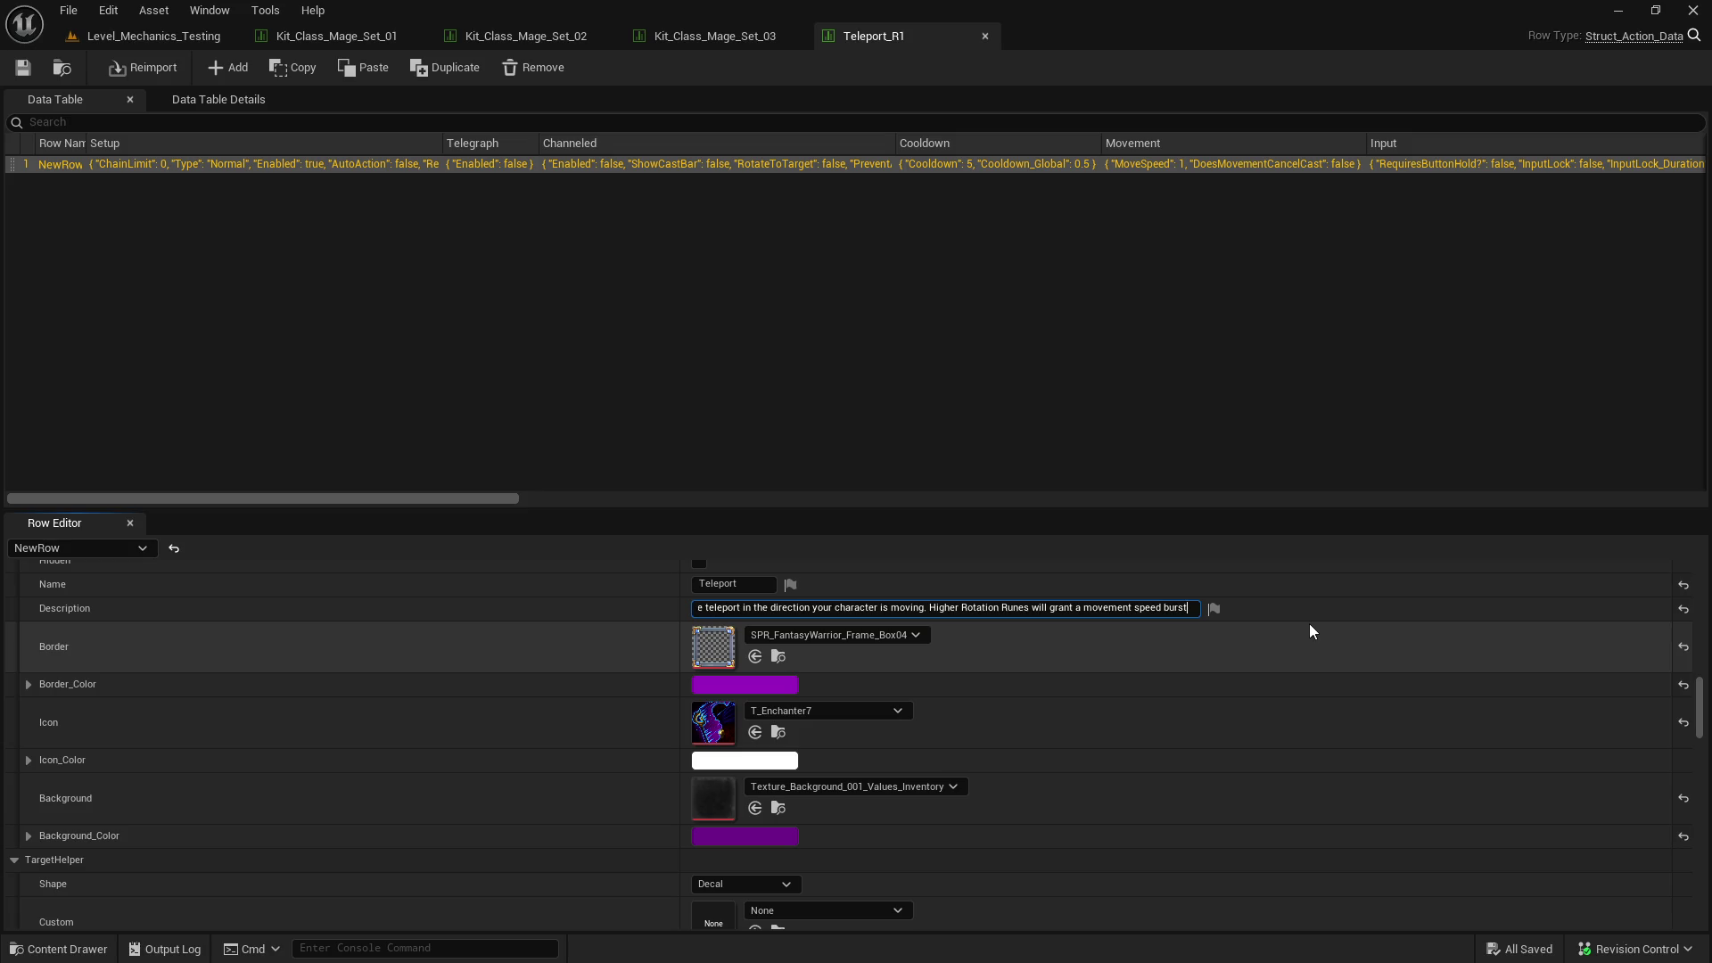
key("Return")
- Save and close the Teleport_R1 table, then go back to the test level
left_click(22, 67)
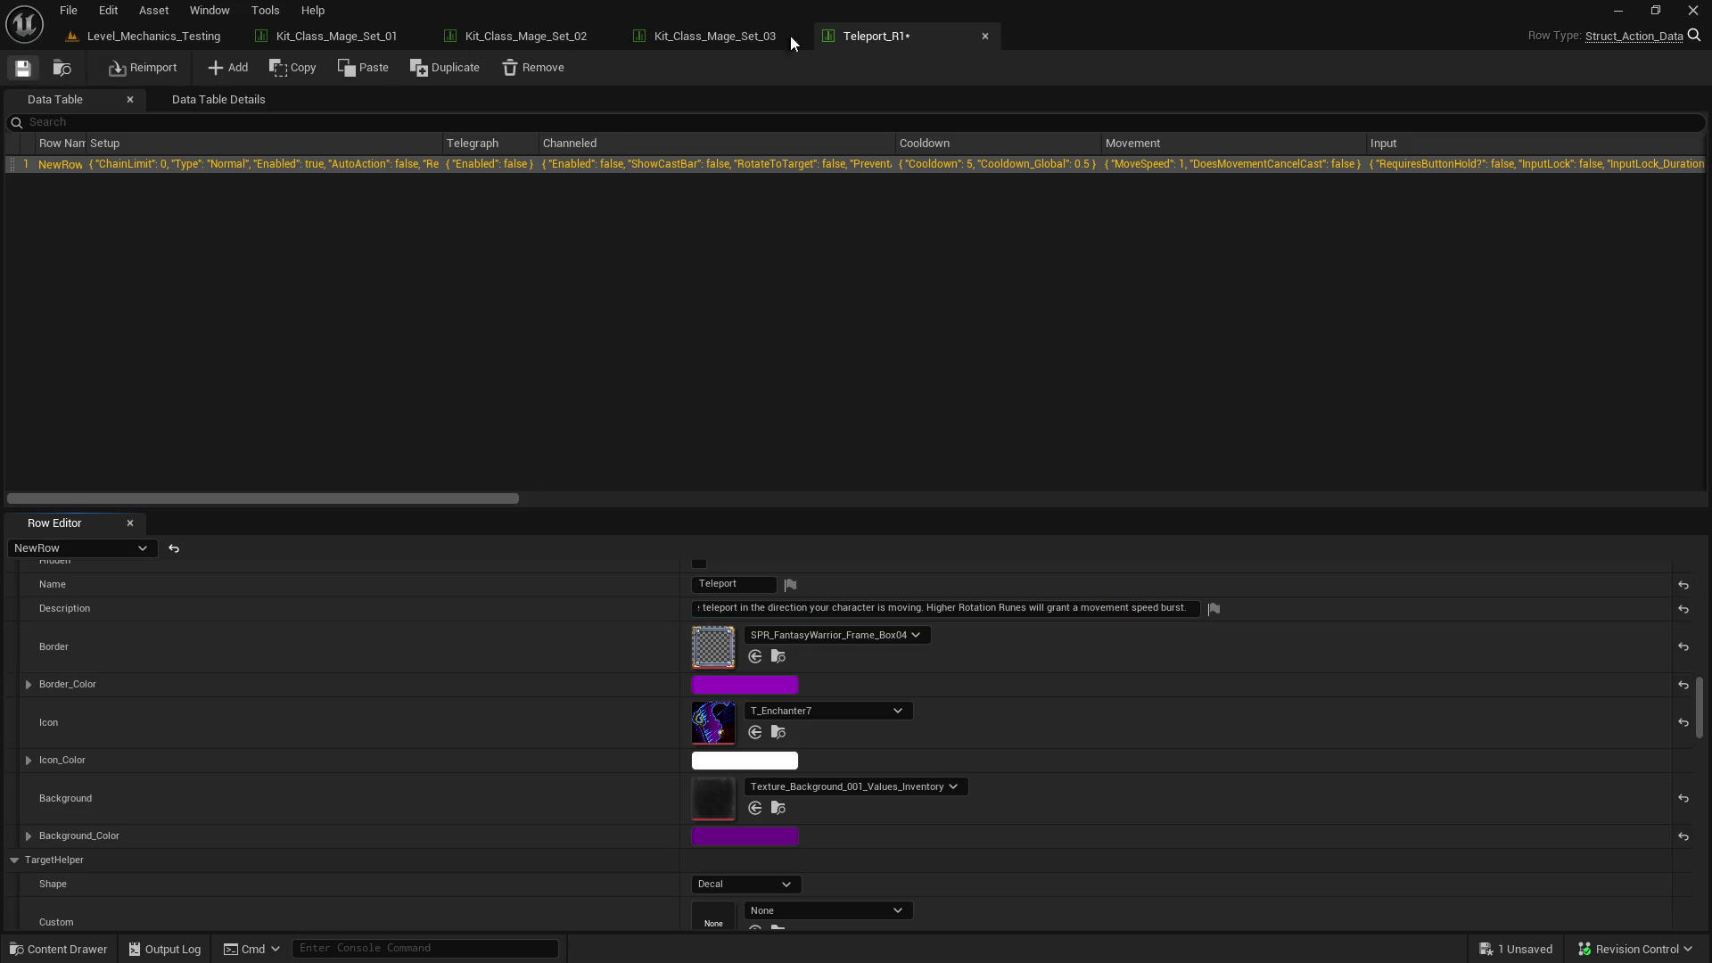
left_click(985, 35)
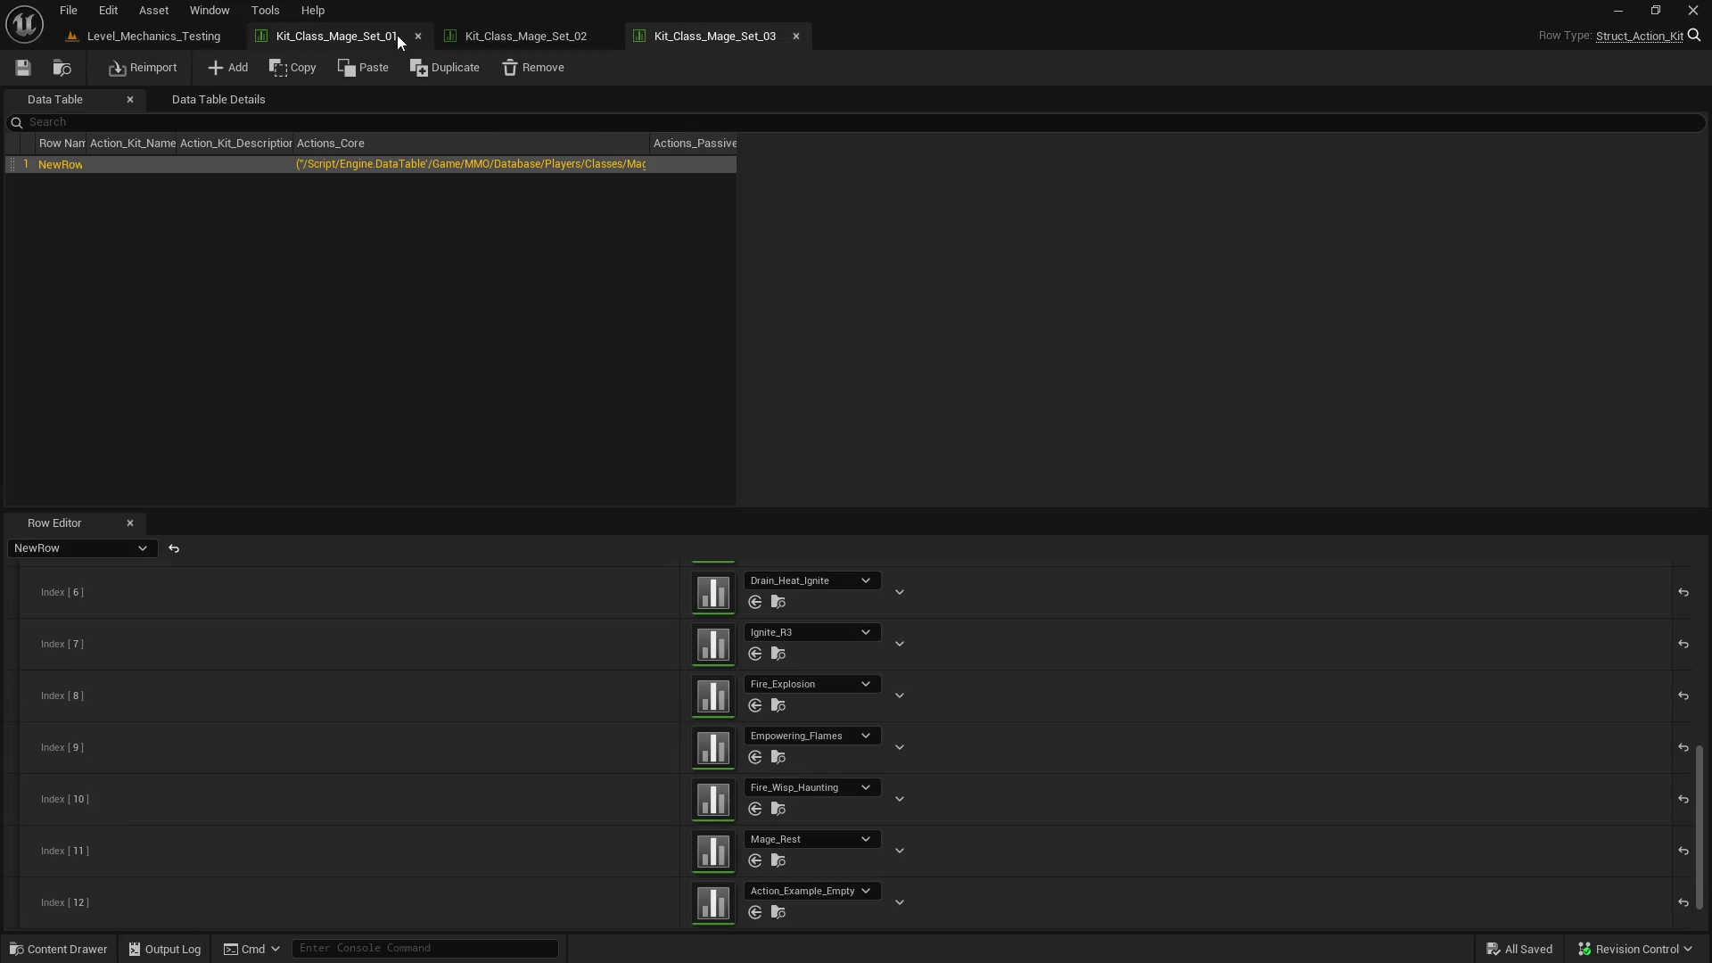
left_click(335, 40)
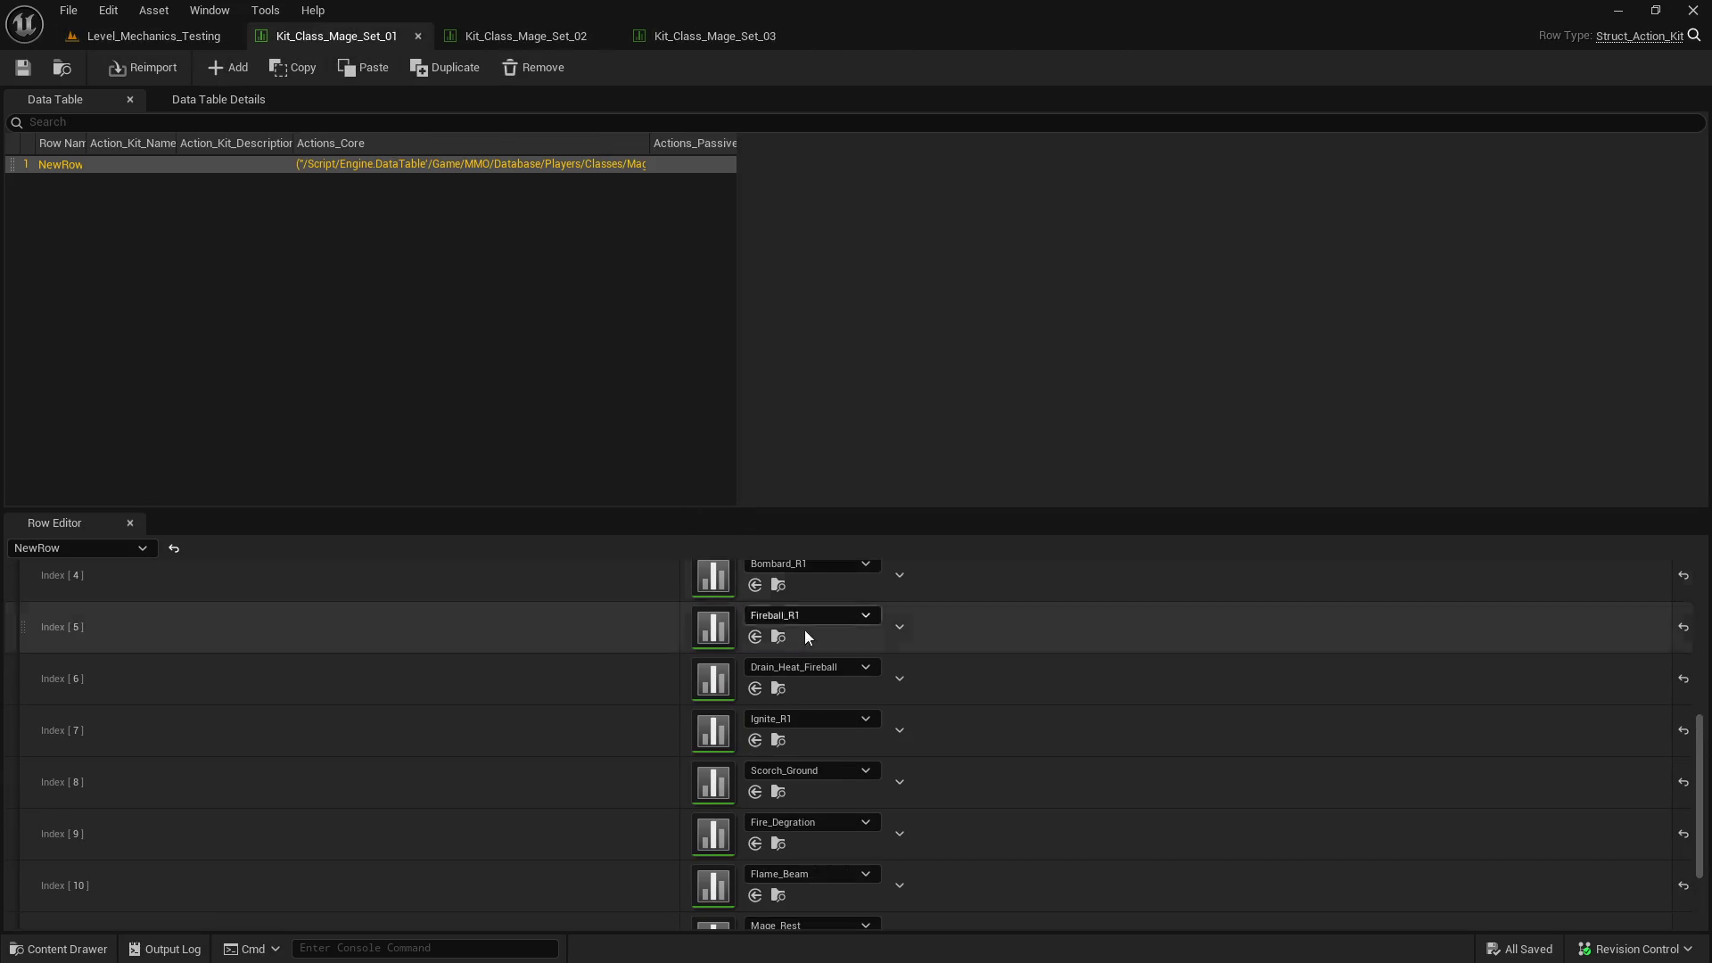
left_click(161, 36)
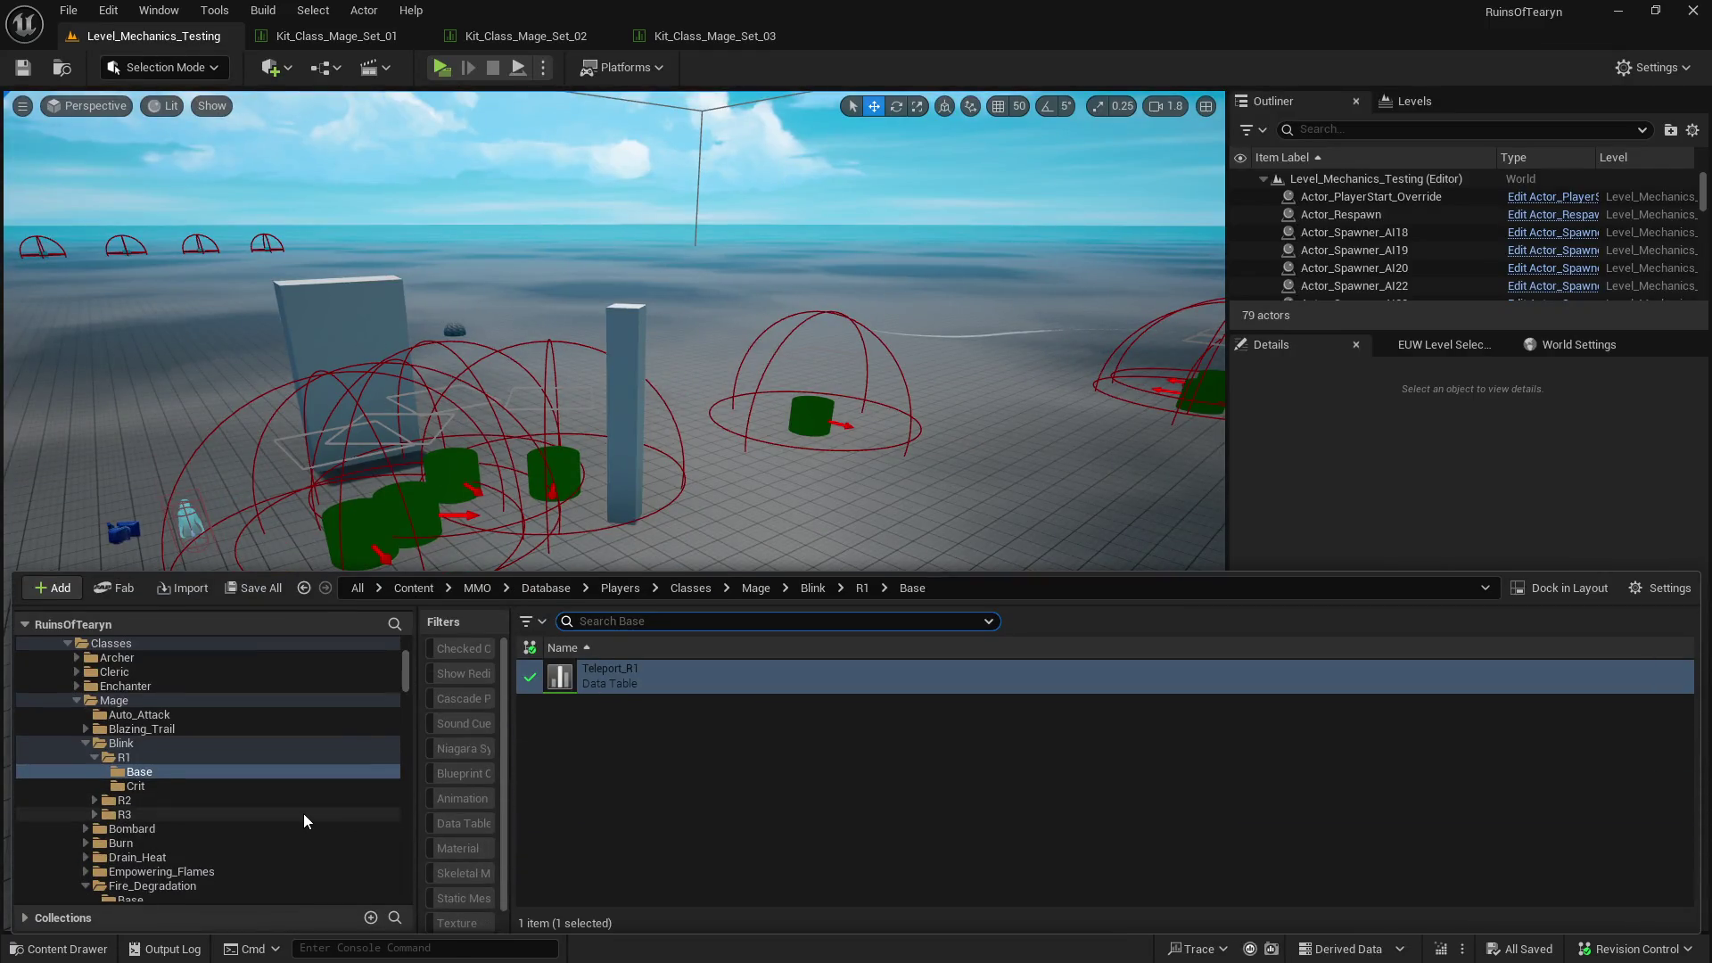